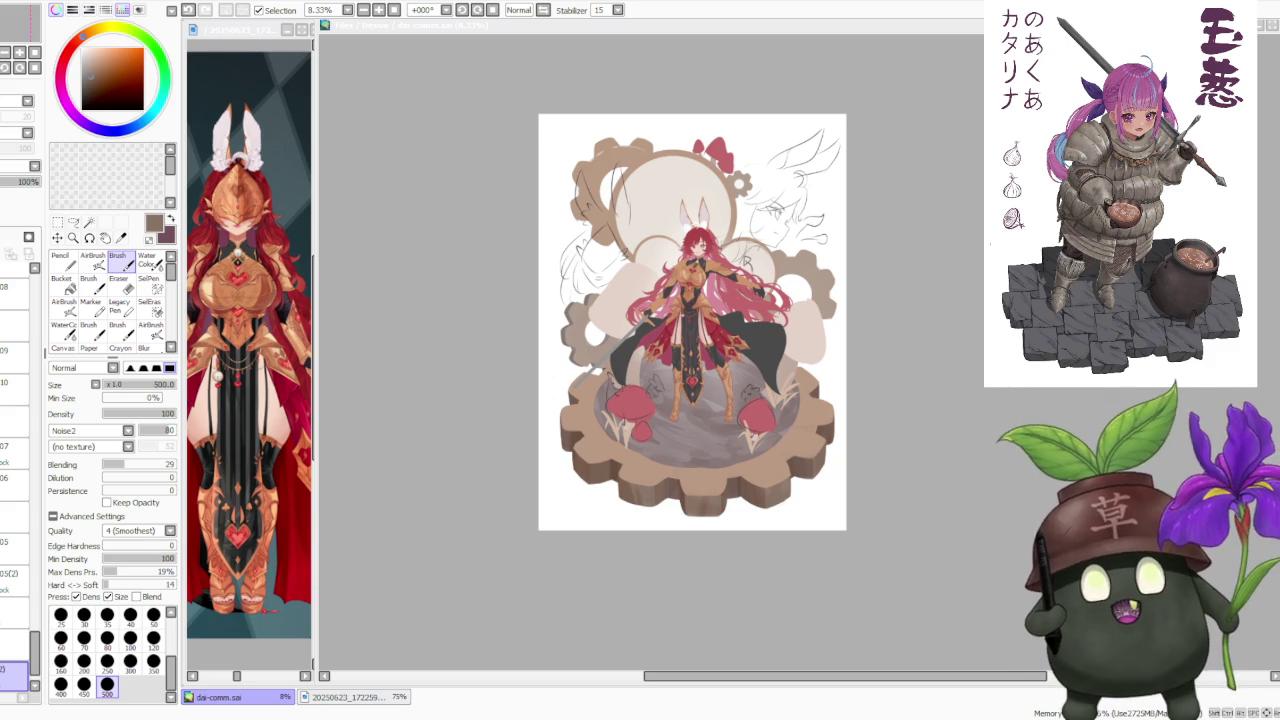
Marquee-select the lower half of the artwork, from the figure's waist through the gear platform
{"action": "scroll", "coordinate": [891, 423], "scroll_direction": "down", "scroll_amount": 1}
{"action": "scroll", "coordinate": [806, 290], "scroll_direction": "up", "scroll_amount": 2}
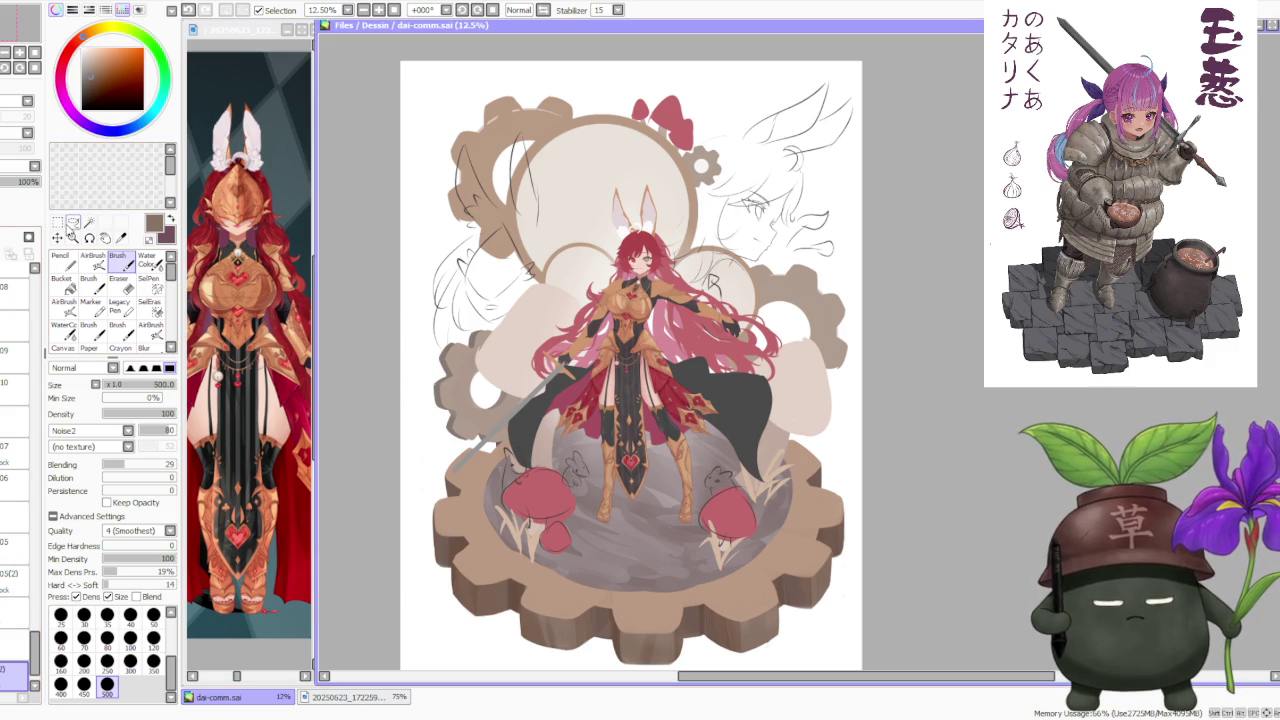
{"action": "left_click", "coordinate": [57, 222]}
{"action": "scroll", "coordinate": [448, 335], "scroll_direction": "down", "scroll_amount": 3}
{"action": "left_click_drag", "start_coordinate": [440, 186], "coordinate": [870, 608]}
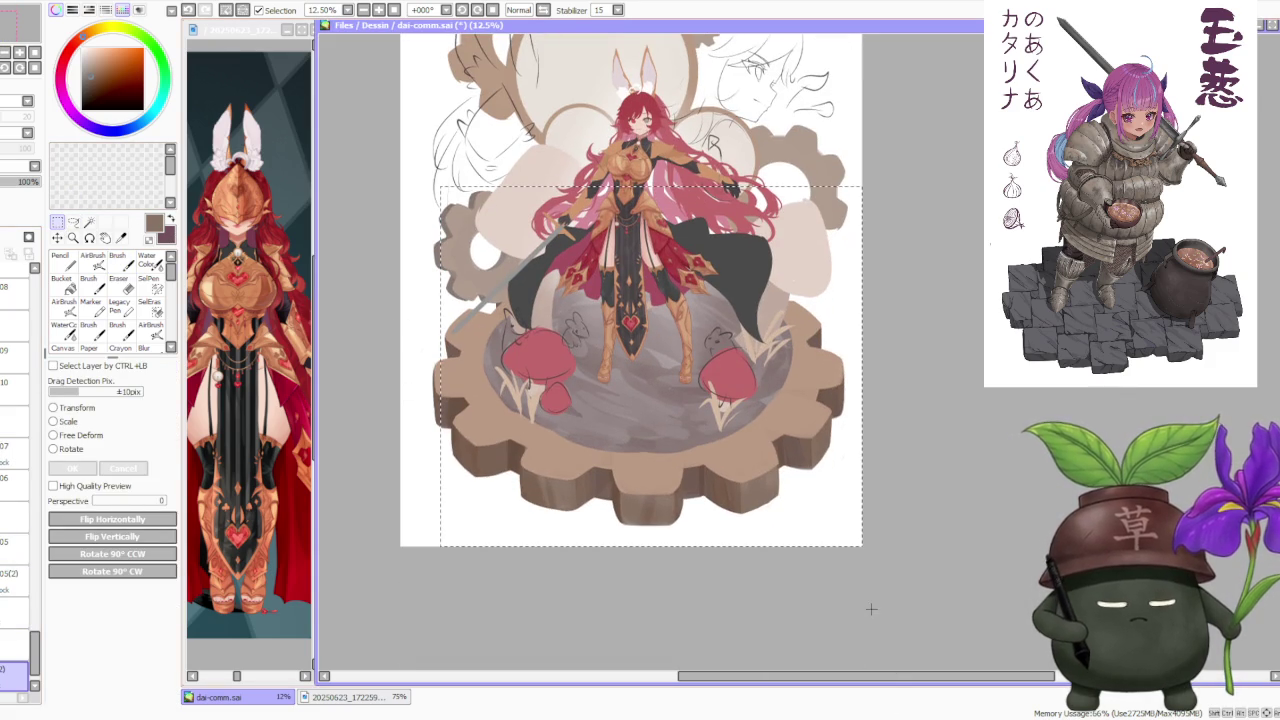
Deselect with Ctrl+D and zoom the canvas back to 12.5%
{"action": "key", "text": "ctrl+d"}
{"action": "scroll", "coordinate": [889, 498], "scroll_direction": "down", "scroll_amount": 1}
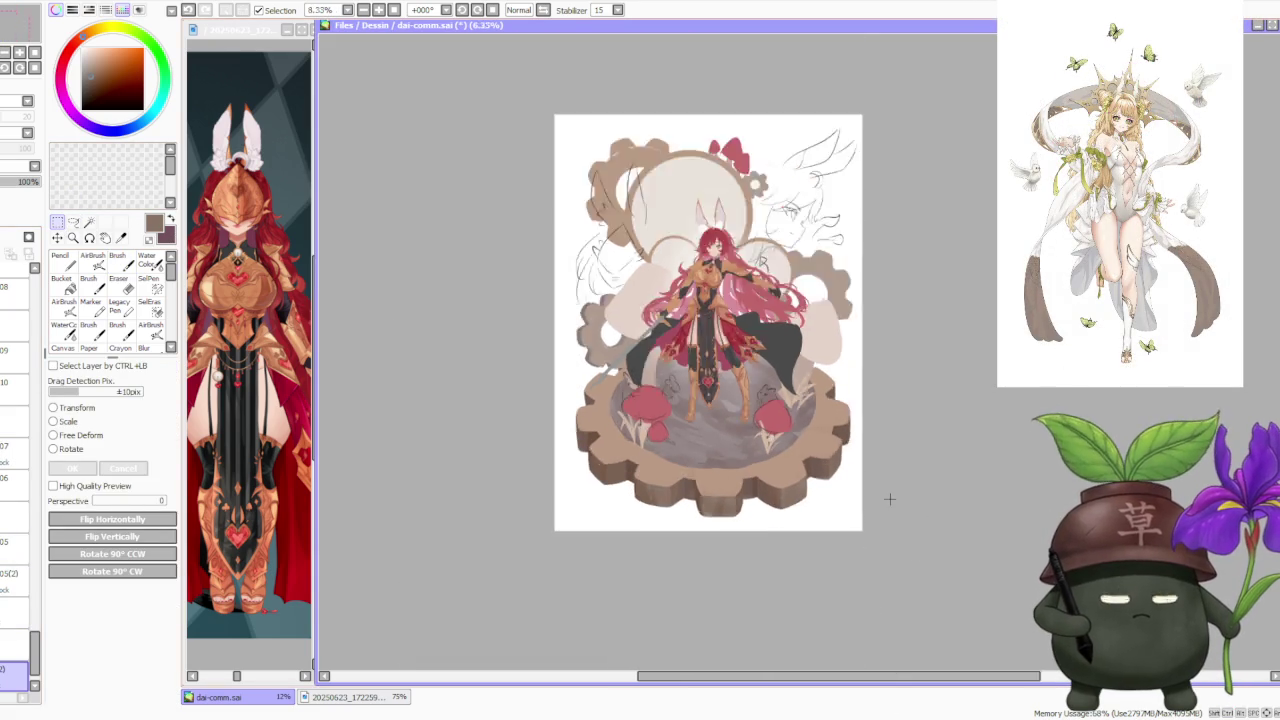
{"action": "scroll", "coordinate": [889, 498], "scroll_direction": "up", "scroll_amount": 2}
{"action": "scroll", "coordinate": [850, 440], "scroll_direction": "down", "scroll_amount": 2}
{"action": "scroll", "coordinate": [818, 376], "scroll_direction": "up", "scroll_amount": 1}
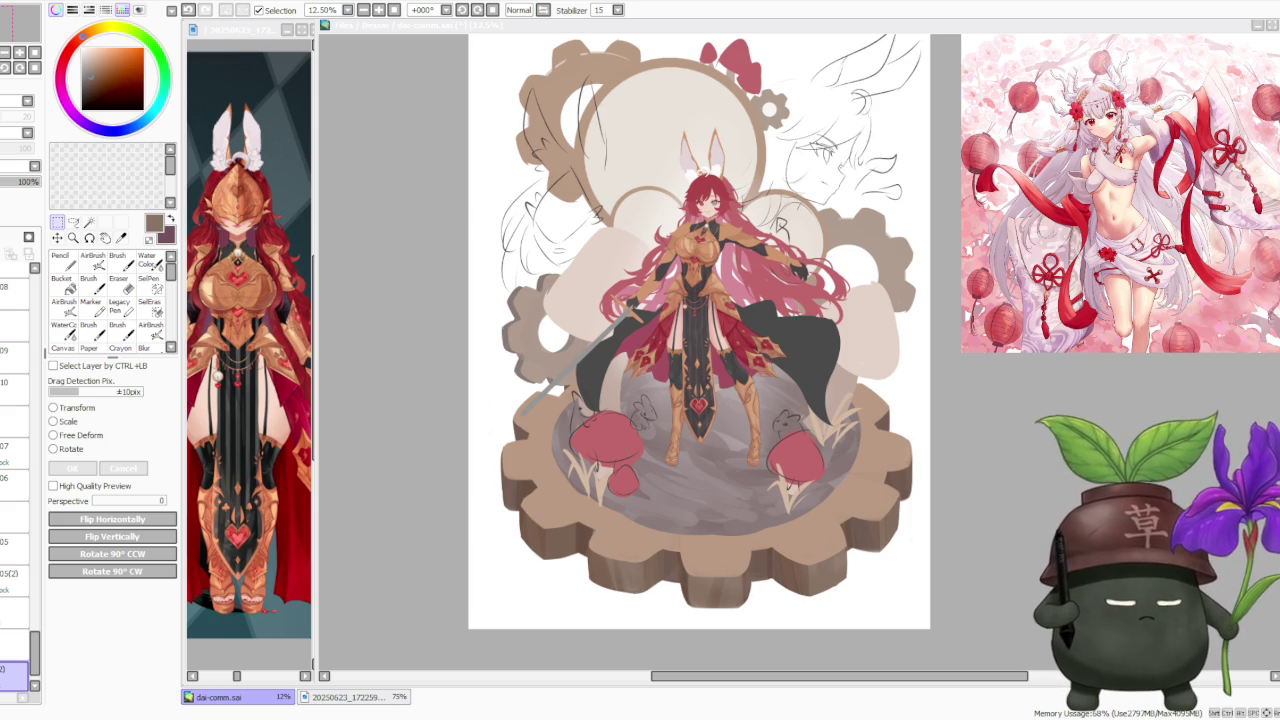
{"action": "key", "text": "alt+Tab"}
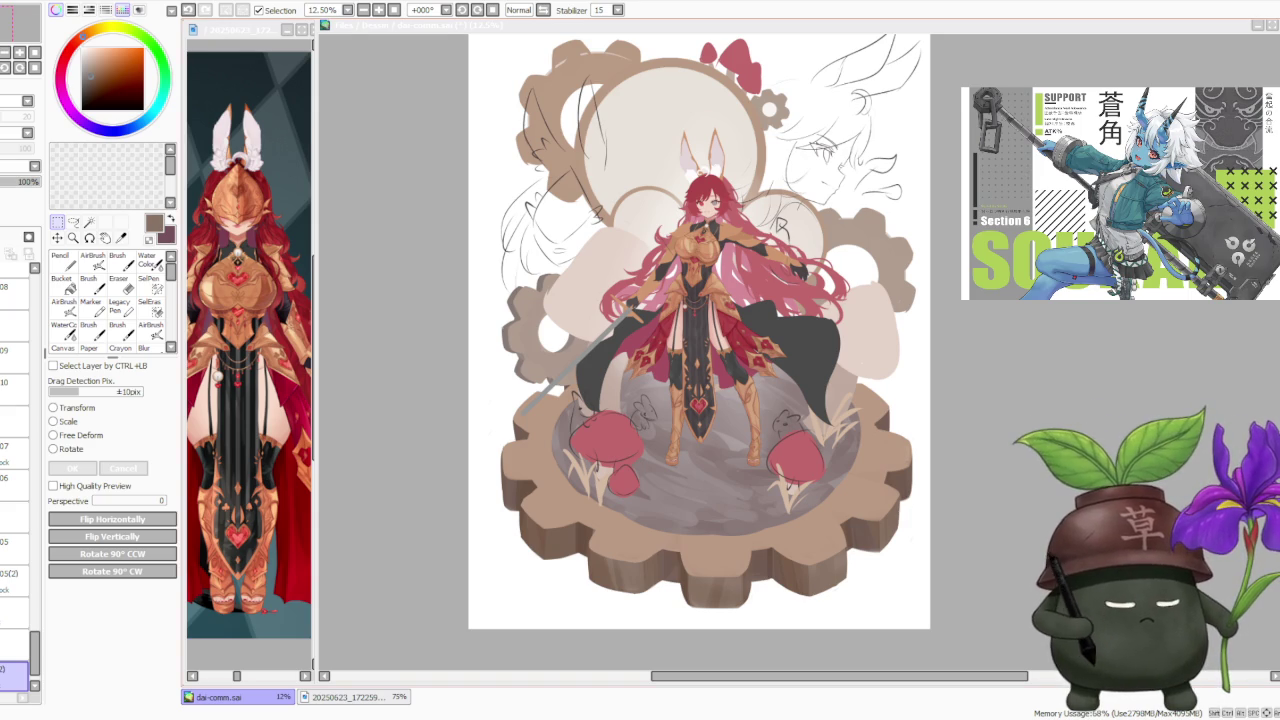
{"action": "scroll", "coordinate": [1032, 321], "scroll_direction": "down", "scroll_amount": 1}
{"action": "scroll", "coordinate": [1032, 321], "scroll_direction": "up", "scroll_amount": 1}
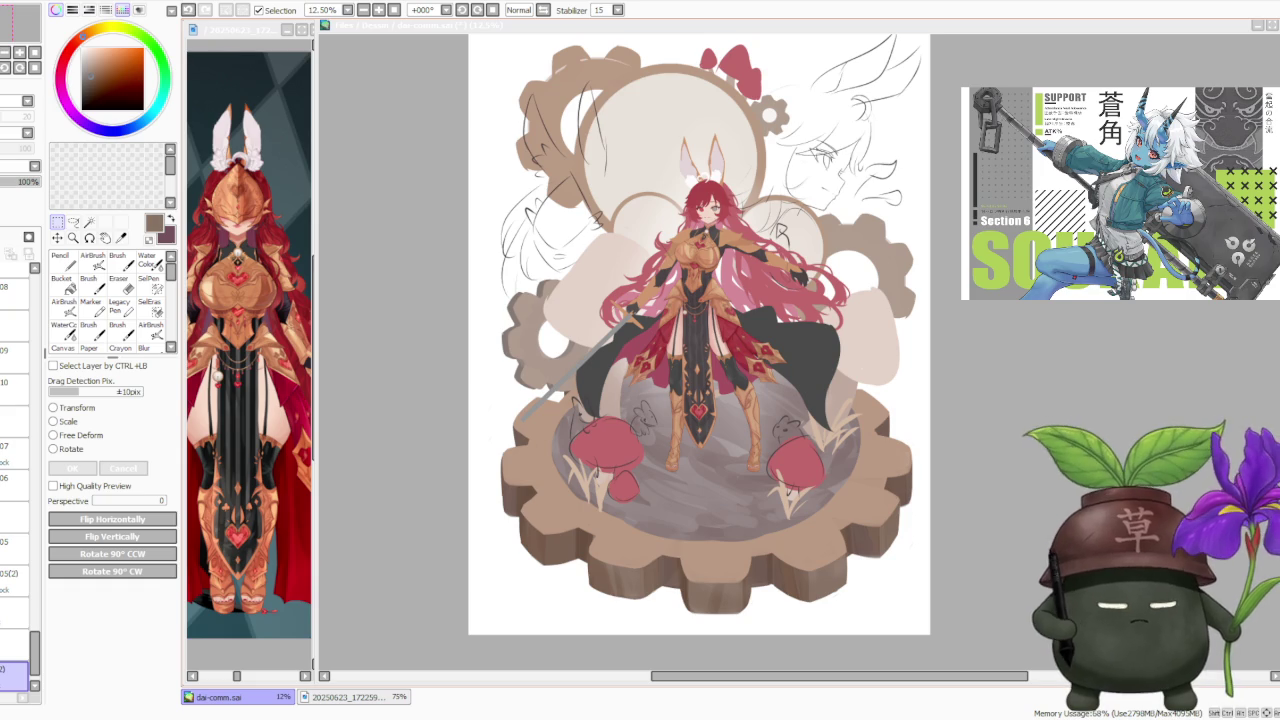
{"action": "left_click", "coordinate": [15, 612]}
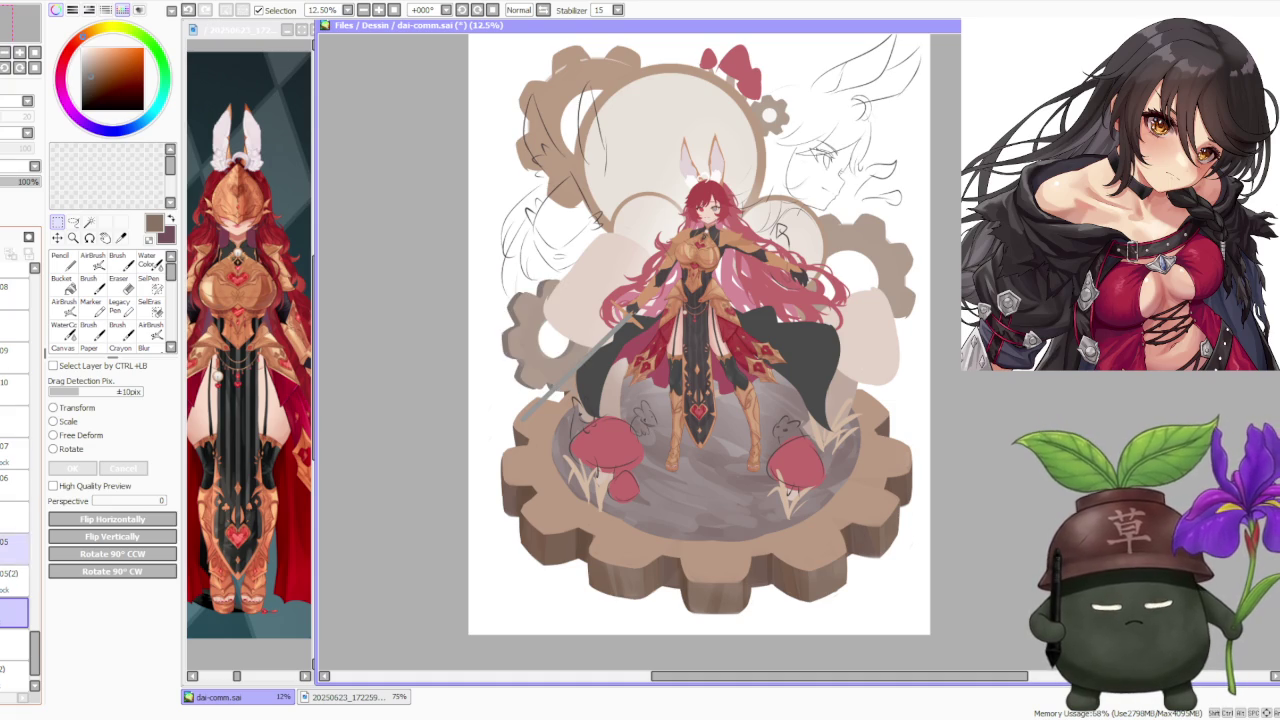
Drag the chosen layer lower in the Layer panel, then try a Scale transform and cancel it
{"action": "scroll", "coordinate": [15, 450], "scroll_direction": "down", "scroll_amount": 2}
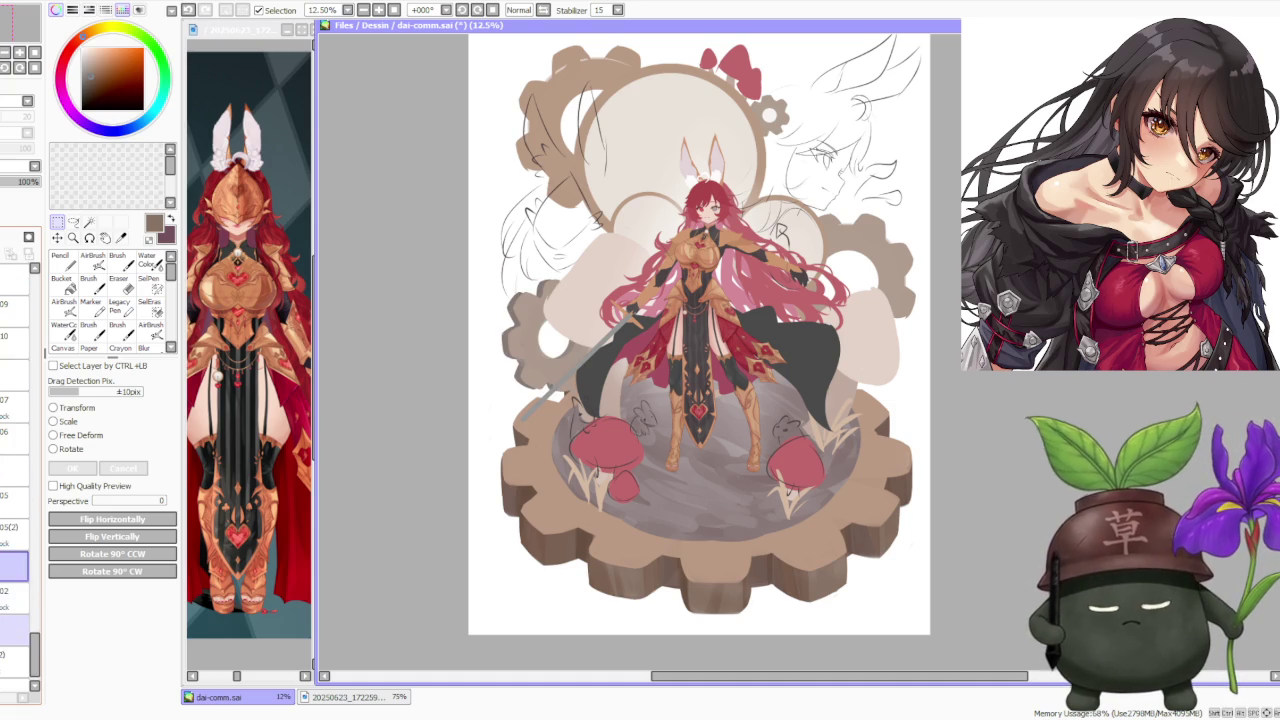
{"action": "left_click_drag", "start_coordinate": [2, 622], "coordinate": [5, 652]}
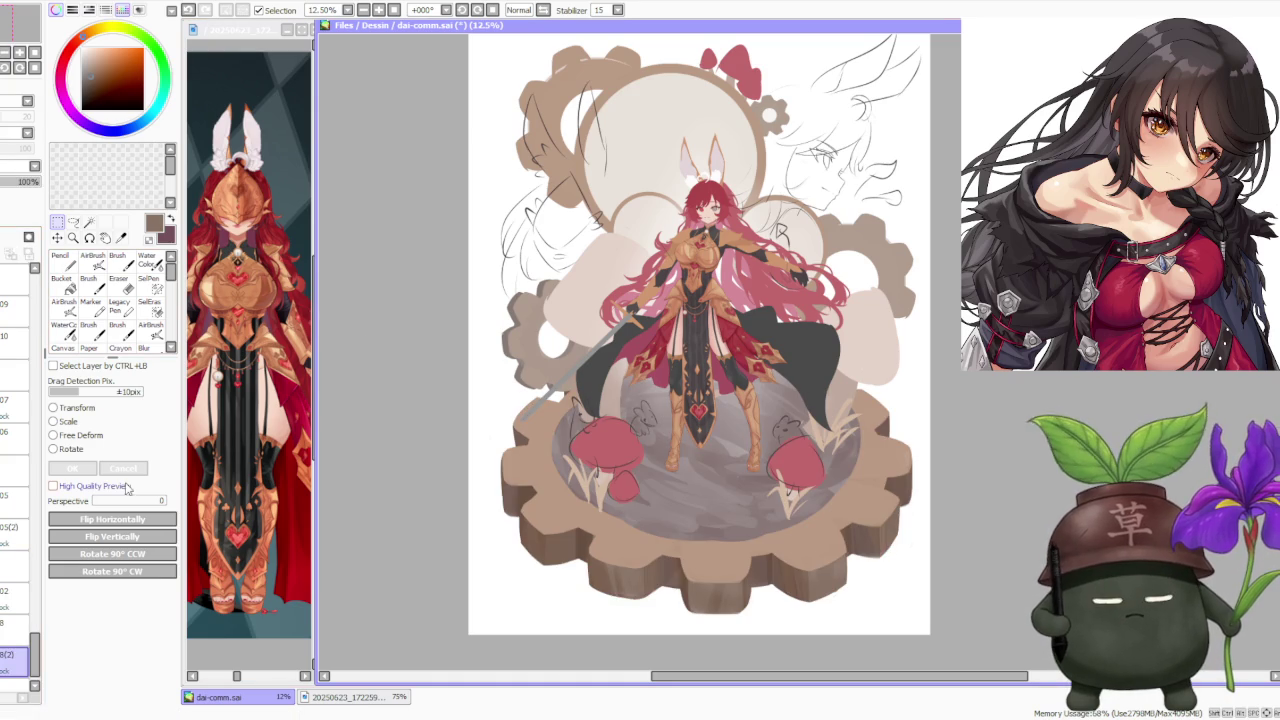
{"action": "left_click", "coordinate": [74, 422]}
{"action": "left_click_drag", "start_coordinate": [695, 368], "coordinate": [697, 376]}
{"action": "left_click", "coordinate": [122, 468]}
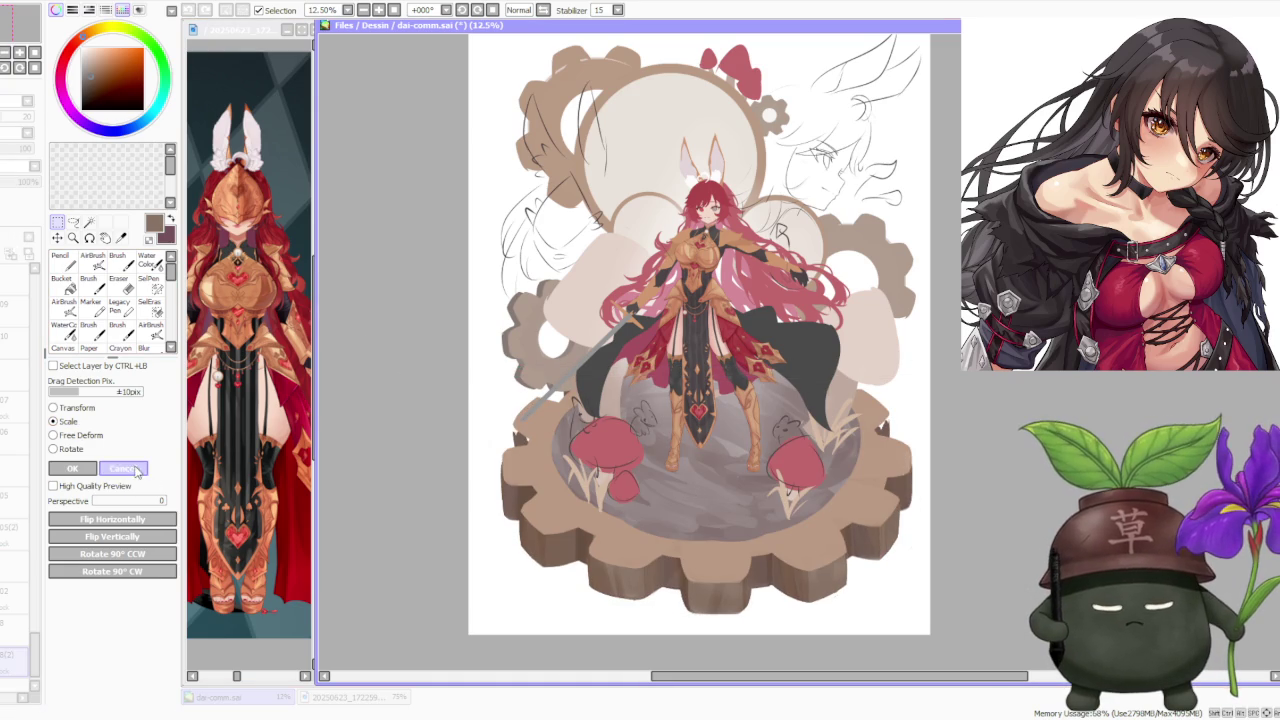
Scale the platform area down slightly from the top, shift it a little left, and apply with OK
{"action": "left_click", "coordinate": [72, 422]}
{"action": "left_click_drag", "start_coordinate": [702, 338], "coordinate": [701, 353]}
{"action": "scroll", "coordinate": [700, 352], "scroll_direction": "down", "scroll_amount": 1}
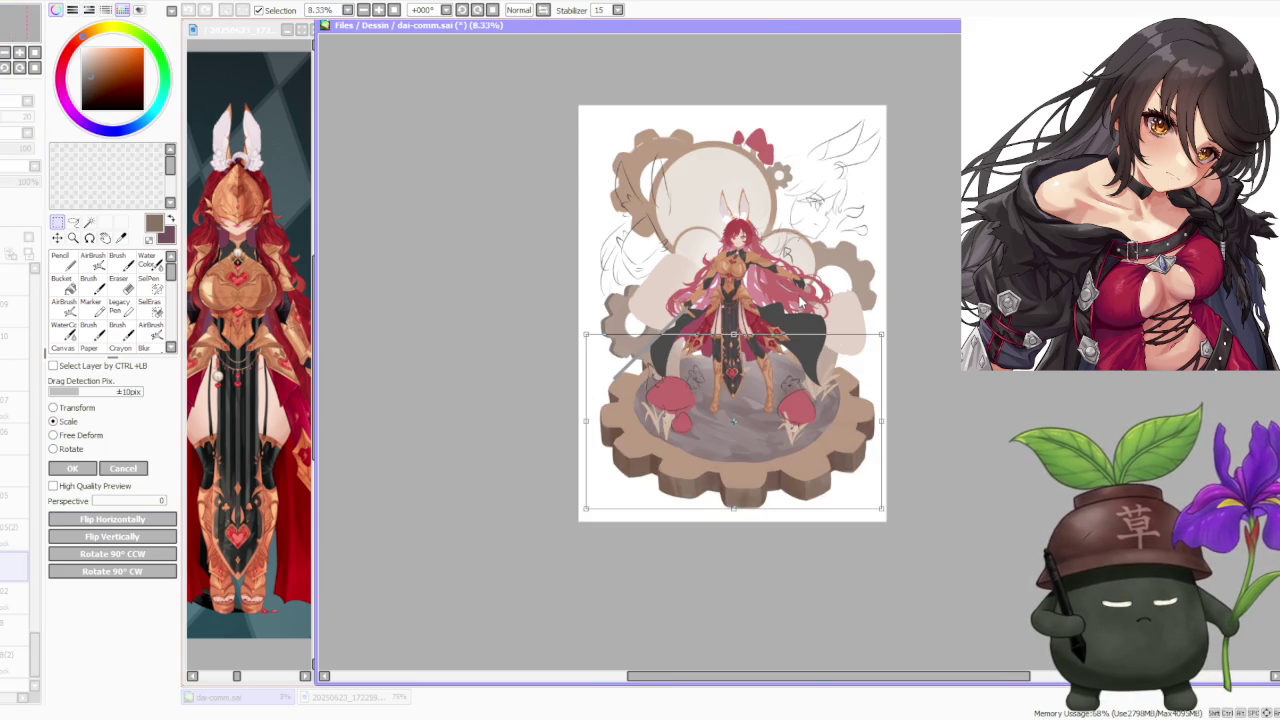
{"action": "scroll", "coordinate": [917, 261], "scroll_direction": "up", "scroll_amount": 1}
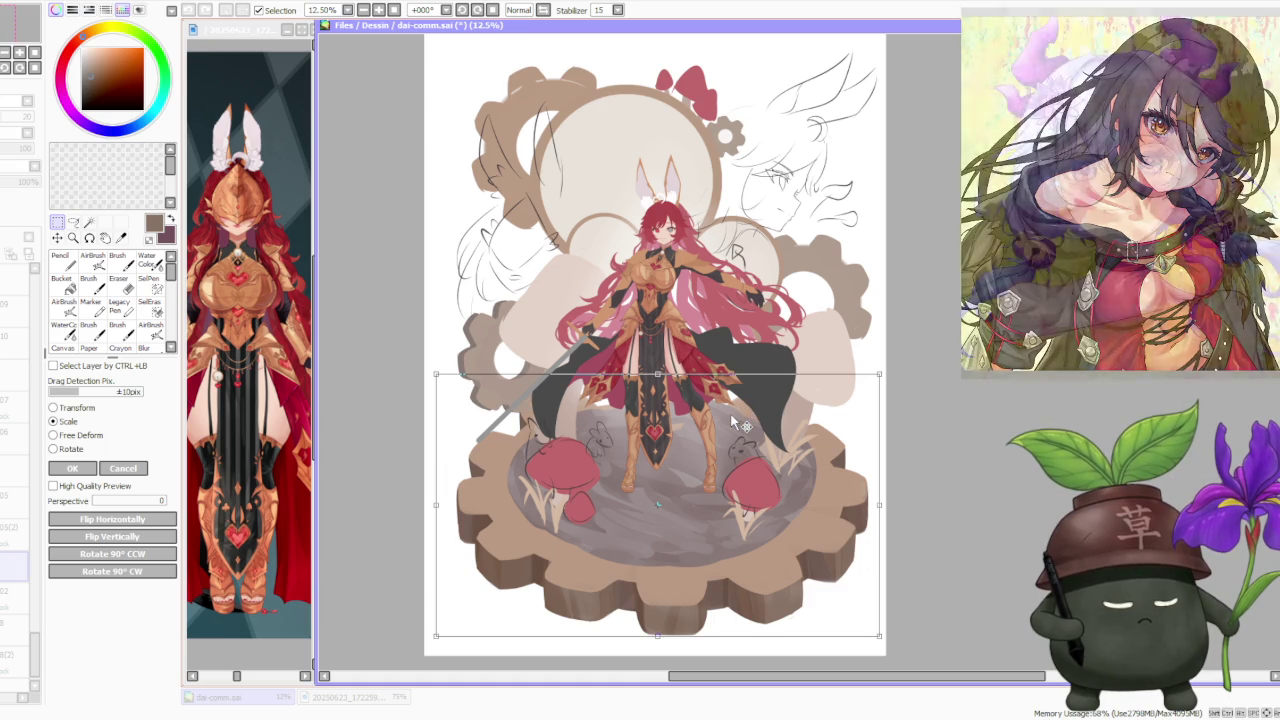
{"action": "scroll", "coordinate": [724, 411], "scroll_direction": "down", "scroll_amount": 1}
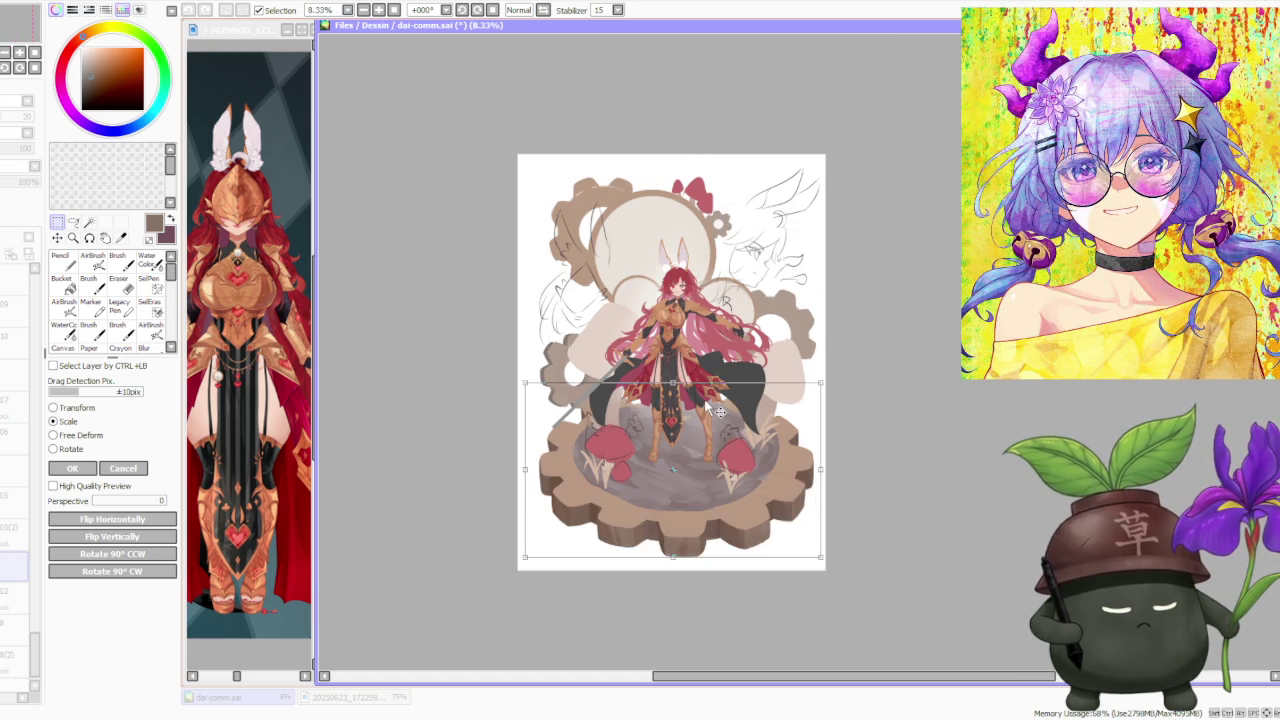
{"action": "scroll", "coordinate": [719, 411], "scroll_direction": "up", "scroll_amount": 1}
{"action": "left_click_drag", "start_coordinate": [703, 413], "coordinate": [699, 413]}
{"action": "scroll", "coordinate": [705, 410], "scroll_direction": "down", "scroll_amount": 1}
{"action": "scroll", "coordinate": [708, 412], "scroll_direction": "up", "scroll_amount": 1}
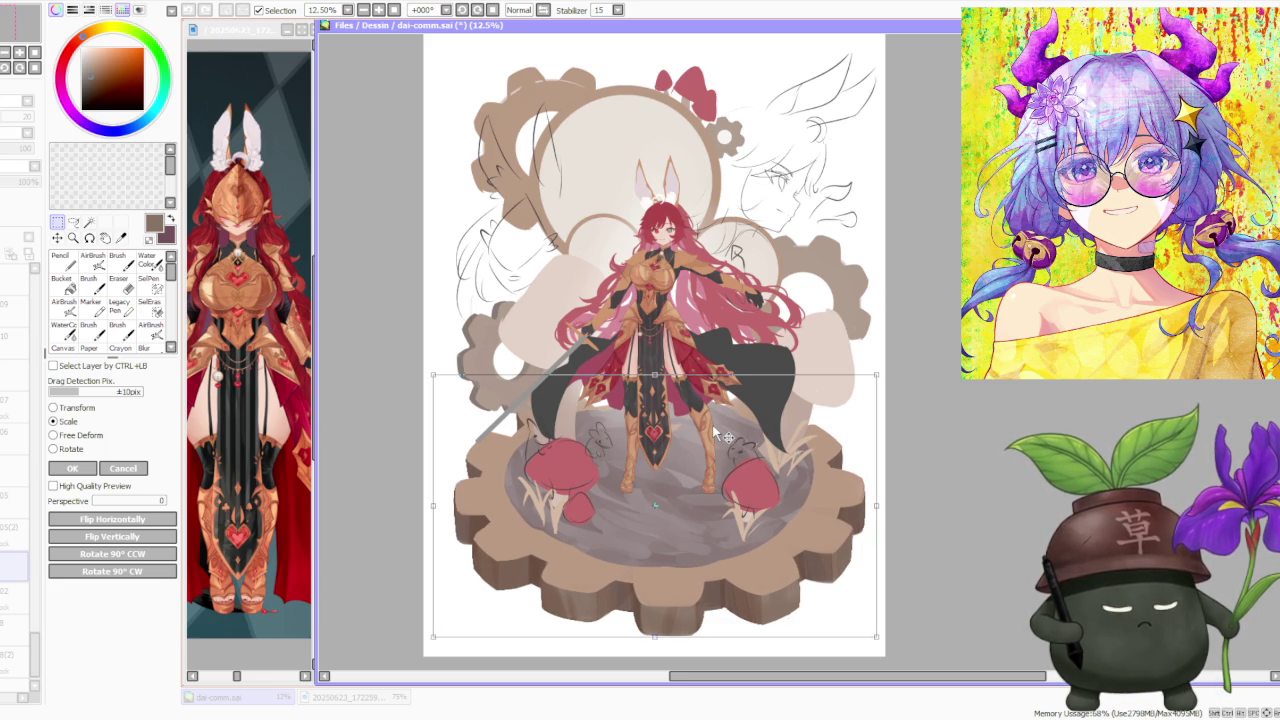
{"action": "left_click", "coordinate": [73, 468]}
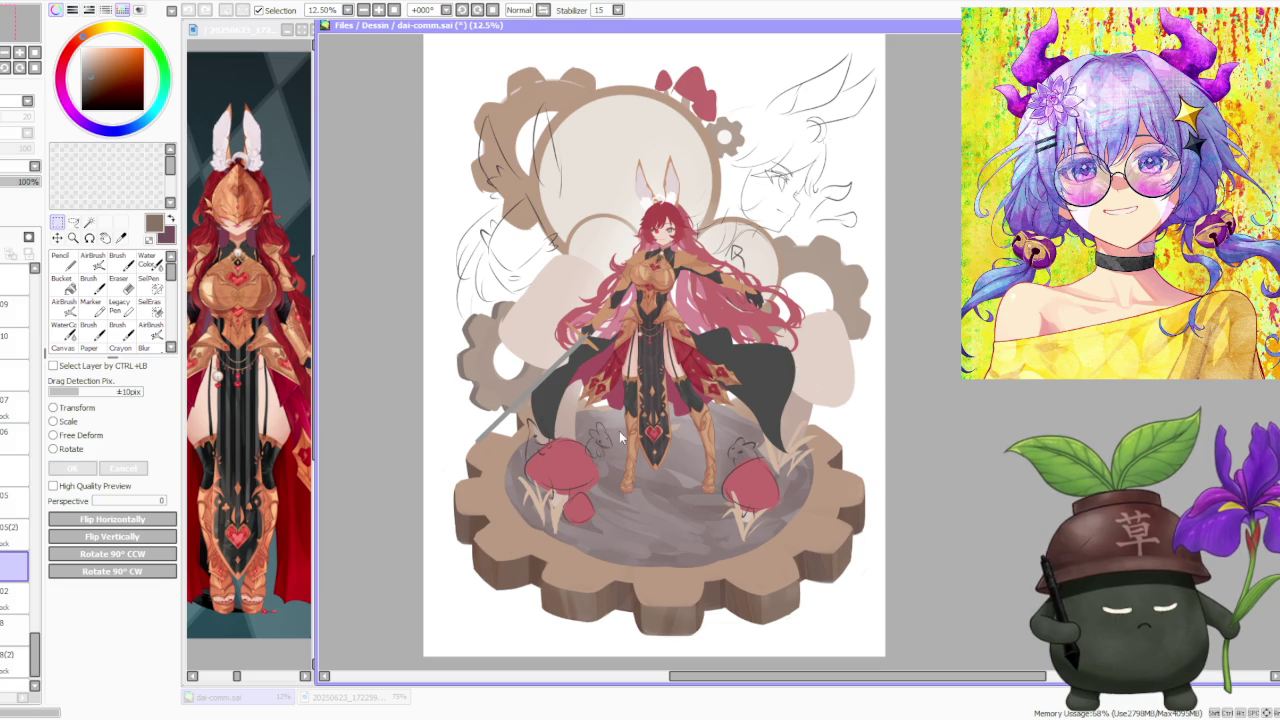
{"action": "scroll", "coordinate": [552, 382], "scroll_direction": "down", "scroll_amount": 1}
{"action": "scroll", "coordinate": [866, 342], "scroll_direction": "up", "scroll_amount": 1}
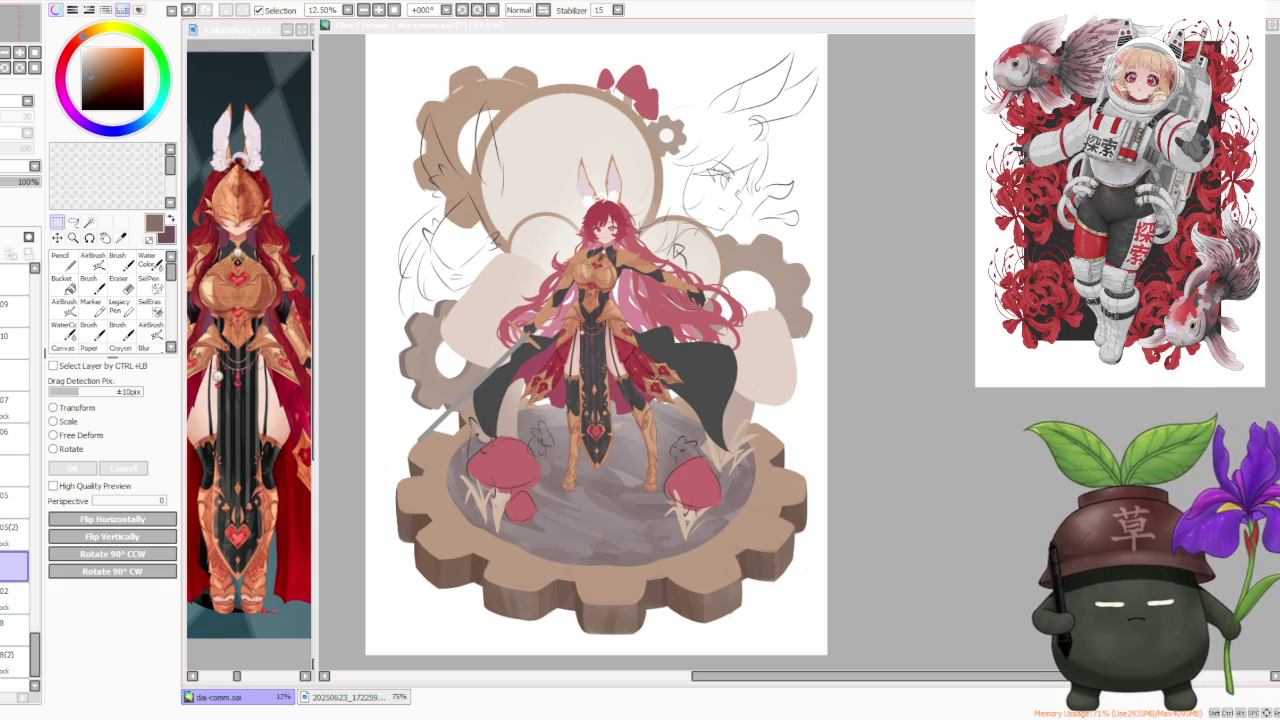
Zoom the character reference sheet out to 25%, then back in to 50%
{"action": "left_click", "coordinate": [284, 225]}
{"action": "scroll", "coordinate": [265, 289], "scroll_direction": "down", "scroll_amount": 1}
{"action": "scroll", "coordinate": [265, 289], "scroll_direction": "down", "scroll_amount": 1}
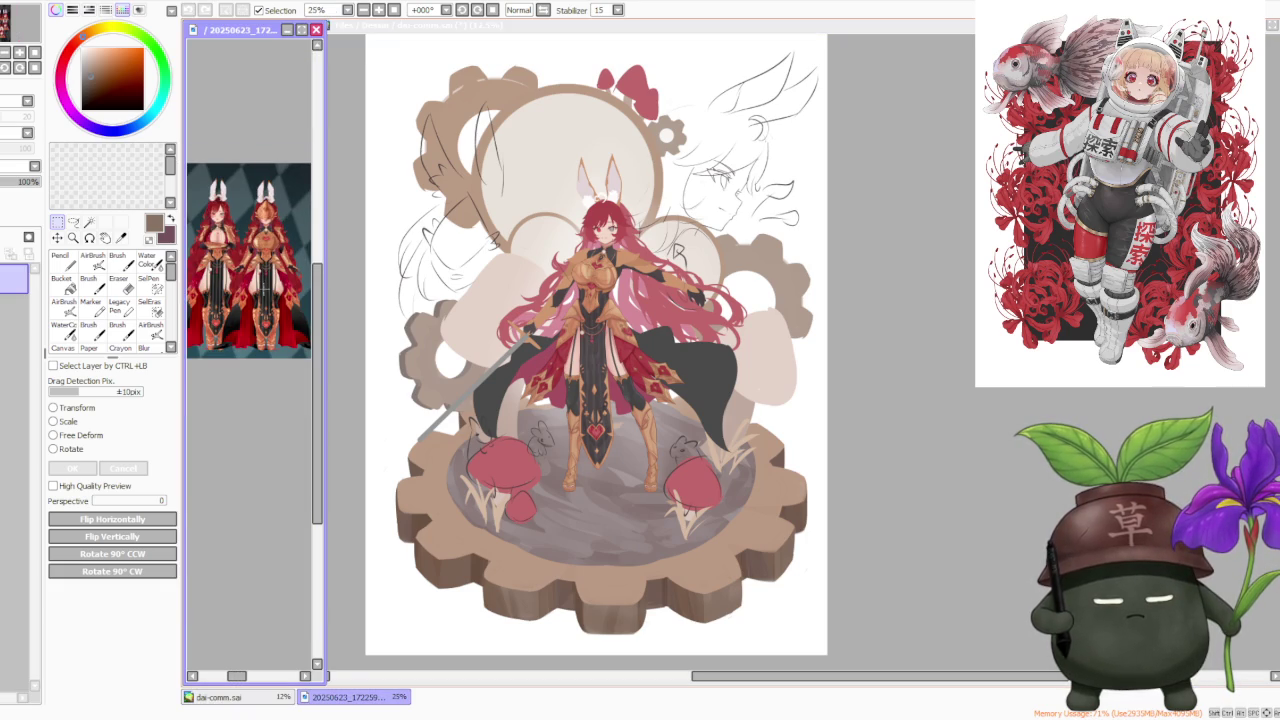
{"action": "scroll", "coordinate": [216, 290], "scroll_direction": "up", "scroll_amount": 1}
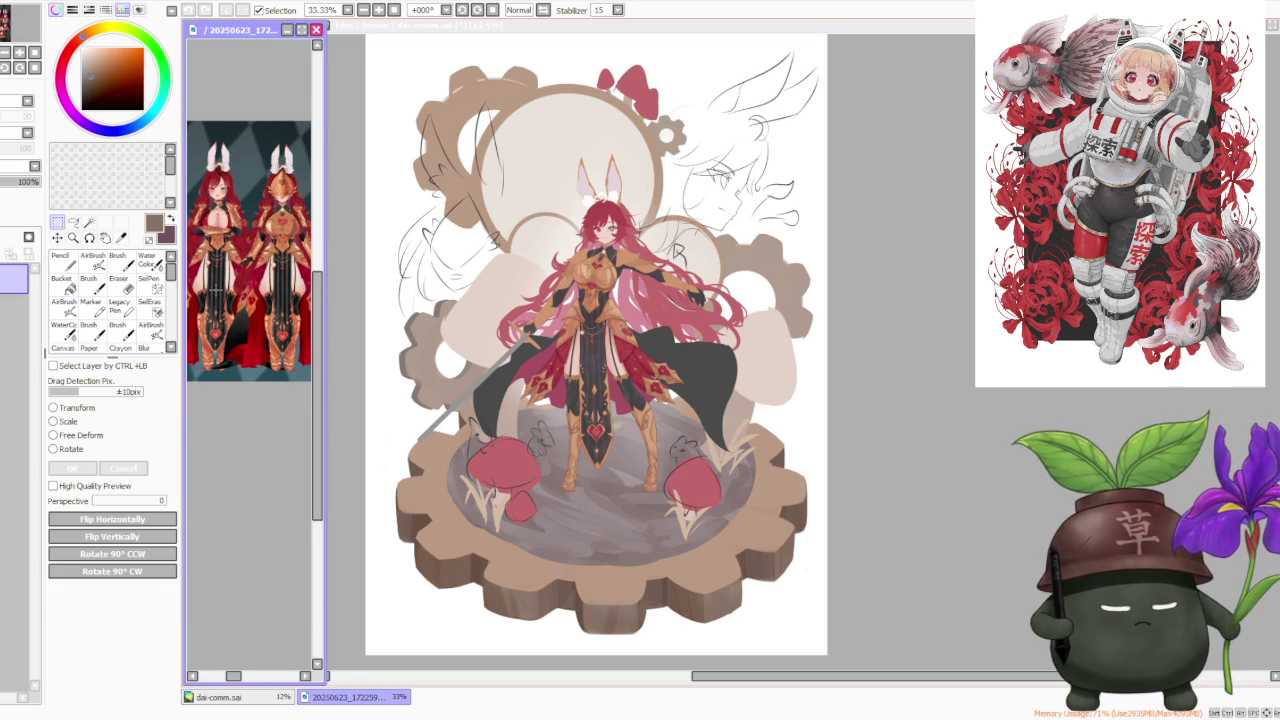
{"action": "scroll", "coordinate": [216, 290], "scroll_direction": "up", "scroll_amount": 1}
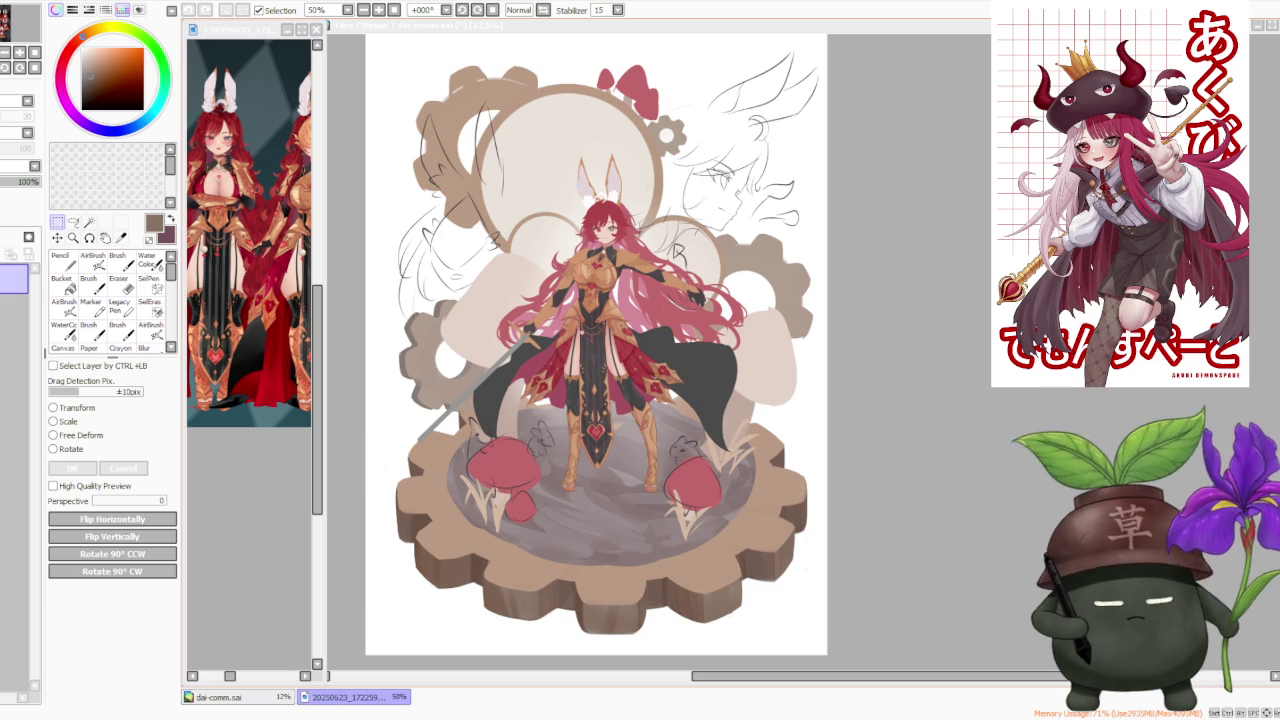
Switch back to dai-comm.sai at 12.5% zoom and select the Brush tool
{"action": "left_click", "coordinate": [998, 443]}
{"action": "left_click", "coordinate": [925, 381]}
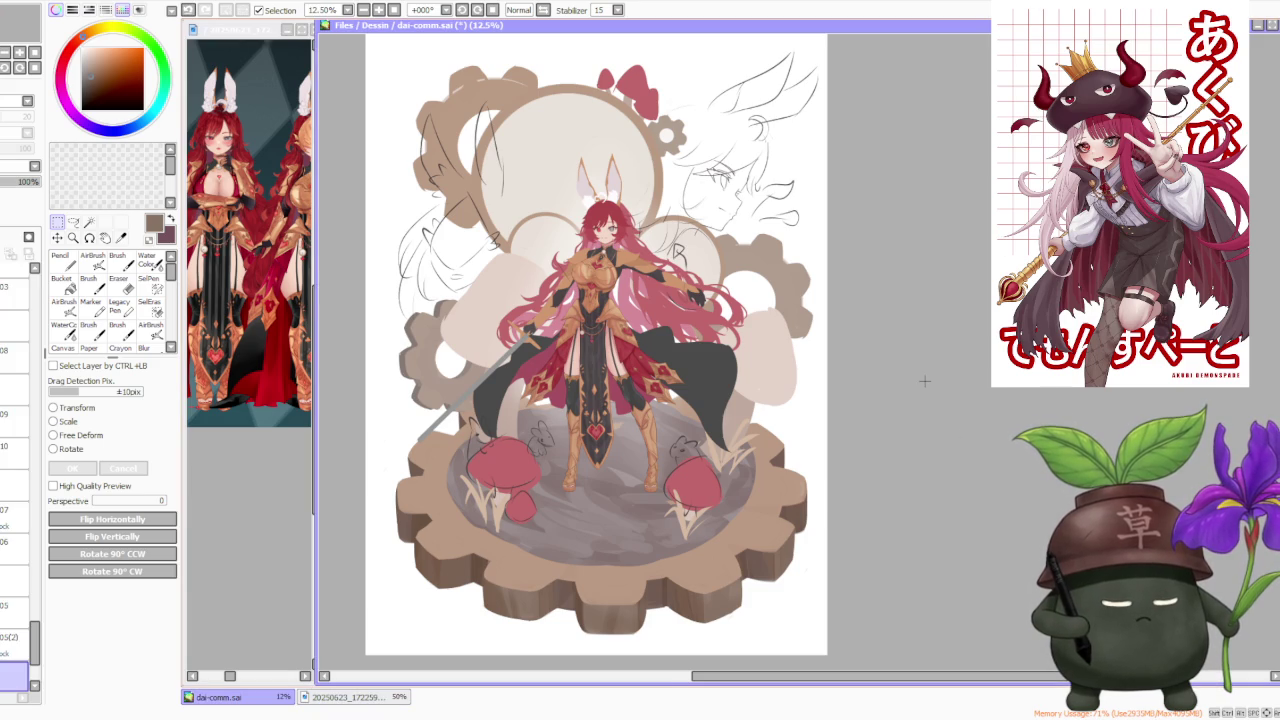
{"action": "scroll", "coordinate": [914, 368], "scroll_direction": "down", "scroll_amount": 1}
{"action": "scroll", "coordinate": [914, 368], "scroll_direction": "up", "scroll_amount": 1}
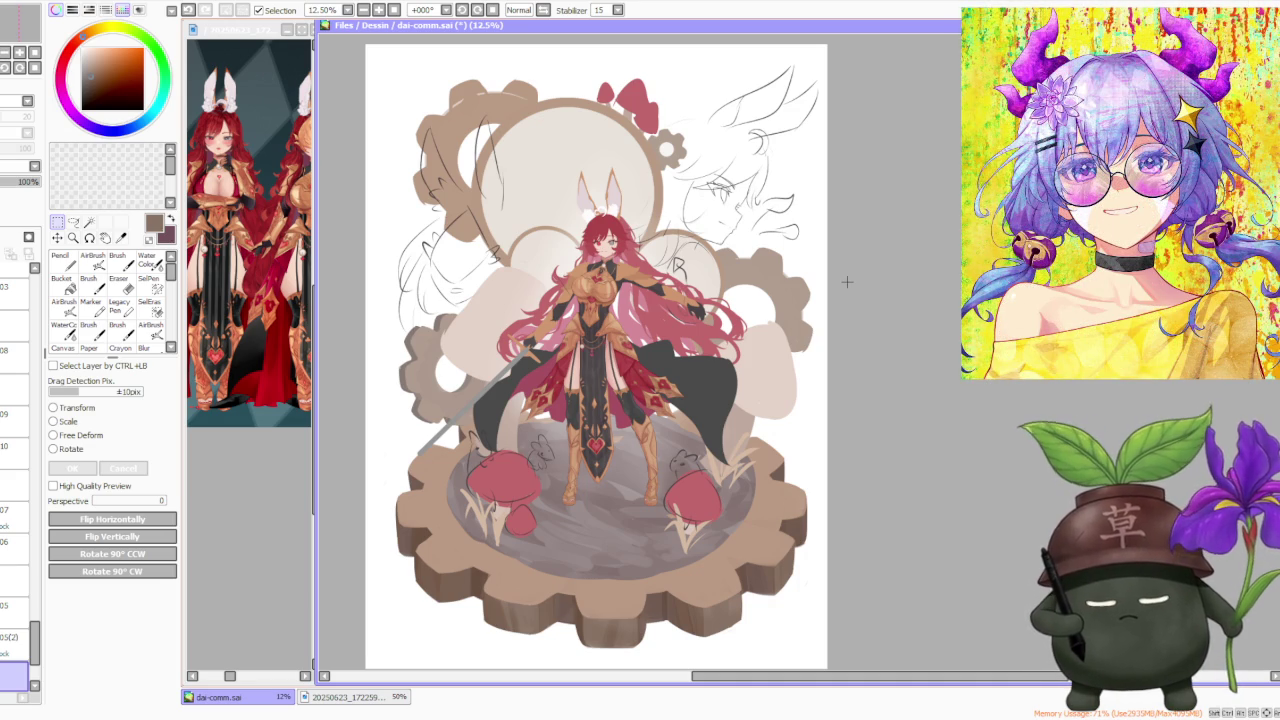
{"action": "scroll", "coordinate": [30, 520], "scroll_direction": "down", "scroll_amount": 4}
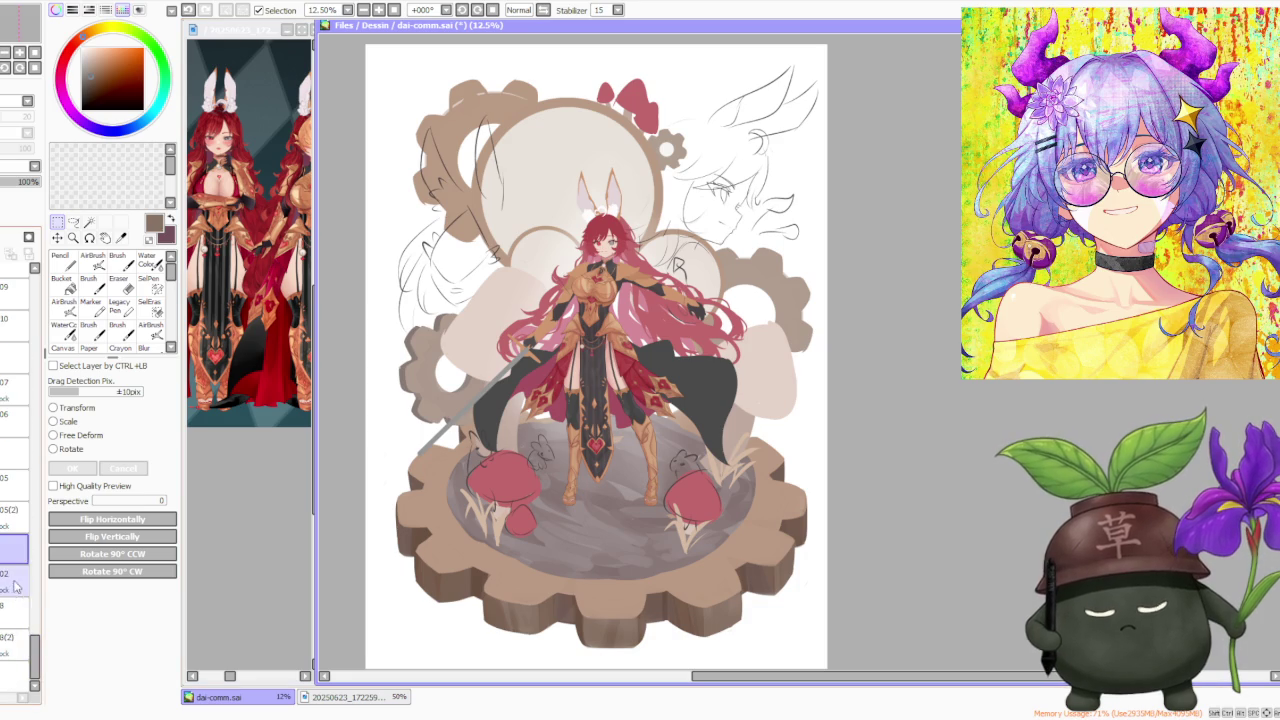
{"action": "left_click", "coordinate": [118, 260]}
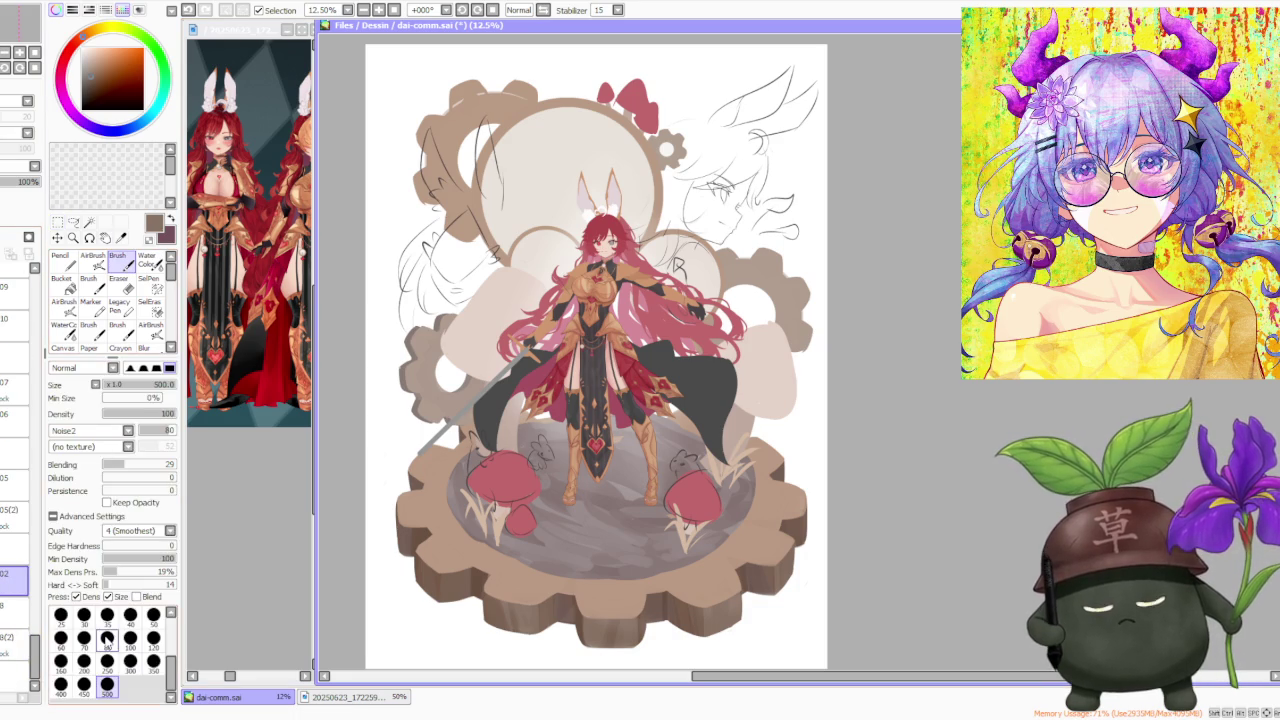
Pick a muted red, shade the ground right of the left mushroom, then toggle transparent colour
{"action": "left_click", "coordinate": [612, 464], "text": "alt"}
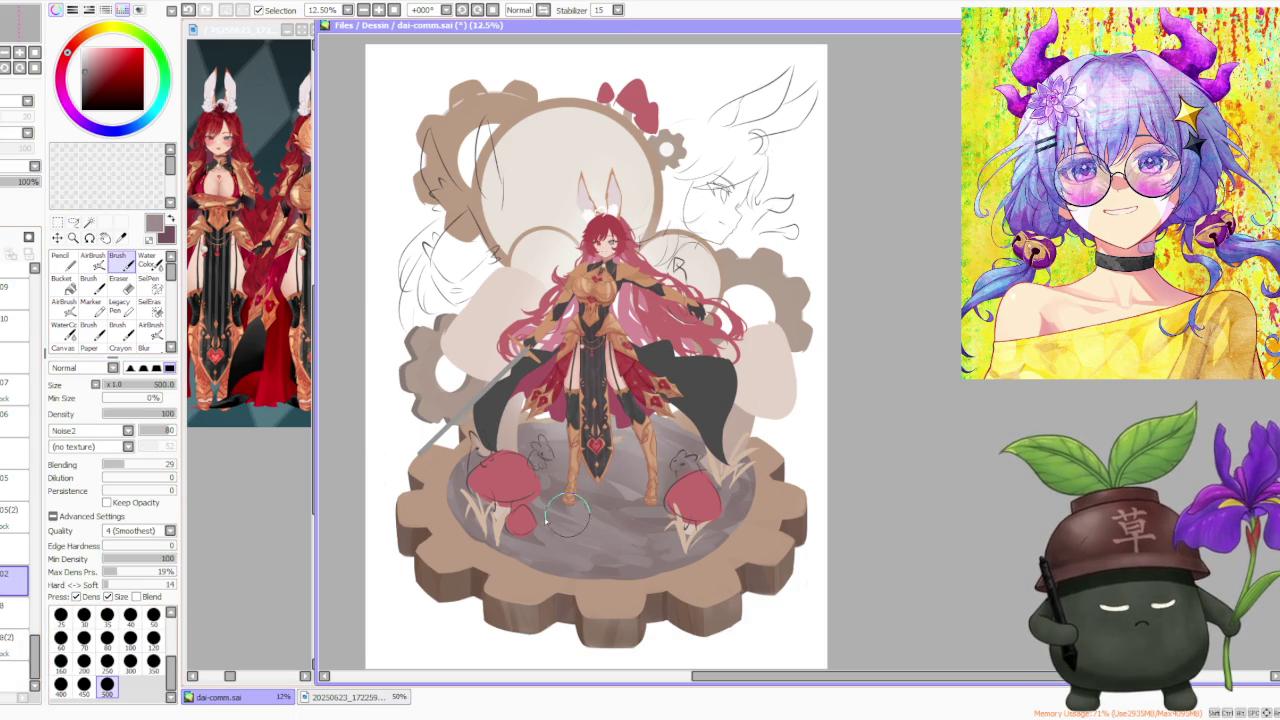
{"action": "scroll", "coordinate": [40, 630], "scroll_direction": "up", "scroll_amount": 2}
{"action": "scroll", "coordinate": [40, 606], "scroll_direction": "up", "scroll_amount": 2}
{"action": "scroll", "coordinate": [40, 600], "scroll_direction": "up", "scroll_amount": 1}
{"action": "scroll", "coordinate": [10, 500], "scroll_direction": "up", "scroll_amount": 2}
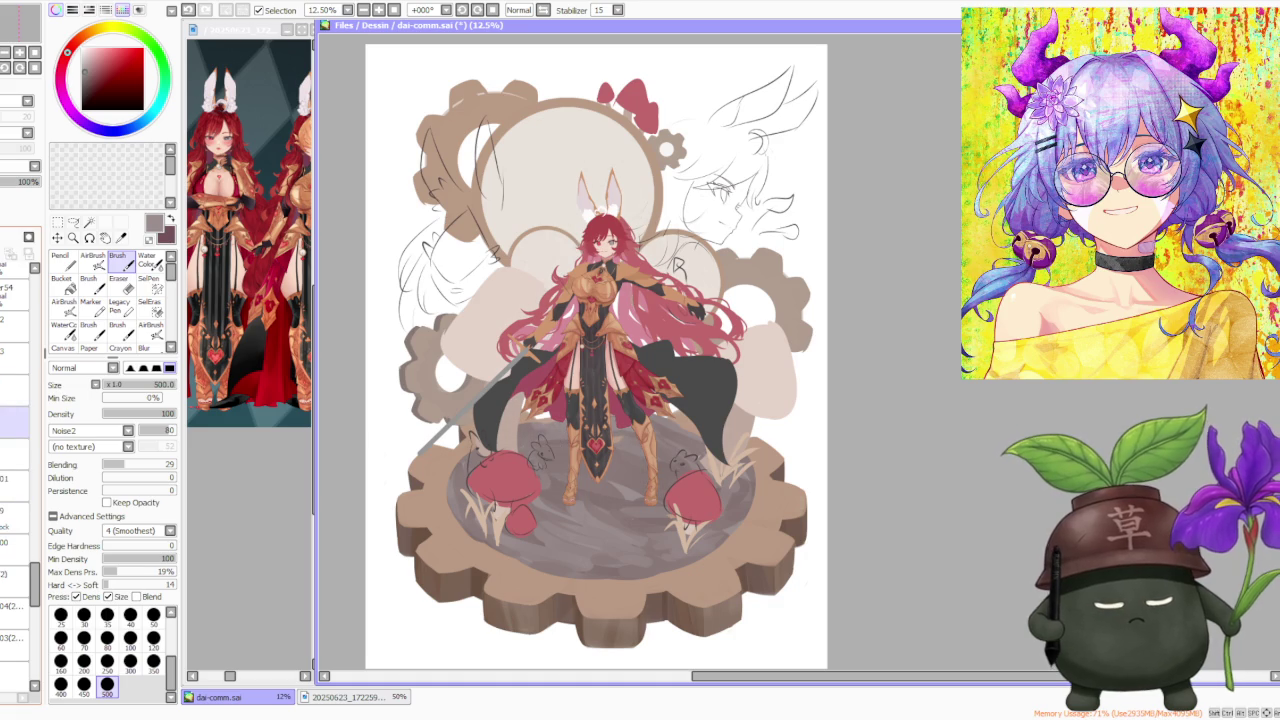
{"action": "left_click_drag", "start_coordinate": [35, 575], "coordinate": [40, 652]}
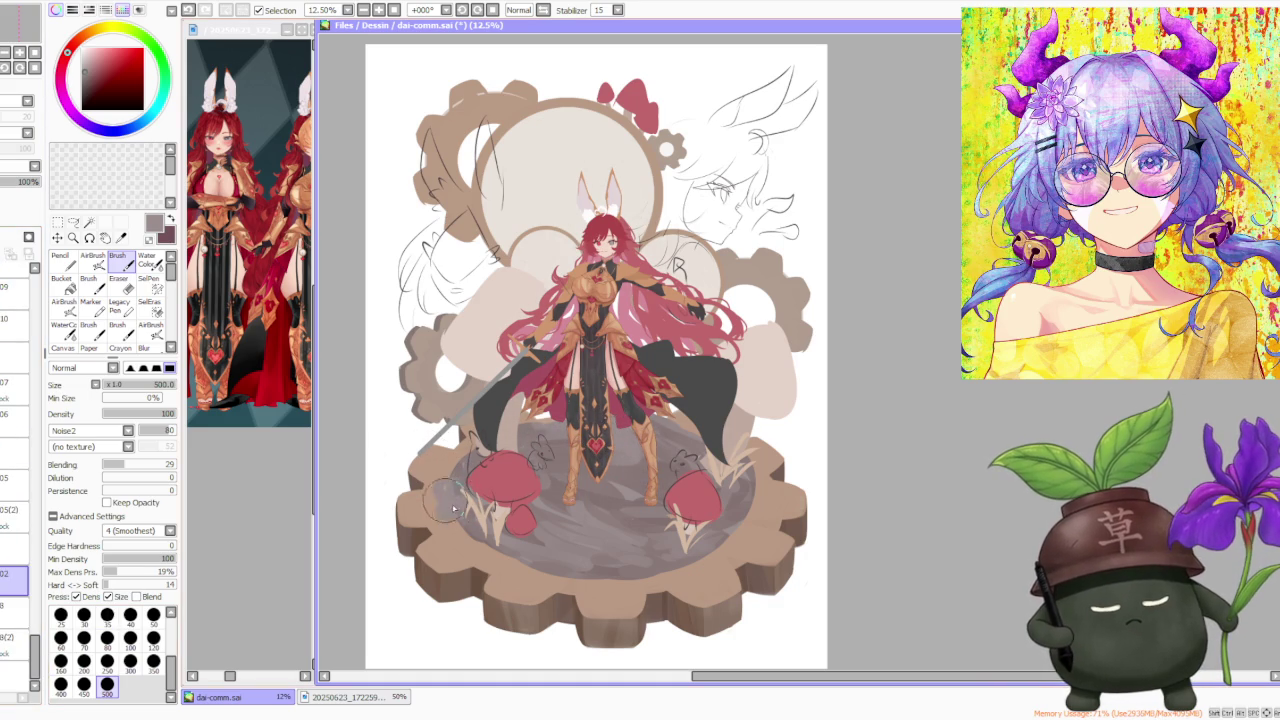
{"action": "left_click_drag", "start_coordinate": [480, 540], "coordinate": [560, 546]}
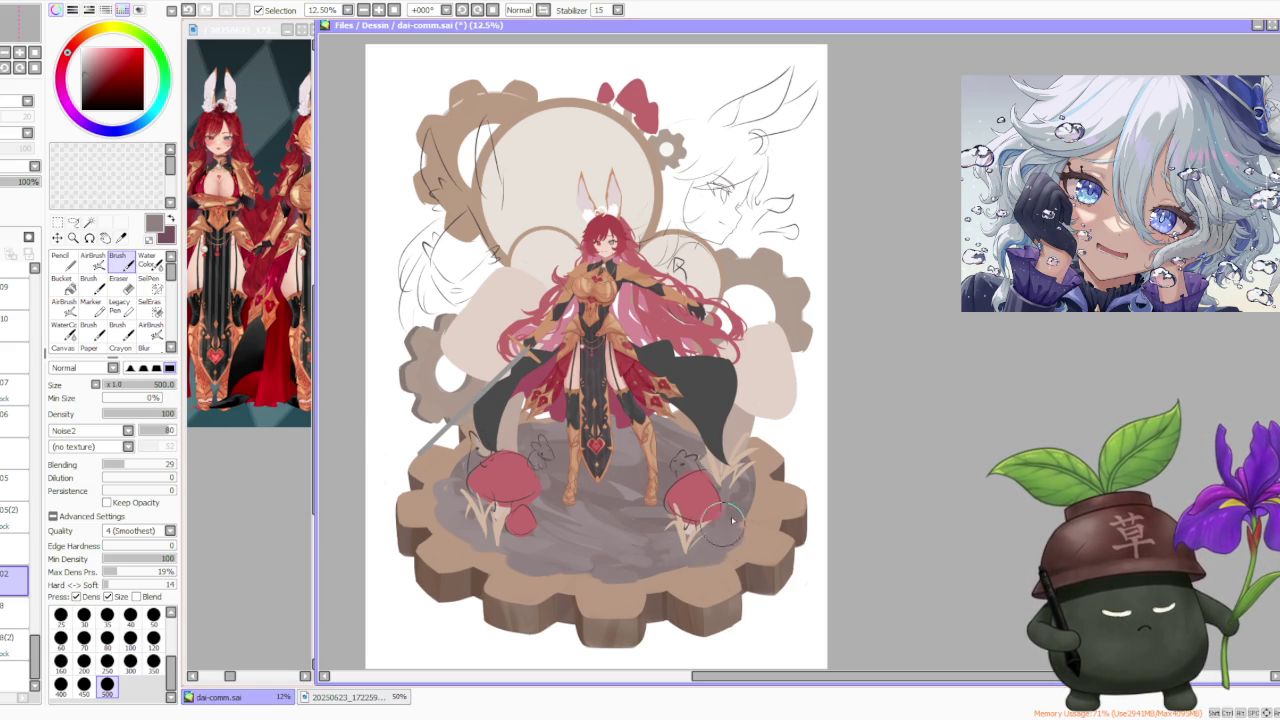
{"action": "key", "text": "minus"}
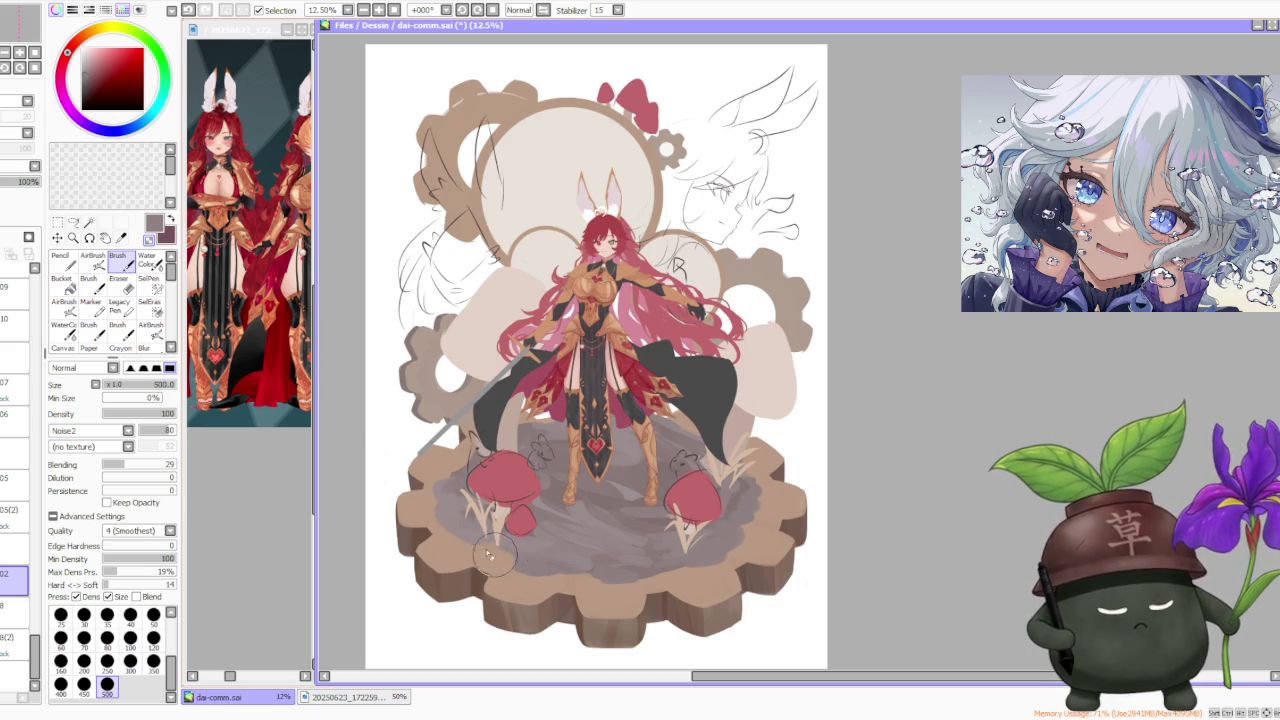
{"action": "scroll", "coordinate": [705, 440], "scroll_direction": "down", "scroll_amount": 2}
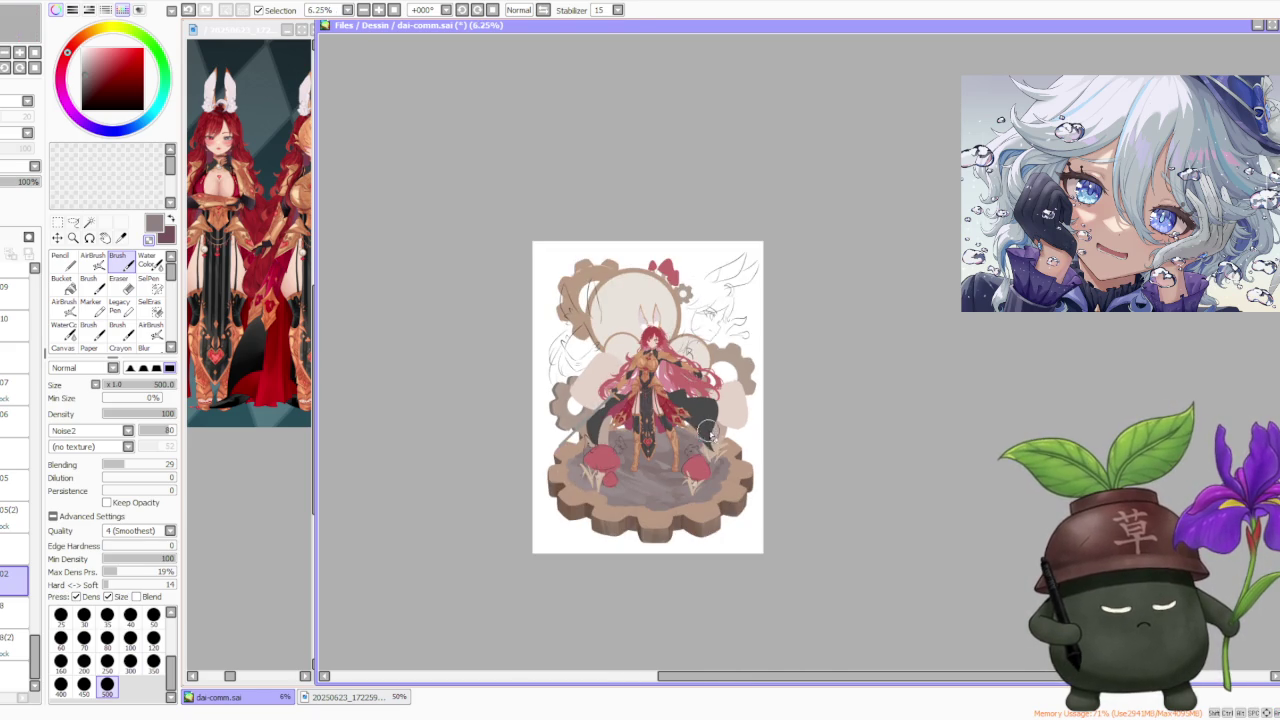
{"action": "scroll", "coordinate": [704, 448], "scroll_direction": "up", "scroll_amount": 2}
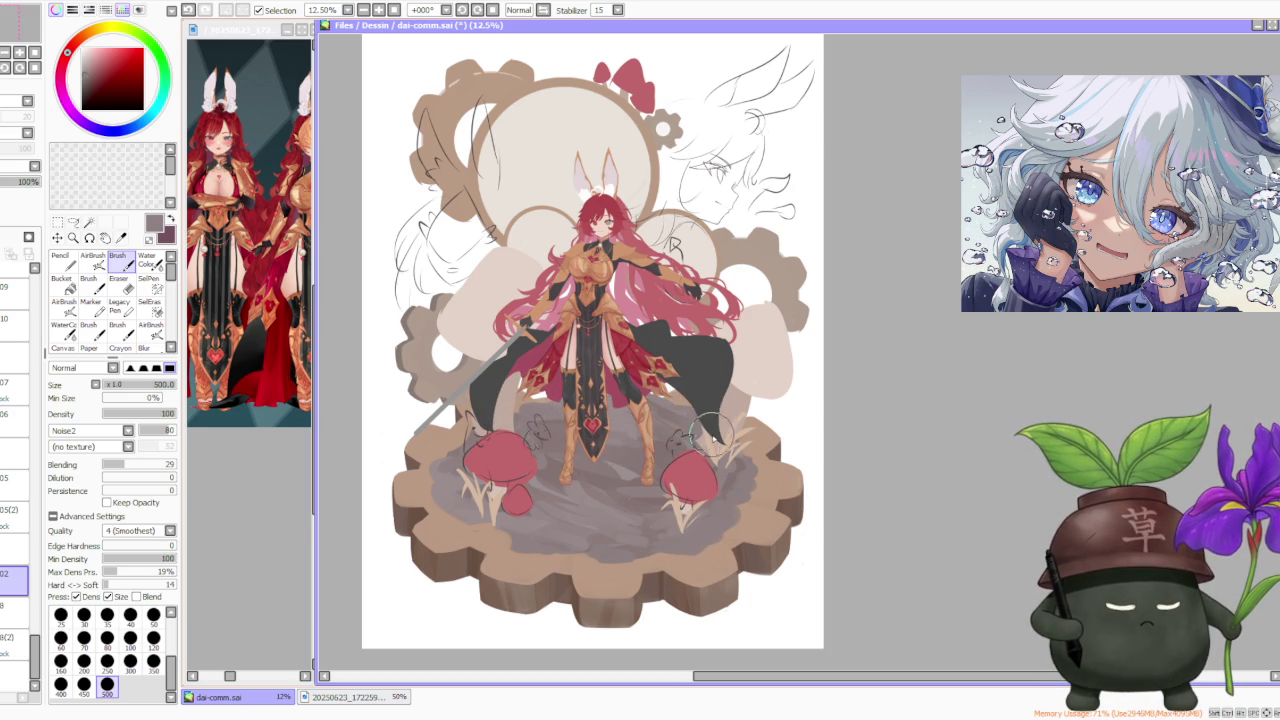
{"action": "scroll", "coordinate": [706, 374], "scroll_direction": "down", "scroll_amount": 1}
{"action": "scroll", "coordinate": [735, 398], "scroll_direction": "up", "scroll_amount": 2}
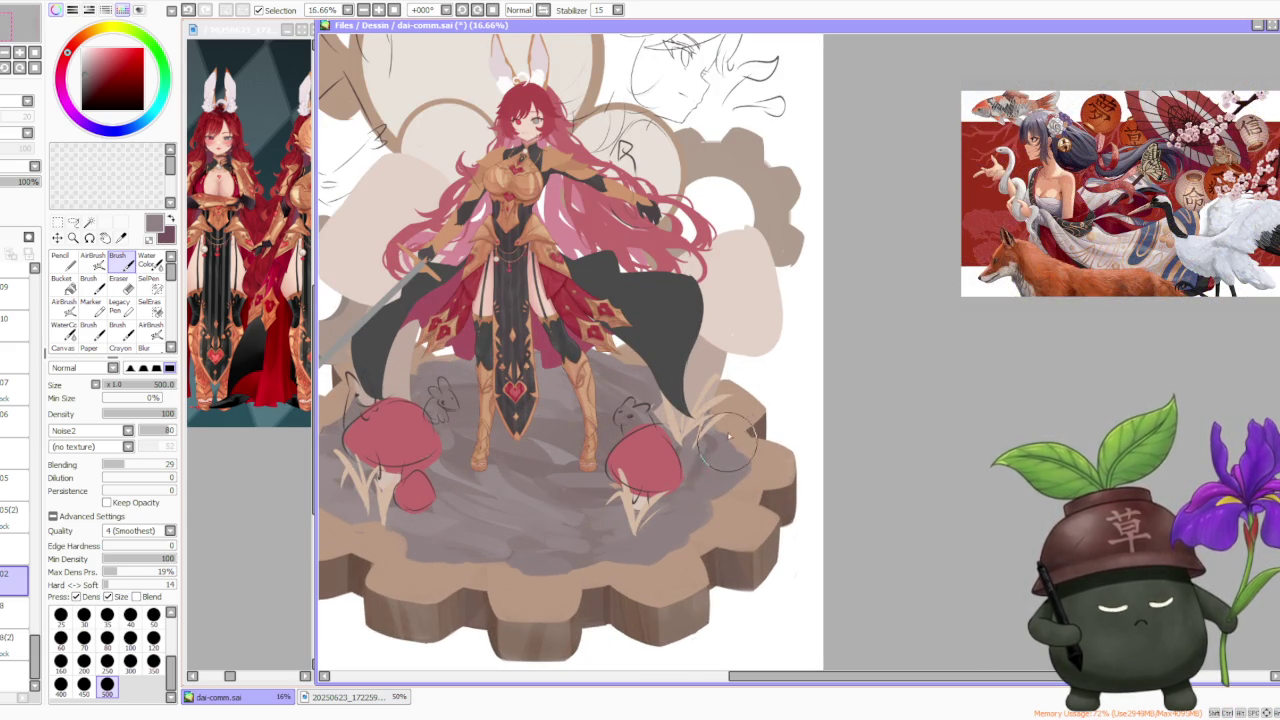
{"action": "scroll", "coordinate": [690, 432], "scroll_direction": "down", "scroll_amount": 2}
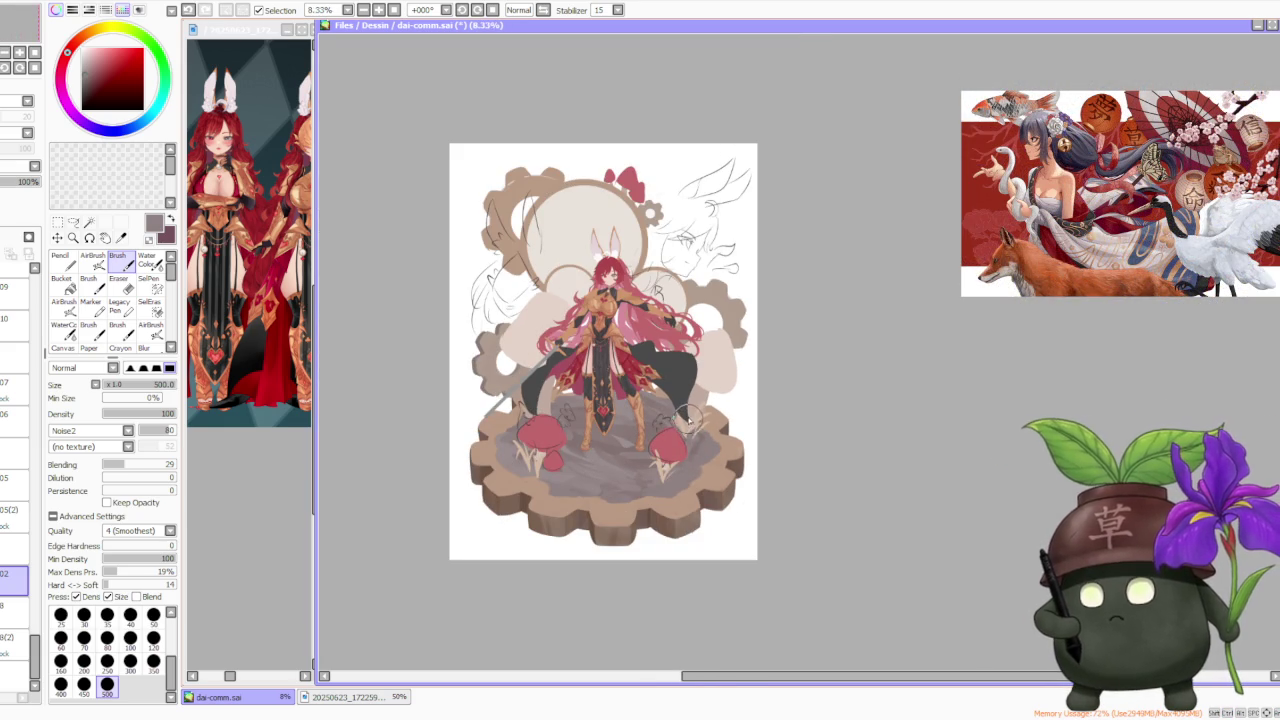
{"action": "scroll", "coordinate": [678, 401], "scroll_direction": "down", "scroll_amount": 1}
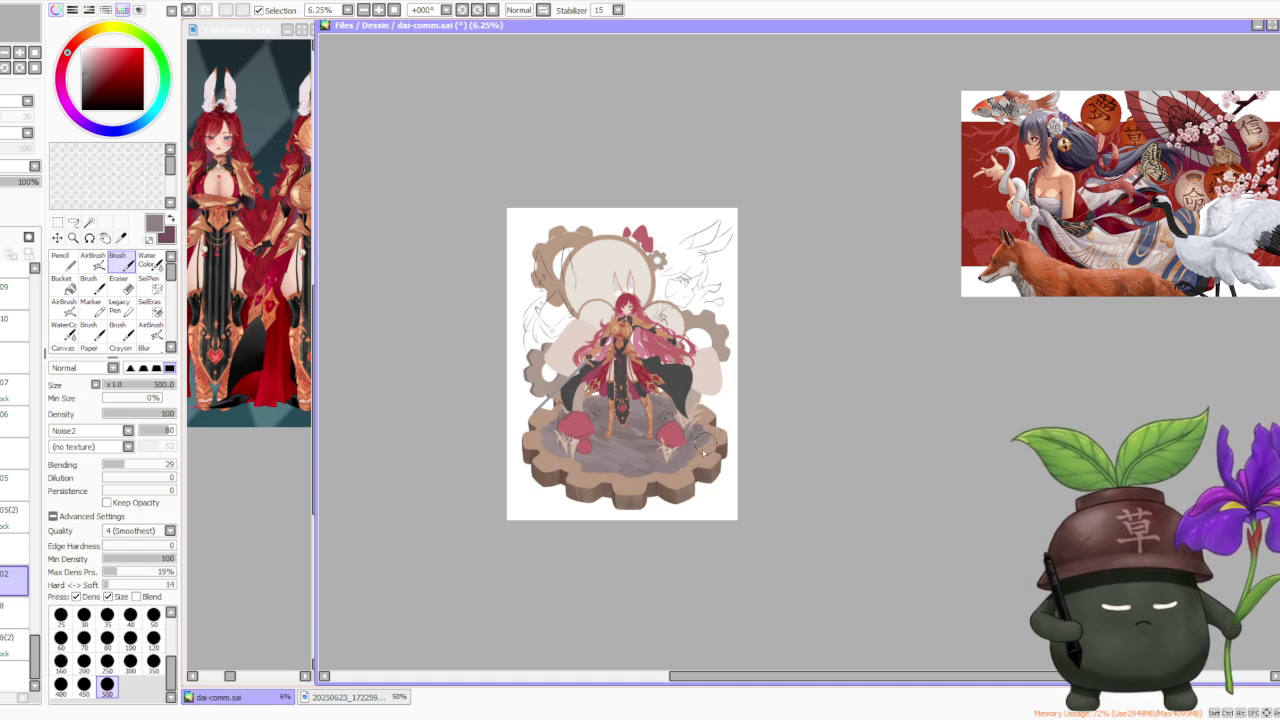
{"action": "scroll", "coordinate": [703, 454], "scroll_direction": "up", "scroll_amount": 1}
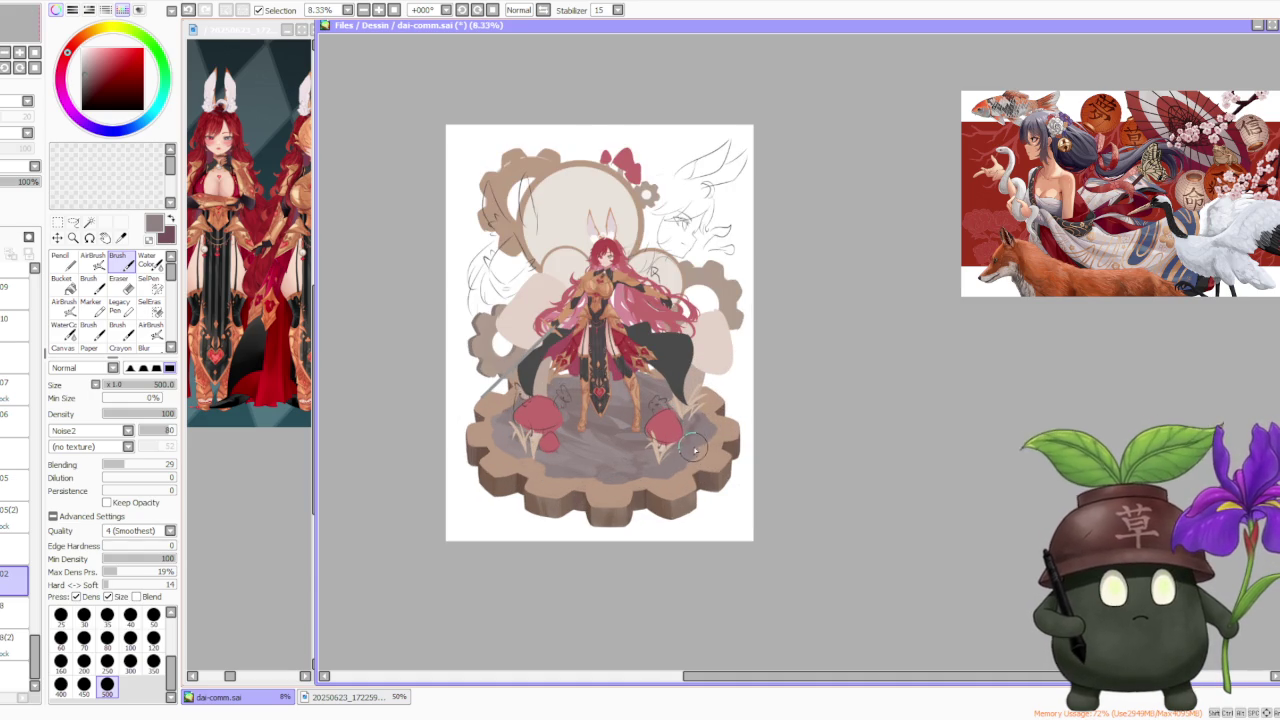
{"action": "scroll", "coordinate": [695, 450], "scroll_direction": "up", "scroll_amount": 1}
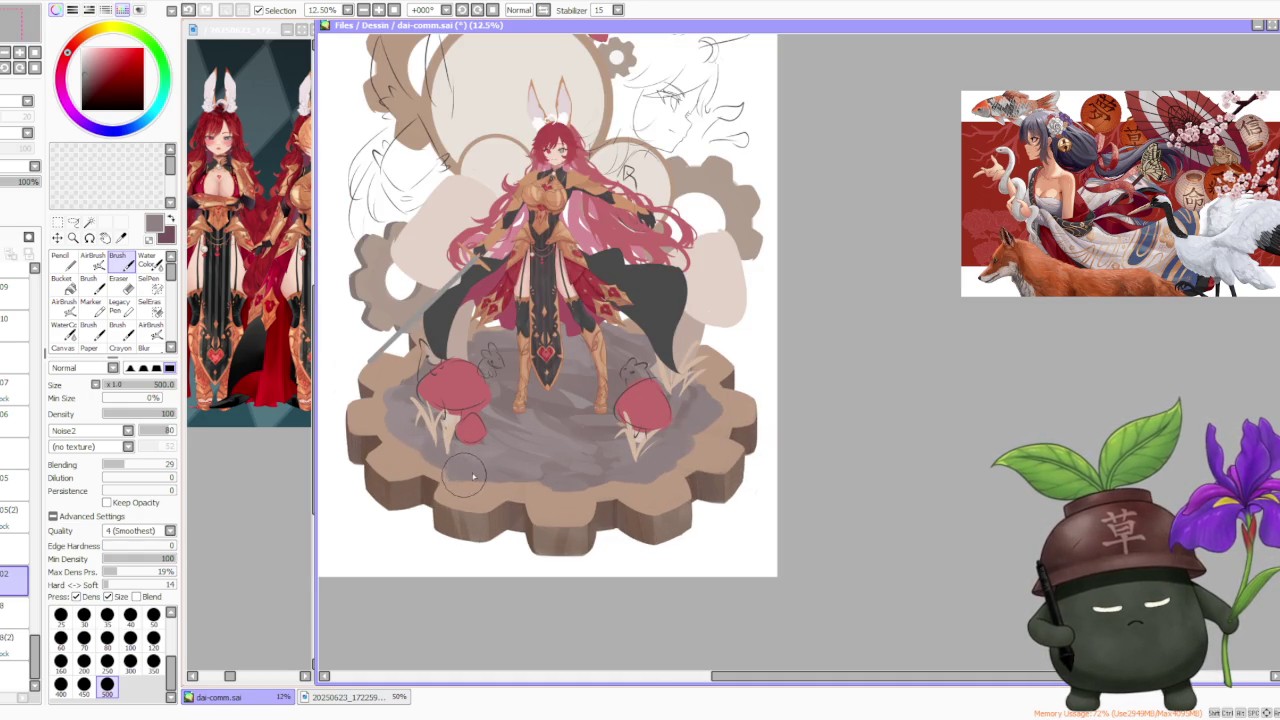
Paint a dark shadow stroke near the figure's dark cloth, shifting the view up to check it
{"action": "scroll", "coordinate": [693, 398], "scroll_direction": "down", "scroll_amount": 2}
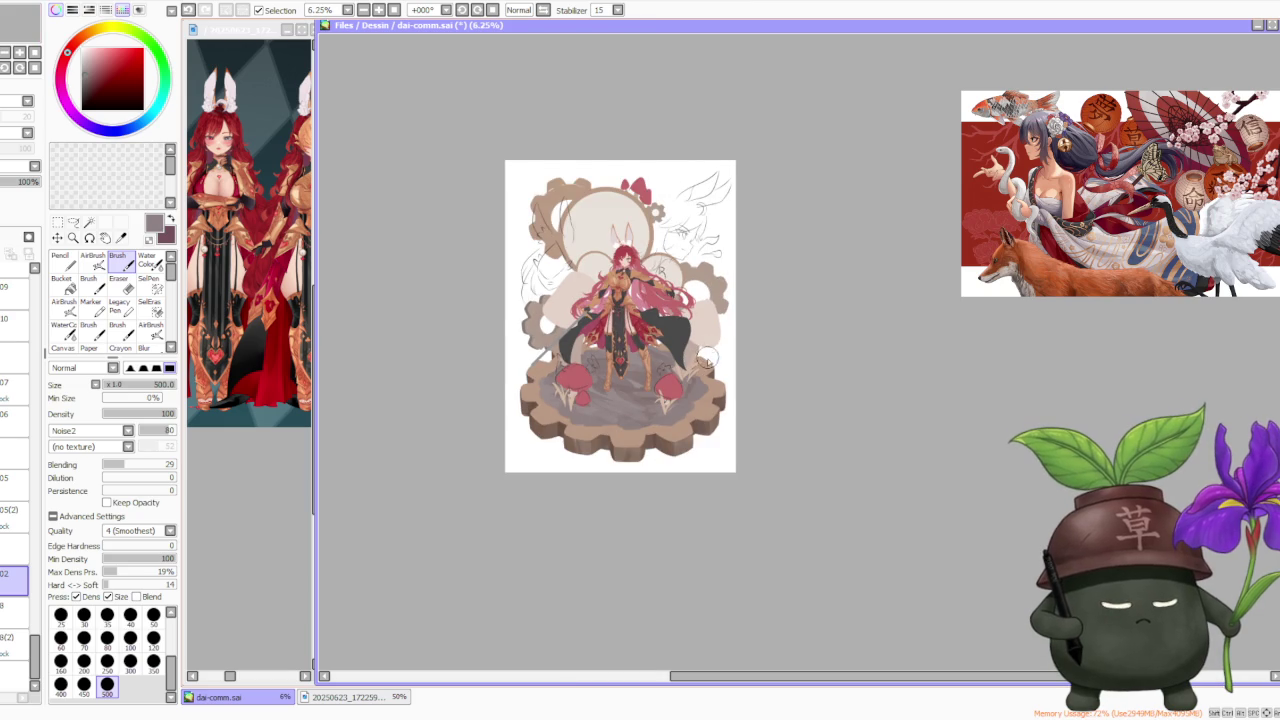
{"action": "scroll", "coordinate": [707, 358], "scroll_direction": "up", "scroll_amount": 2}
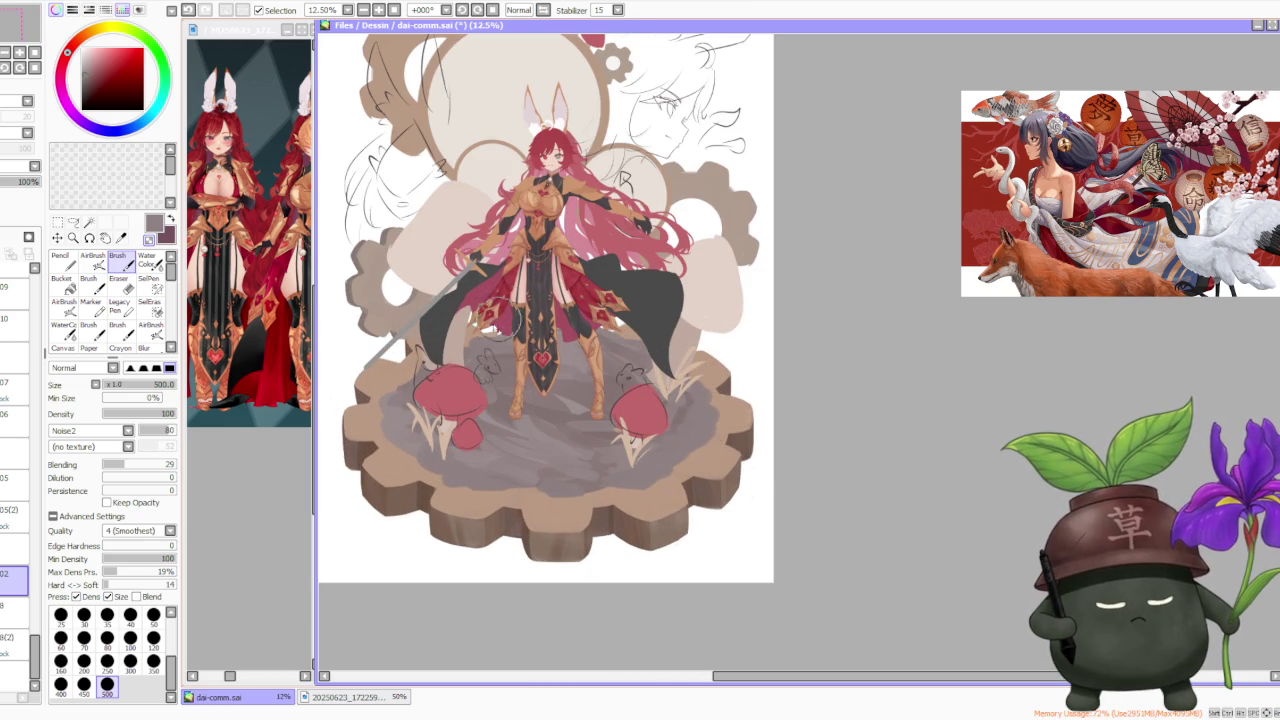
{"action": "left_click_drag", "start_coordinate": [578, 322], "coordinate": [613, 340]}
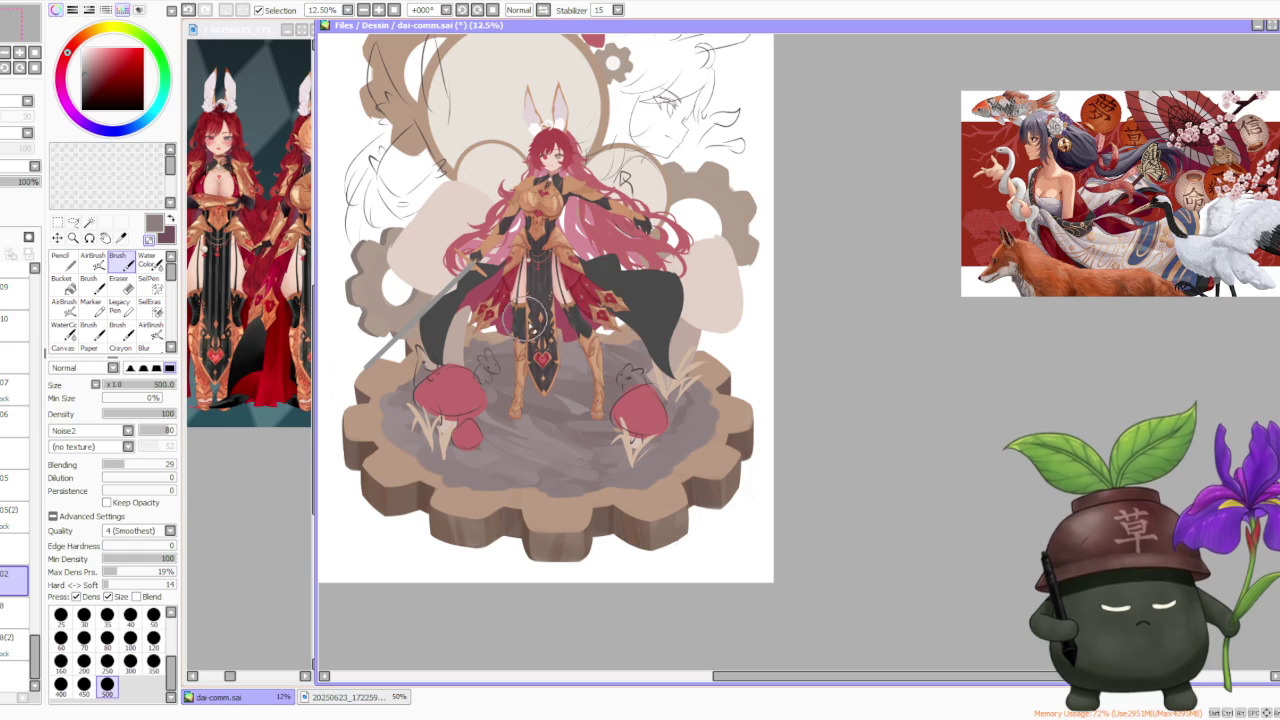
{"action": "scroll", "coordinate": [662, 373], "scroll_direction": "down", "scroll_amount": 1}
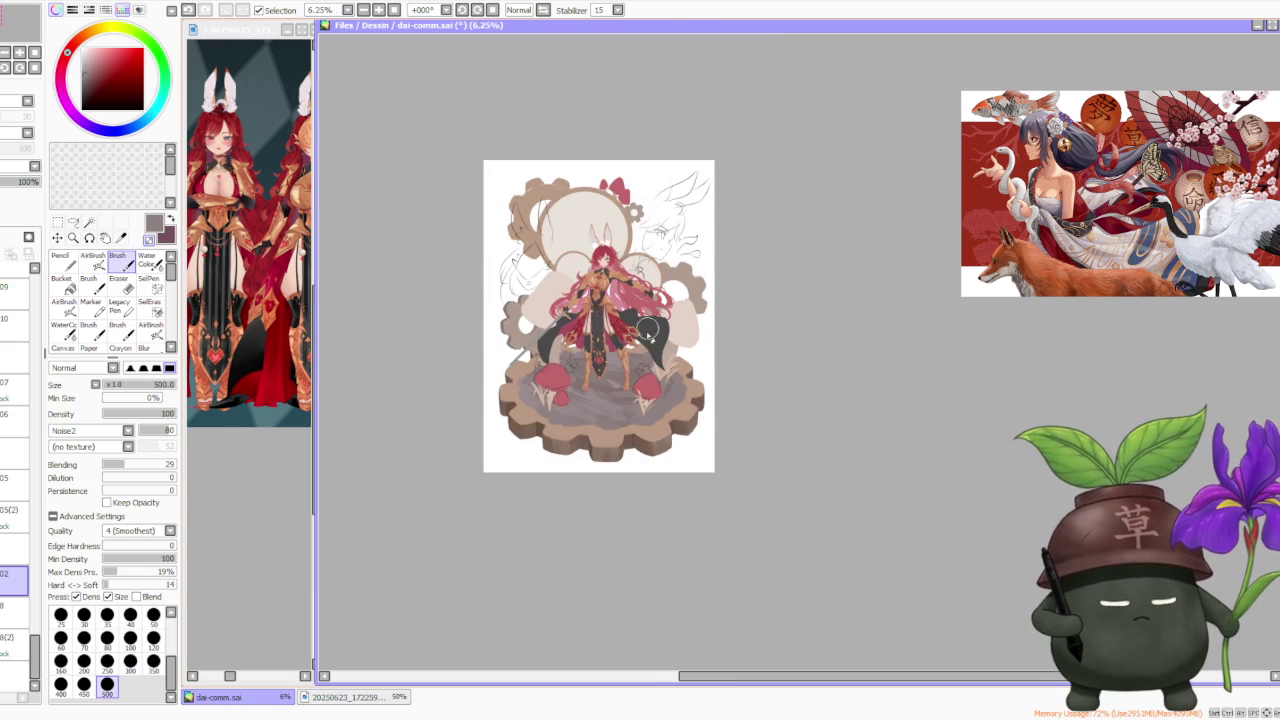
{"action": "scroll", "coordinate": [655, 331], "scroll_direction": "up", "scroll_amount": 1}
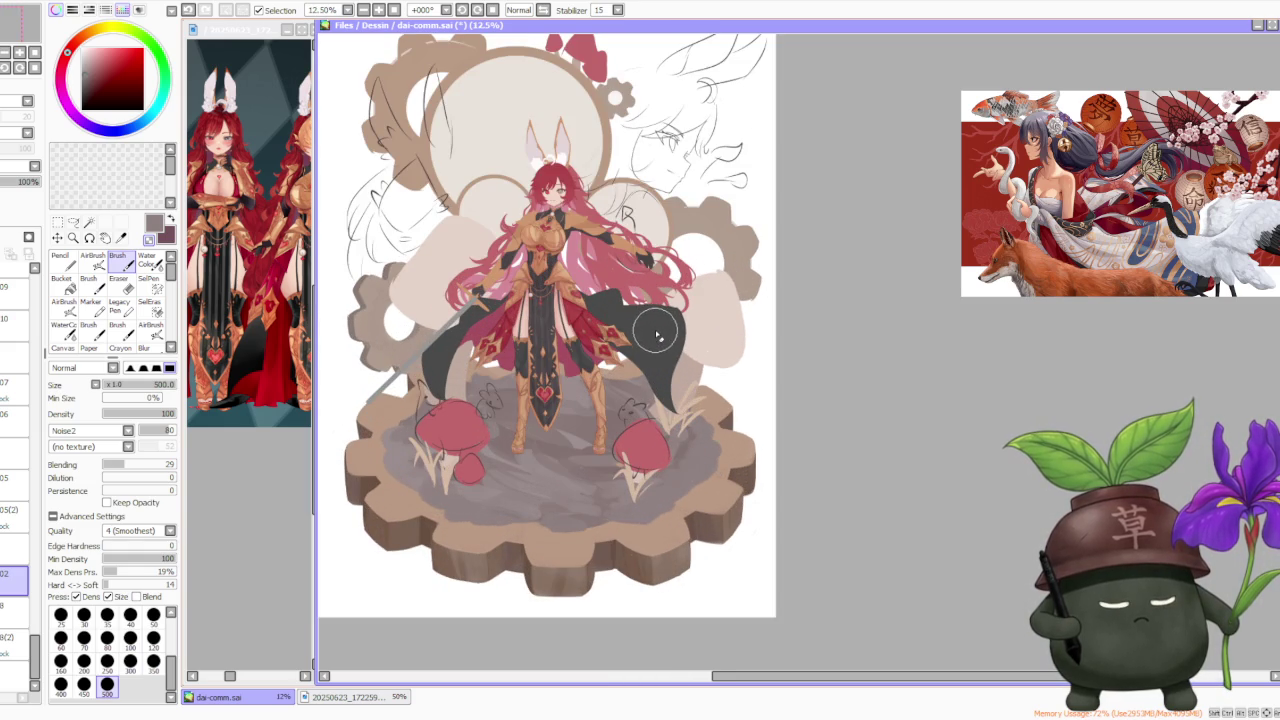
{"action": "left_click_drag", "start_coordinate": [652, 359], "coordinate": [662, 327]}
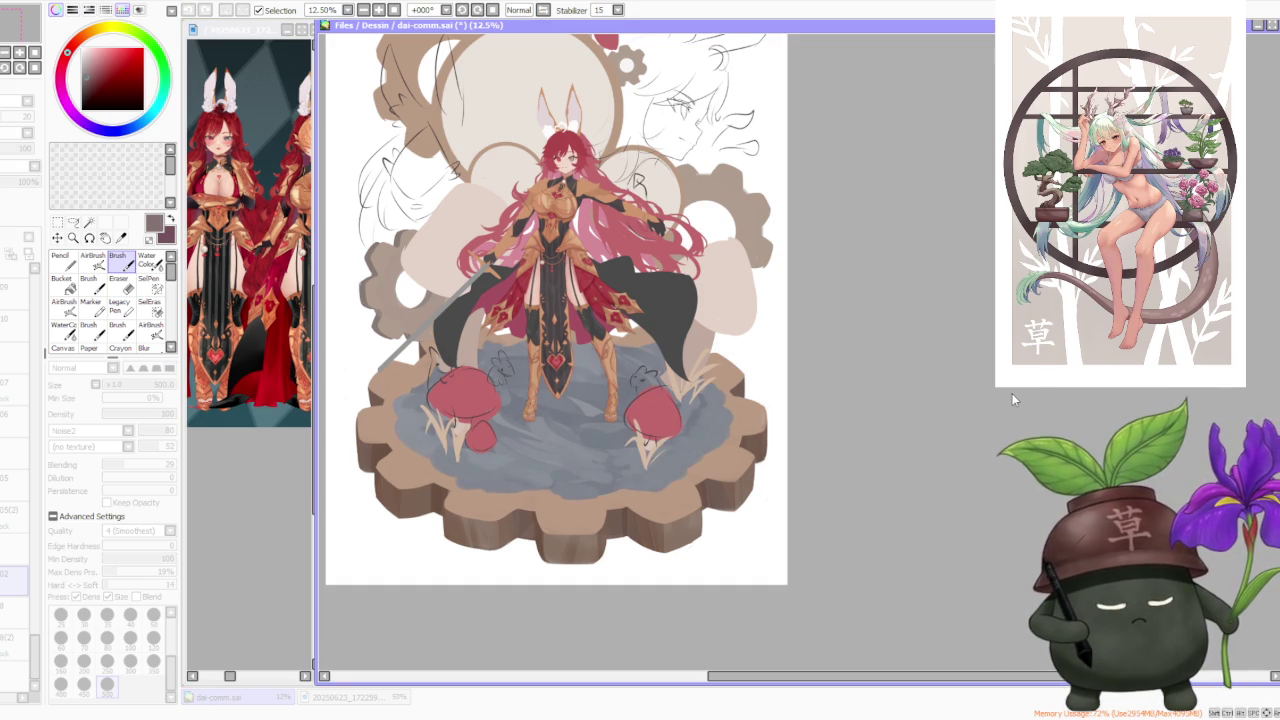
{"action": "scroll", "coordinate": [1012, 398], "scroll_direction": "down", "scroll_amount": 1}
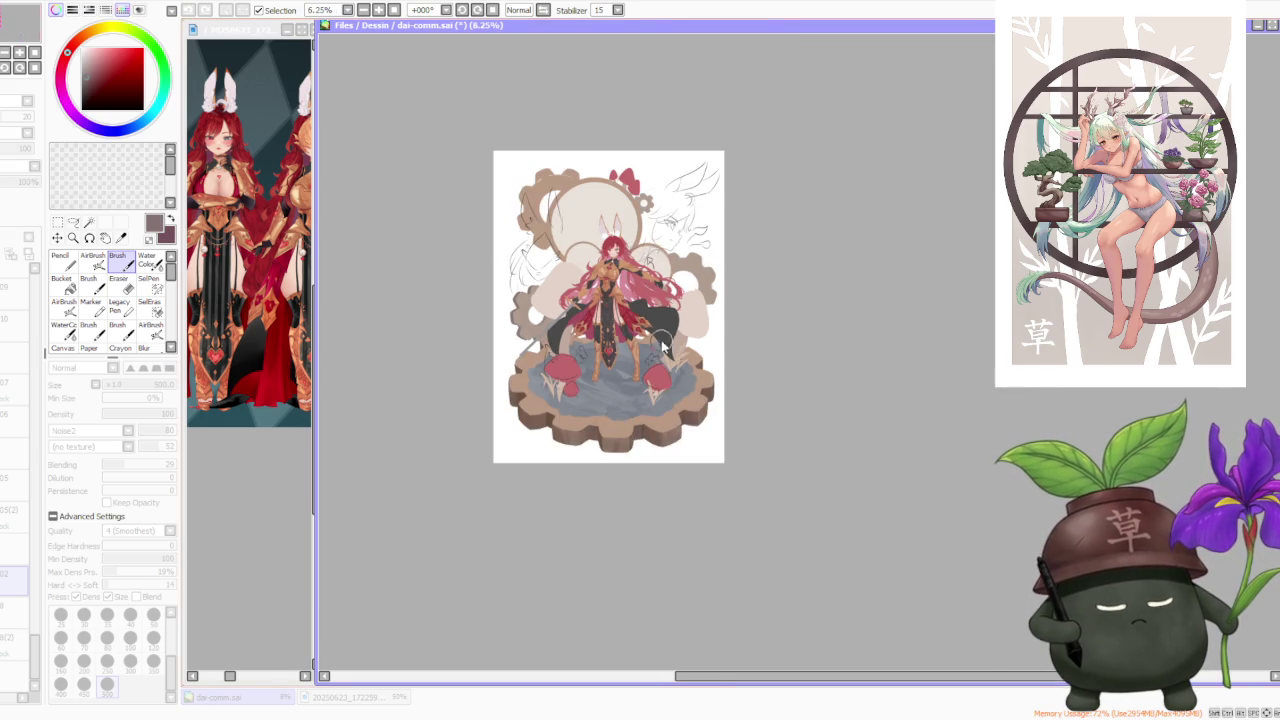
{"action": "scroll", "coordinate": [913, 415], "scroll_direction": "up", "scroll_amount": 1}
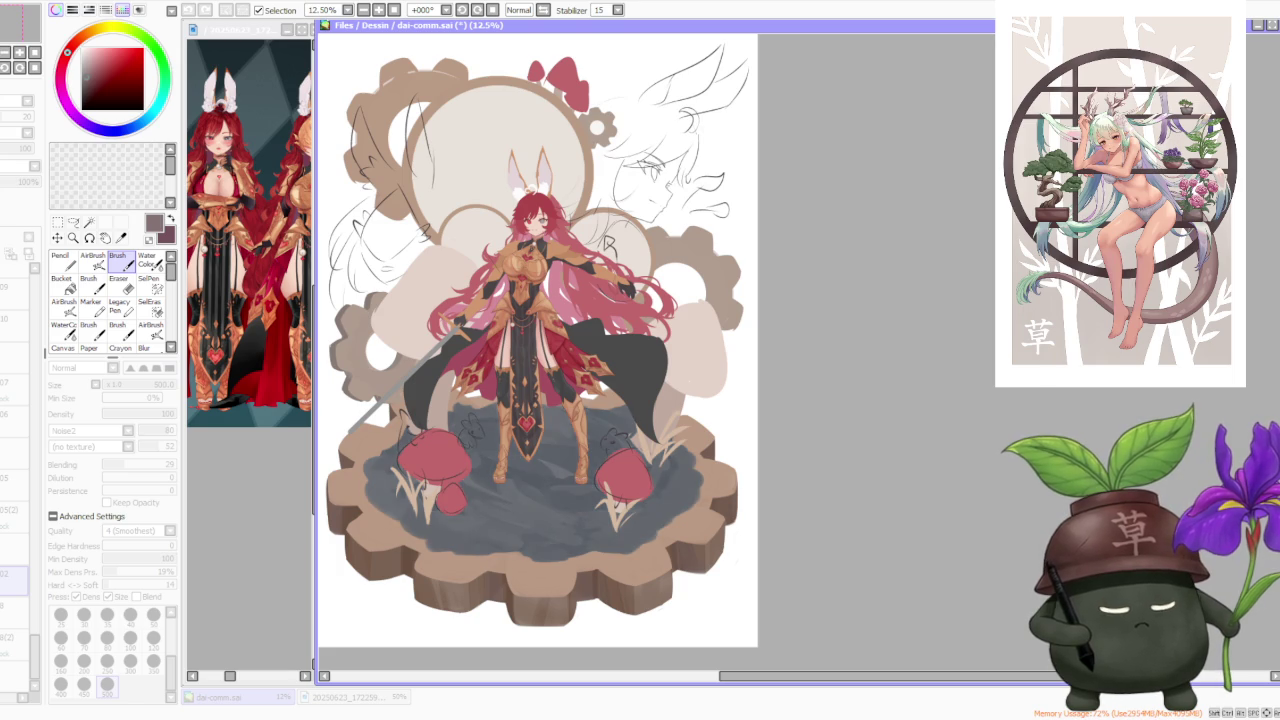
{"action": "scroll", "coordinate": [719, 309], "scroll_direction": "down", "scroll_amount": 1}
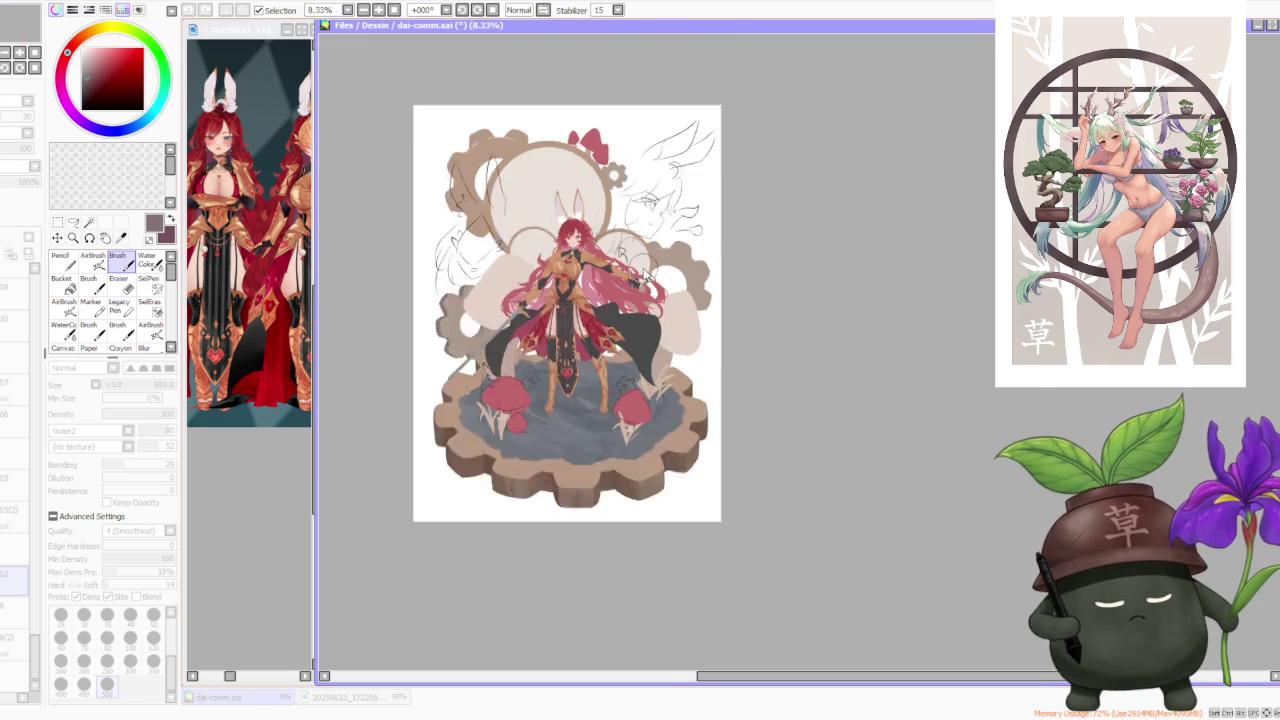
{"action": "scroll", "coordinate": [700, 340], "scroll_direction": "down", "scroll_amount": 1}
{"action": "scroll", "coordinate": [690, 375], "scroll_direction": "up", "scroll_amount": 1}
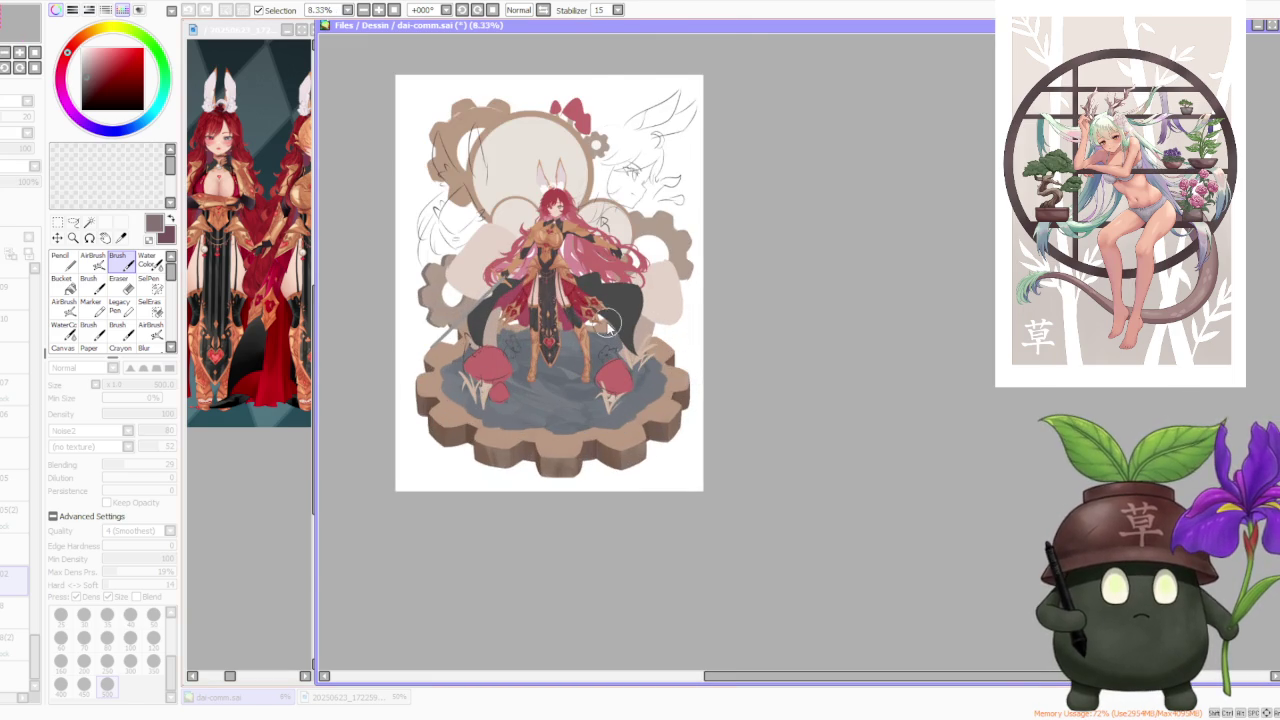
{"action": "scroll", "coordinate": [656, 344], "scroll_direction": "up", "scroll_amount": 1}
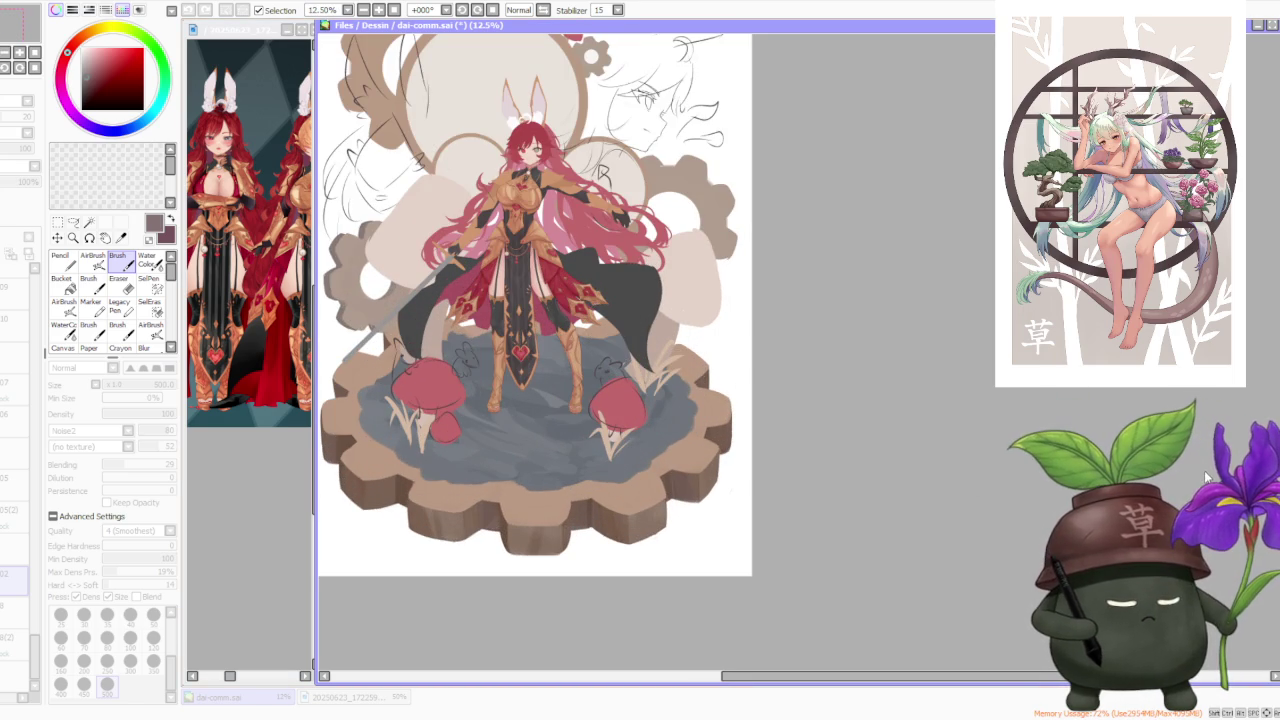
Undo the stroke to restore the purple-grey ground and zoom in and out to inspect it
{"action": "key", "text": "ctrl+z"}
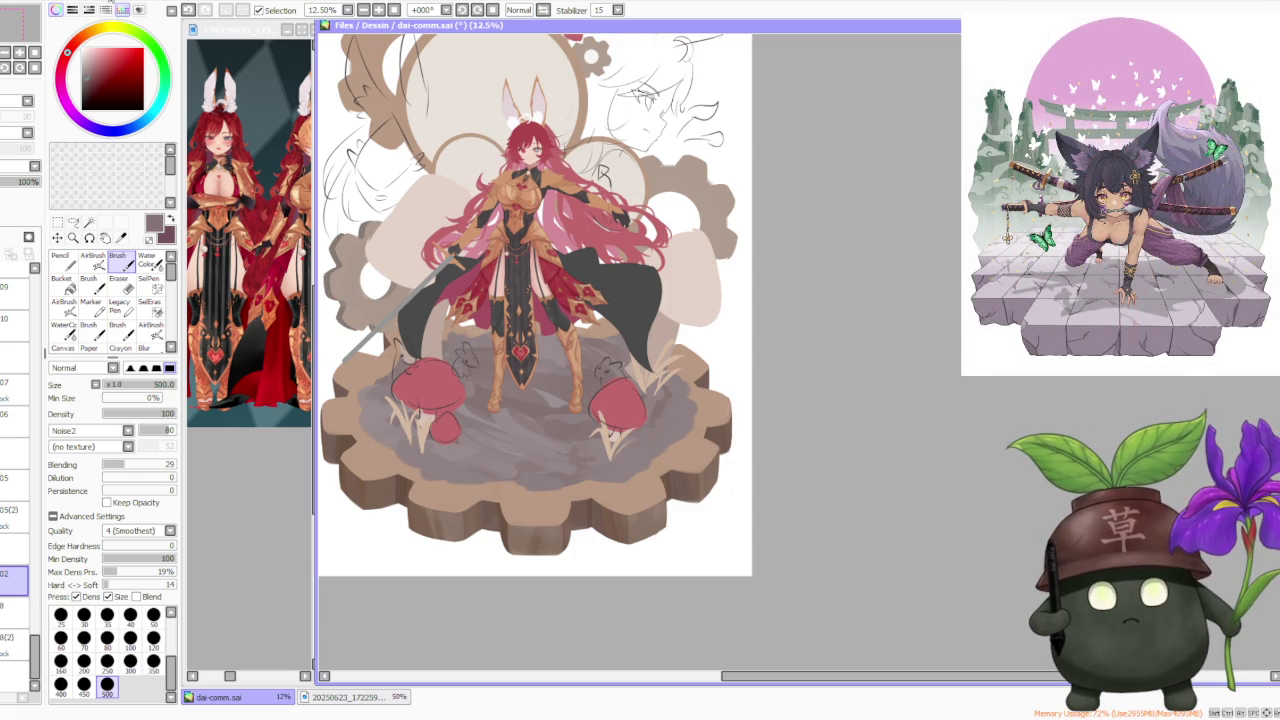
{"action": "left_click", "coordinate": [172, 10]}
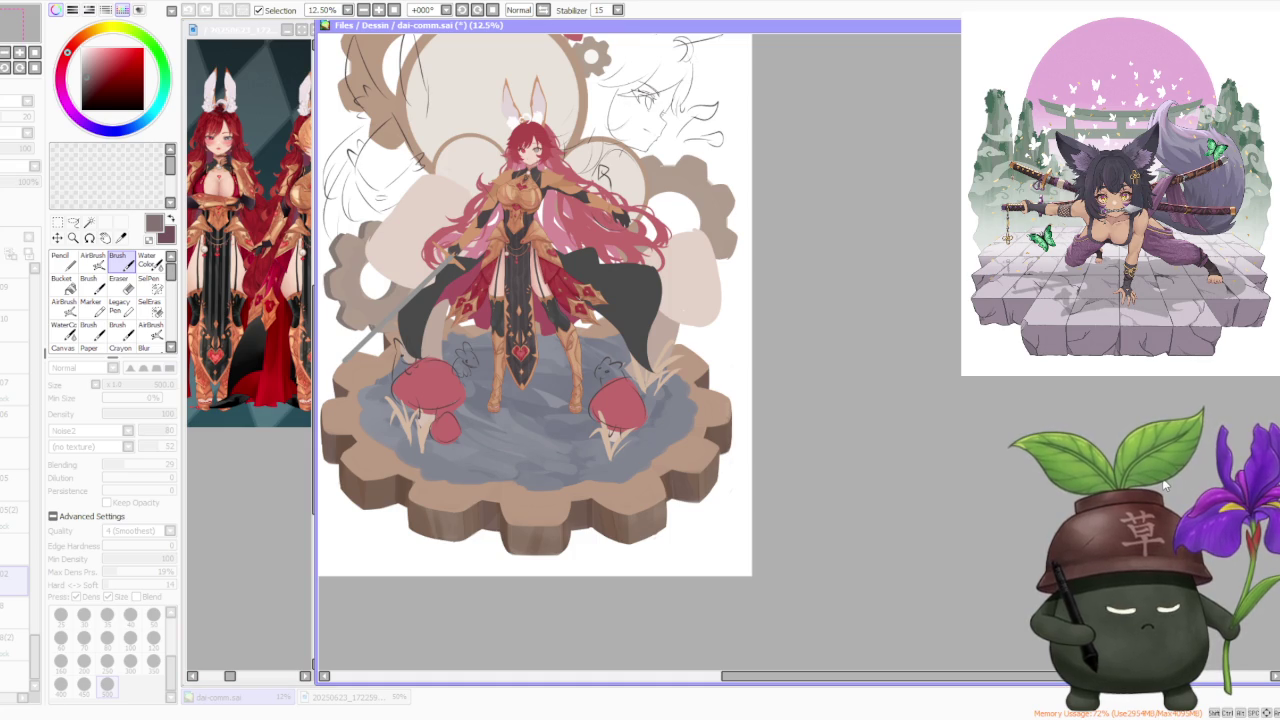
{"action": "scroll", "coordinate": [780, 391], "scroll_direction": "down", "scroll_amount": 2}
{"action": "scroll", "coordinate": [759, 373], "scroll_direction": "up", "scroll_amount": 1}
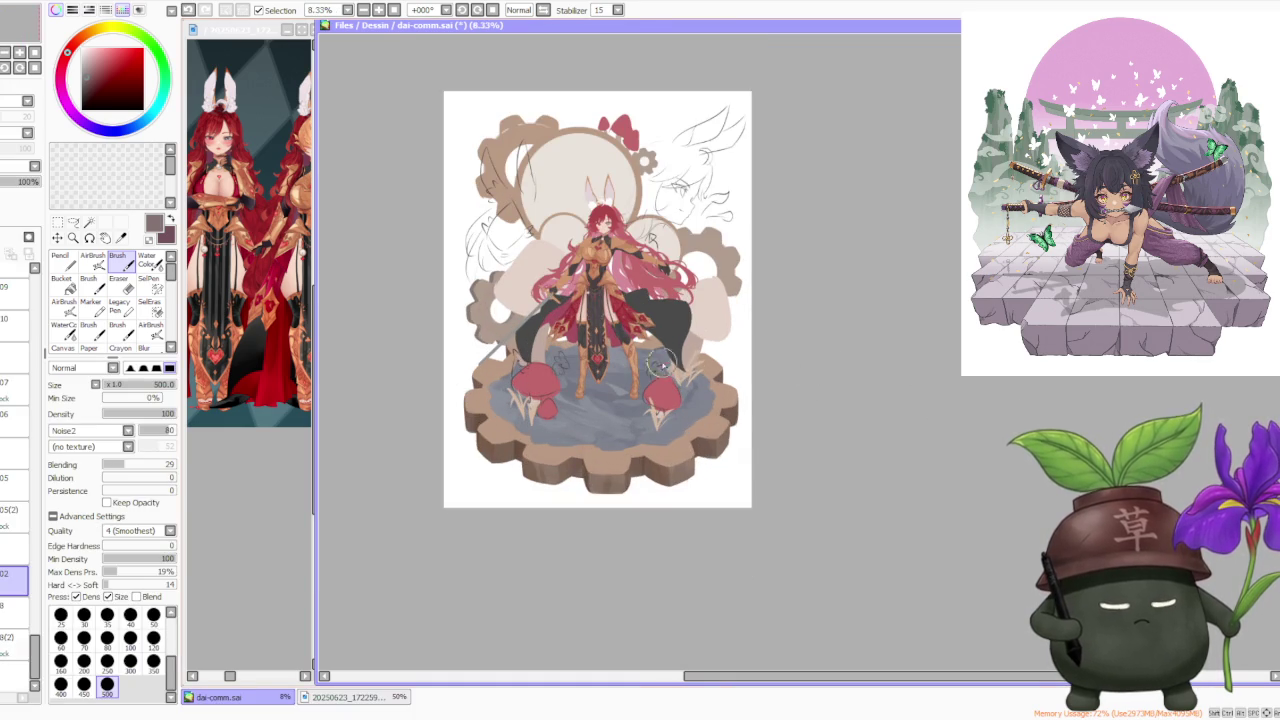
{"action": "scroll", "coordinate": [745, 365], "scroll_direction": "up", "scroll_amount": 1}
{"action": "scroll", "coordinate": [719, 346], "scroll_direction": "down", "scroll_amount": 1}
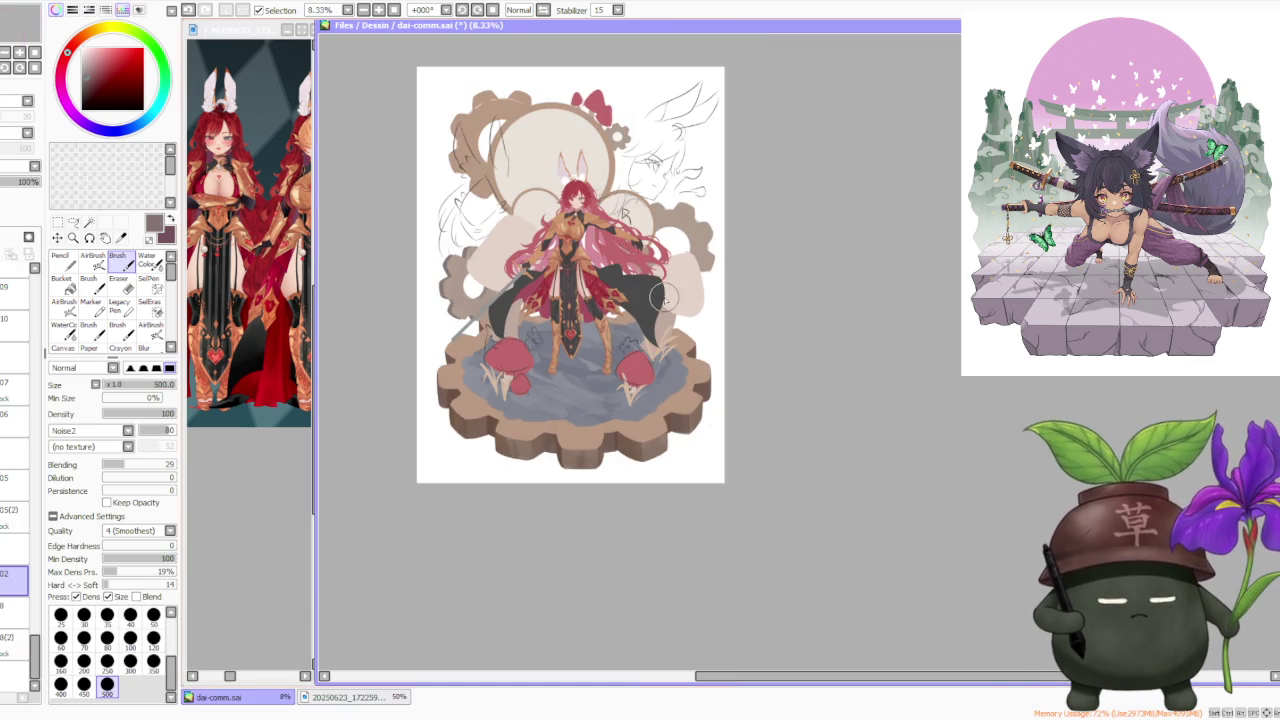
{"action": "scroll", "coordinate": [647, 270], "scroll_direction": "up", "scroll_amount": 1}
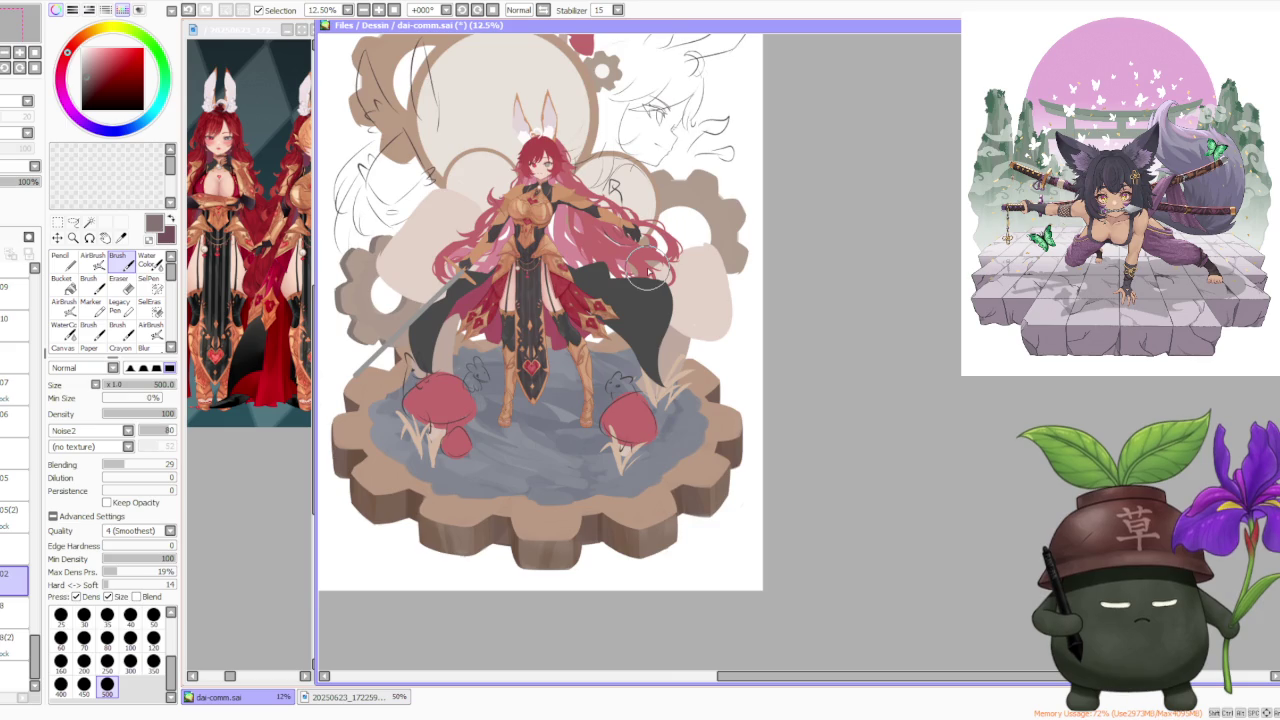
{"action": "scroll", "coordinate": [647, 270], "scroll_direction": "down", "scroll_amount": 2}
{"action": "scroll", "coordinate": [648, 270], "scroll_direction": "up", "scroll_amount": 2}
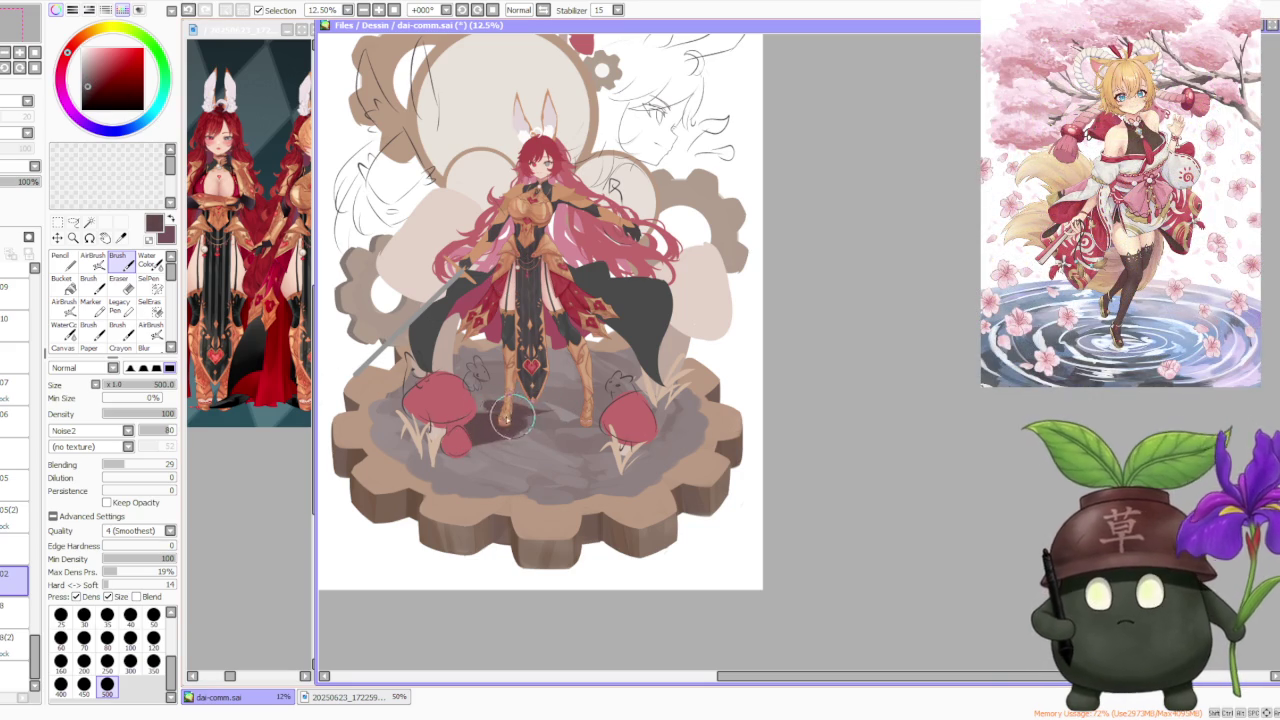
Darken and widen the foot shadow between the mushrooms, then shade the left mushroom's base in mauve-grey
{"action": "left_click_drag", "start_coordinate": [525, 410], "coordinate": [570, 430]}
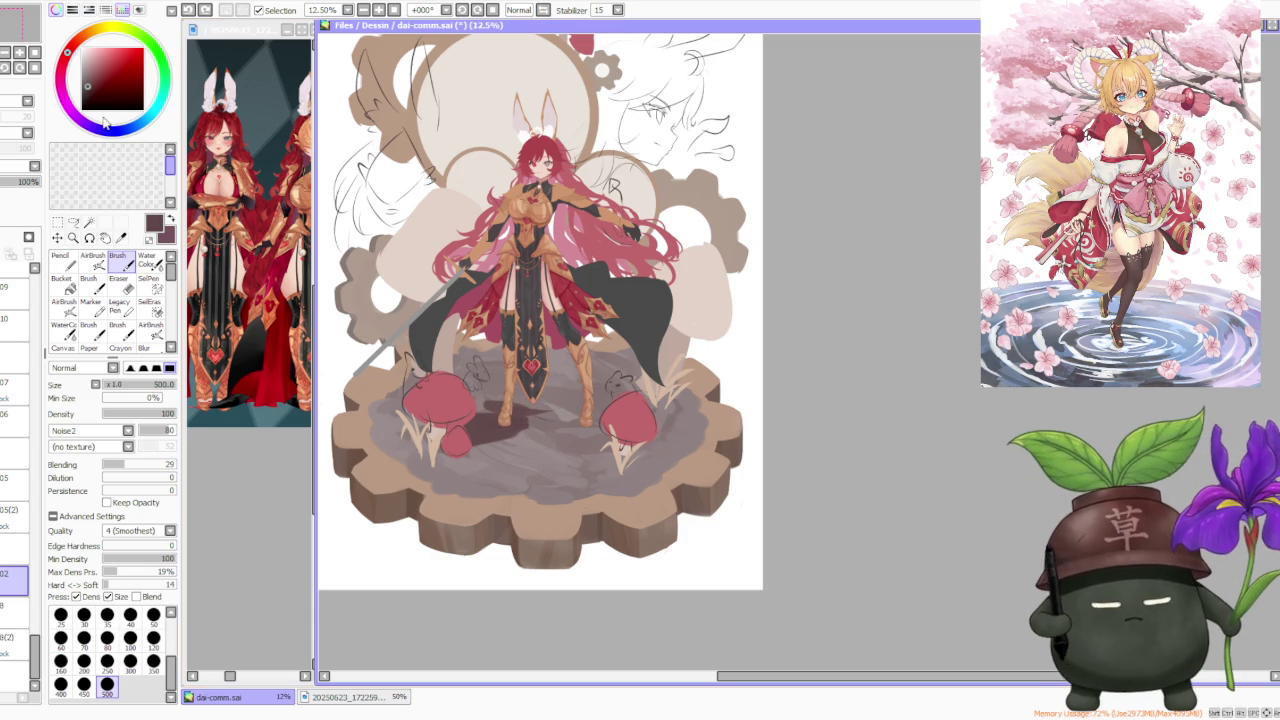
{"action": "mouse_move", "coordinate": [488, 413]}
{"action": "left_mouse_down"}
{"action": "mouse_move", "coordinate": [605, 413]}
{"action": "mouse_move", "coordinate": [545, 400]}
{"action": "mouse_move", "coordinate": [563, 397]}
{"action": "mouse_move", "coordinate": [465, 400]}
{"action": "mouse_move", "coordinate": [475, 385]}
{"action": "mouse_move", "coordinate": [500, 425]}
{"action": "mouse_move", "coordinate": [455, 455]}
{"action": "mouse_move", "coordinate": [465, 440]}
{"action": "mouse_move", "coordinate": [545, 440]}
{"action": "mouse_move", "coordinate": [523, 432]}
{"action": "mouse_move", "coordinate": [600, 415]}
{"action": "mouse_move", "coordinate": [580, 410]}
{"action": "mouse_move", "coordinate": [628, 390]}
{"action": "mouse_move", "coordinate": [605, 395]}
{"action": "left_mouse_up"}
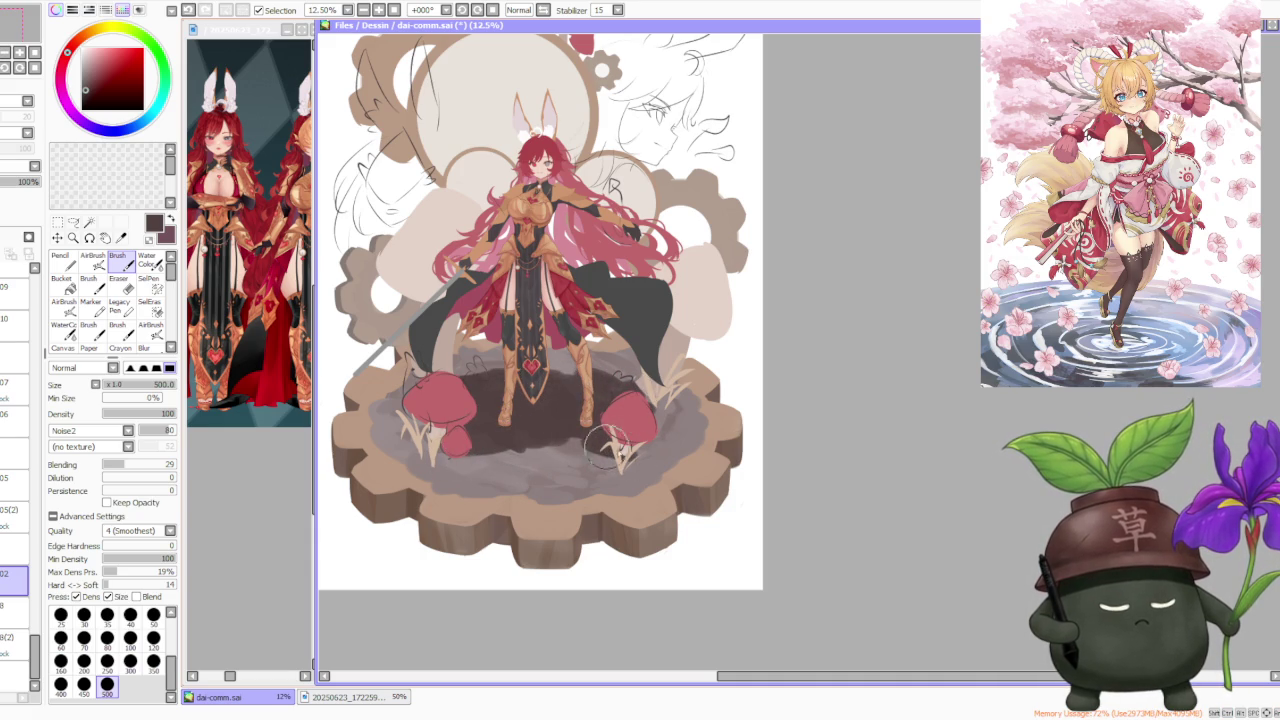
{"action": "left_click", "coordinate": [517, 462], "text": "alt"}
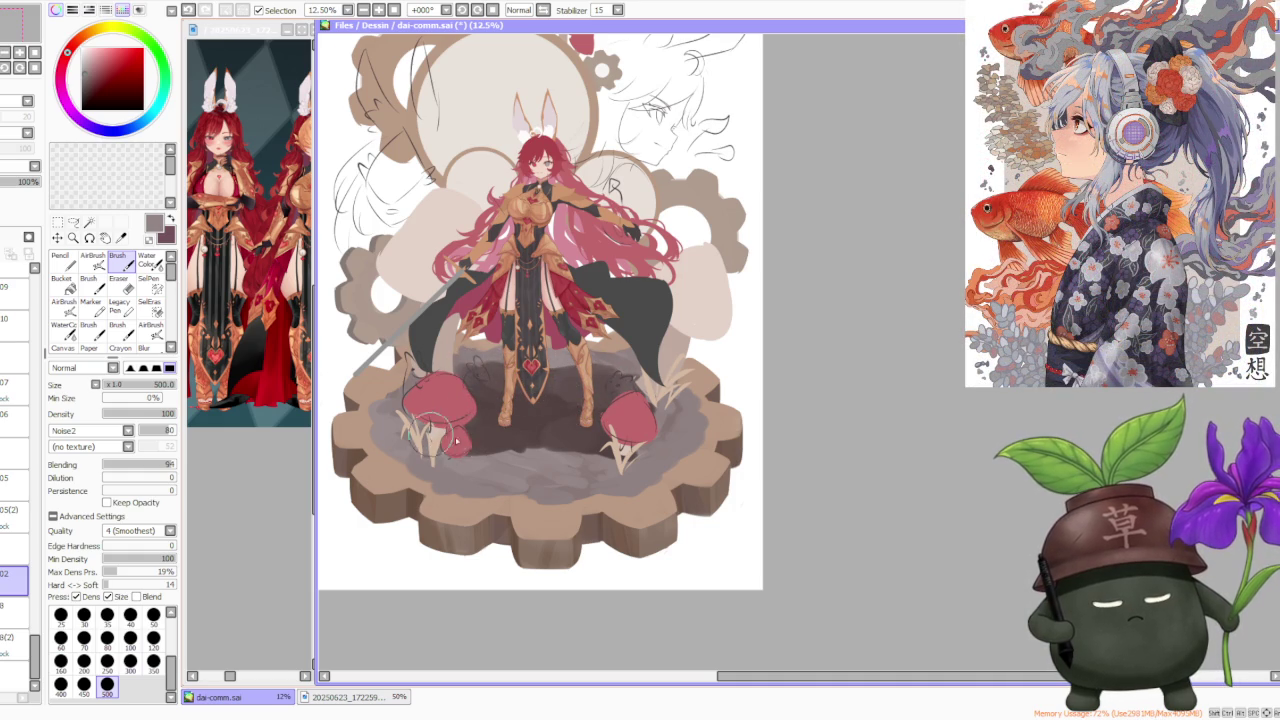
{"action": "left_click_drag", "start_coordinate": [472, 436], "coordinate": [432, 452]}
Sample a darker brown and softly shade both mushrooms and the shadow below her legs
{"action": "left_click", "coordinate": [504, 412], "text": "alt"}
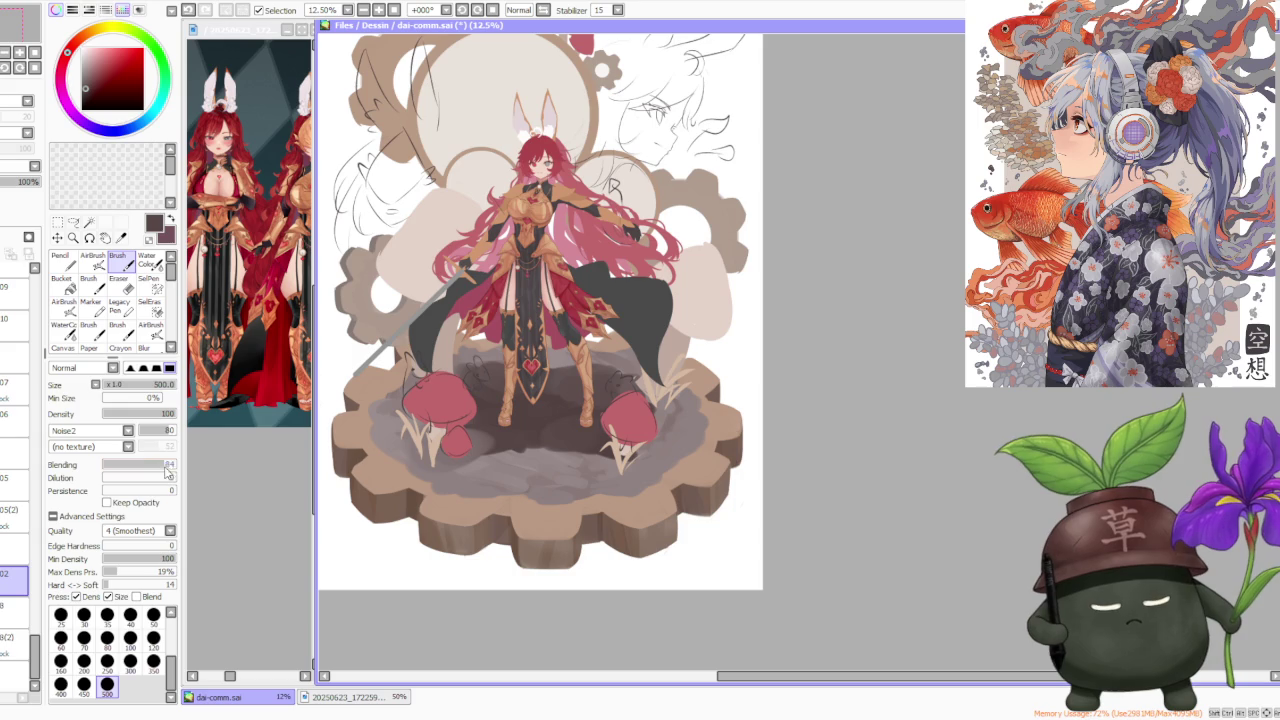
{"action": "mouse_move", "coordinate": [480, 437]}
{"action": "left_mouse_down"}
{"action": "mouse_move", "coordinate": [441, 414]}
{"action": "mouse_move", "coordinate": [540, 445]}
{"action": "mouse_move", "coordinate": [529, 423]}
{"action": "mouse_move", "coordinate": [578, 452]}
{"action": "left_mouse_up"}
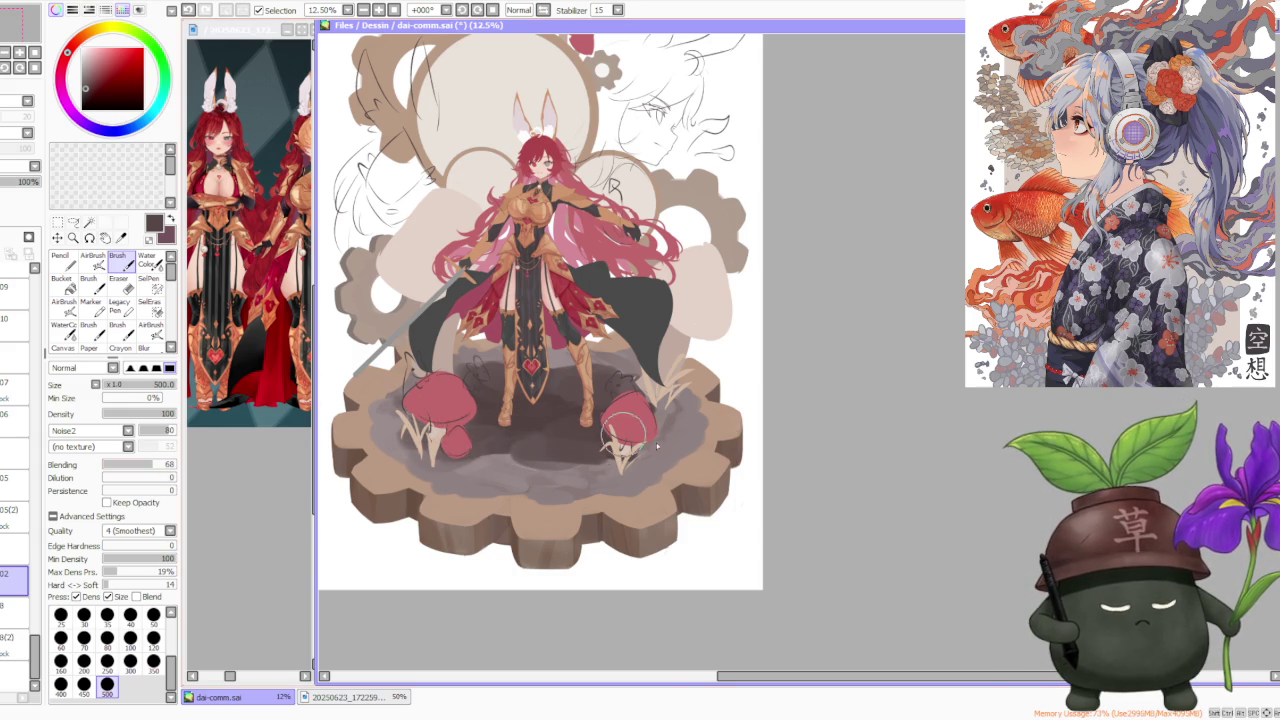
{"action": "scroll", "coordinate": [657, 447], "scroll_direction": "down", "scroll_amount": 1}
{"action": "scroll", "coordinate": [657, 447], "scroll_direction": "down", "scroll_amount": 1}
{"action": "scroll", "coordinate": [640, 455], "scroll_direction": "up", "scroll_amount": 1}
{"action": "scroll", "coordinate": [628, 460], "scroll_direction": "up", "scroll_amount": 2}
{"action": "mouse_move", "coordinate": [628, 460]}
{"action": "left_mouse_down"}
{"action": "mouse_move", "coordinate": [660, 470]}
{"action": "mouse_move", "coordinate": [680, 440]}
{"action": "mouse_move", "coordinate": [614, 424]}
{"action": "mouse_move", "coordinate": [650, 400]}
{"action": "mouse_move", "coordinate": [610, 405]}
{"action": "mouse_move", "coordinate": [620, 395]}
{"action": "mouse_move", "coordinate": [600, 490]}
{"action": "mouse_move", "coordinate": [650, 485]}
{"action": "mouse_move", "coordinate": [680, 445]}
{"action": "left_mouse_up"}
{"action": "mouse_move", "coordinate": [484, 467]}
{"action": "left_mouse_down"}
{"action": "mouse_move", "coordinate": [443, 491]}
{"action": "mouse_move", "coordinate": [509, 509]}
{"action": "mouse_move", "coordinate": [529, 537]}
{"action": "mouse_move", "coordinate": [460, 468]}
{"action": "left_mouse_up"}
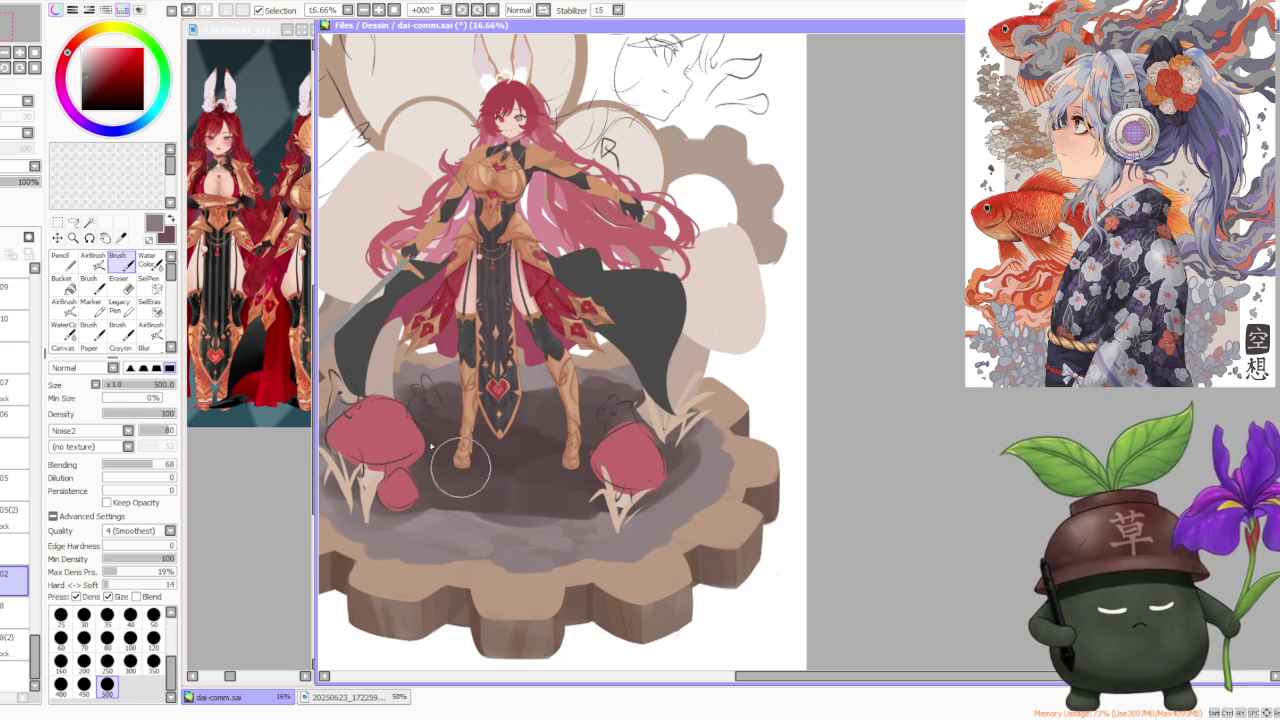
Switch to AirBrush with Rock 07 texture and lighten the grey ground shadow with textured strokes
{"action": "left_click", "coordinate": [95, 262]}
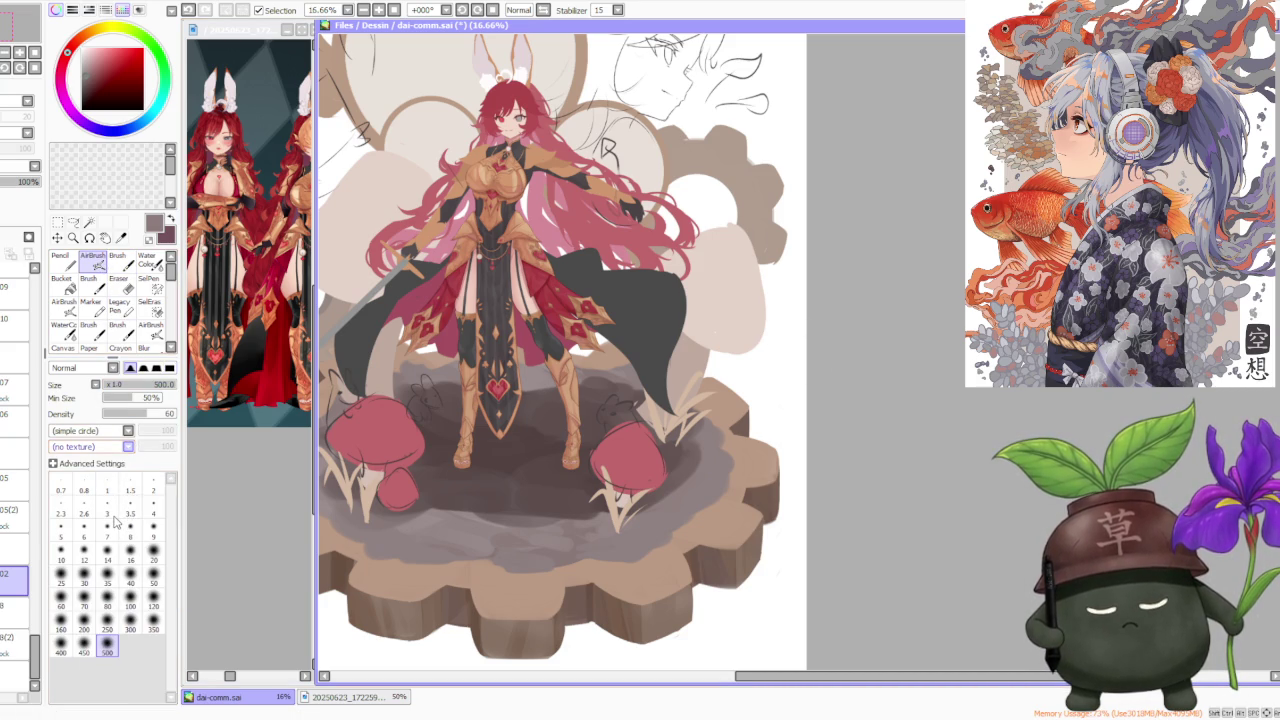
{"action": "left_click_drag", "start_coordinate": [509, 463], "coordinate": [563, 477]}
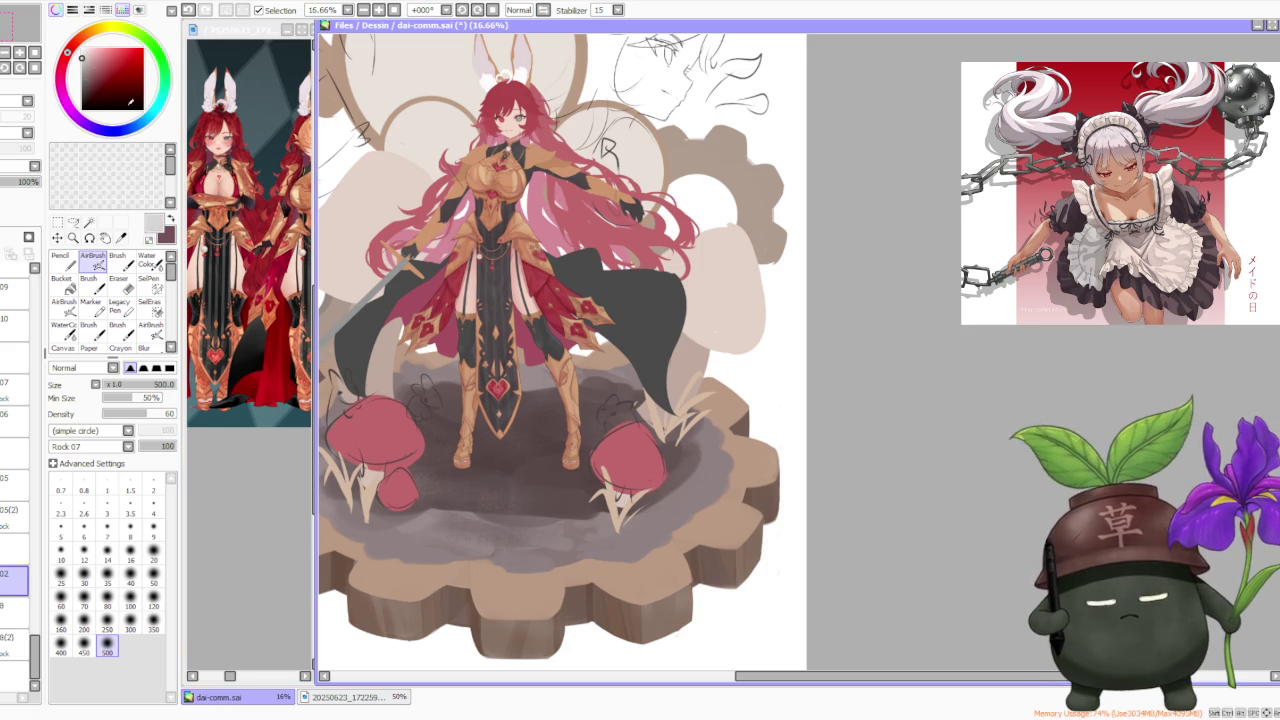
{"action": "mouse_move", "coordinate": [410, 520]}
{"action": "left_mouse_down"}
{"action": "mouse_move", "coordinate": [530, 530]}
{"action": "mouse_move", "coordinate": [692, 482]}
{"action": "left_mouse_up"}
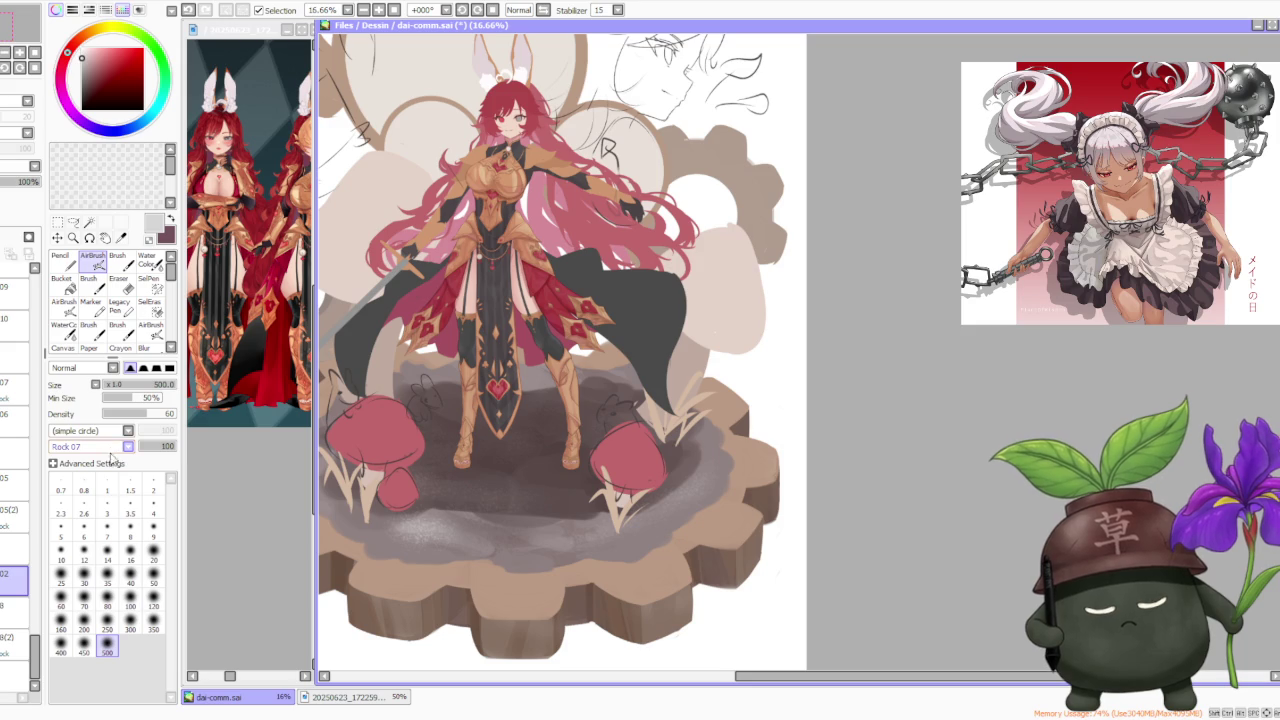
{"action": "mouse_move", "coordinate": [386, 534]}
{"action": "left_mouse_down"}
{"action": "mouse_move", "coordinate": [513, 515]}
{"action": "mouse_move", "coordinate": [612, 428]}
{"action": "left_mouse_up"}
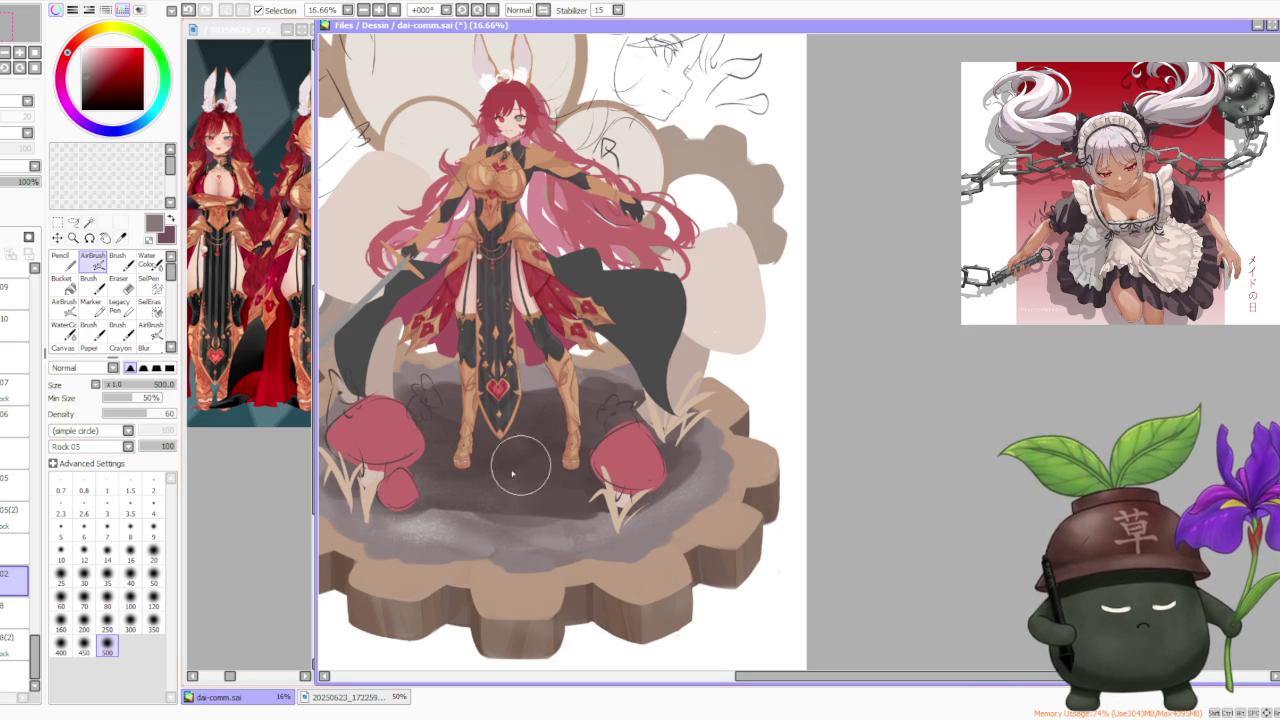
{"action": "scroll", "coordinate": [611, 367], "scroll_direction": "down", "scroll_amount": 3}
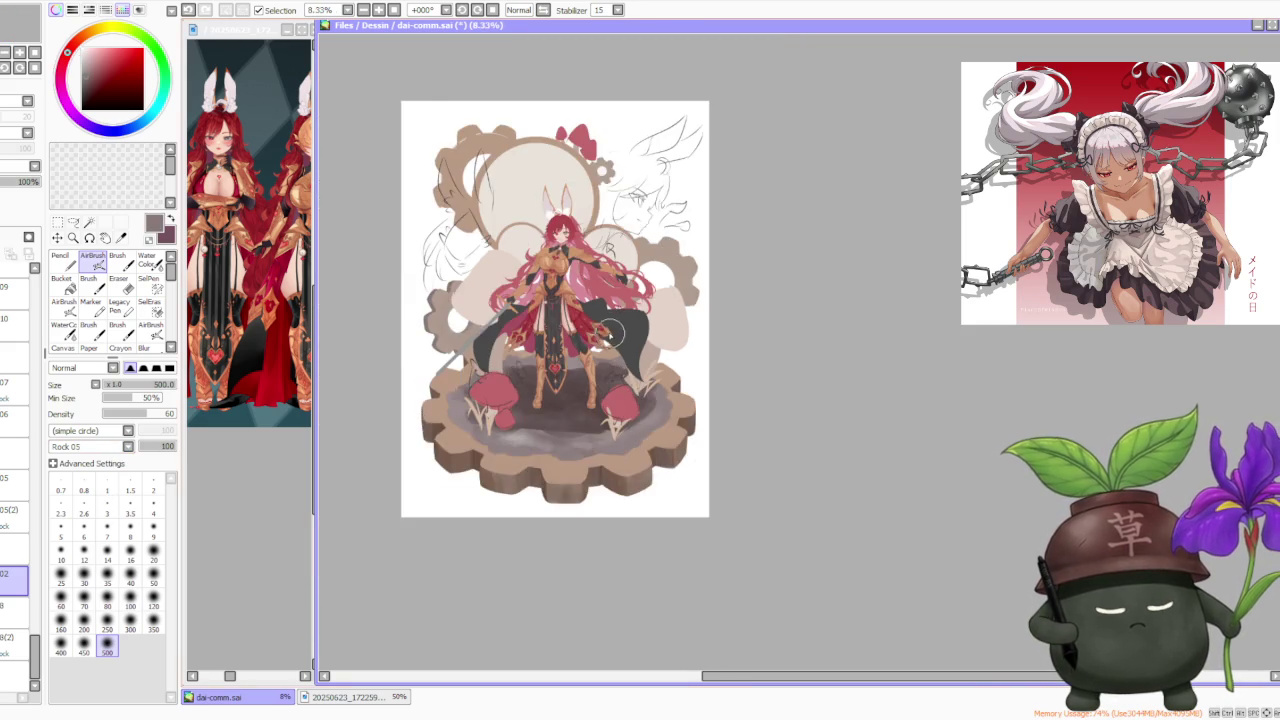
{"action": "scroll", "coordinate": [592, 306], "scroll_direction": "up", "scroll_amount": 1}
{"action": "scroll", "coordinate": [622, 302], "scroll_direction": "up", "scroll_amount": 1}
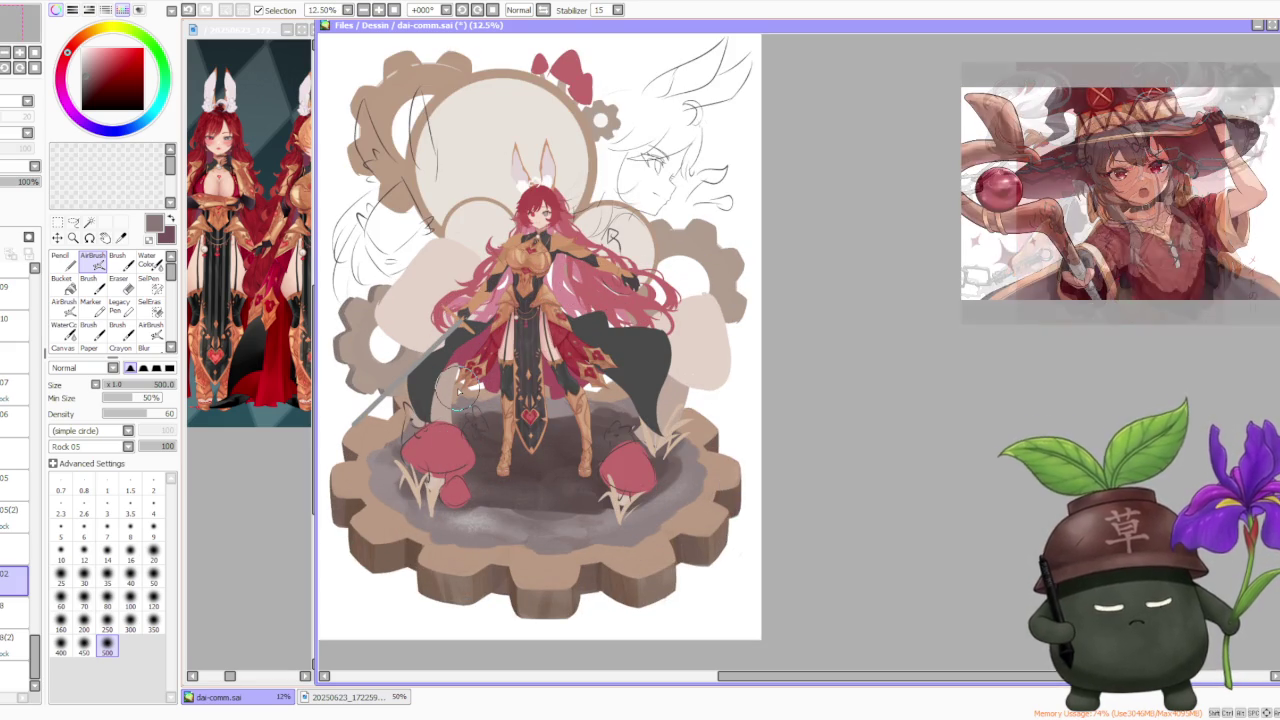
{"action": "scroll", "coordinate": [500, 378], "scroll_direction": "down", "scroll_amount": 2}
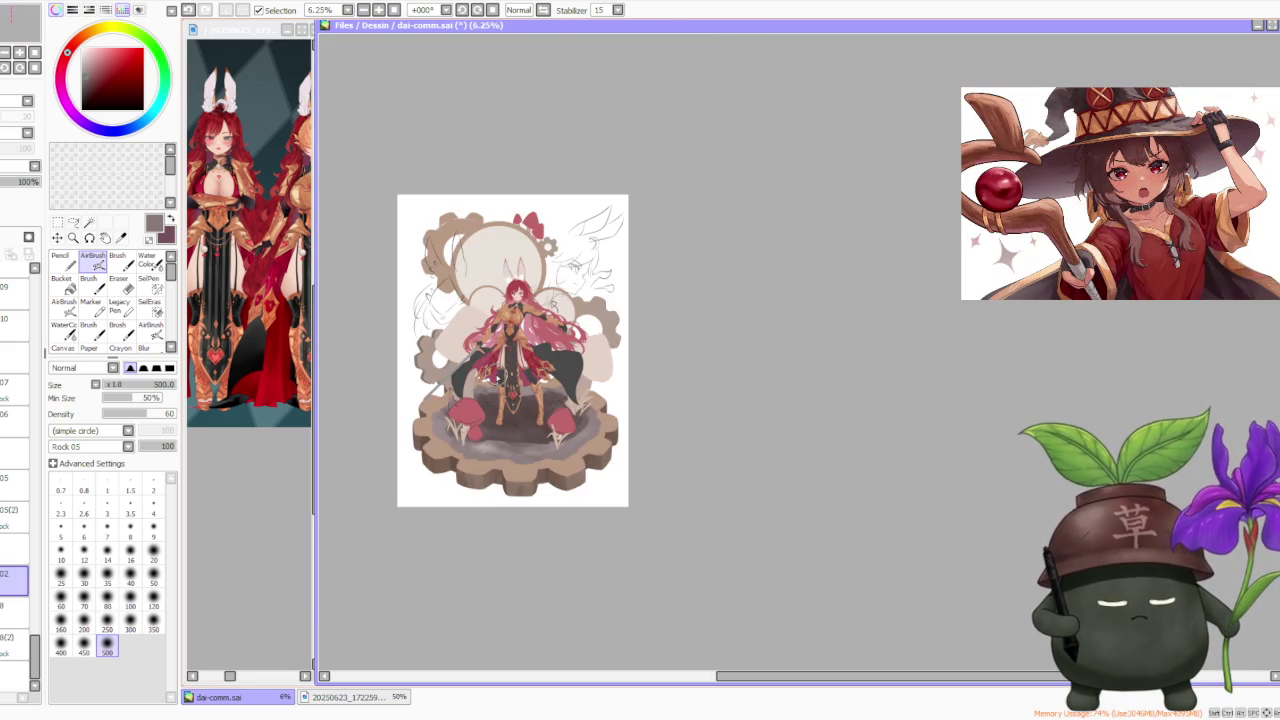
{"action": "scroll", "coordinate": [510, 378], "scroll_direction": "up", "scroll_amount": 1}
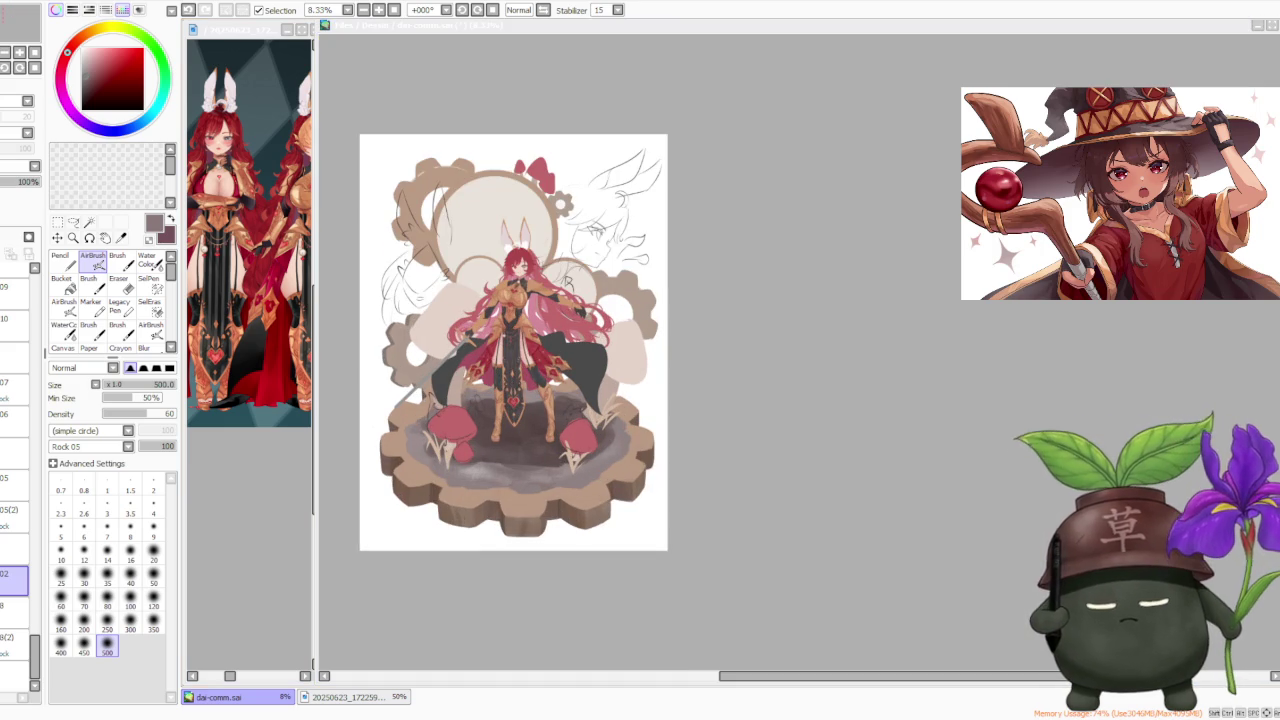
Sample dark brown, light beige, then dark brown again from the artwork
{"action": "left_click", "coordinate": [753, 399]}
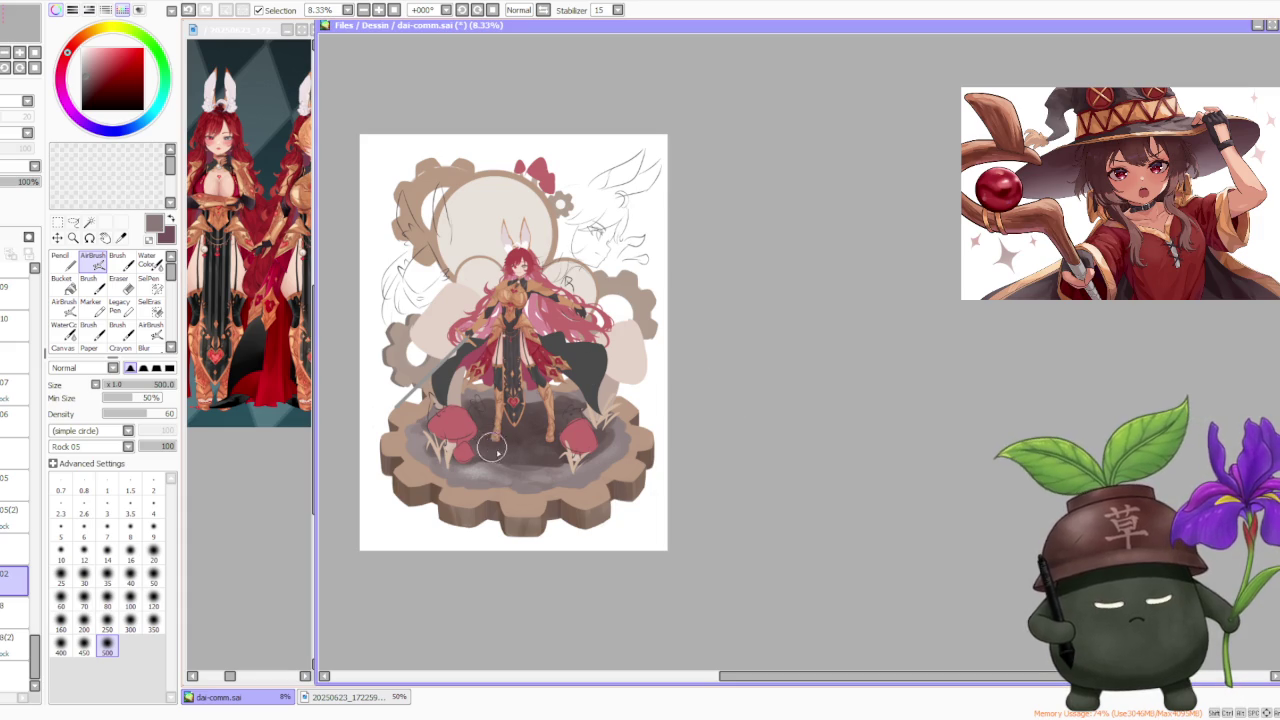
{"action": "left_click", "coordinate": [478, 437], "text": "alt"}
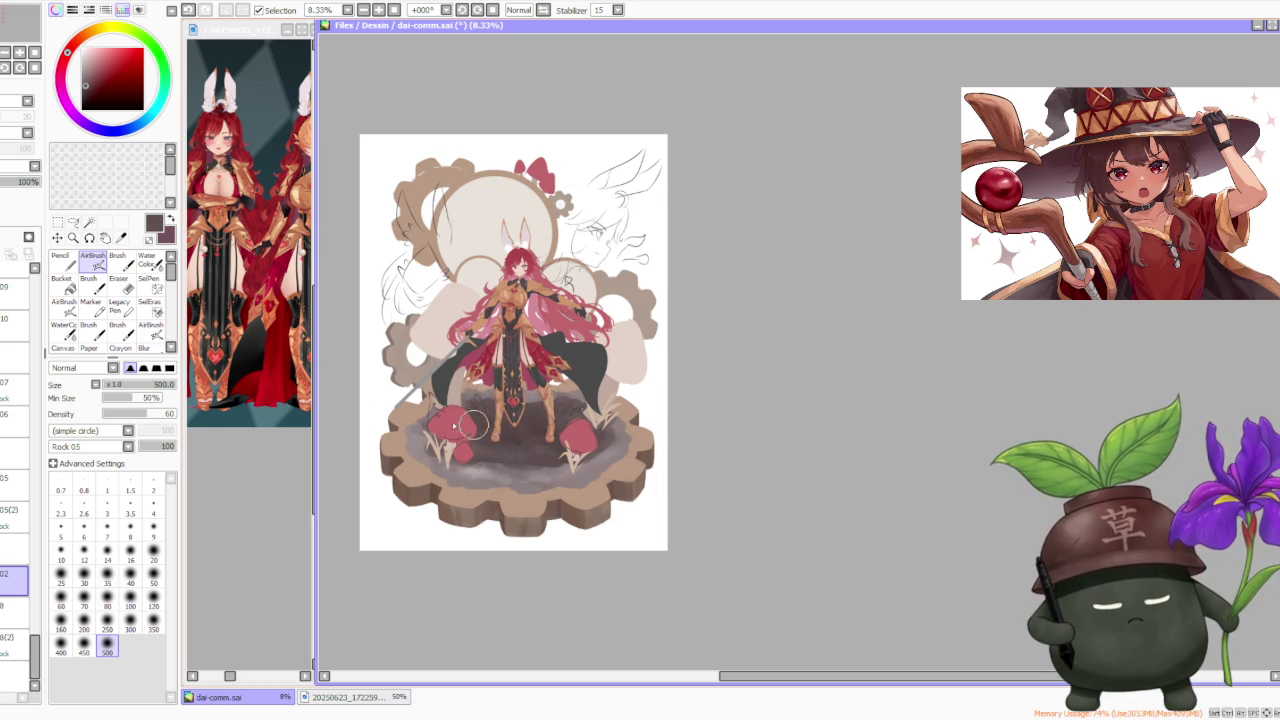
{"action": "left_click", "coordinate": [475, 465], "text": "alt"}
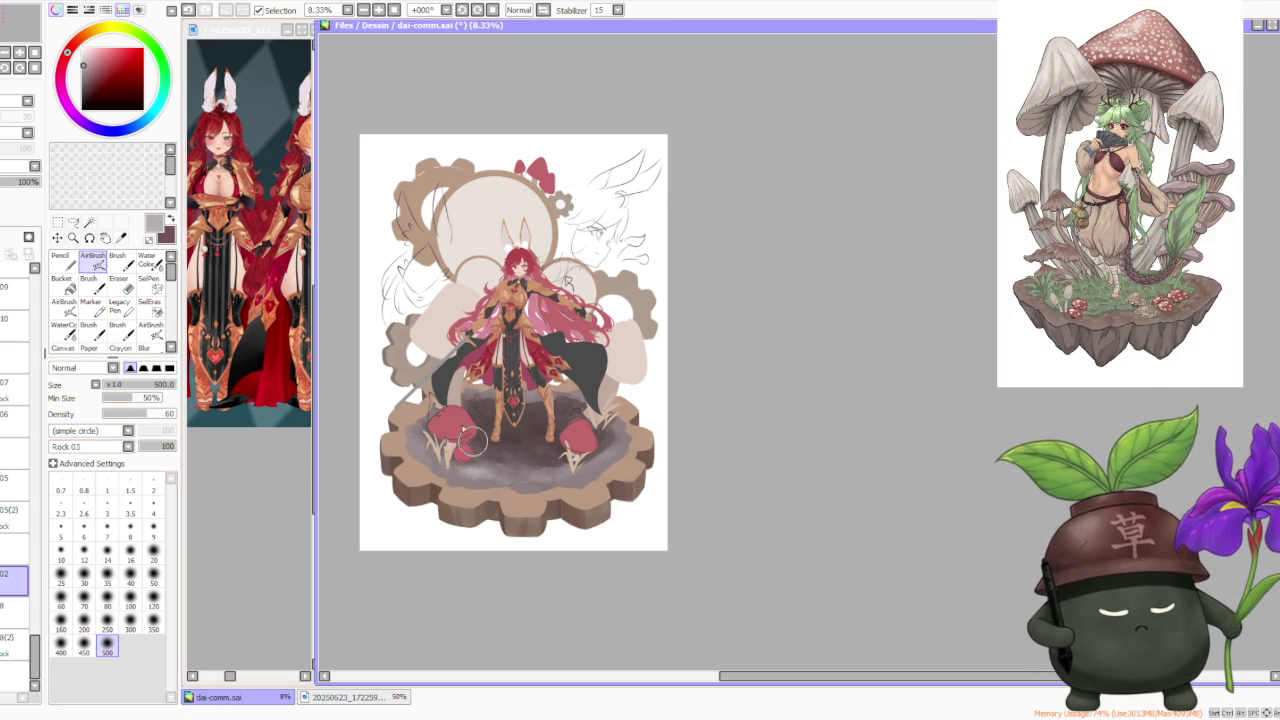
{"action": "left_click", "coordinate": [474, 447], "text": "alt"}
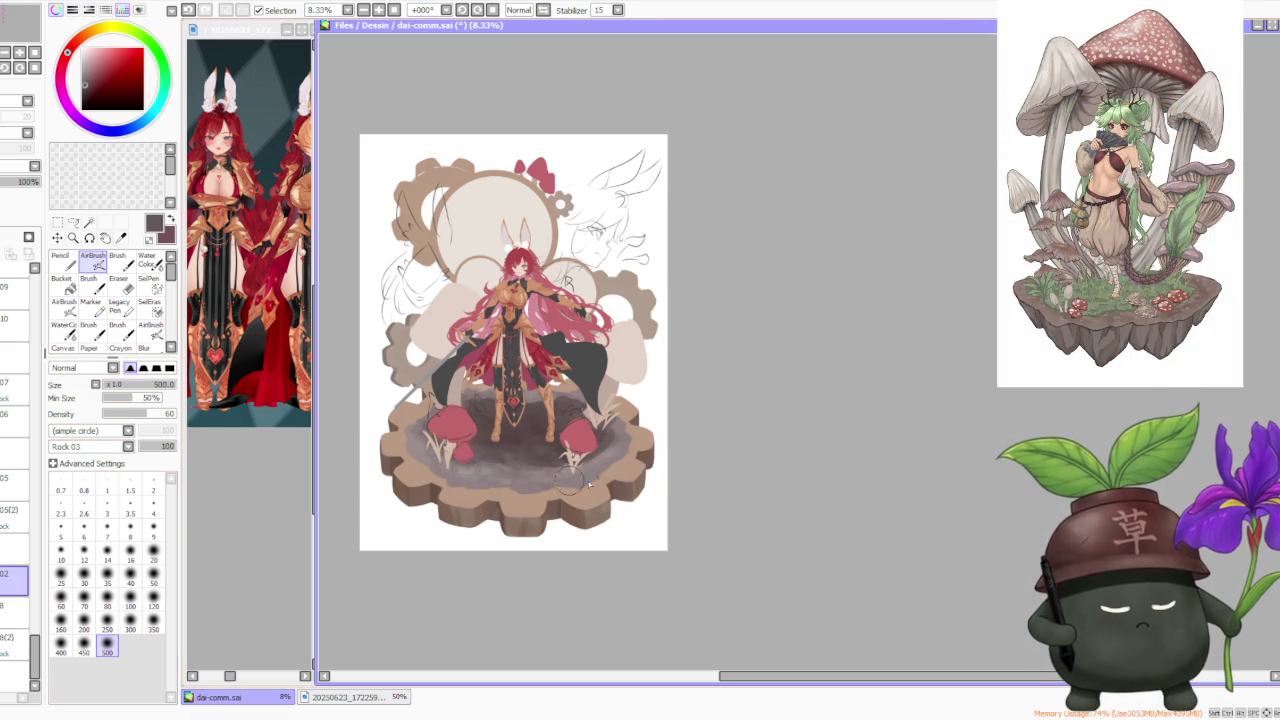
{"action": "scroll", "coordinate": [603, 447], "scroll_direction": "down", "scroll_amount": 1}
{"action": "scroll", "coordinate": [603, 447], "scroll_direction": "up", "scroll_amount": 1}
{"action": "scroll", "coordinate": [560, 410], "scroll_direction": "up", "scroll_amount": 2}
{"action": "scroll", "coordinate": [500, 370], "scroll_direction": "down", "scroll_amount": 2}
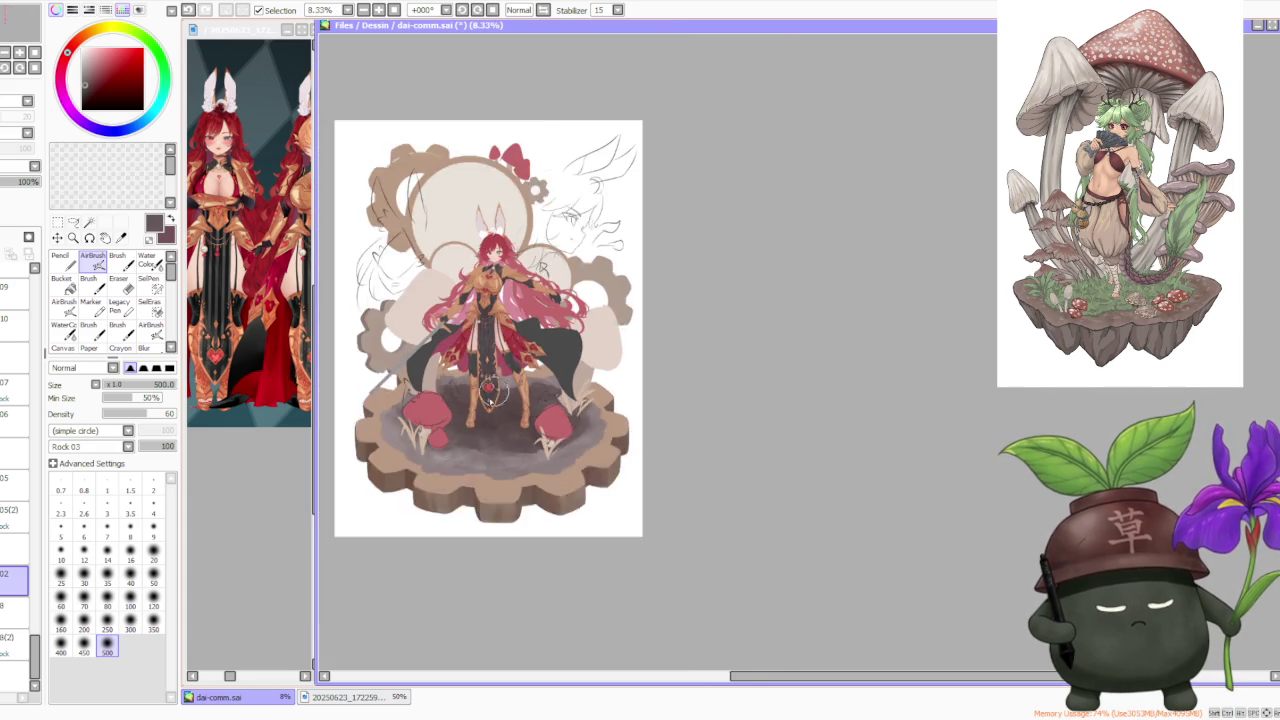
{"action": "scroll", "coordinate": [494, 437], "scroll_direction": "up", "scroll_amount": 1}
Switch to the regular Brush and blend the shading on the gear platform base
{"action": "key", "text": "b"}
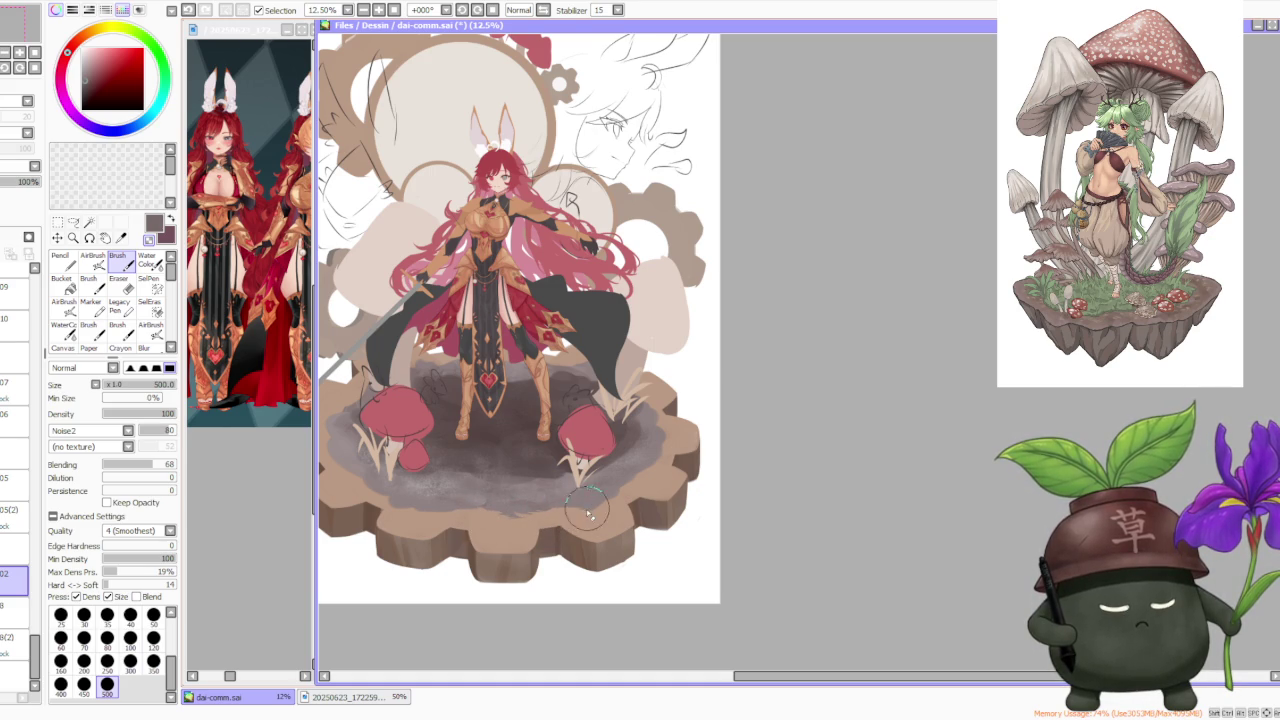
{"action": "left_click_drag", "start_coordinate": [614, 505], "coordinate": [630, 486]}
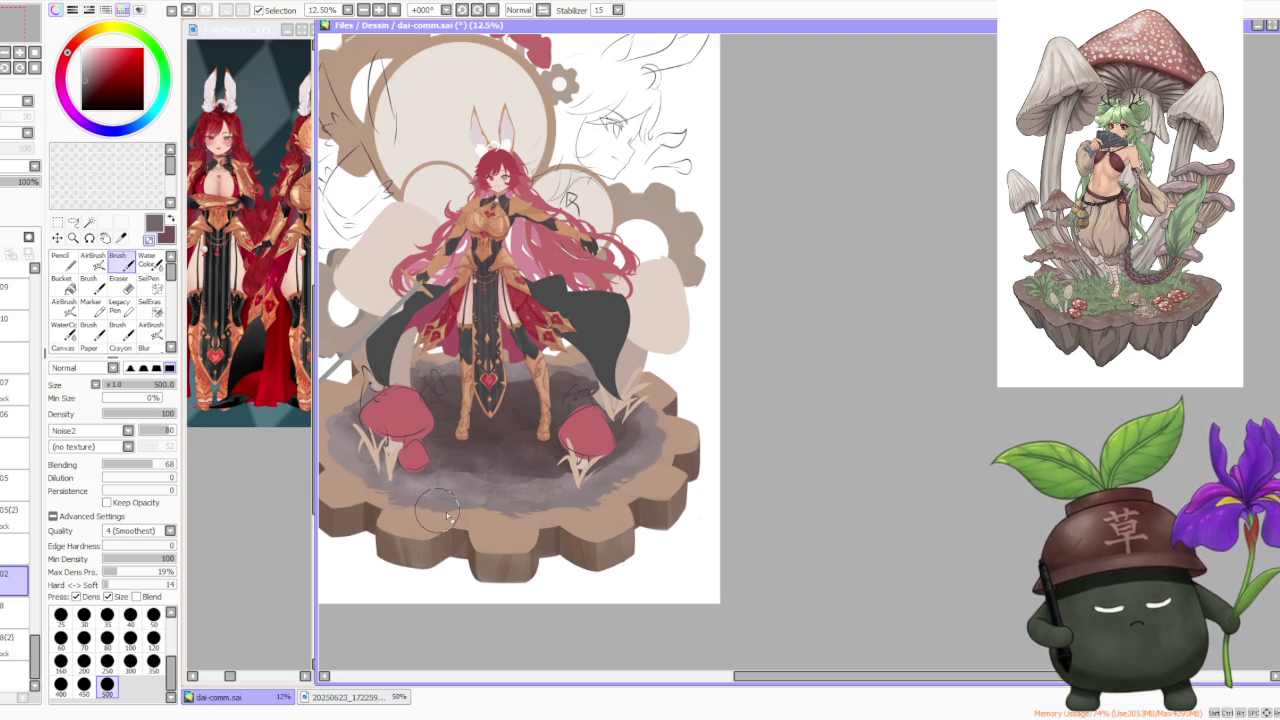
{"action": "scroll", "coordinate": [474, 455], "scroll_direction": "down", "scroll_amount": 1}
{"action": "scroll", "coordinate": [426, 377], "scroll_direction": "up", "scroll_amount": 2}
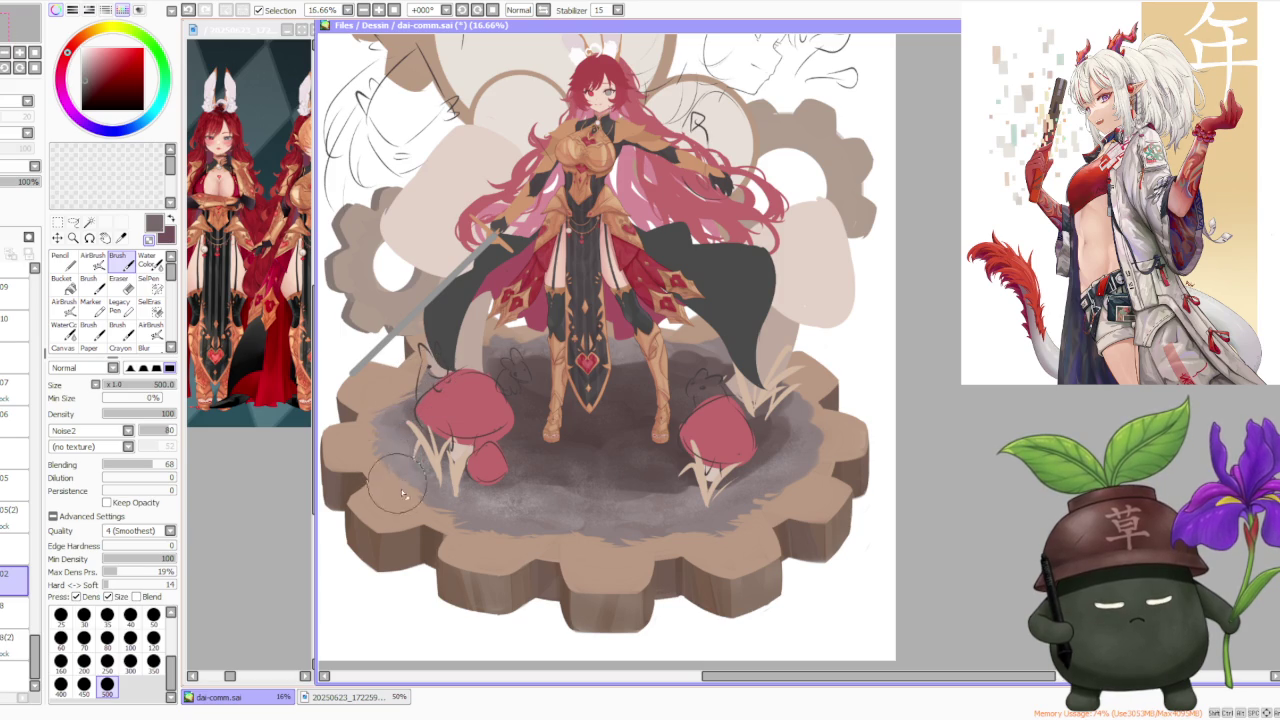
{"action": "scroll", "coordinate": [500, 420], "scroll_direction": "down", "scroll_amount": 3}
{"action": "scroll", "coordinate": [645, 440], "scroll_direction": "up", "scroll_amount": 3}
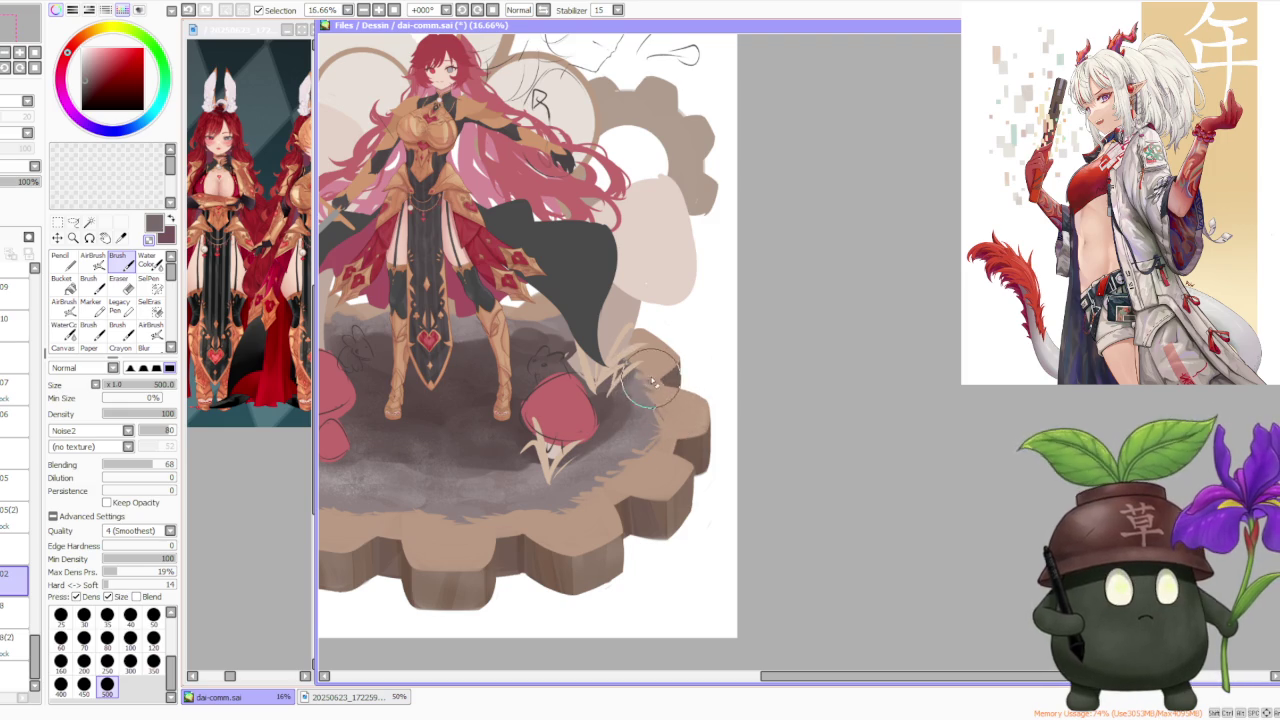
Extend the dark cape with a stroke and touch up the tan grass beside the right mushroom
{"action": "left_click_drag", "start_coordinate": [606, 284], "coordinate": [612, 295]}
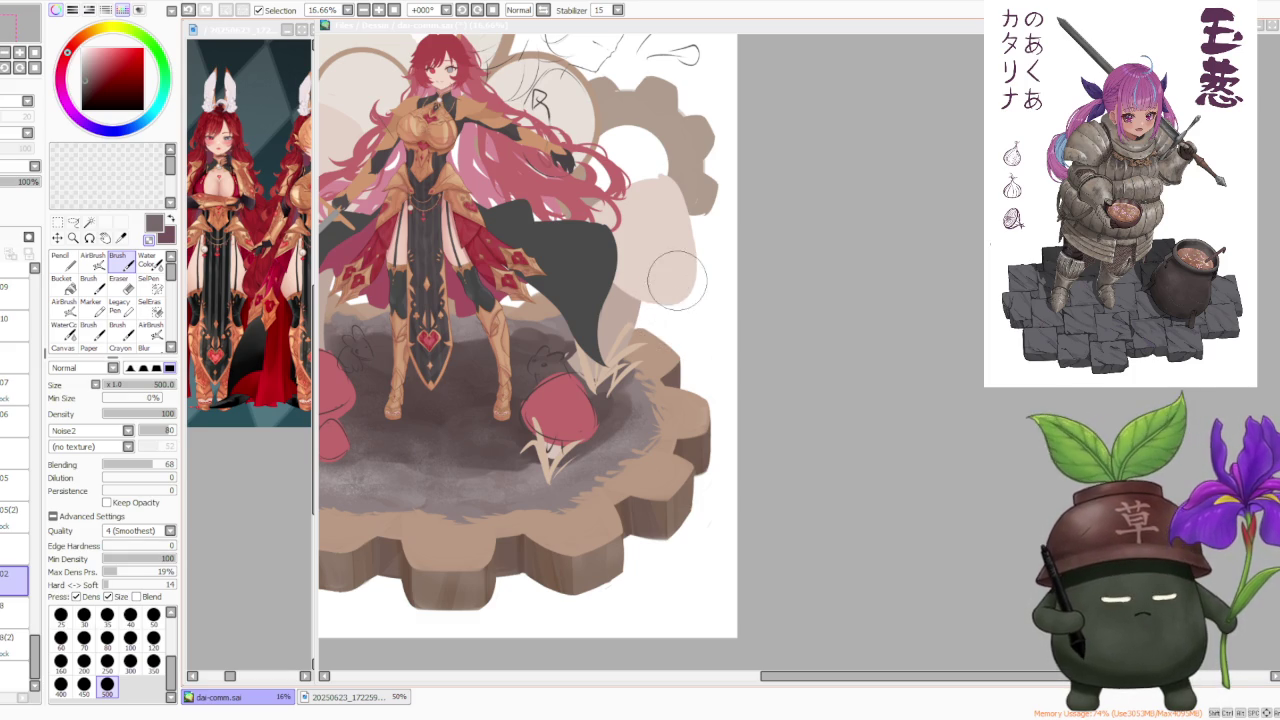
{"action": "left_click_drag", "start_coordinate": [630, 365], "coordinate": [650, 372]}
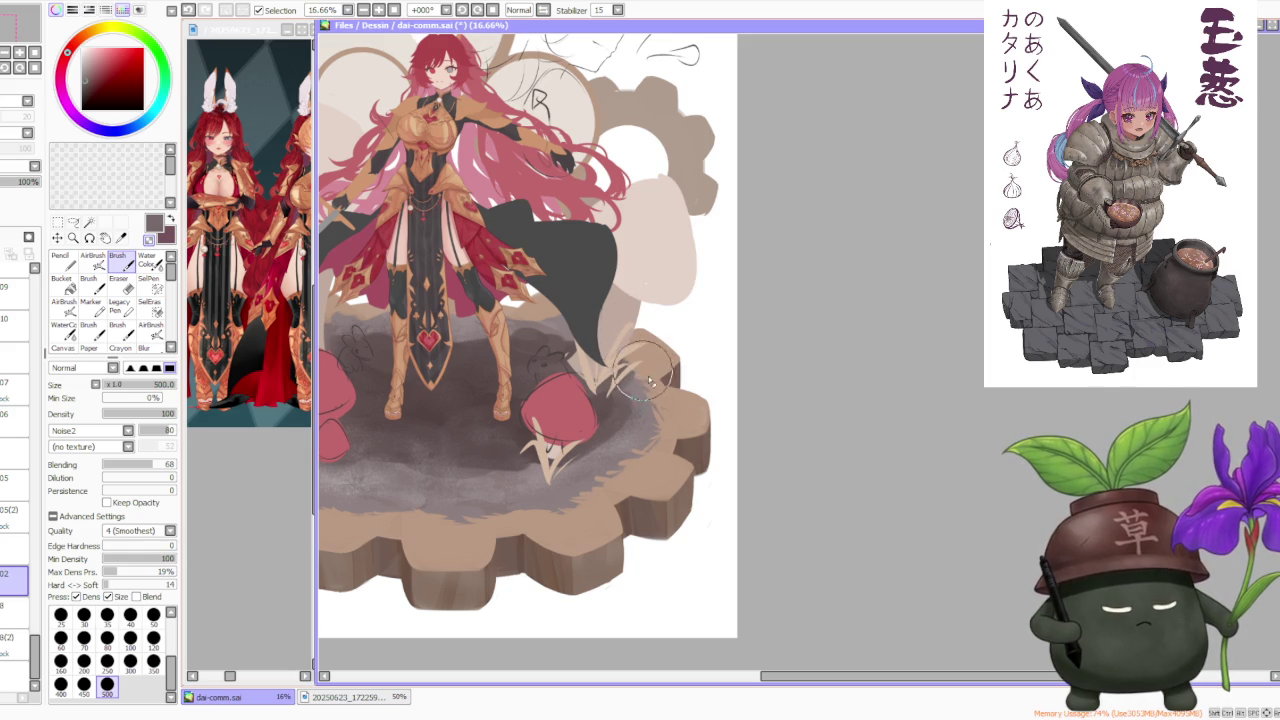
{"action": "scroll", "coordinate": [666, 390], "scroll_direction": "down", "scroll_amount": 2}
{"action": "scroll", "coordinate": [600, 400], "scroll_direction": "down", "scroll_amount": 1}
{"action": "scroll", "coordinate": [494, 413], "scroll_direction": "up", "scroll_amount": 4}
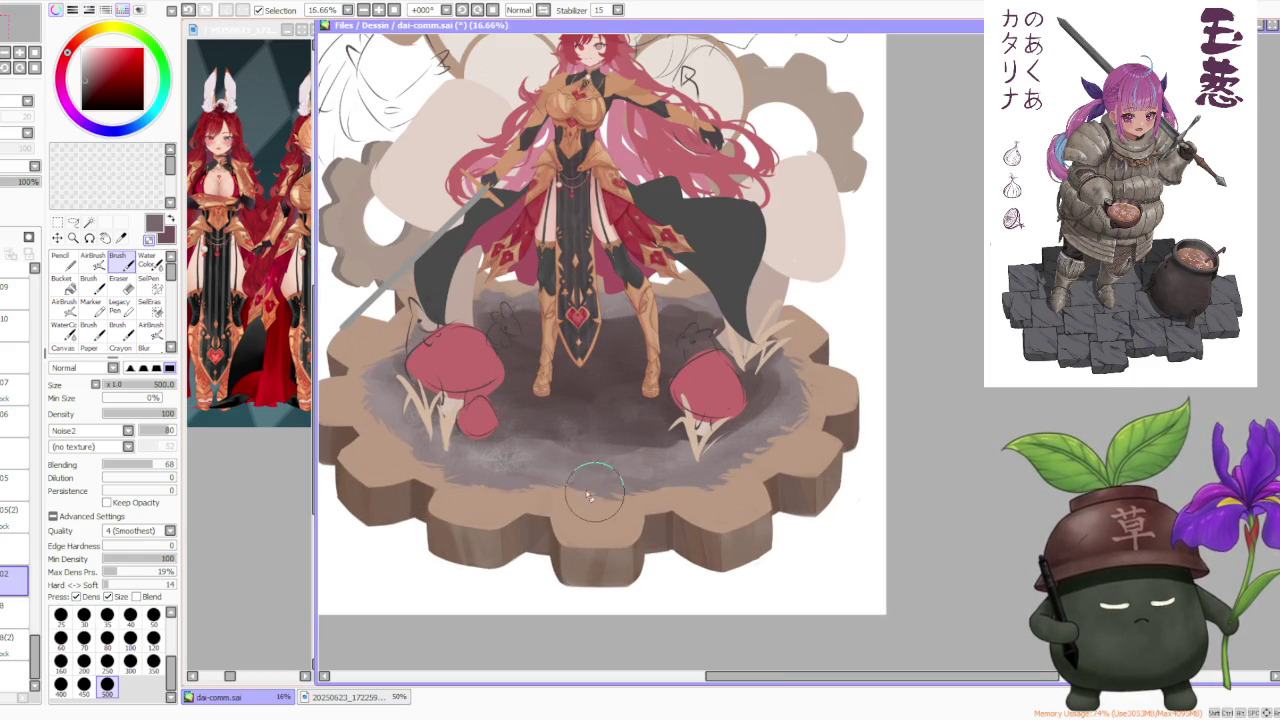
{"action": "scroll", "coordinate": [590, 495], "scroll_direction": "down", "scroll_amount": 1}
{"action": "scroll", "coordinate": [550, 320], "scroll_direction": "down", "scroll_amount": 2}
{"action": "scroll", "coordinate": [565, 325], "scroll_direction": "up", "scroll_amount": 1}
{"action": "scroll", "coordinate": [590, 400], "scroll_direction": "up", "scroll_amount": 1}
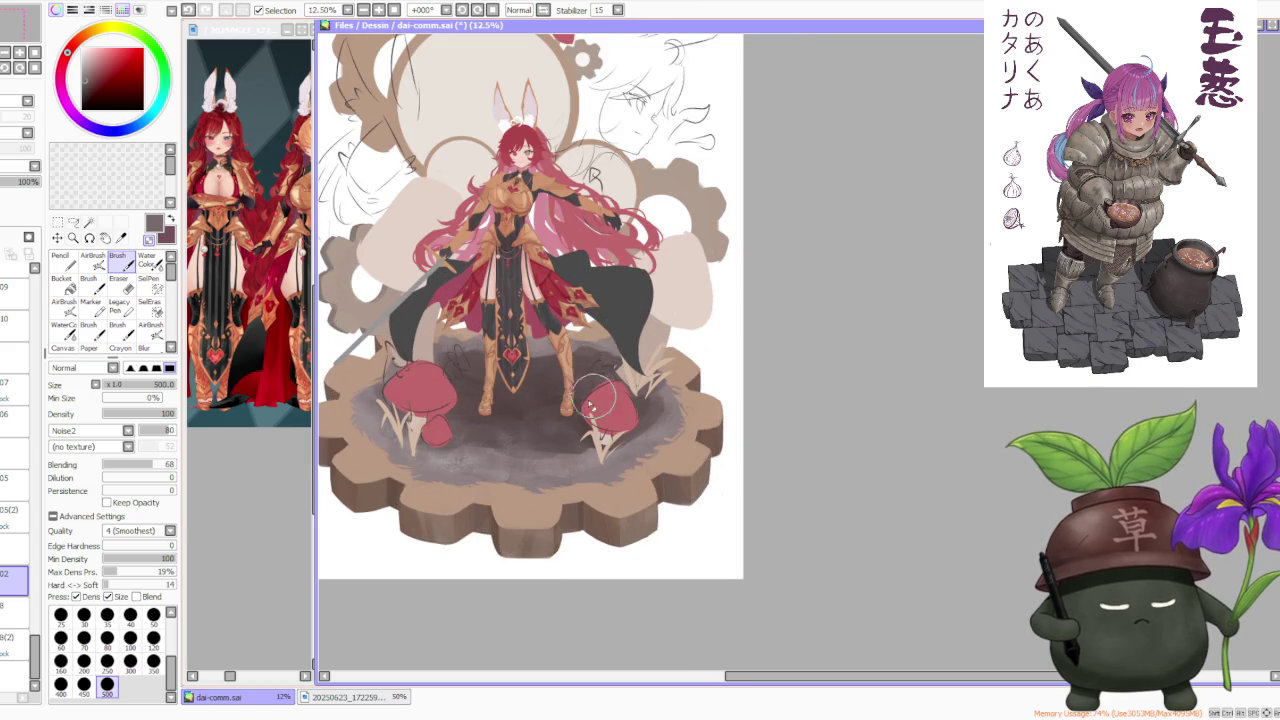
{"action": "scroll", "coordinate": [592, 405], "scroll_direction": "up", "scroll_amount": 1}
{"action": "scroll", "coordinate": [618, 512], "scroll_direction": "up", "scroll_amount": 1}
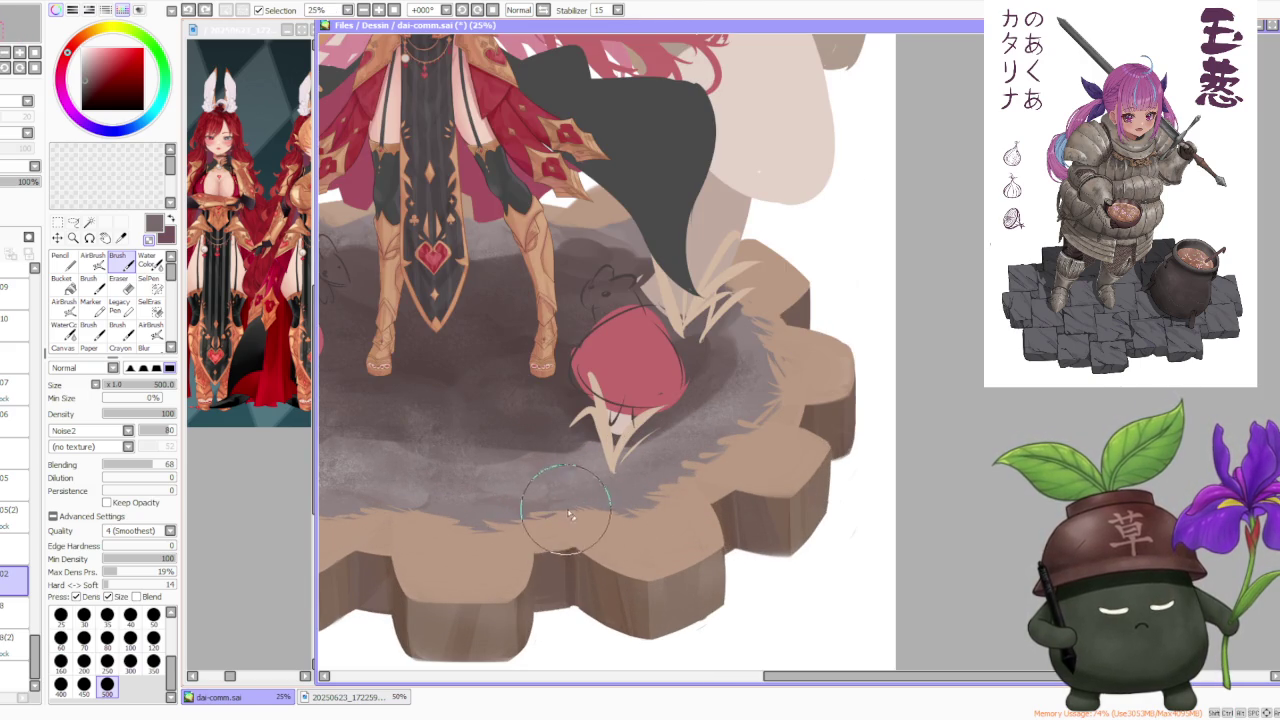
{"action": "scroll", "coordinate": [548, 483], "scroll_direction": "down", "scroll_amount": 3}
{"action": "scroll", "coordinate": [548, 483], "scroll_direction": "down", "scroll_amount": 1}
{"action": "scroll", "coordinate": [613, 411], "scroll_direction": "up", "scroll_amount": 4}
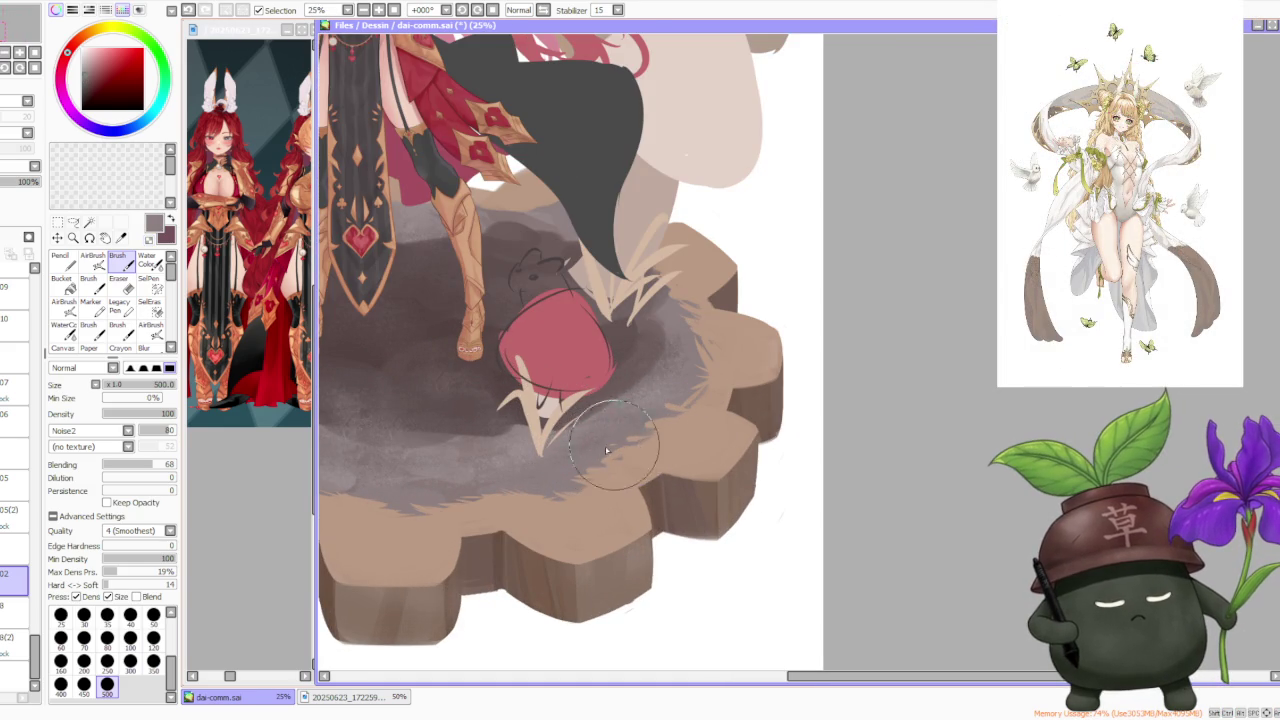
{"action": "scroll", "coordinate": [637, 443], "scroll_direction": "down", "scroll_amount": 3}
{"action": "scroll", "coordinate": [636, 392], "scroll_direction": "up", "scroll_amount": 3}
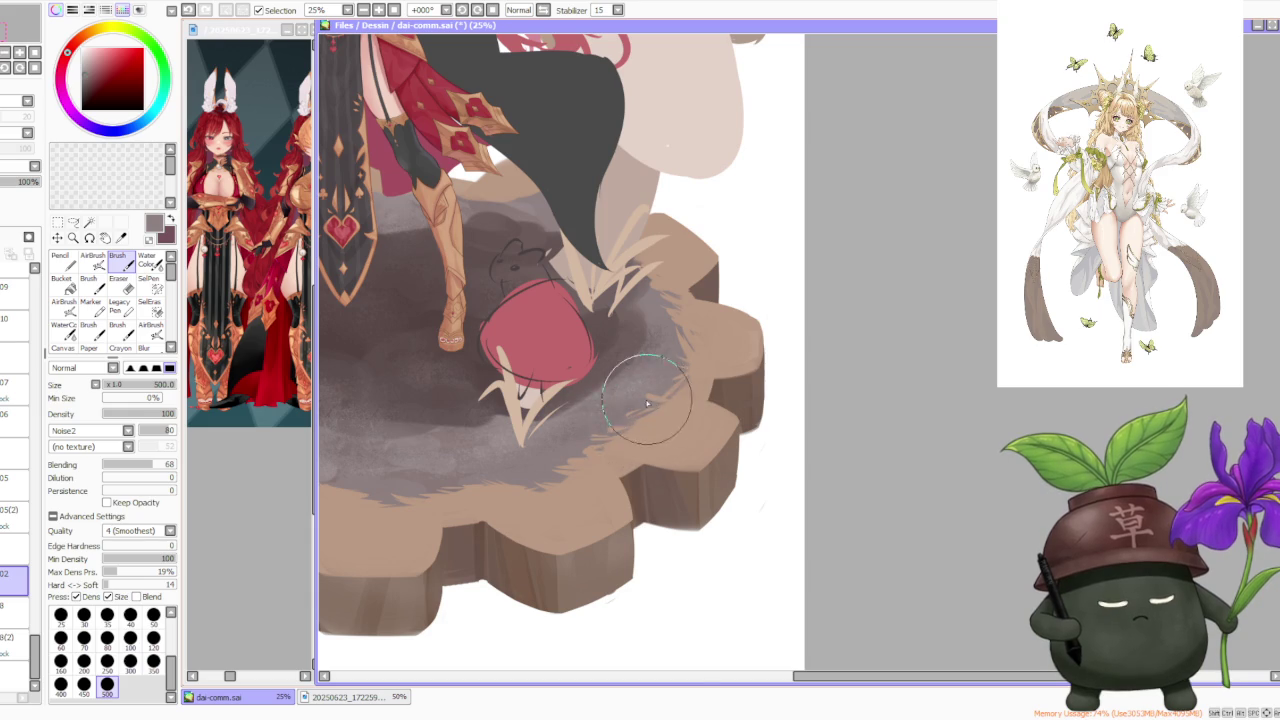
{"action": "scroll", "coordinate": [647, 403], "scroll_direction": "down", "scroll_amount": 3}
{"action": "scroll", "coordinate": [663, 357], "scroll_direction": "up", "scroll_amount": 3}
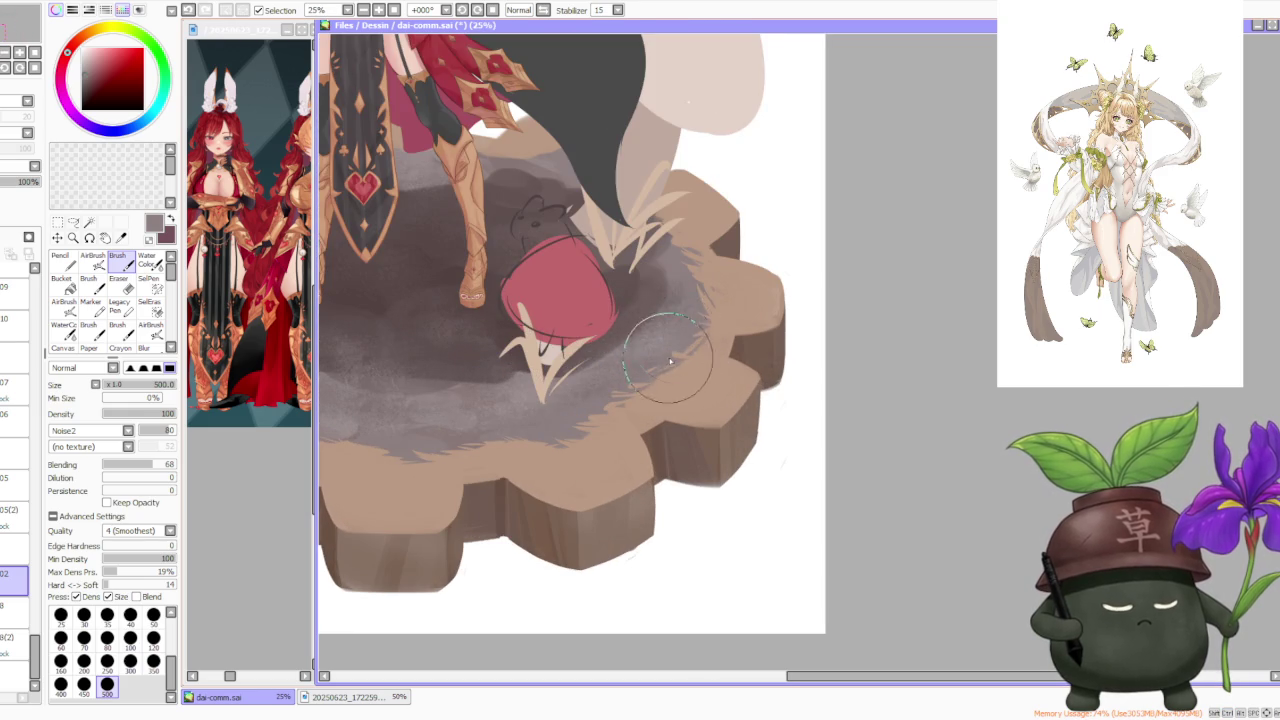
{"action": "scroll", "coordinate": [701, 341], "scroll_direction": "down", "scroll_amount": 1}
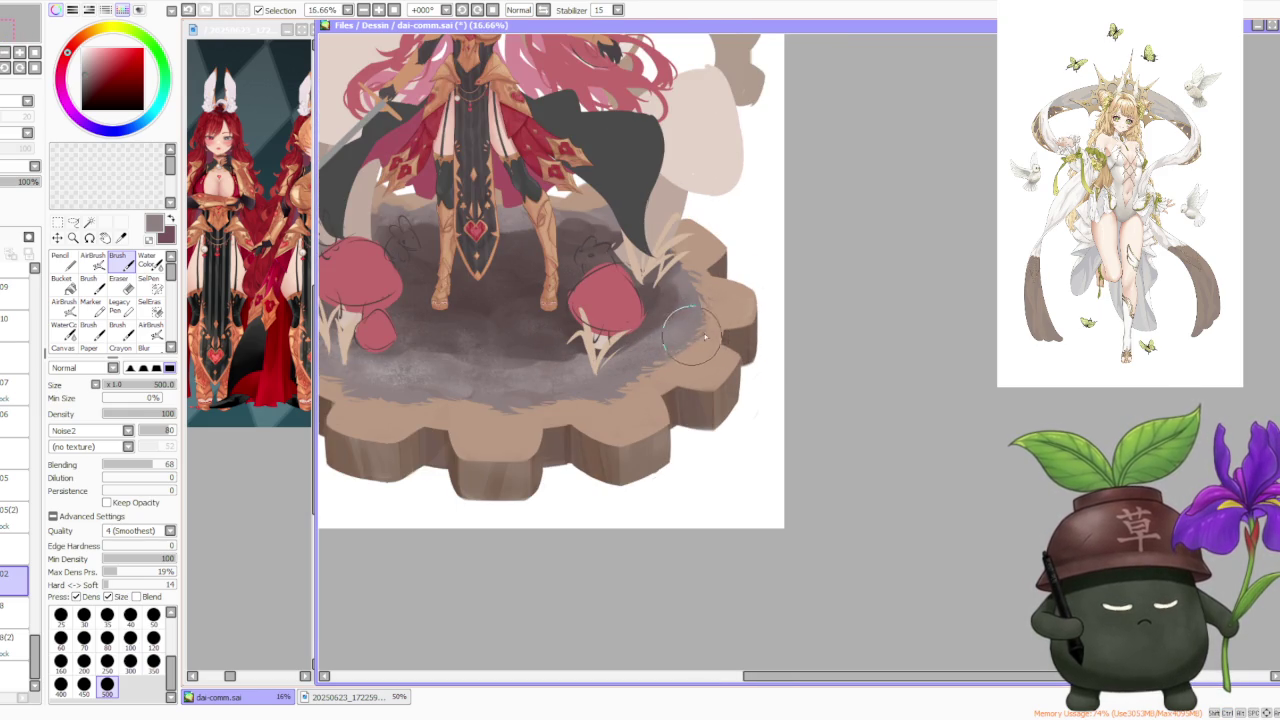
{"action": "scroll", "coordinate": [718, 295], "scroll_direction": "down", "scroll_amount": 2}
{"action": "scroll", "coordinate": [700, 220], "scroll_direction": "down", "scroll_amount": 1}
{"action": "scroll", "coordinate": [700, 215], "scroll_direction": "up", "scroll_amount": 2}
{"action": "scroll", "coordinate": [715, 228], "scroll_direction": "down", "scroll_amount": 1}
{"action": "scroll", "coordinate": [721, 235], "scroll_direction": "down", "scroll_amount": 1}
{"action": "scroll", "coordinate": [708, 174], "scroll_direction": "up", "scroll_amount": 2}
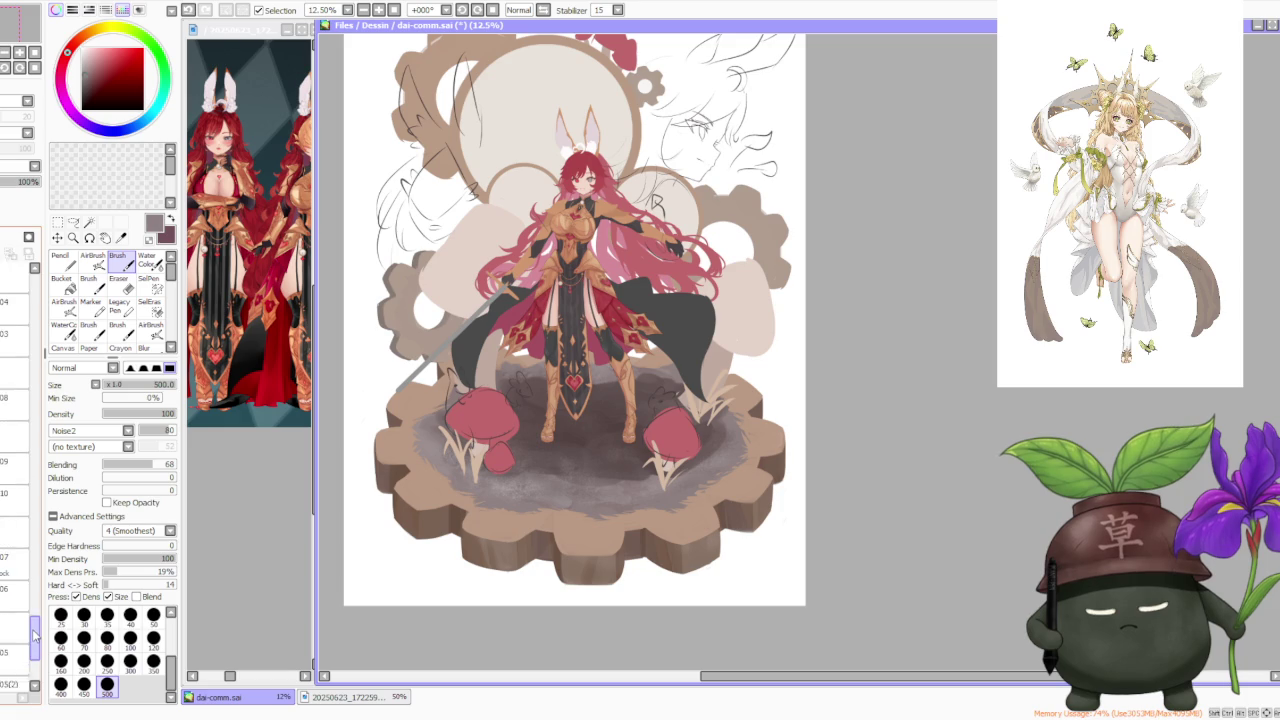
{"action": "left_click_drag", "start_coordinate": [35, 655], "coordinate": [33, 628]}
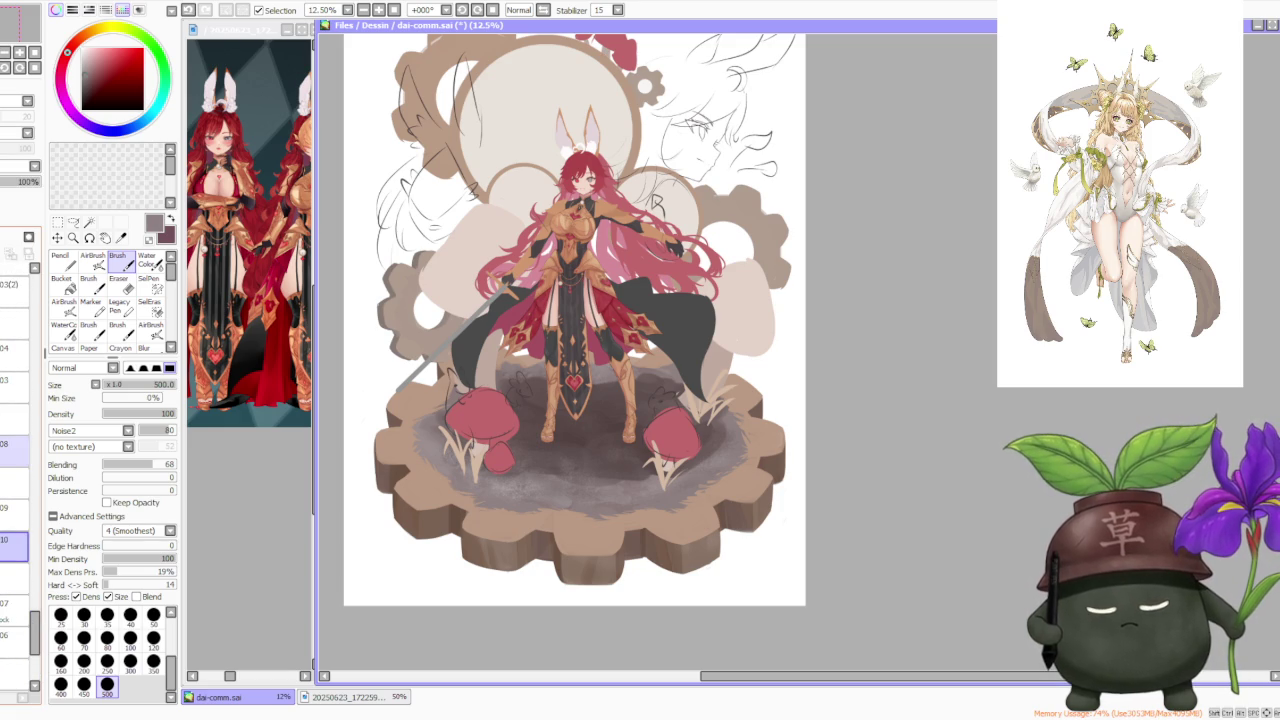
Find the grass tufts layer, make it visible again, and eyedrop the light beige from a tuft
{"action": "left_click", "coordinate": [15, 447]}
{"action": "left_click_drag", "start_coordinate": [35, 640], "coordinate": [34, 585]}
{"action": "left_click", "coordinate": [15, 393]}
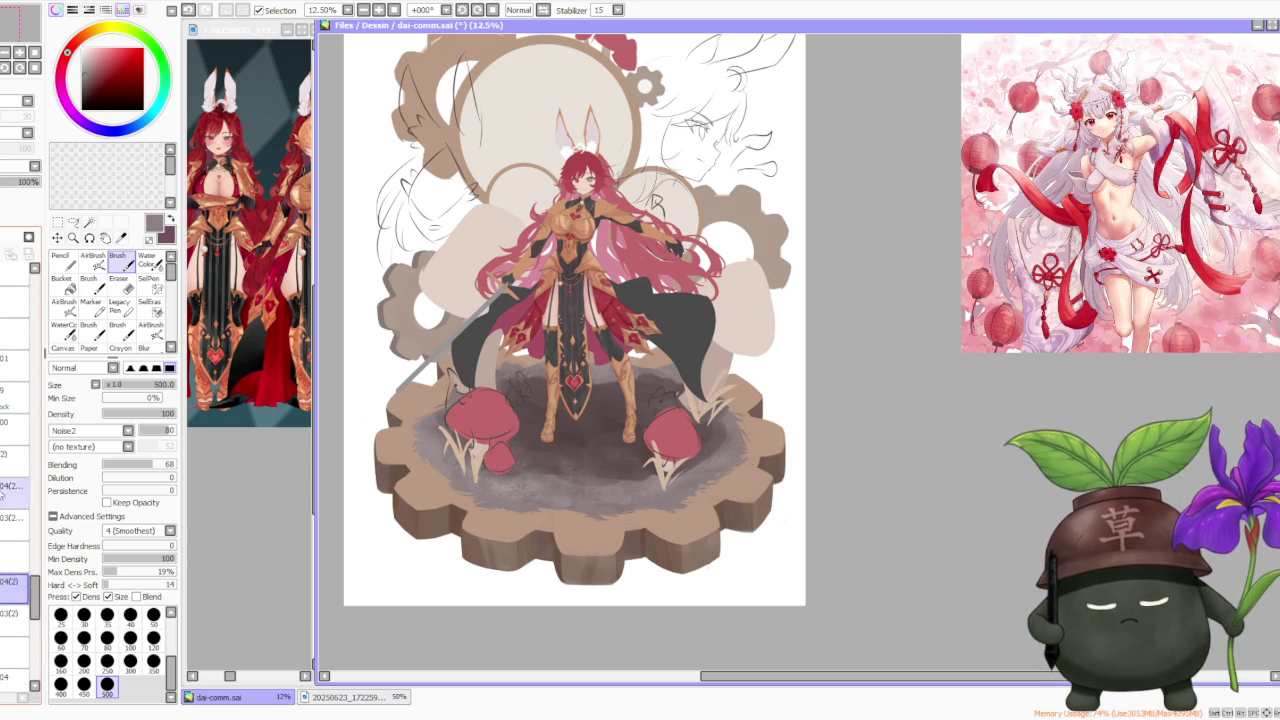
{"action": "left_click", "coordinate": [15, 360]}
{"action": "left_click", "coordinate": [15, 360]}
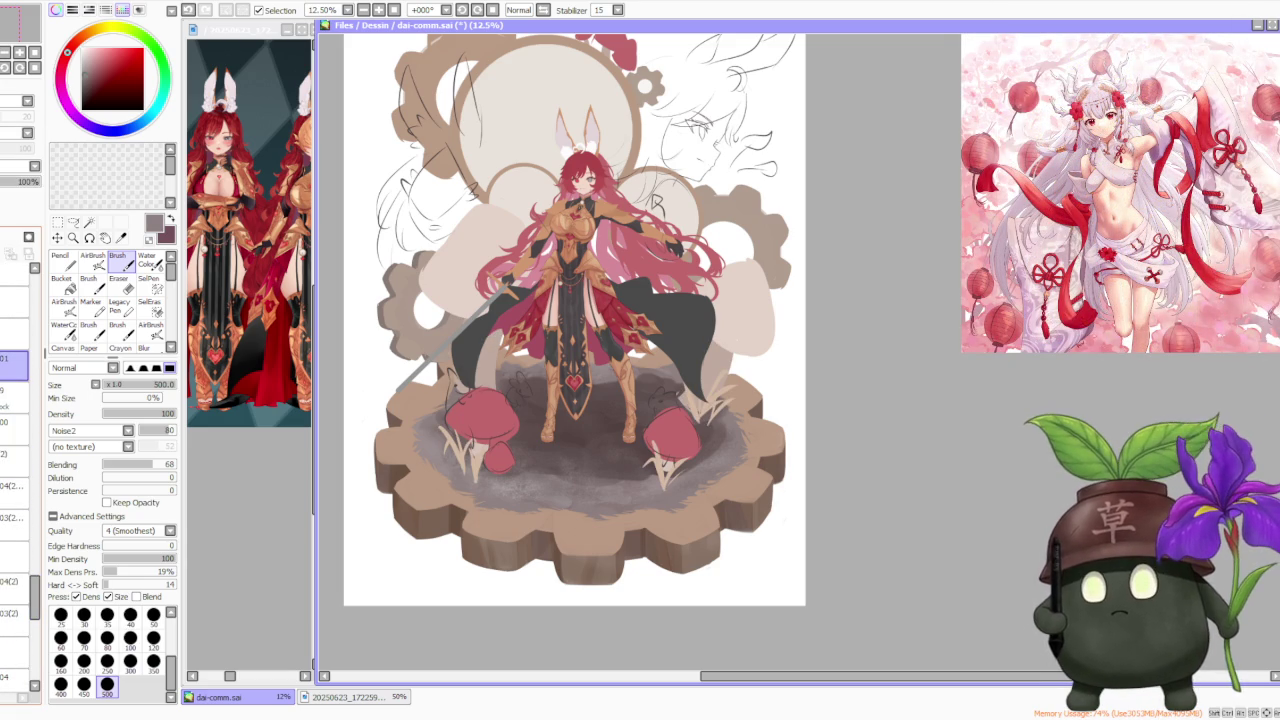
{"action": "scroll", "coordinate": [447, 437], "scroll_direction": "up", "scroll_amount": 1}
{"action": "left_click", "coordinate": [430, 440], "text": "alt"}
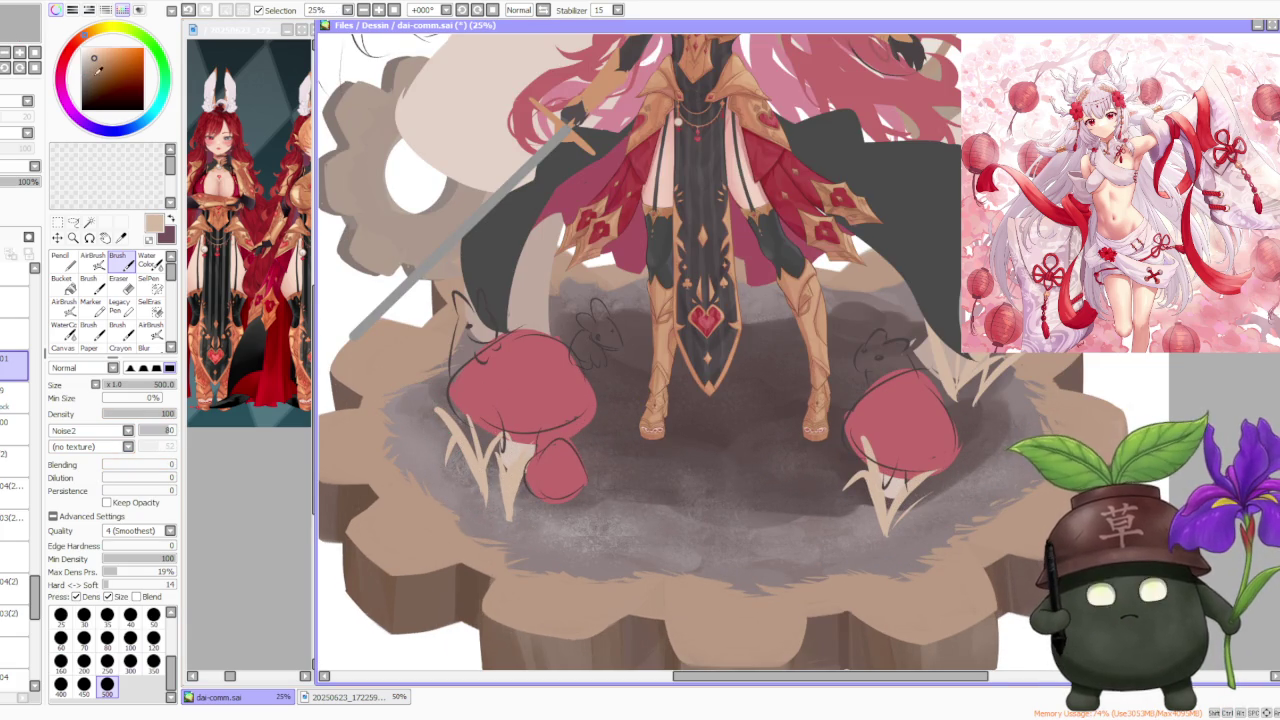
Shift the colour toward a redder tone and paint light grass blades around the left mushroom
{"action": "left_click_drag", "start_coordinate": [75, 46], "coordinate": [72, 47]}
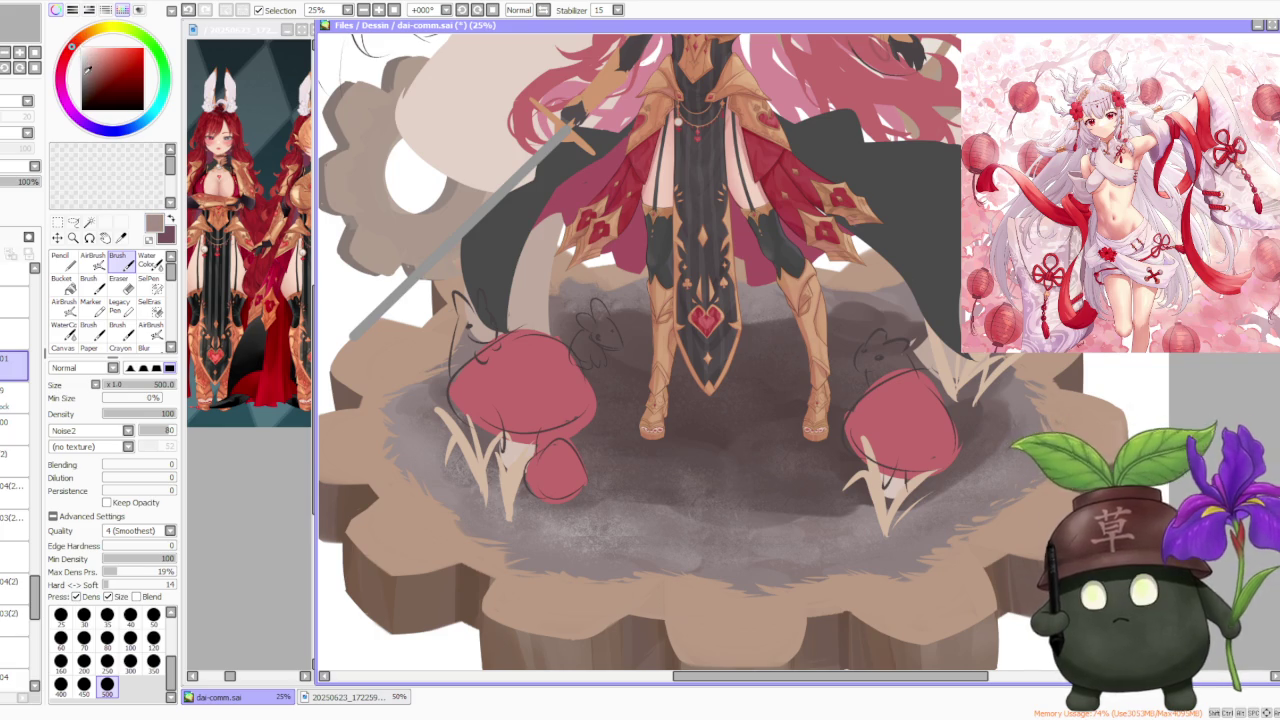
{"action": "left_click_drag", "start_coordinate": [485, 513], "coordinate": [478, 430]}
{"action": "left_click_drag", "start_coordinate": [455, 482], "coordinate": [445, 405]}
{"action": "left_click_drag", "start_coordinate": [505, 472], "coordinate": [495, 400]}
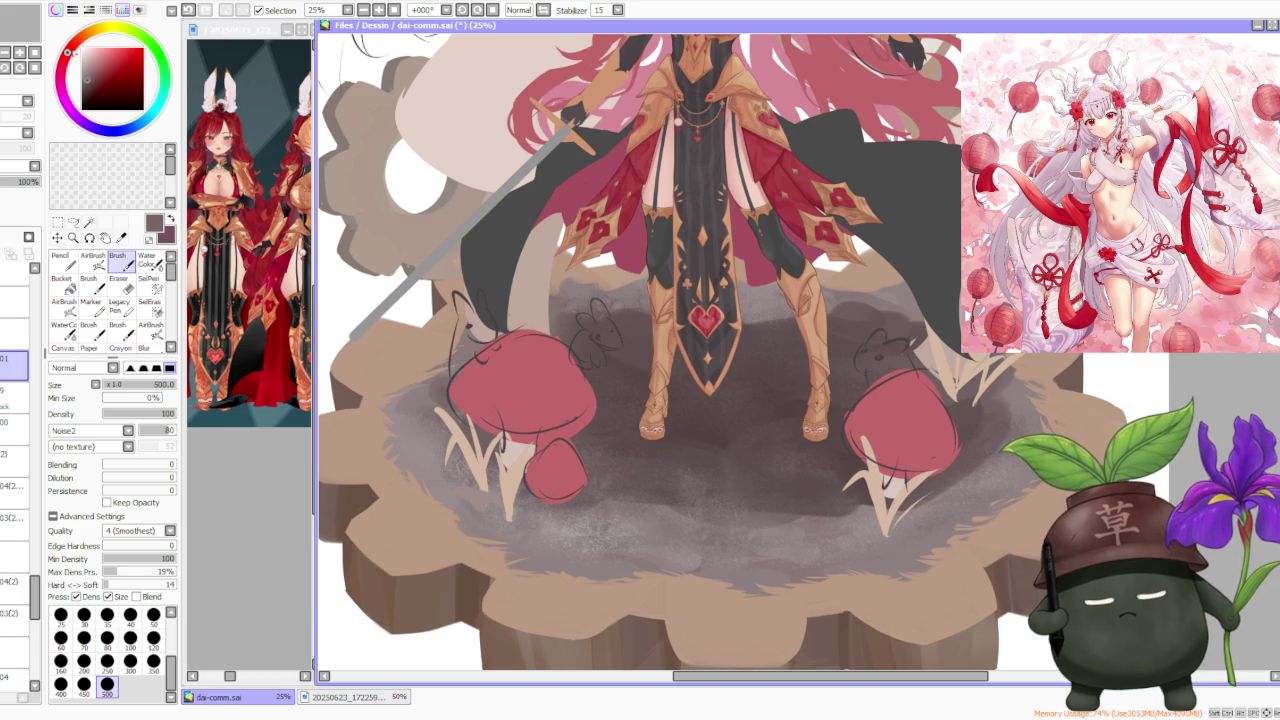
Add dark speckled shading under the left mushroom's grass, then hide the mushroom layer
{"action": "mouse_move", "coordinate": [468, 496]}
{"action": "left_mouse_down"}
{"action": "mouse_move", "coordinate": [515, 517]}
{"action": "mouse_move", "coordinate": [535, 500]}
{"action": "mouse_move", "coordinate": [526, 541]}
{"action": "mouse_move", "coordinate": [570, 528]}
{"action": "mouse_move", "coordinate": [576, 540]}
{"action": "left_mouse_up"}
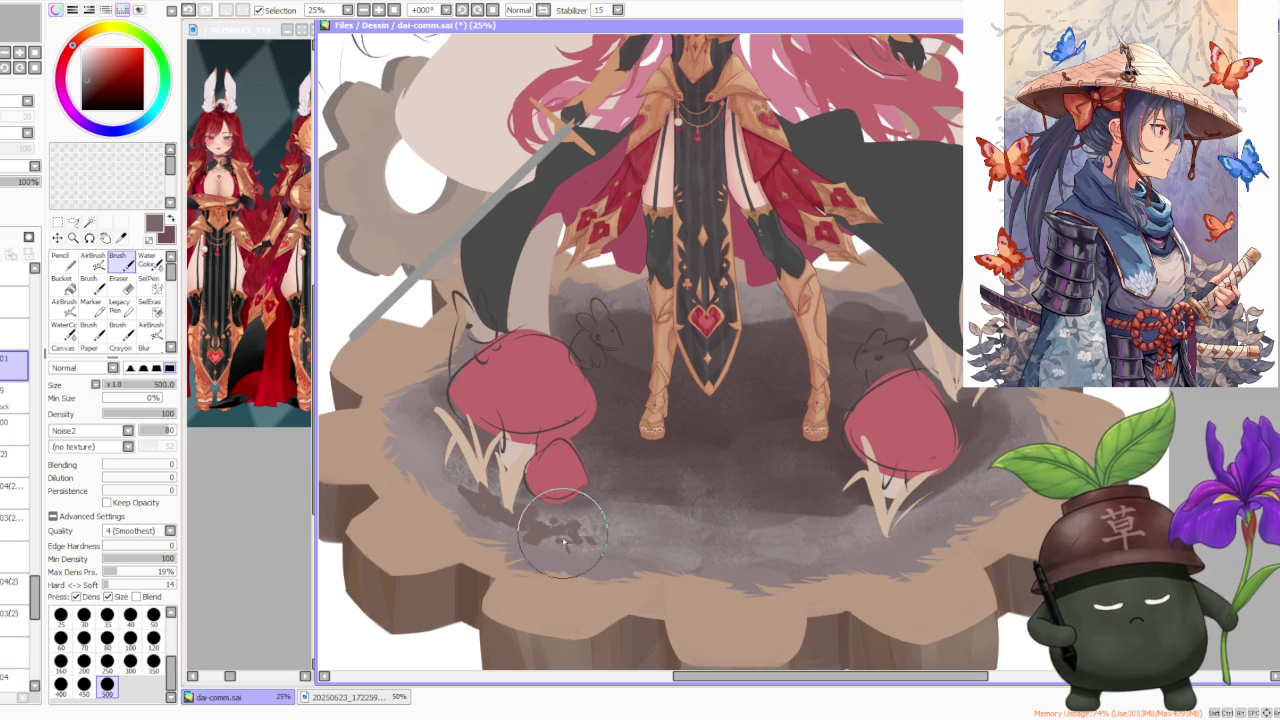
{"action": "mouse_move", "coordinate": [457, 490]}
{"action": "left_mouse_down"}
{"action": "mouse_move", "coordinate": [420, 465]}
{"action": "mouse_move", "coordinate": [440, 450]}
{"action": "mouse_move", "coordinate": [455, 478]}
{"action": "mouse_move", "coordinate": [420, 450]}
{"action": "mouse_move", "coordinate": [458, 455]}
{"action": "mouse_move", "coordinate": [418, 420]}
{"action": "mouse_move", "coordinate": [420, 402]}
{"action": "mouse_move", "coordinate": [432, 466]}
{"action": "mouse_move", "coordinate": [503, 525]}
{"action": "mouse_move", "coordinate": [556, 482]}
{"action": "mouse_move", "coordinate": [570, 530]}
{"action": "mouse_move", "coordinate": [640, 495]}
{"action": "mouse_move", "coordinate": [586, 528]}
{"action": "mouse_move", "coordinate": [580, 514]}
{"action": "mouse_move", "coordinate": [605, 513]}
{"action": "left_mouse_up"}
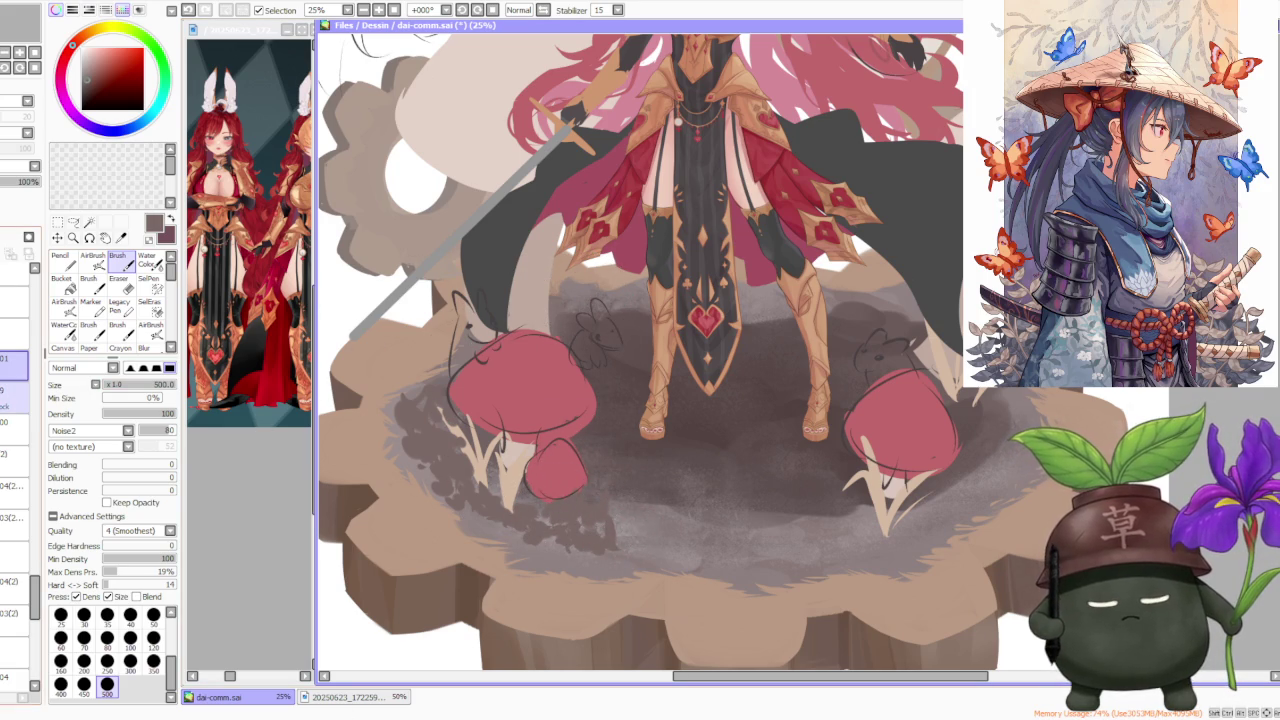
{"action": "left_click", "coordinate": [14, 398]}
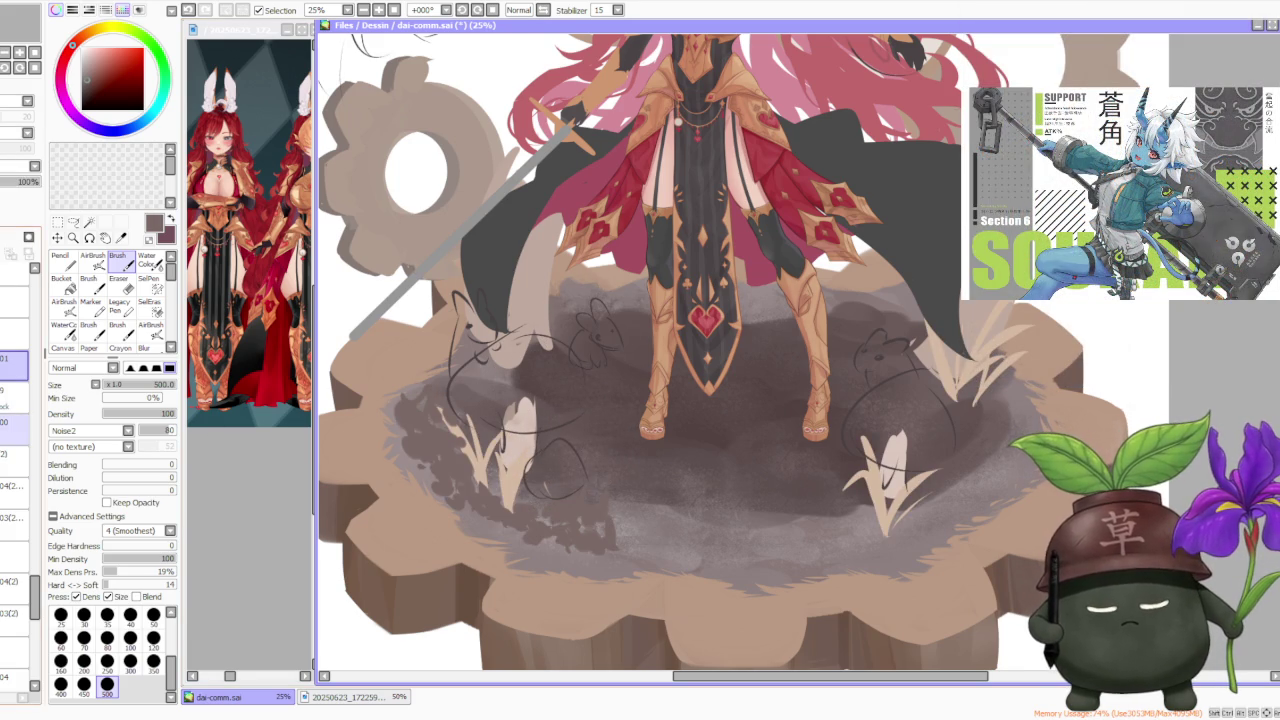
Hide the covering layer and scrub dark grey-brown shading around the left and right grass tufts
{"action": "left_click", "coordinate": [14, 430]}
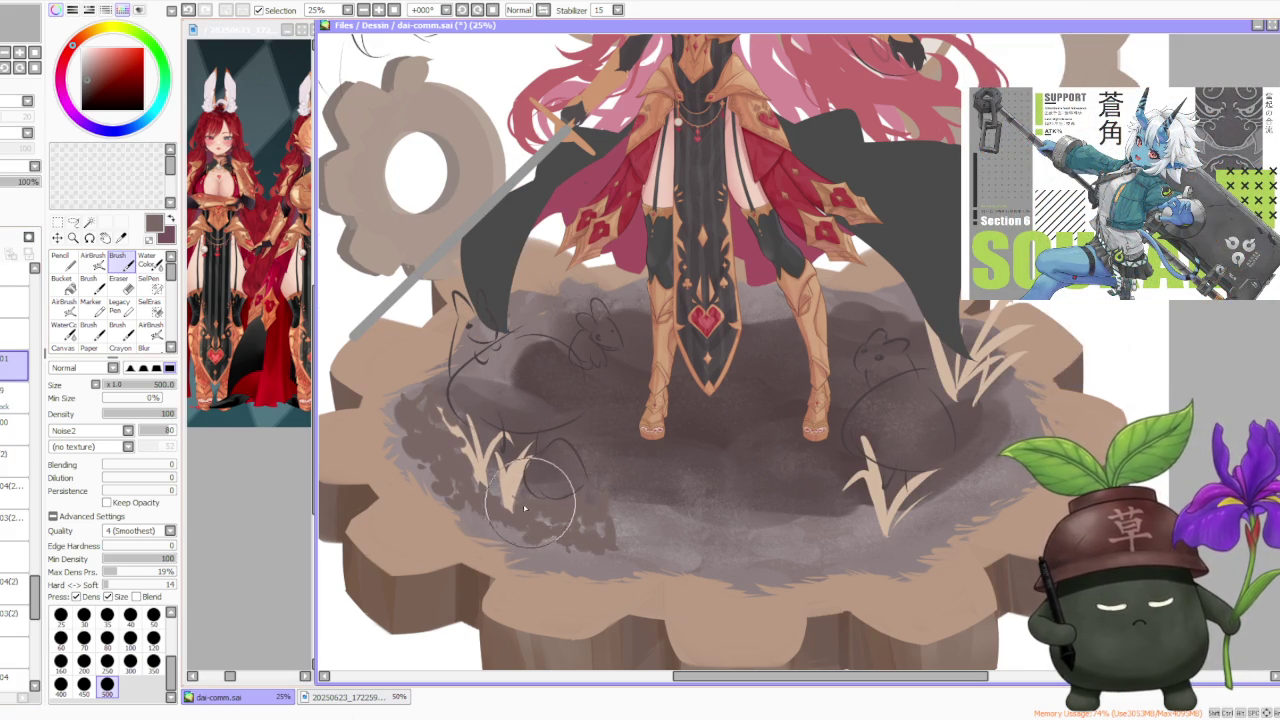
{"action": "mouse_move", "coordinate": [564, 522]}
{"action": "left_mouse_down"}
{"action": "mouse_move", "coordinate": [605, 548]}
{"action": "mouse_move", "coordinate": [600, 457]}
{"action": "mouse_move", "coordinate": [608, 523]}
{"action": "mouse_move", "coordinate": [586, 477]}
{"action": "mouse_move", "coordinate": [595, 520]}
{"action": "mouse_move", "coordinate": [571, 529]}
{"action": "mouse_move", "coordinate": [569, 490]}
{"action": "mouse_move", "coordinate": [586, 480]}
{"action": "mouse_move", "coordinate": [600, 514]}
{"action": "mouse_move", "coordinate": [655, 529]}
{"action": "left_mouse_up"}
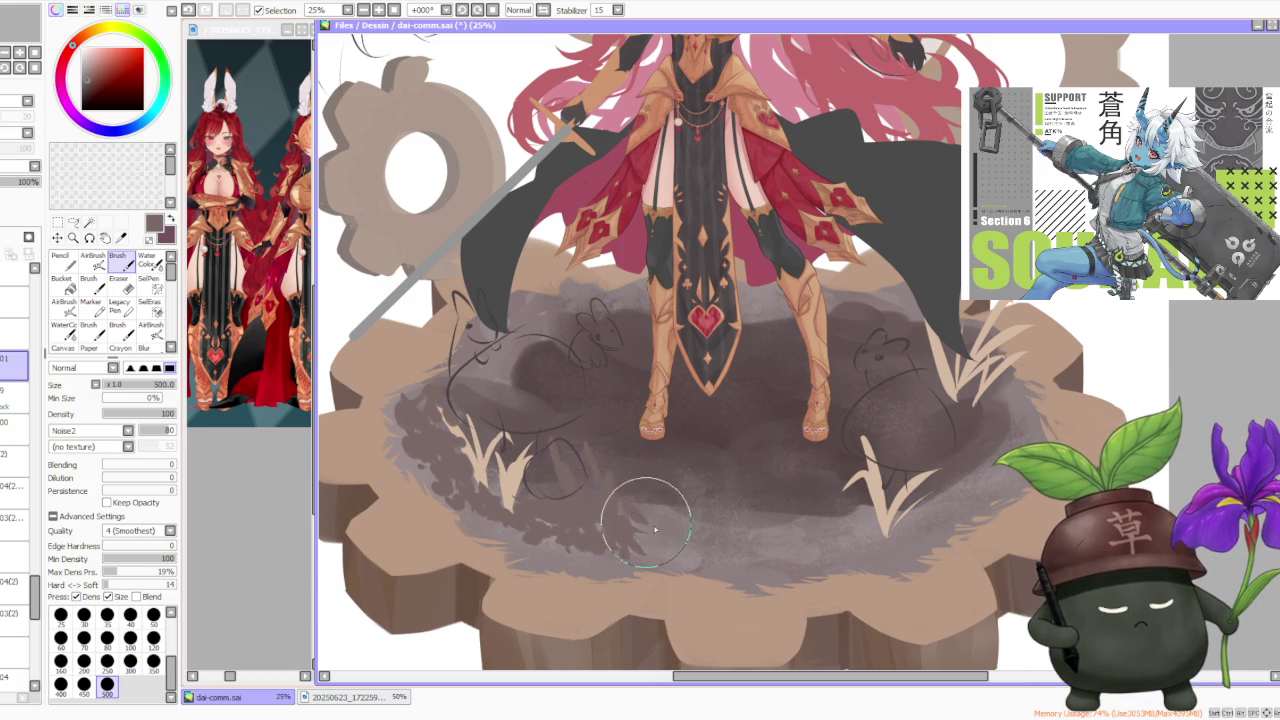
{"action": "mouse_move", "coordinate": [537, 497]}
{"action": "left_mouse_down"}
{"action": "mouse_move", "coordinate": [450, 478]}
{"action": "mouse_move", "coordinate": [514, 471]}
{"action": "left_mouse_up"}
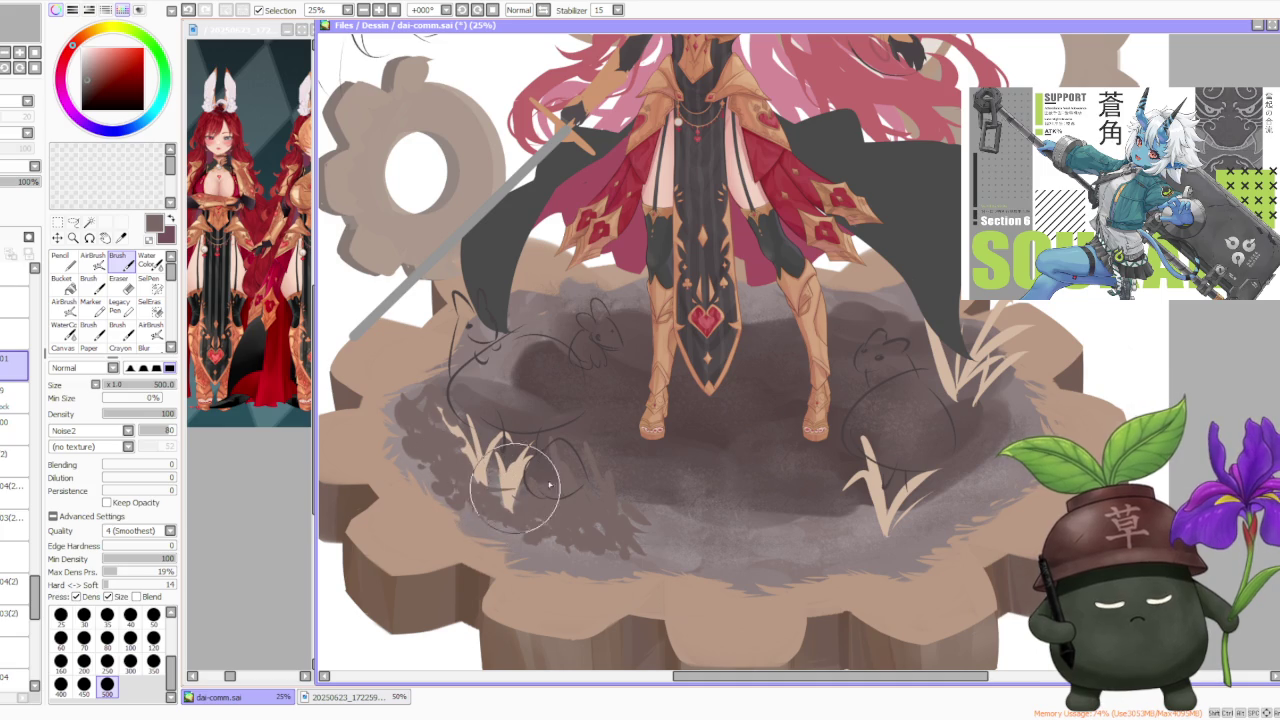
{"action": "mouse_move", "coordinate": [897, 523]}
{"action": "left_mouse_down"}
{"action": "mouse_move", "coordinate": [895, 545]}
{"action": "mouse_move", "coordinate": [900, 530]}
{"action": "mouse_move", "coordinate": [928, 530]}
{"action": "mouse_move", "coordinate": [999, 491]}
{"action": "mouse_move", "coordinate": [845, 525]}
{"action": "mouse_move", "coordinate": [790, 510]}
{"action": "mouse_move", "coordinate": [832, 547]}
{"action": "mouse_move", "coordinate": [870, 510]}
{"action": "mouse_move", "coordinate": [935, 480]}
{"action": "mouse_move", "coordinate": [910, 505]}
{"action": "mouse_move", "coordinate": [971, 497]}
{"action": "mouse_move", "coordinate": [914, 440]}
{"action": "mouse_move", "coordinate": [949, 515]}
{"action": "mouse_move", "coordinate": [930, 505]}
{"action": "mouse_move", "coordinate": [925, 530]}
{"action": "mouse_move", "coordinate": [915, 520]}
{"action": "mouse_move", "coordinate": [972, 512]}
{"action": "left_mouse_up"}
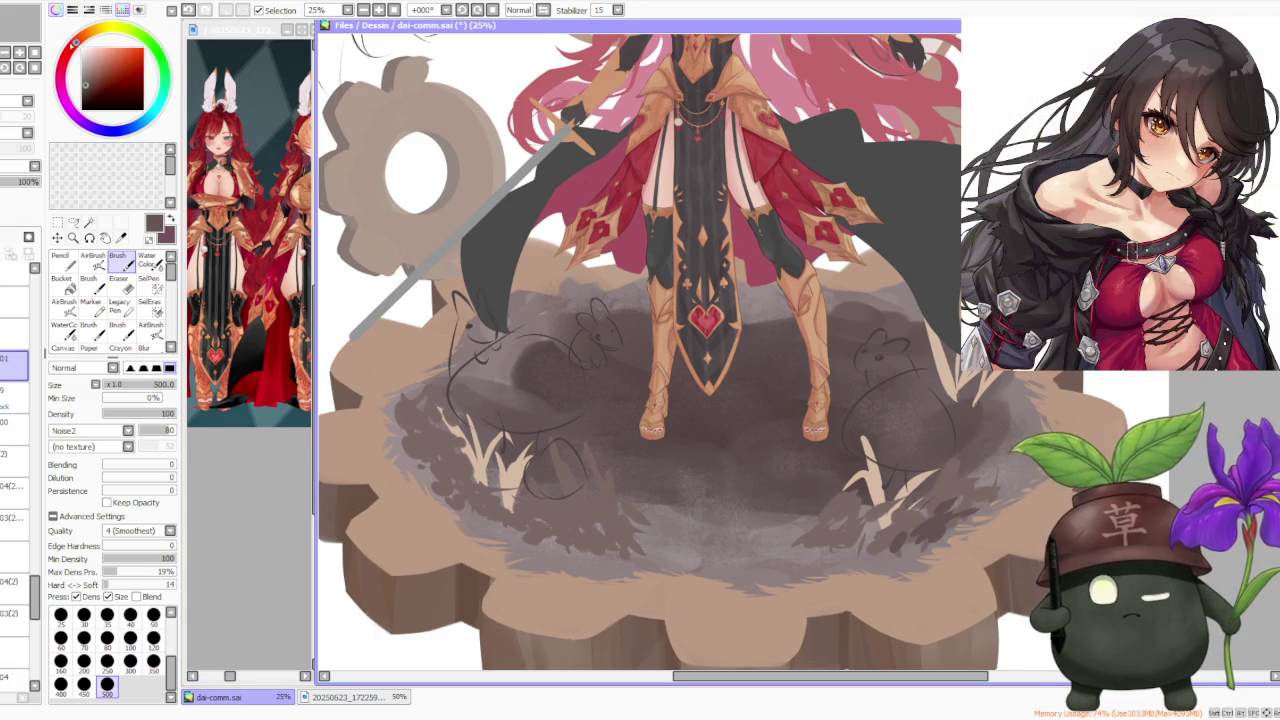
{"action": "left_click_drag", "start_coordinate": [918, 516], "coordinate": [977, 490]}
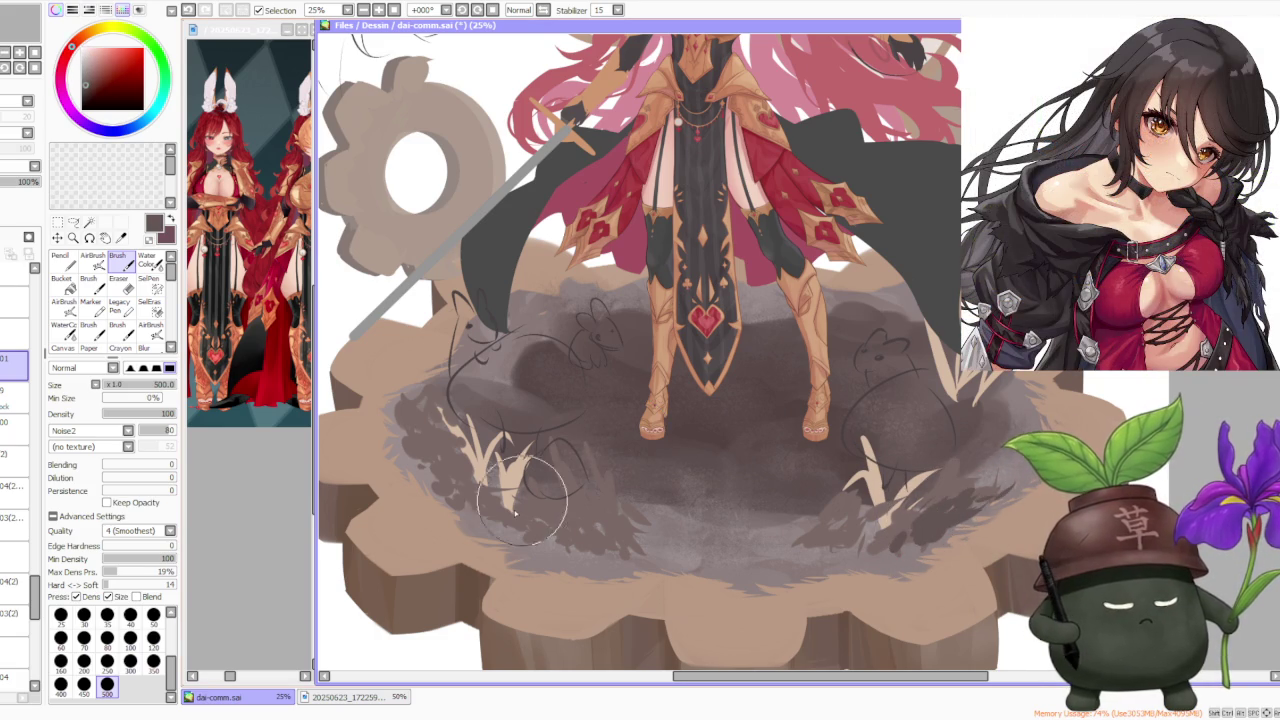
{"action": "mouse_move", "coordinate": [553, 507]}
{"action": "left_mouse_down"}
{"action": "mouse_move", "coordinate": [543, 523]}
{"action": "mouse_move", "coordinate": [586, 514]}
{"action": "mouse_move", "coordinate": [557, 523]}
{"action": "mouse_move", "coordinate": [597, 530]}
{"action": "mouse_move", "coordinate": [455, 487]}
{"action": "mouse_move", "coordinate": [445, 460]}
{"action": "mouse_move", "coordinate": [410, 443]}
{"action": "mouse_move", "coordinate": [416, 424]}
{"action": "mouse_move", "coordinate": [431, 454]}
{"action": "left_mouse_up"}
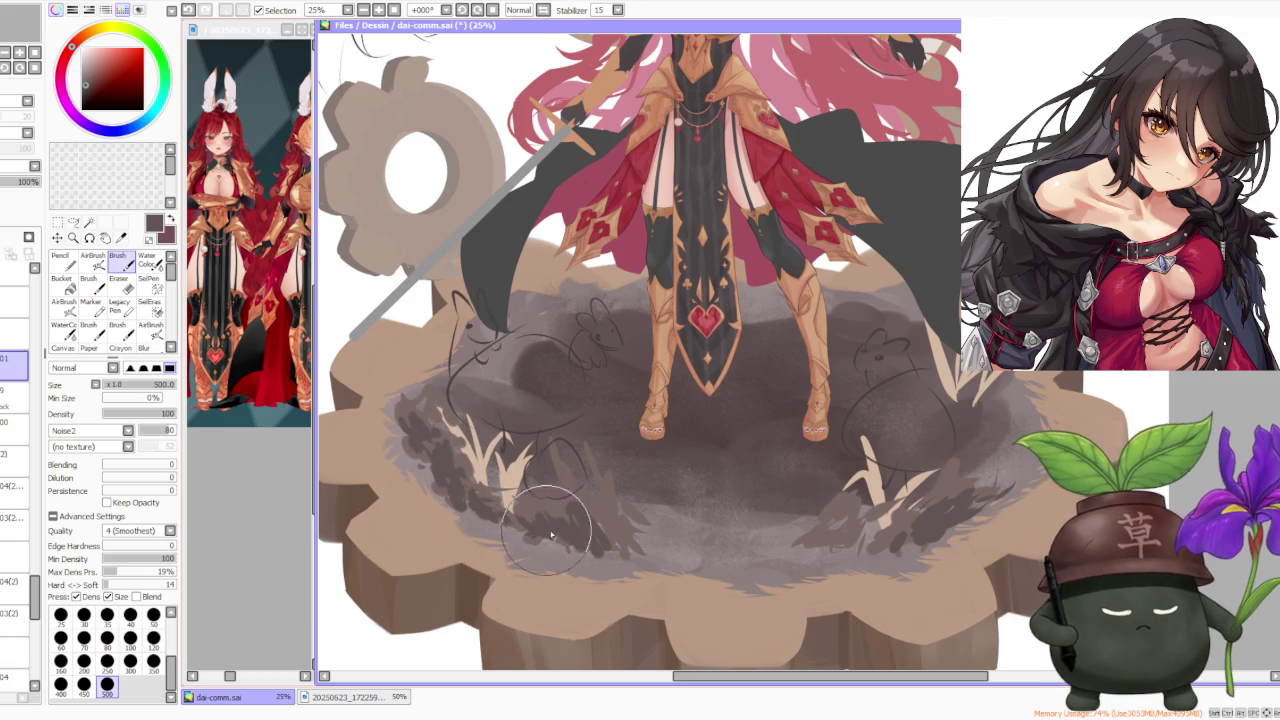
{"action": "mouse_move", "coordinate": [557, 541]}
{"action": "left_mouse_down"}
{"action": "mouse_move", "coordinate": [605, 520]}
{"action": "mouse_move", "coordinate": [607, 541]}
{"action": "mouse_move", "coordinate": [575, 505]}
{"action": "mouse_move", "coordinate": [555, 515]}
{"action": "mouse_move", "coordinate": [522, 477]}
{"action": "mouse_move", "coordinate": [543, 457]}
{"action": "mouse_move", "coordinate": [549, 484]}
{"action": "mouse_move", "coordinate": [555, 474]}
{"action": "mouse_move", "coordinate": [522, 455]}
{"action": "mouse_move", "coordinate": [555, 474]}
{"action": "mouse_move", "coordinate": [513, 473]}
{"action": "mouse_move", "coordinate": [500, 457]}
{"action": "mouse_move", "coordinate": [509, 449]}
{"action": "mouse_move", "coordinate": [580, 484]}
{"action": "mouse_move", "coordinate": [571, 471]}
{"action": "mouse_move", "coordinate": [428, 406]}
{"action": "mouse_move", "coordinate": [430, 391]}
{"action": "mouse_move", "coordinate": [510, 414]}
{"action": "mouse_move", "coordinate": [486, 368]}
{"action": "mouse_move", "coordinate": [430, 364]}
{"action": "mouse_move", "coordinate": [509, 379]}
{"action": "mouse_move", "coordinate": [520, 340]}
{"action": "mouse_move", "coordinate": [509, 366]}
{"action": "mouse_move", "coordinate": [537, 349]}
{"action": "mouse_move", "coordinate": [497, 380]}
{"action": "mouse_move", "coordinate": [516, 358]}
{"action": "left_mouse_up"}
{"action": "mouse_move", "coordinate": [457, 353]}
{"action": "left_mouse_down"}
{"action": "mouse_move", "coordinate": [514, 286]}
{"action": "mouse_move", "coordinate": [622, 328]}
{"action": "left_mouse_up"}
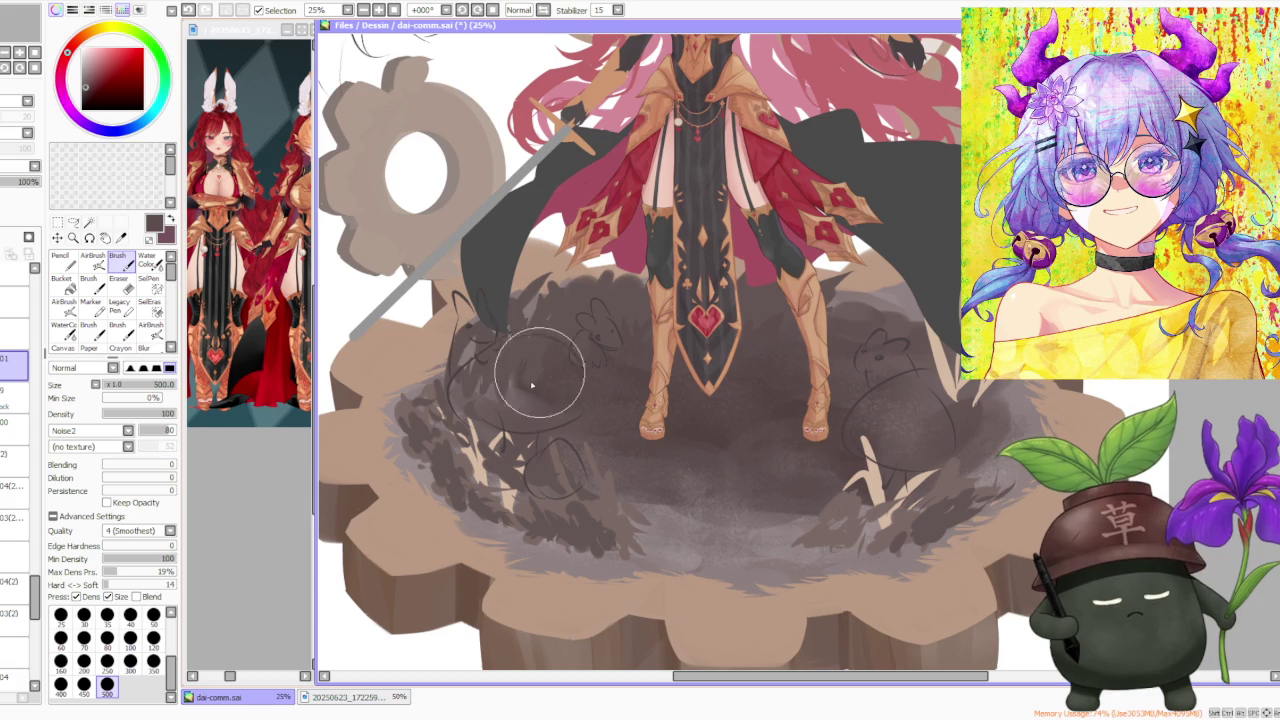
{"action": "scroll", "coordinate": [467, 398], "scroll_direction": "down", "scroll_amount": 1}
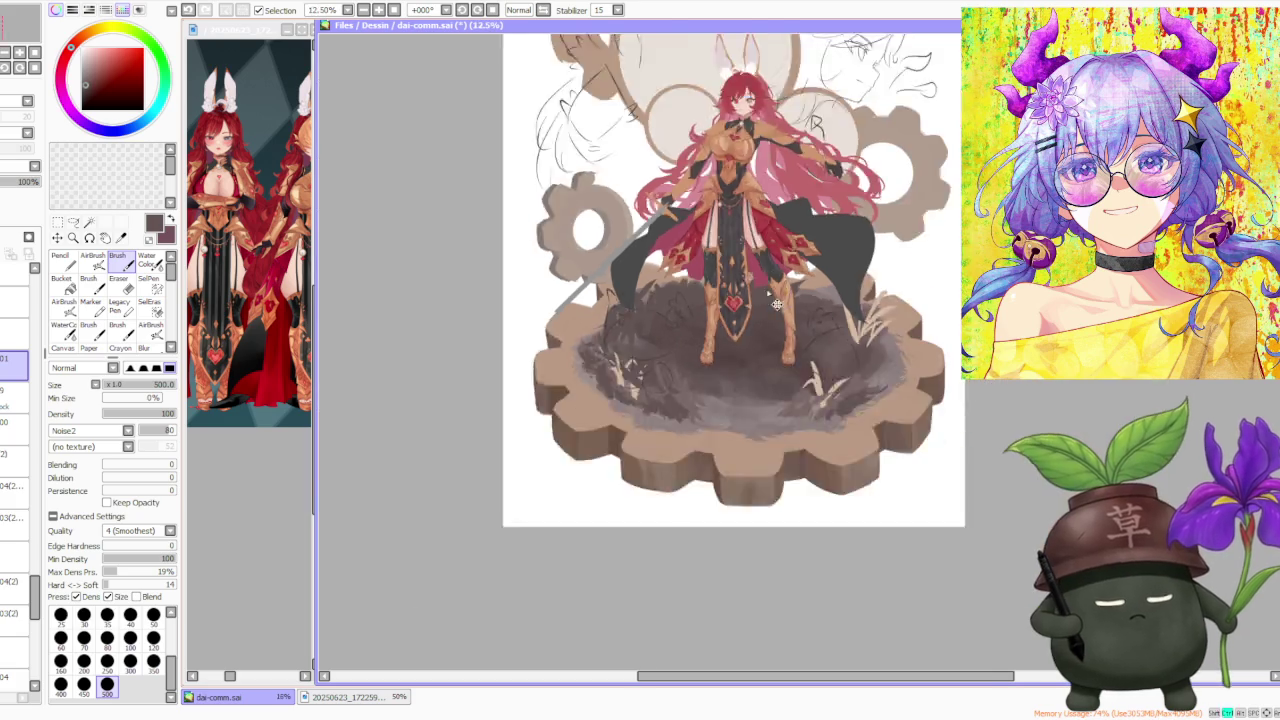
Build up dark brown shading in the nest between and around the figure's legs
{"action": "scroll", "coordinate": [467, 398], "scroll_direction": "down", "scroll_amount": 1}
{"action": "scroll", "coordinate": [878, 245], "scroll_direction": "up", "scroll_amount": 2}
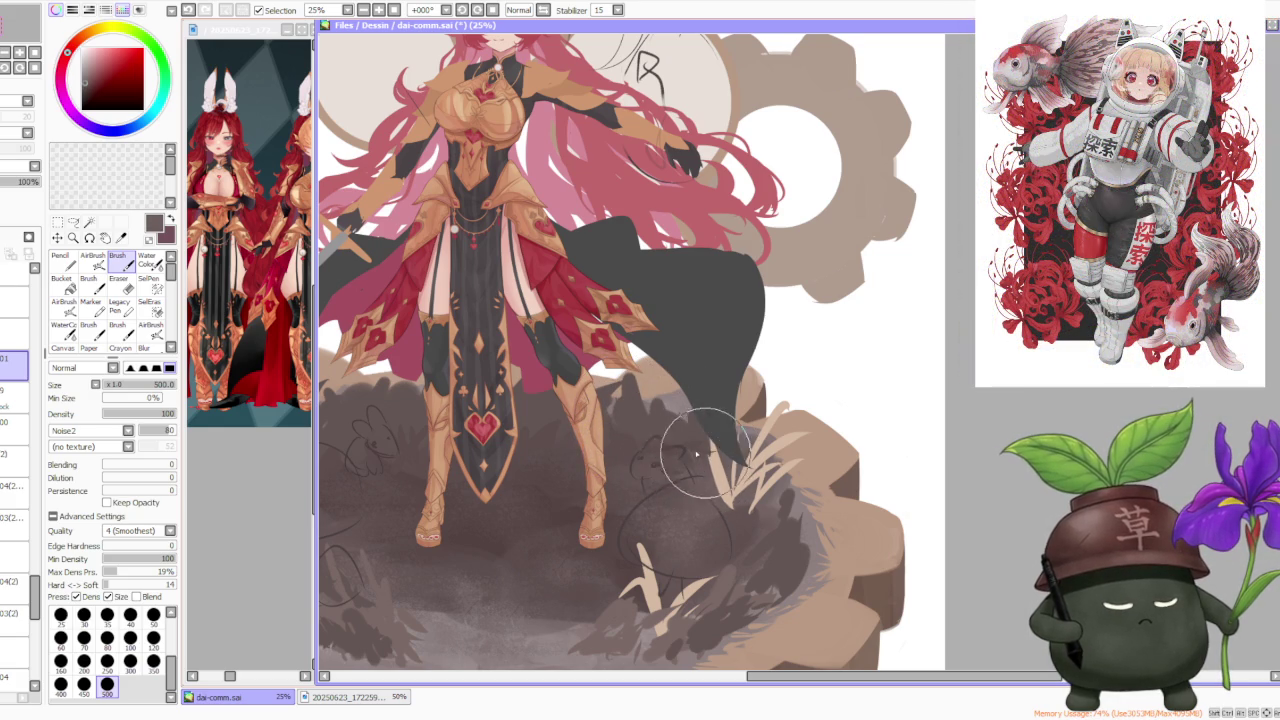
{"action": "mouse_move", "coordinate": [681, 449]}
{"action": "left_mouse_down"}
{"action": "mouse_move", "coordinate": [651, 423]}
{"action": "mouse_move", "coordinate": [640, 428]}
{"action": "mouse_move", "coordinate": [655, 455]}
{"action": "mouse_move", "coordinate": [632, 376]}
{"action": "left_mouse_up"}
{"action": "scroll", "coordinate": [632, 376], "scroll_direction": "down", "scroll_amount": 2}
{"action": "scroll", "coordinate": [560, 400], "scroll_direction": "up", "scroll_amount": 2}
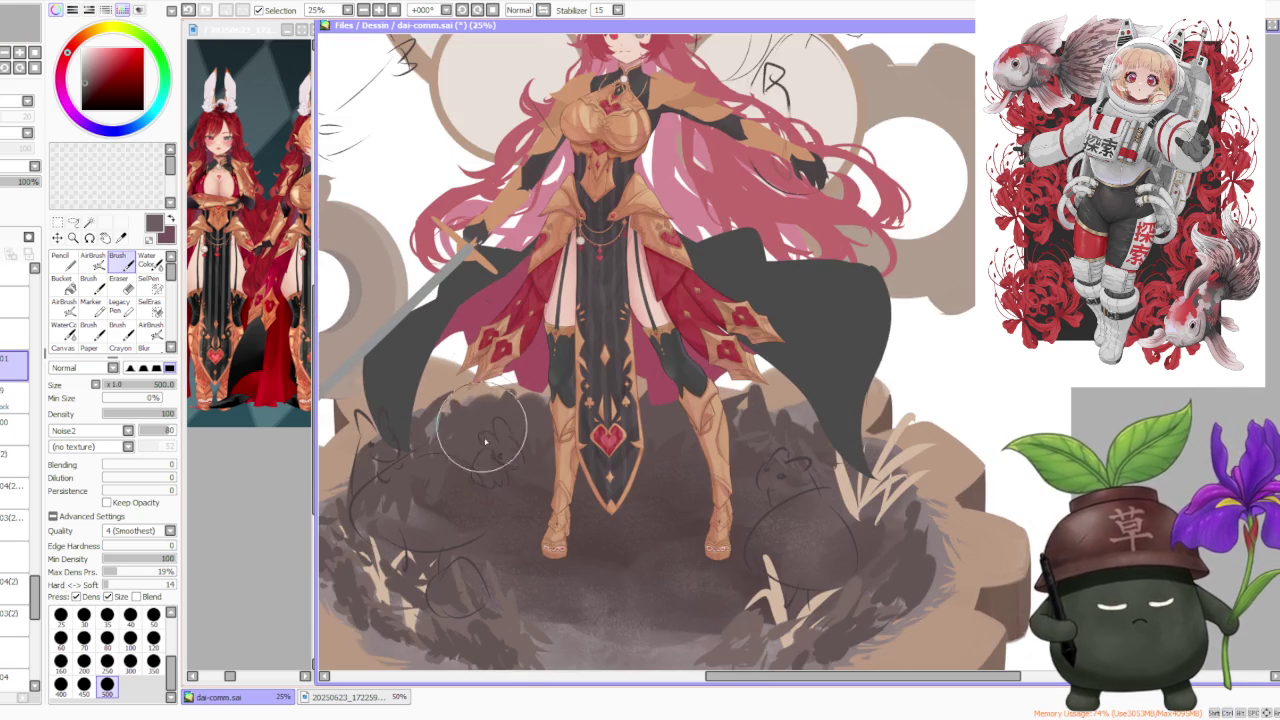
{"action": "mouse_move", "coordinate": [455, 444]}
{"action": "left_mouse_down"}
{"action": "mouse_move", "coordinate": [491, 451]}
{"action": "mouse_move", "coordinate": [508, 429]}
{"action": "mouse_move", "coordinate": [535, 440]}
{"action": "left_mouse_up"}
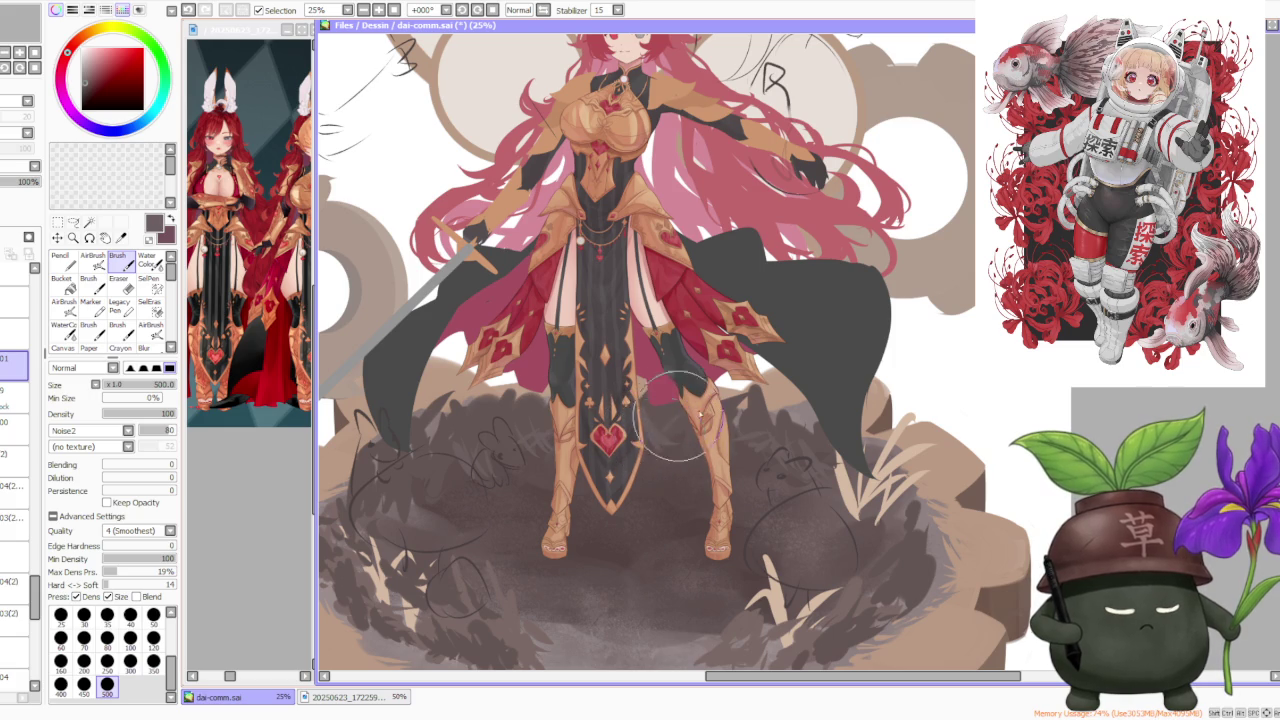
{"action": "scroll", "coordinate": [705, 440], "scroll_direction": "down", "scroll_amount": 2}
{"action": "scroll", "coordinate": [710, 320], "scroll_direction": "down", "scroll_amount": 1}
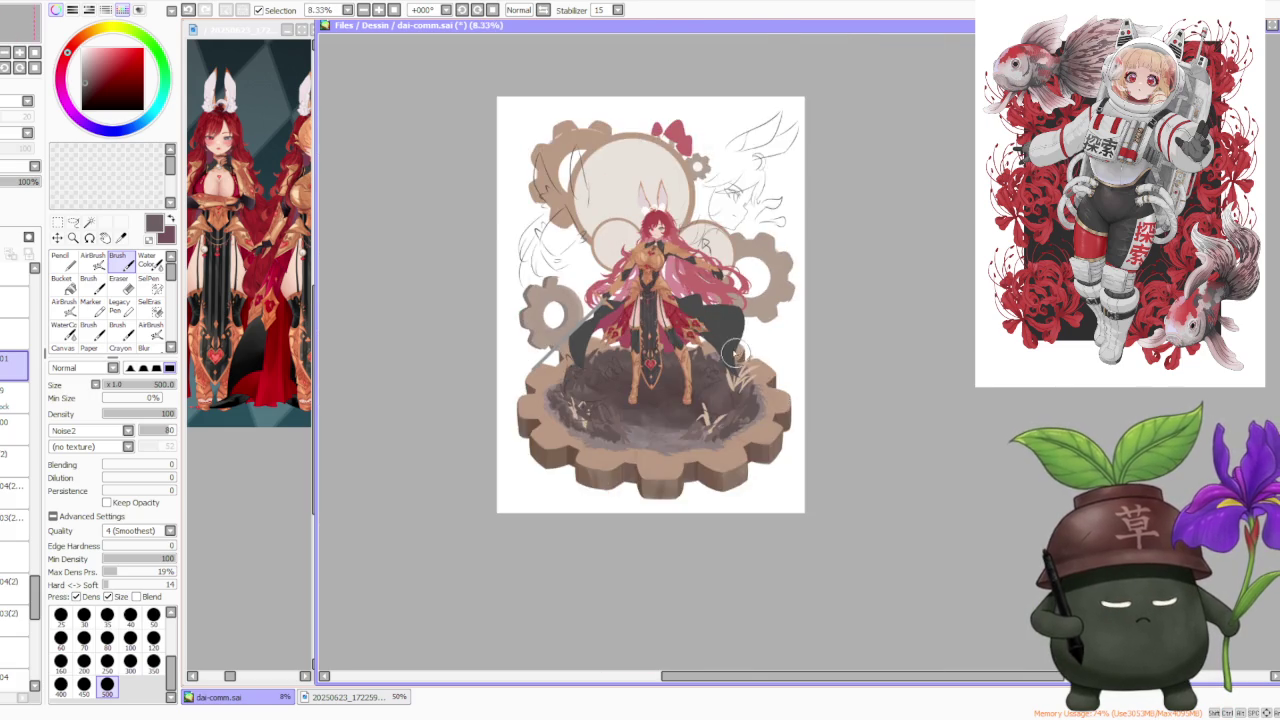
{"action": "scroll", "coordinate": [690, 378], "scroll_direction": "up", "scroll_amount": 2}
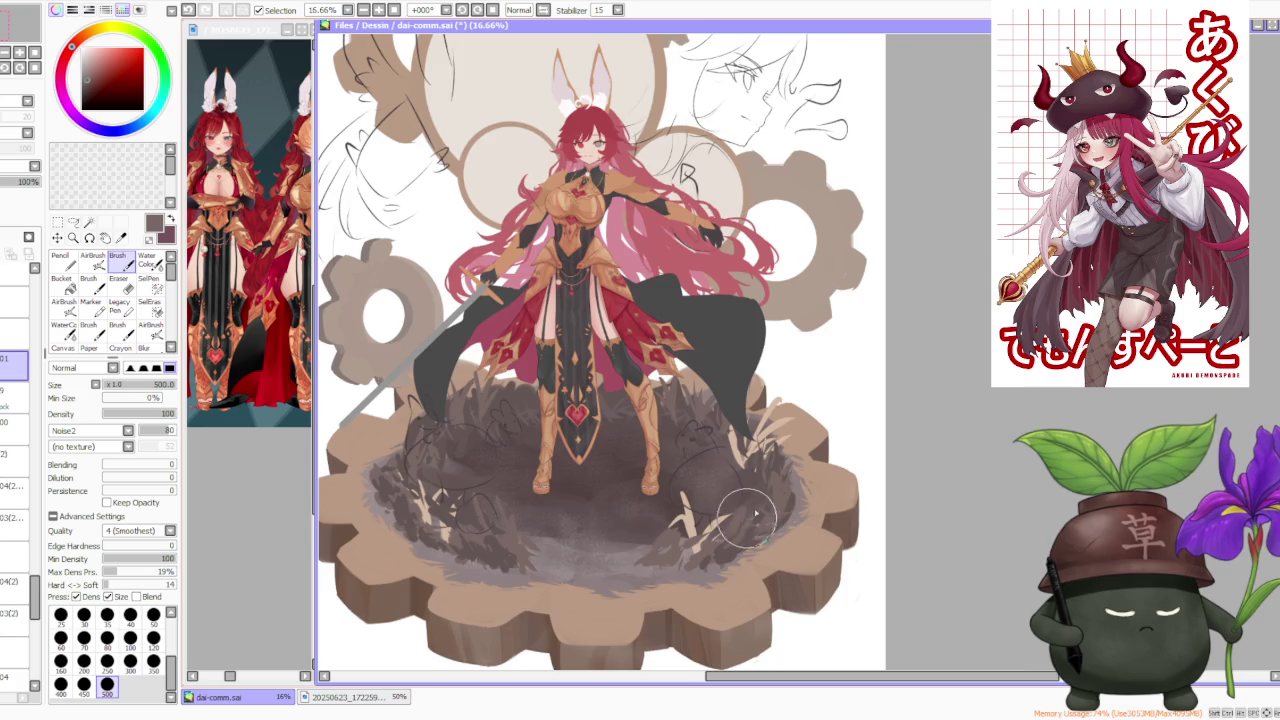
Pick a light, slightly redder tan and paint grass blades left of the feet
{"action": "scroll", "coordinate": [748, 518], "scroll_direction": "down", "scroll_amount": 2}
{"action": "scroll", "coordinate": [740, 382], "scroll_direction": "up", "scroll_amount": 1}
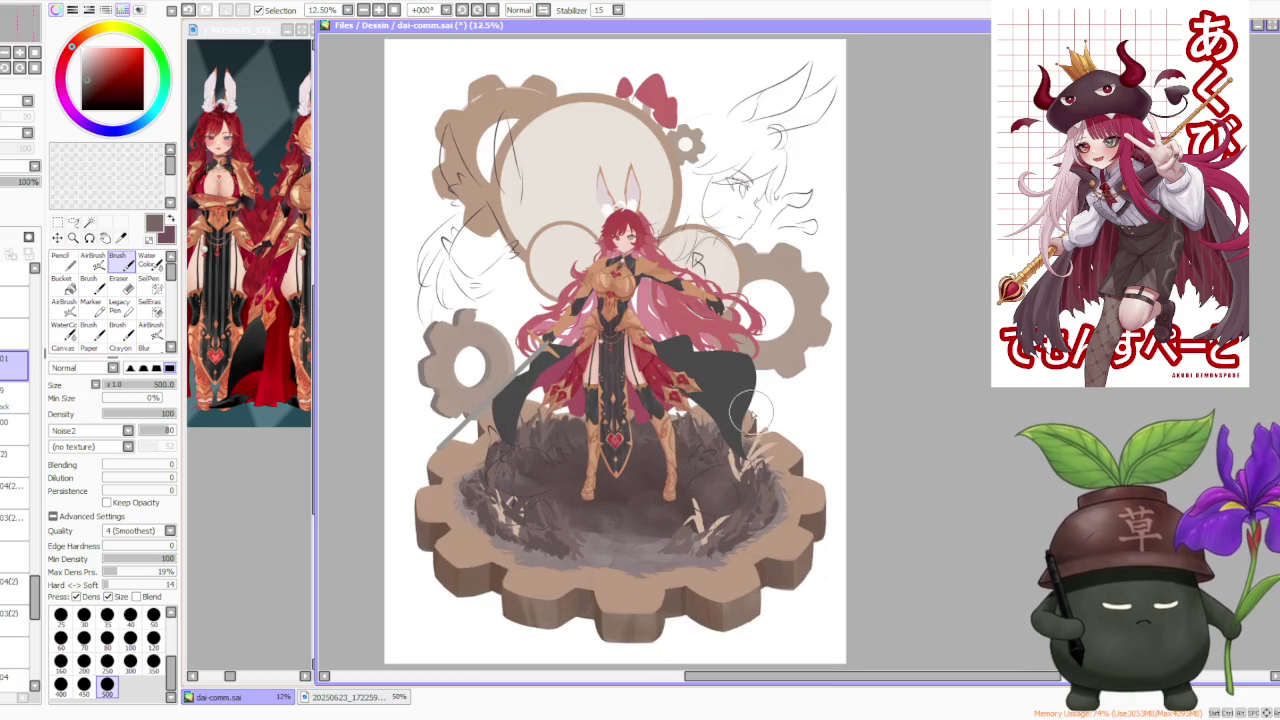
{"action": "scroll", "coordinate": [751, 410], "scroll_direction": "down", "scroll_amount": 1}
{"action": "scroll", "coordinate": [743, 487], "scroll_direction": "up", "scroll_amount": 1}
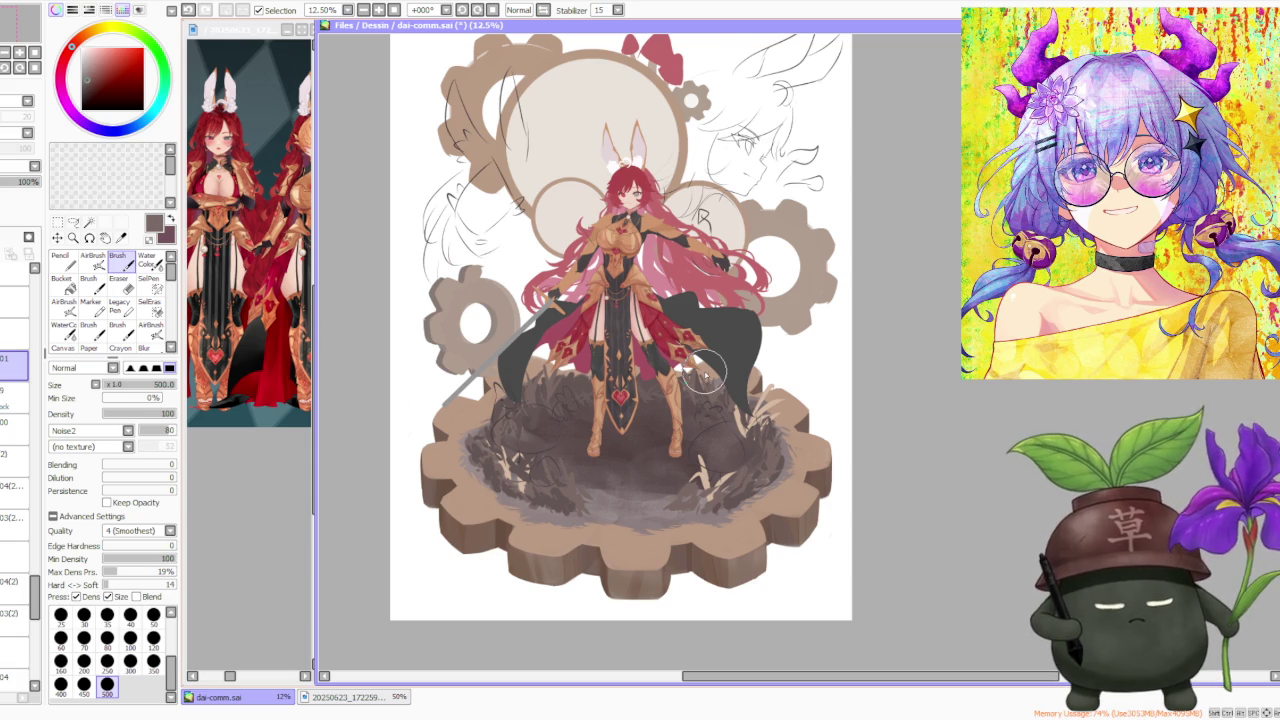
{"action": "scroll", "coordinate": [540, 455], "scroll_direction": "up", "scroll_amount": 1}
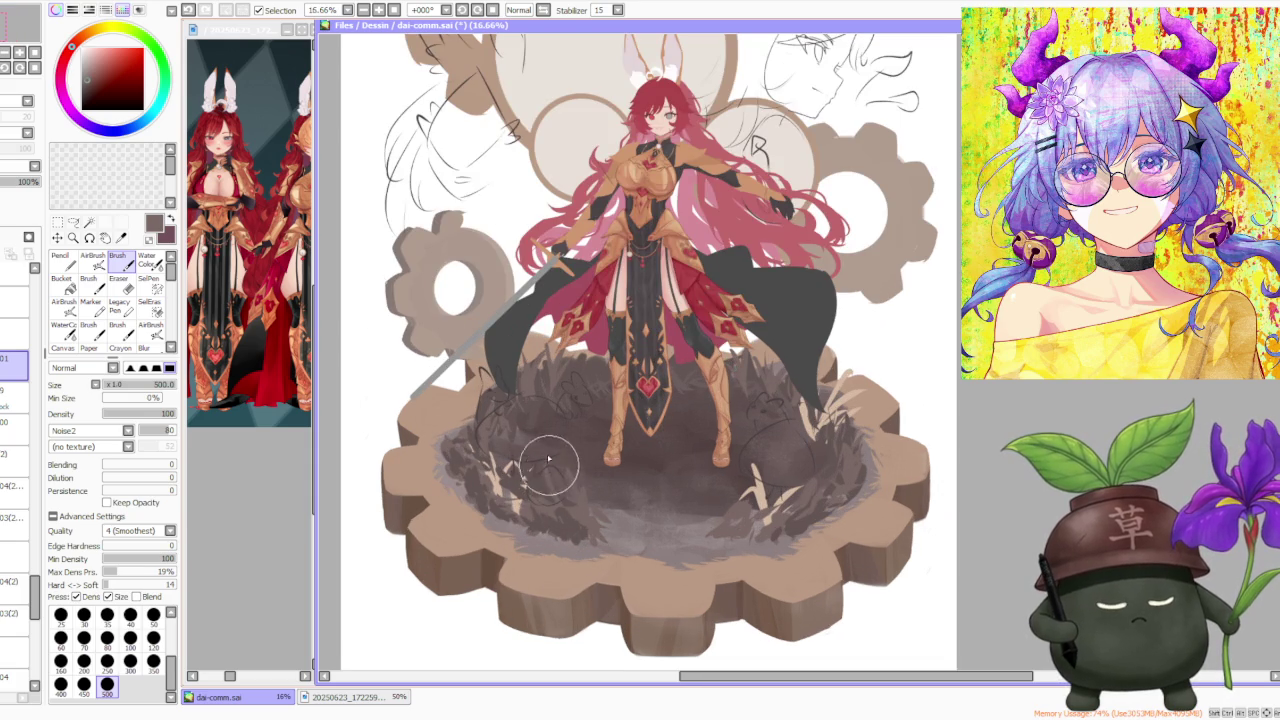
{"action": "left_click", "coordinate": [518, 508], "text": "alt"}
{"action": "left_click", "coordinate": [528, 480], "text": "alt"}
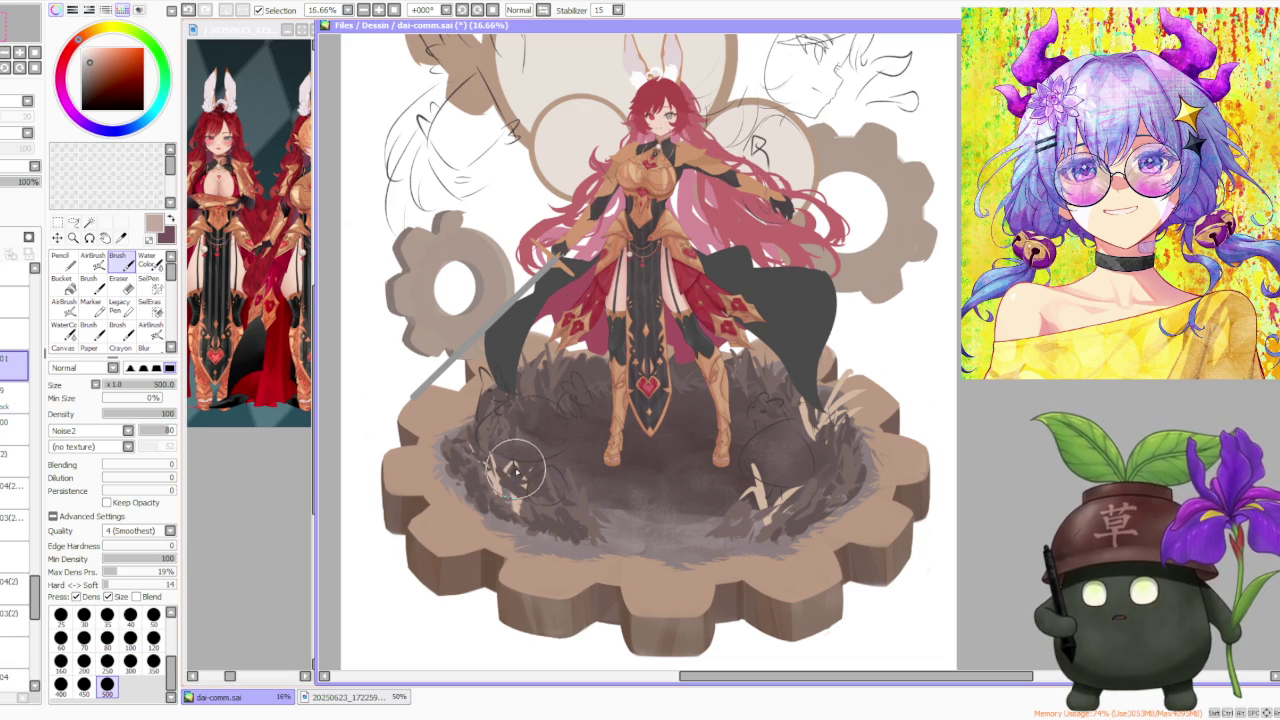
{"action": "left_click_drag", "start_coordinate": [513, 466], "coordinate": [525, 495]}
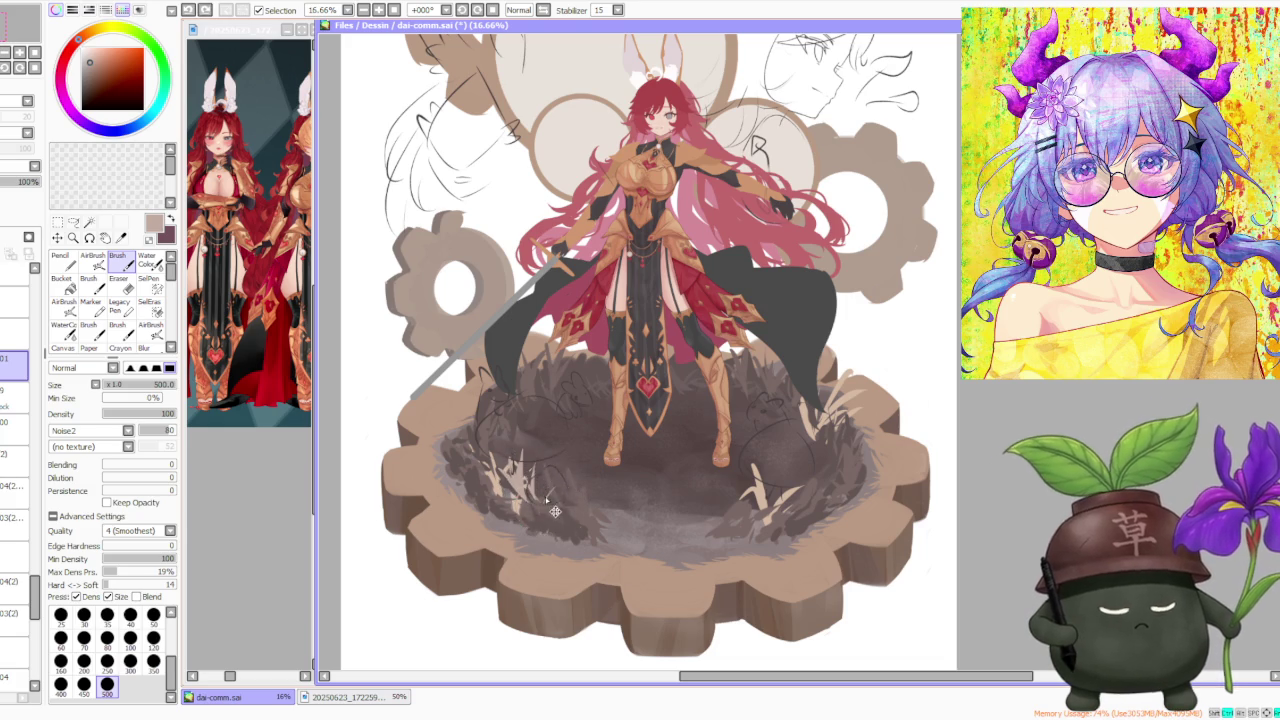
{"action": "left_click_drag", "start_coordinate": [500, 485], "coordinate": [465, 461]}
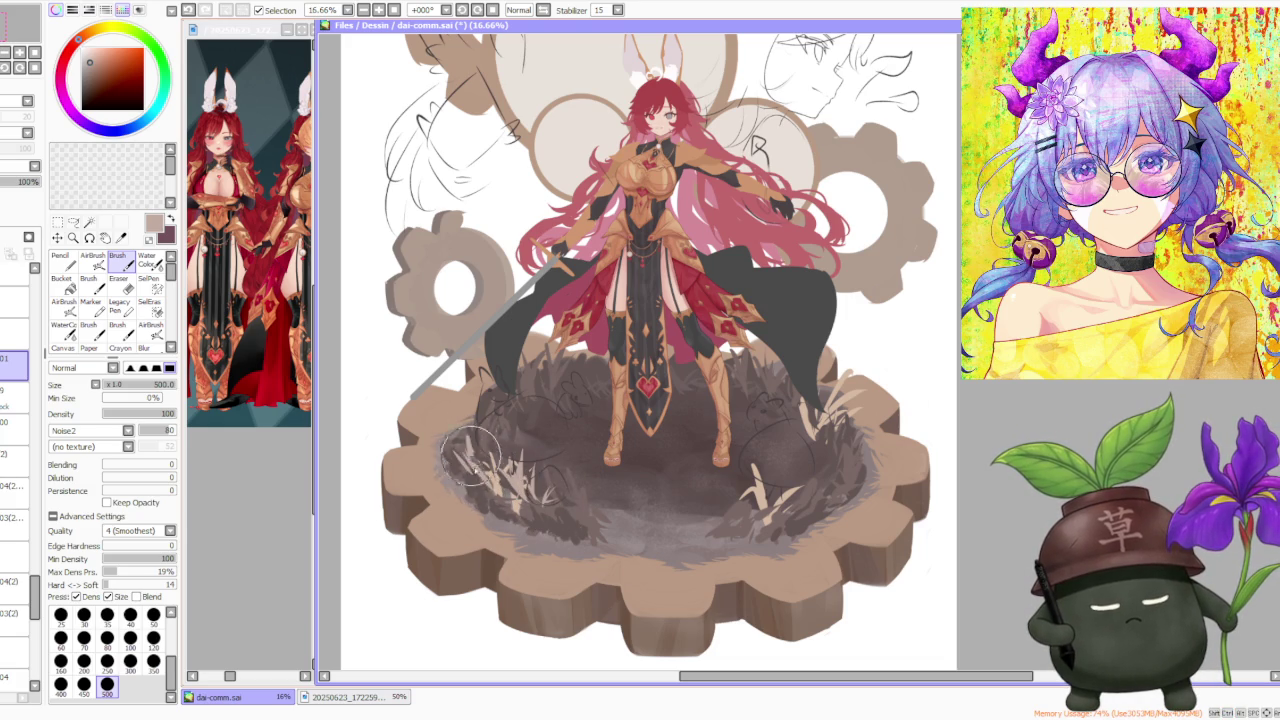
Alternately eyedrop light beige and dark brown from the lower-left grass tufts
{"action": "left_click", "coordinate": [495, 478], "text": "alt"}
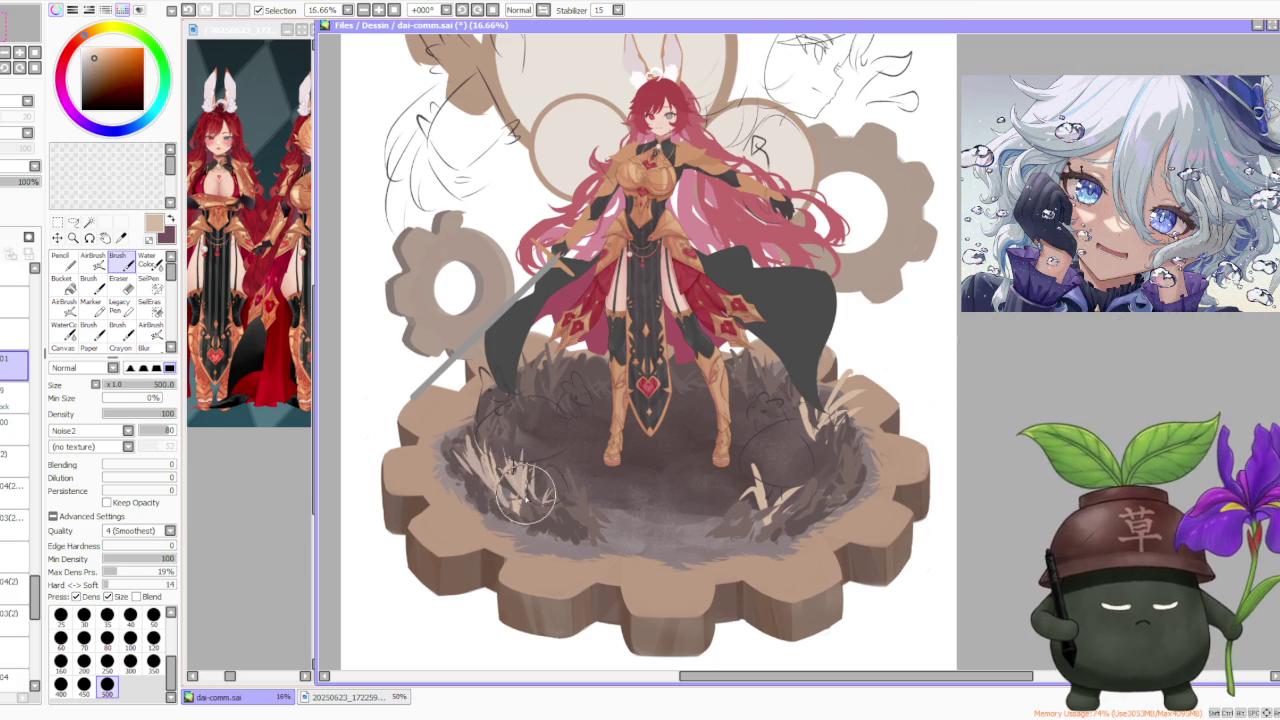
{"action": "scroll", "coordinate": [562, 424], "scroll_direction": "down", "scroll_amount": 2}
{"action": "scroll", "coordinate": [562, 424], "scroll_direction": "down", "scroll_amount": 1}
{"action": "scroll", "coordinate": [626, 331], "scroll_direction": "up", "scroll_amount": 3}
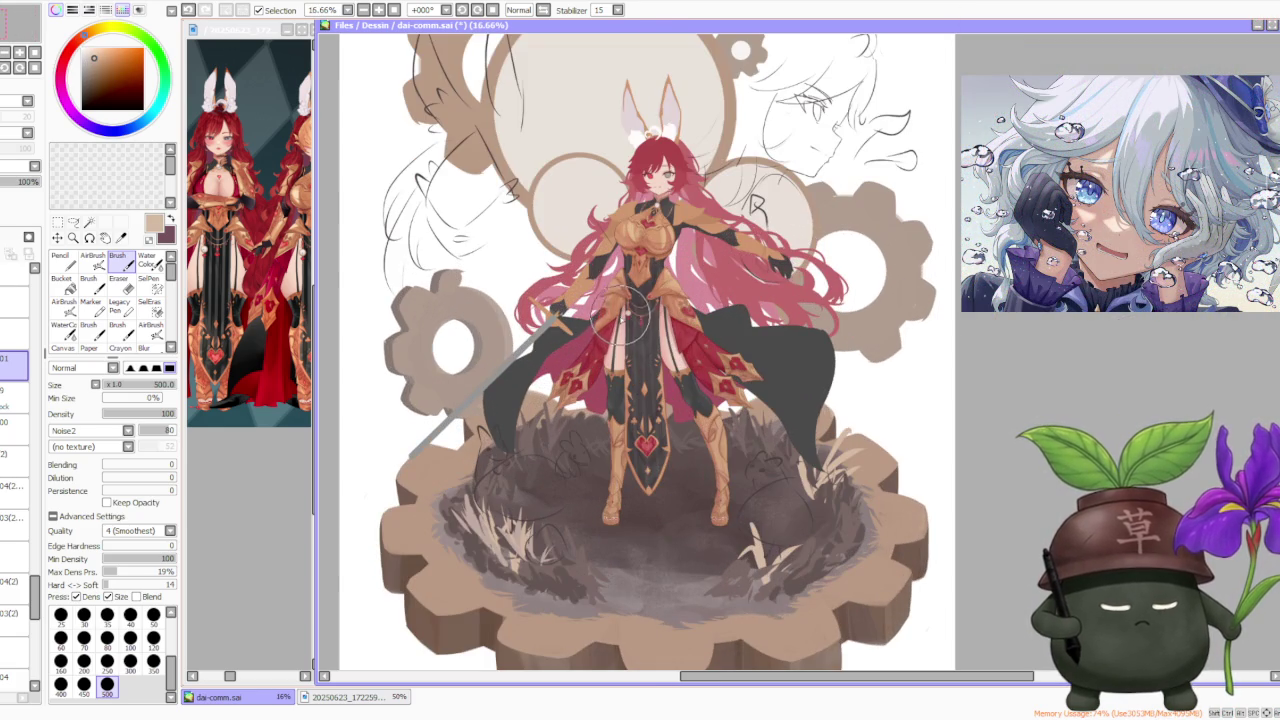
{"action": "left_click", "coordinate": [470, 525], "text": "alt"}
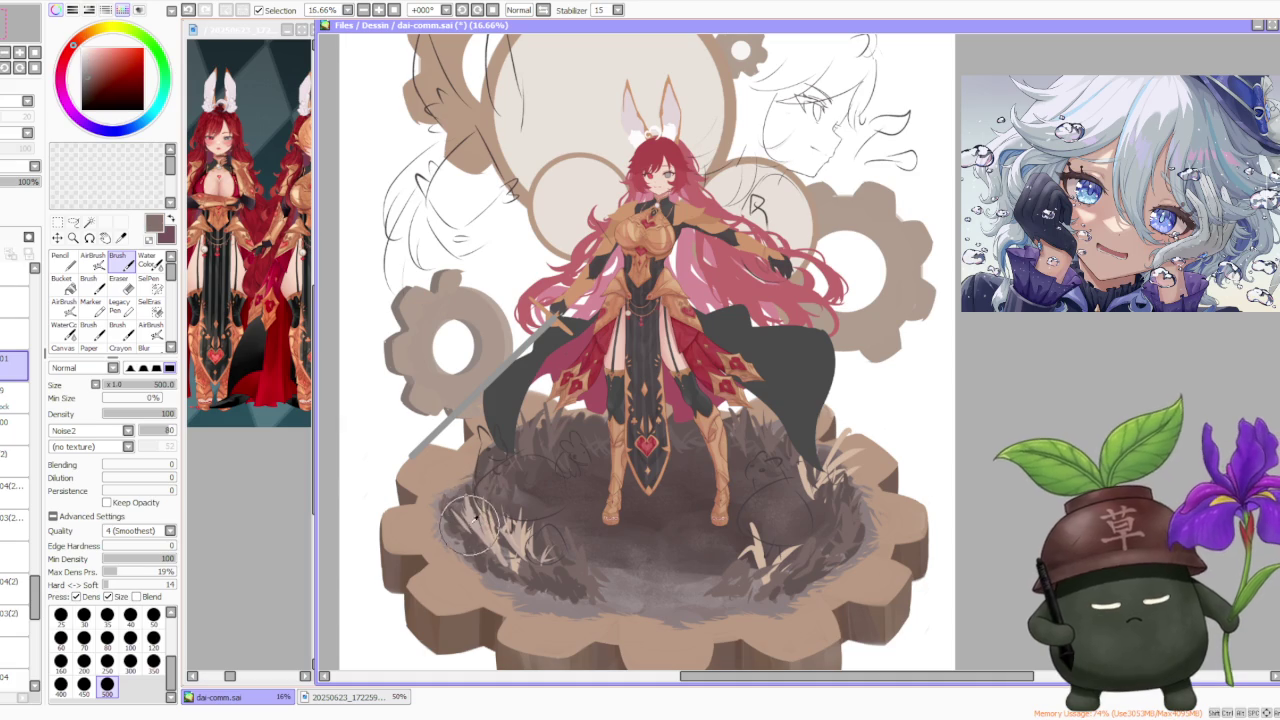
{"action": "left_click", "coordinate": [464, 491], "text": "alt"}
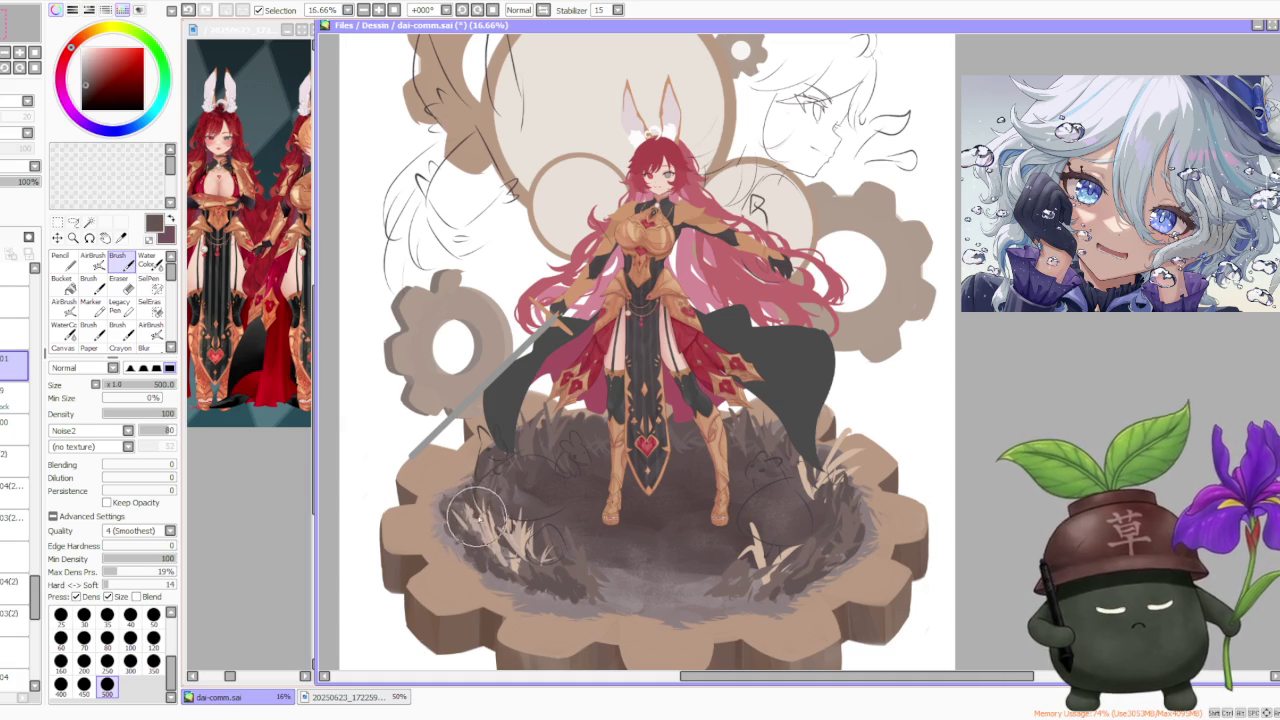
{"action": "left_click", "coordinate": [480, 521], "text": "alt"}
{"action": "left_click", "coordinate": [478, 500], "text": "alt"}
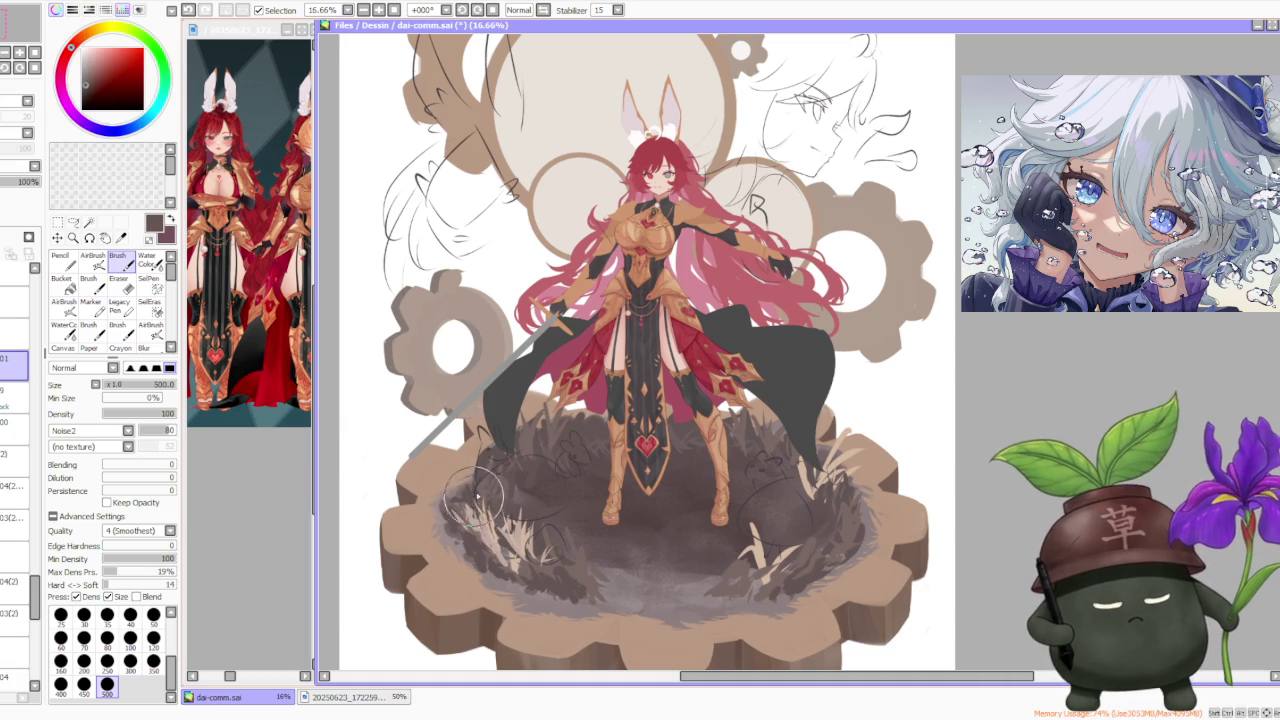
{"action": "left_click", "coordinate": [487, 491], "text": "alt"}
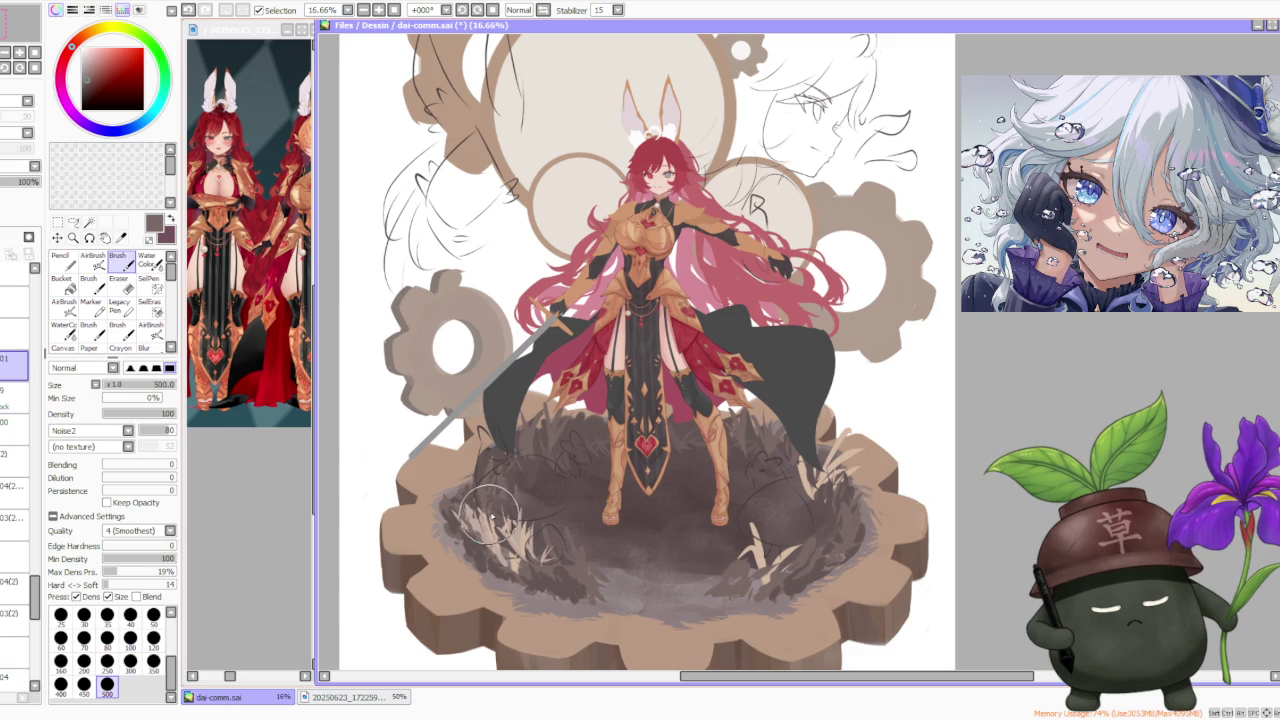
Keep alternating beige highlight and dark brown shadow samples across the lower-left tufts
{"action": "left_click", "coordinate": [481, 537], "text": "alt"}
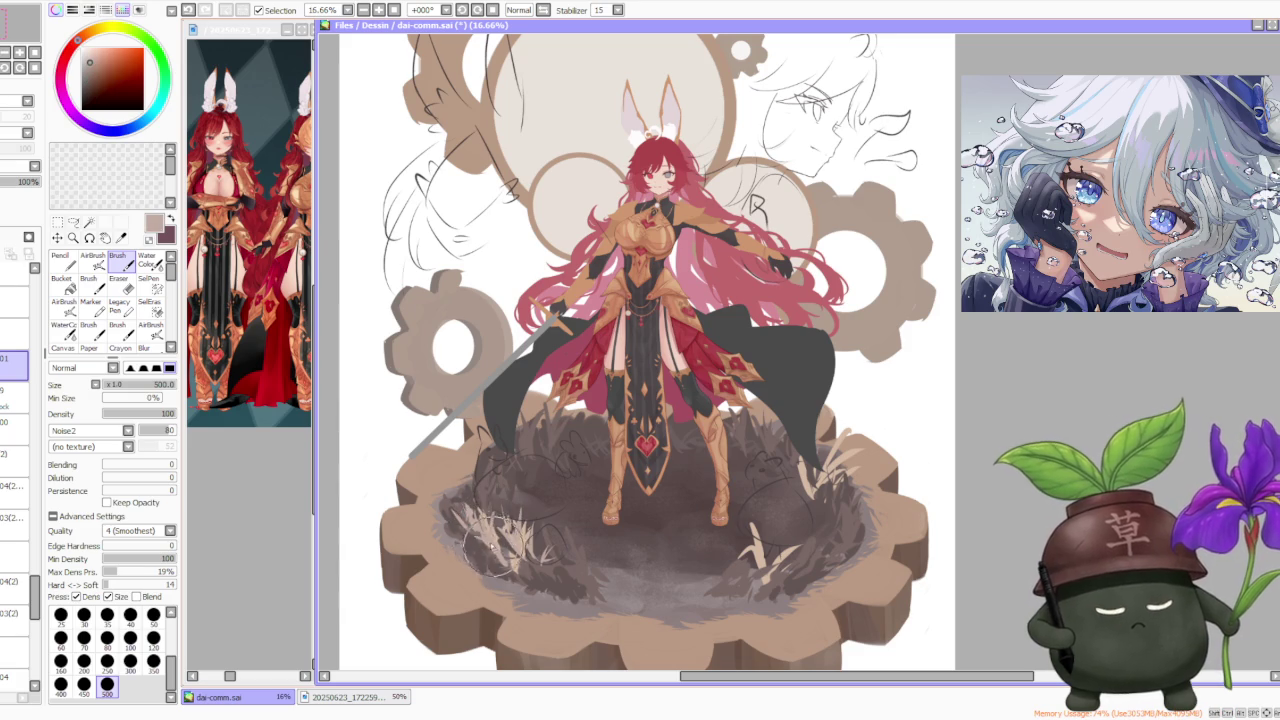
{"action": "left_click", "coordinate": [499, 540], "text": "alt"}
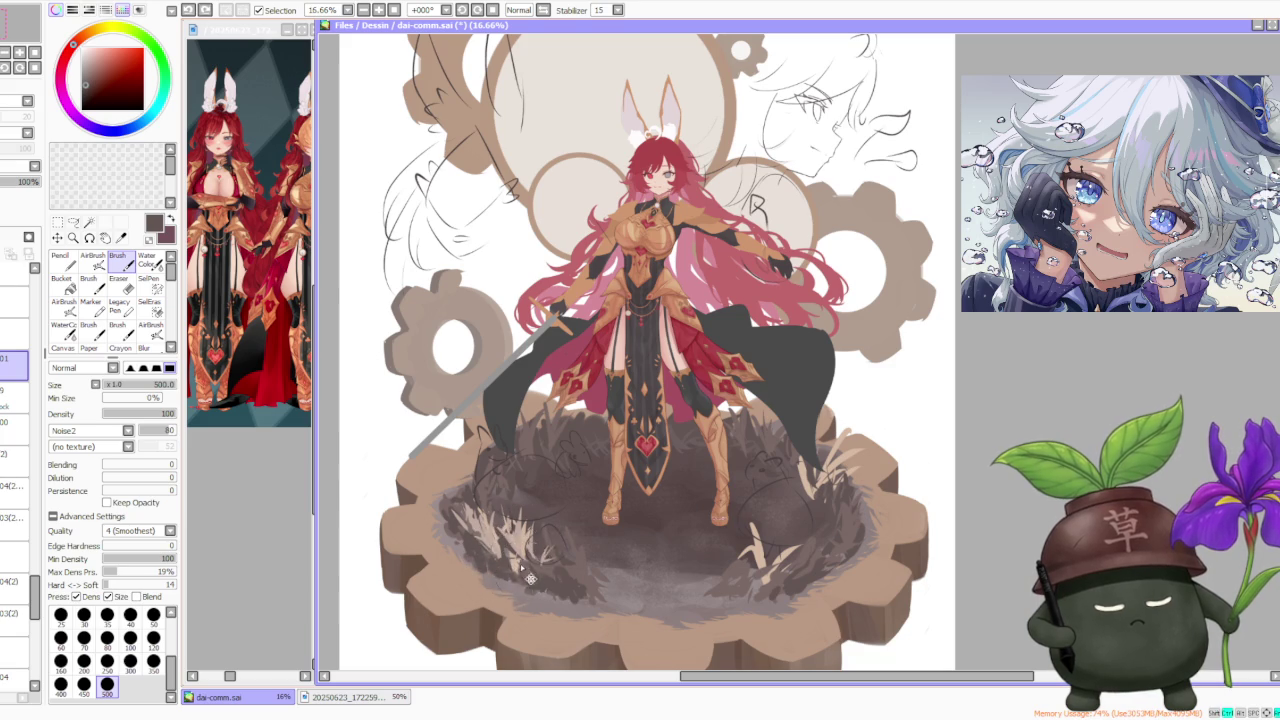
{"action": "left_click", "coordinate": [515, 543], "text": "alt"}
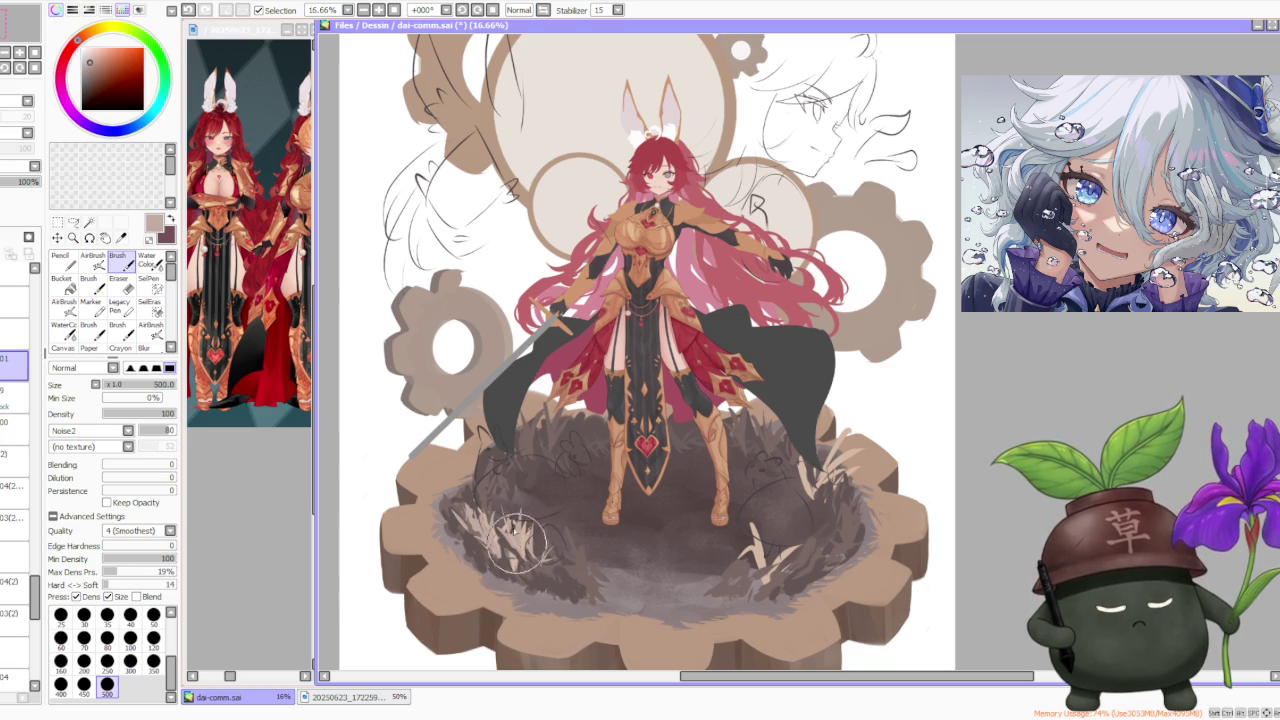
{"action": "left_click", "coordinate": [504, 508], "text": "alt"}
{"action": "left_click", "coordinate": [486, 464], "text": "alt"}
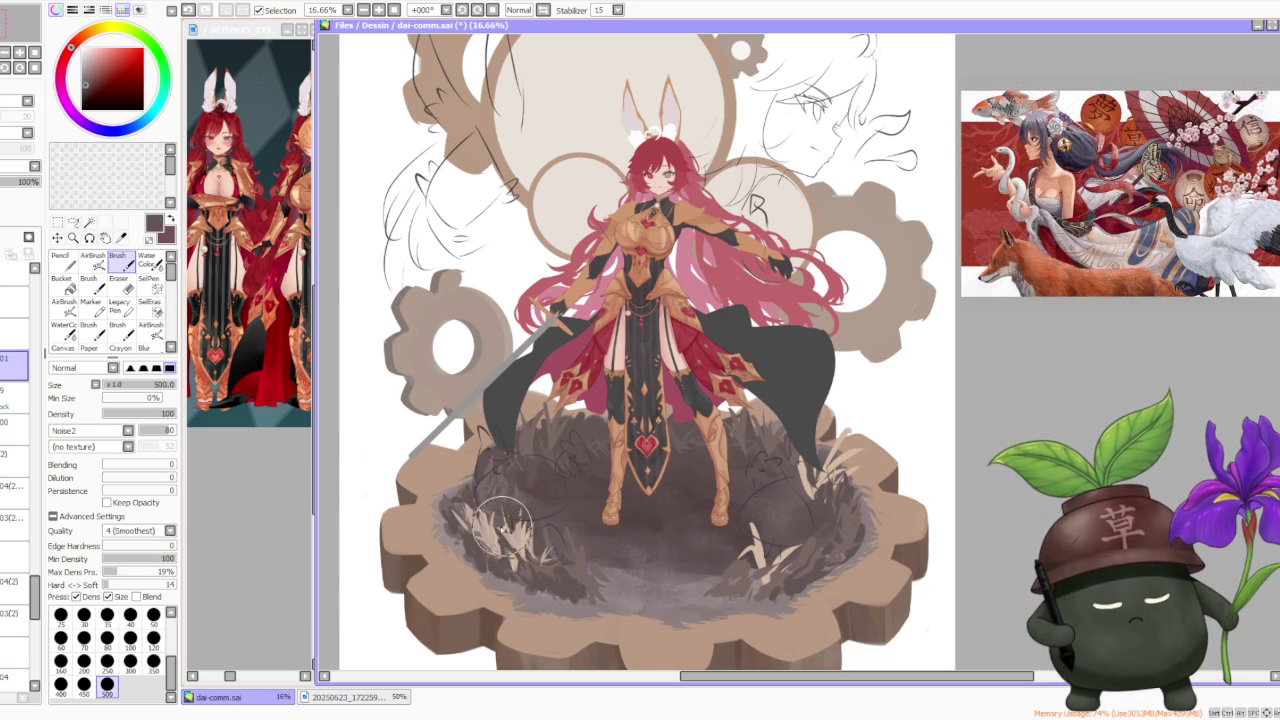
{"action": "scroll", "coordinate": [560, 452], "scroll_direction": "down", "scroll_amount": 1}
{"action": "scroll", "coordinate": [540, 500], "scroll_direction": "up", "scroll_amount": 2}
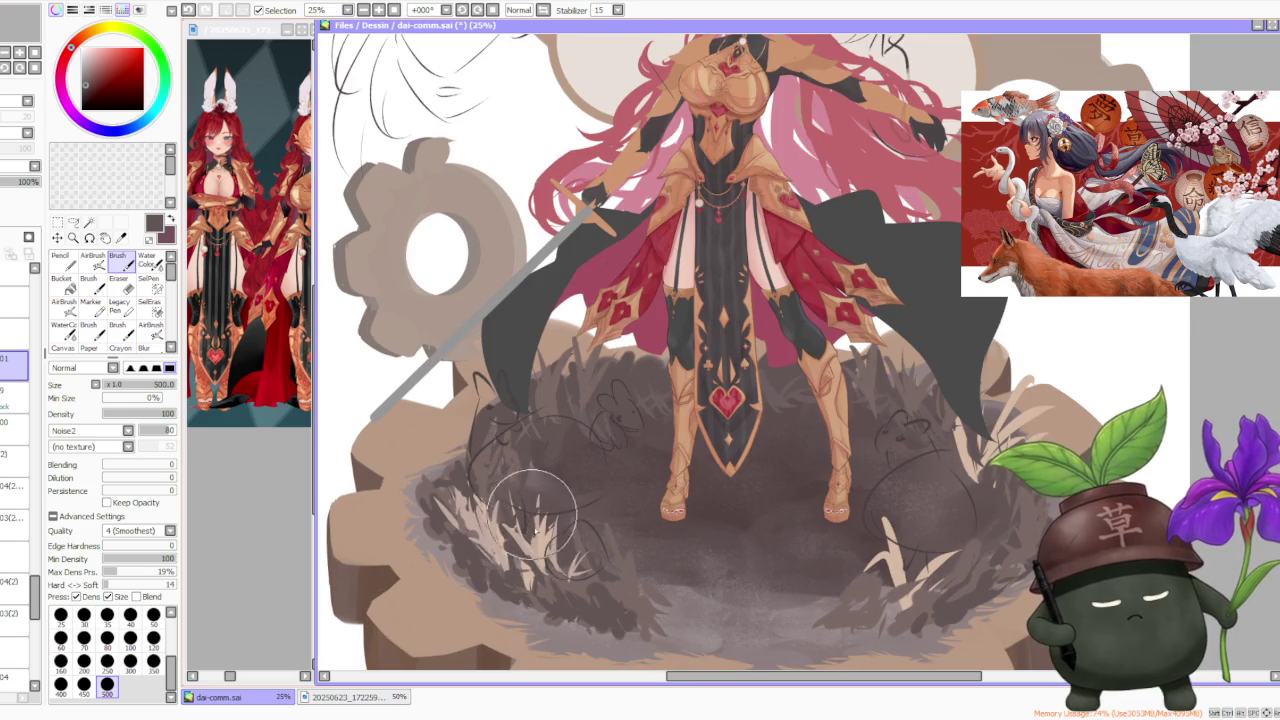
Paint dark brown strokes and light tan blades into the lower-left grass patch
{"action": "scroll", "coordinate": [533, 497], "scroll_direction": "down", "scroll_amount": 3}
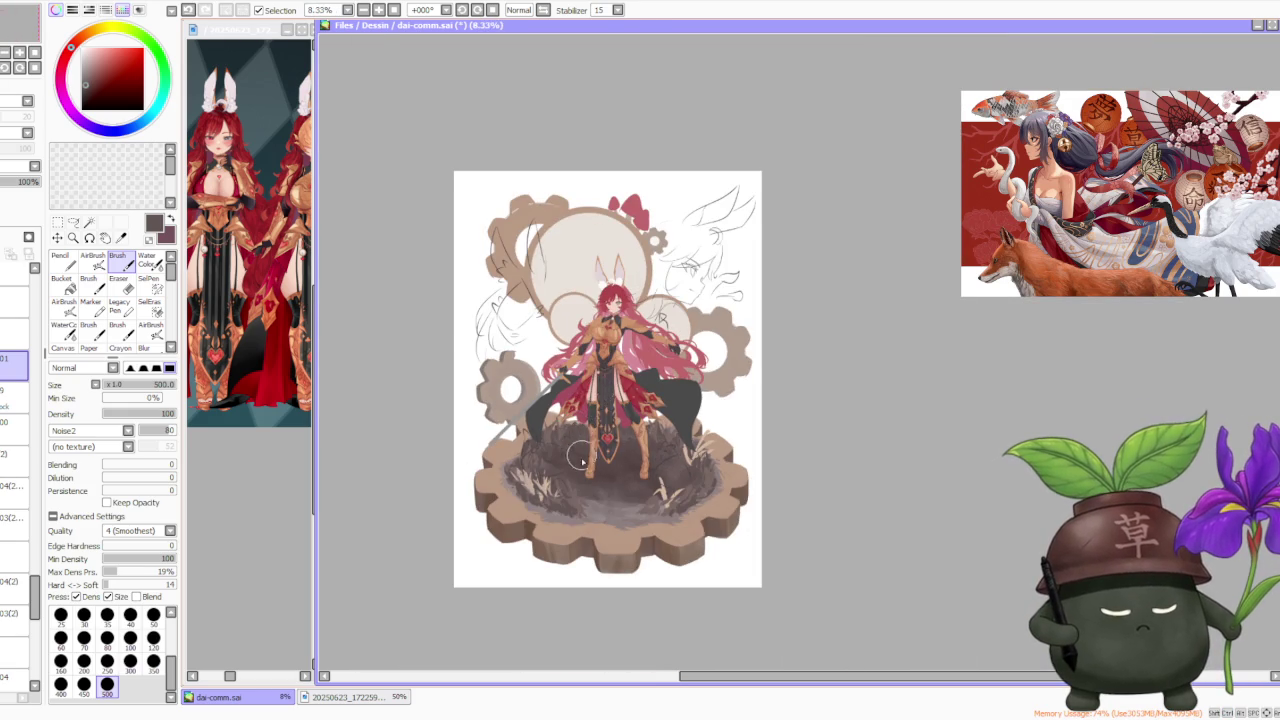
{"action": "scroll", "coordinate": [578, 460], "scroll_direction": "up", "scroll_amount": 1}
{"action": "scroll", "coordinate": [515, 485], "scroll_direction": "up", "scroll_amount": 2}
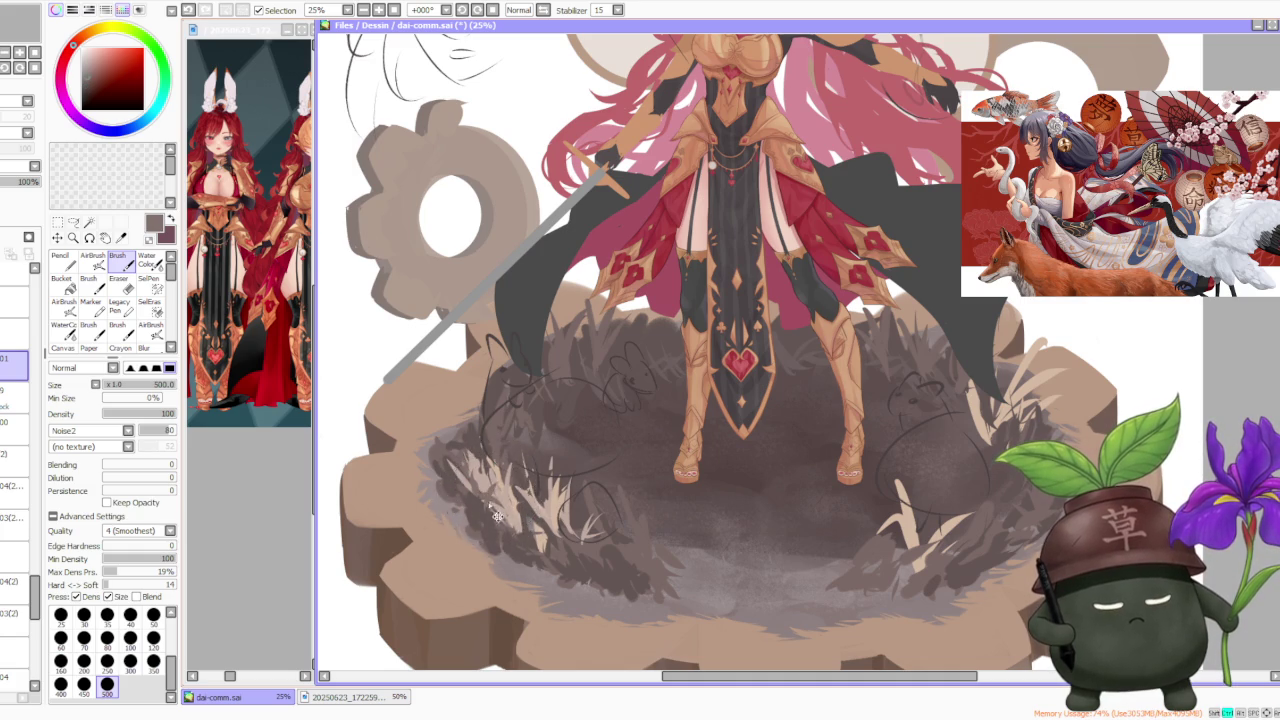
{"action": "left_click", "coordinate": [485, 492], "text": "alt"}
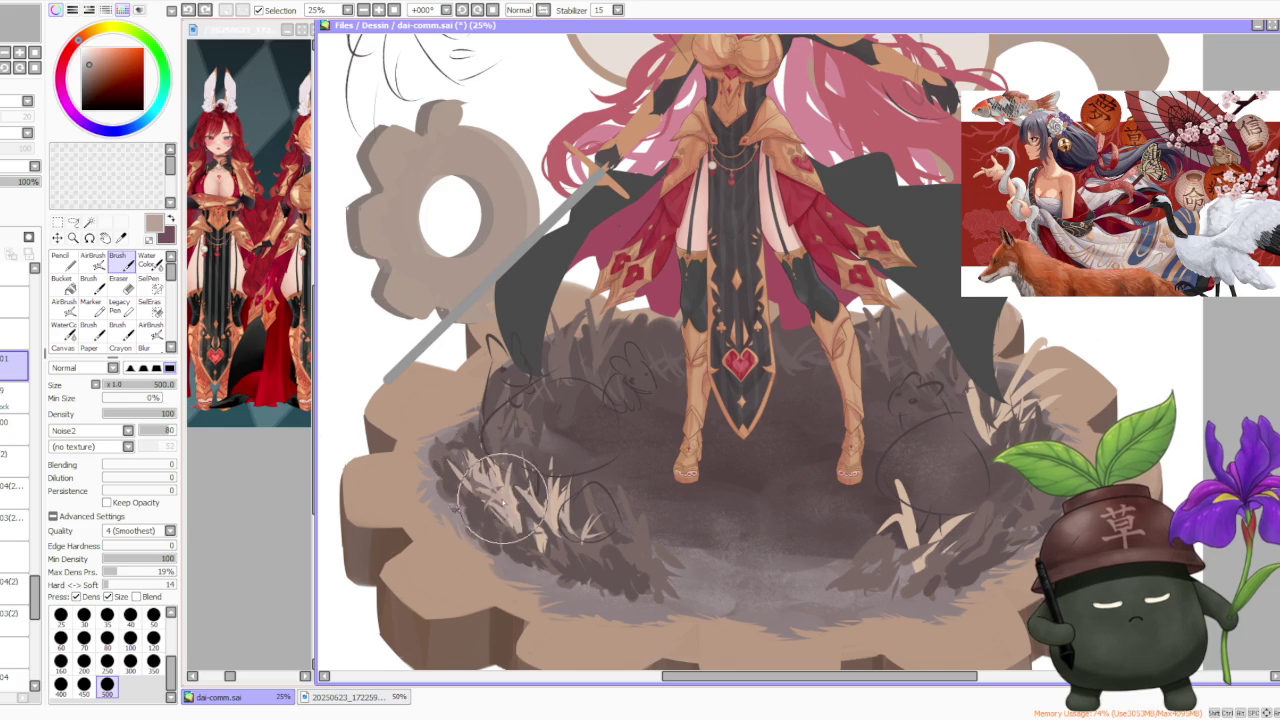
{"action": "left_click", "coordinate": [476, 465], "text": "alt"}
{"action": "mouse_move", "coordinate": [476, 465]}
{"action": "left_mouse_down"}
{"action": "mouse_move", "coordinate": [468, 448]}
{"action": "mouse_move", "coordinate": [480, 470]}
{"action": "mouse_move", "coordinate": [452, 455]}
{"action": "left_mouse_up"}
{"action": "left_click", "coordinate": [466, 460], "text": "alt"}
{"action": "mouse_move", "coordinate": [560, 545]}
{"action": "left_mouse_down"}
{"action": "mouse_move", "coordinate": [585, 495]}
{"action": "mouse_move", "coordinate": [566, 539]}
{"action": "left_mouse_up"}
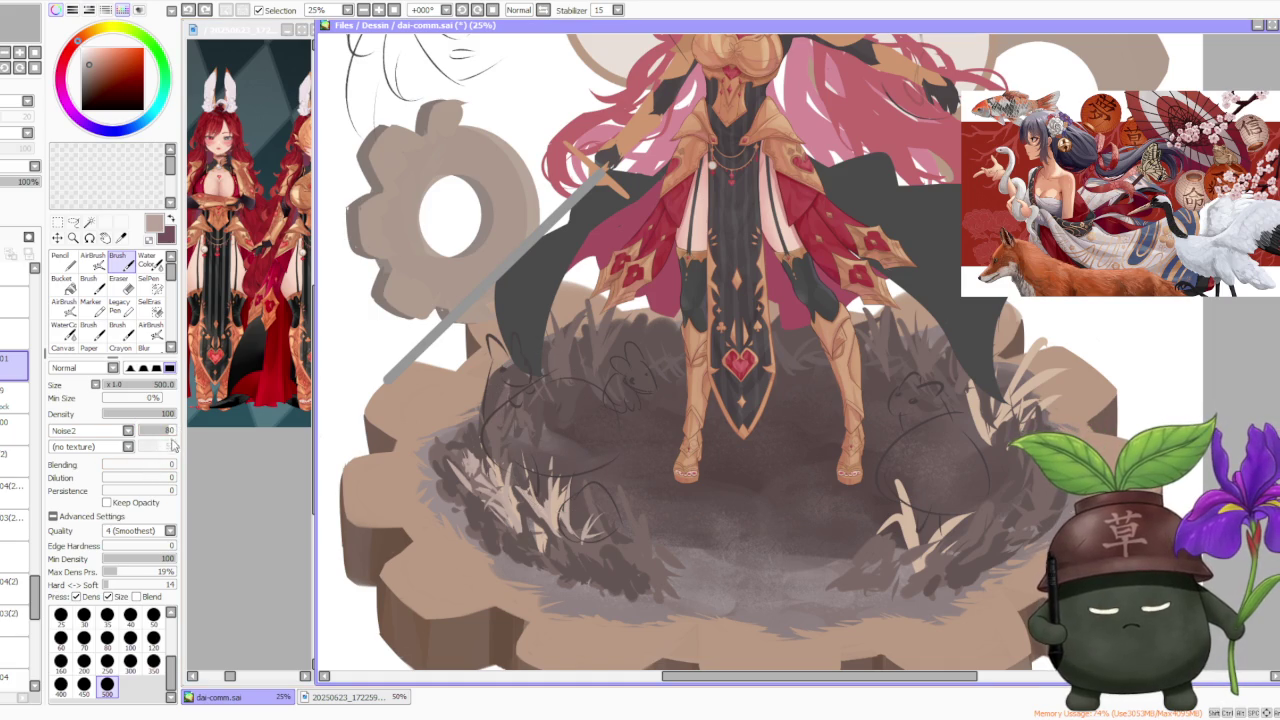
{"action": "mouse_move", "coordinate": [560, 520]}
{"action": "left_mouse_down"}
{"action": "mouse_move", "coordinate": [585, 575]}
{"action": "mouse_move", "coordinate": [610, 590]}
{"action": "mouse_move", "coordinate": [630, 560]}
{"action": "mouse_move", "coordinate": [606, 572]}
{"action": "left_mouse_up"}
Add more beige grass strands, shade over them with darker strokes, and set Blending to 61
{"action": "left_click", "coordinate": [565, 545], "text": "alt"}
{"action": "mouse_move", "coordinate": [560, 535]}
{"action": "left_mouse_down"}
{"action": "mouse_move", "coordinate": [530, 475]}
{"action": "mouse_move", "coordinate": [545, 527]}
{"action": "mouse_move", "coordinate": [520, 495]}
{"action": "left_mouse_up"}
{"action": "left_click", "coordinate": [500, 520], "text": "alt"}
{"action": "left_click_drag", "start_coordinate": [500, 550], "coordinate": [515, 450]}
{"action": "left_click_drag", "start_coordinate": [128, 472], "coordinate": [125, 466]}
{"action": "left_click_drag", "start_coordinate": [575, 480], "coordinate": [650, 580]}
{"action": "mouse_move", "coordinate": [650, 520]}
{"action": "left_mouse_down"}
{"action": "mouse_move", "coordinate": [600, 615]}
{"action": "mouse_move", "coordinate": [606, 555]}
{"action": "left_mouse_up"}
{"action": "left_click", "coordinate": [146, 464]}
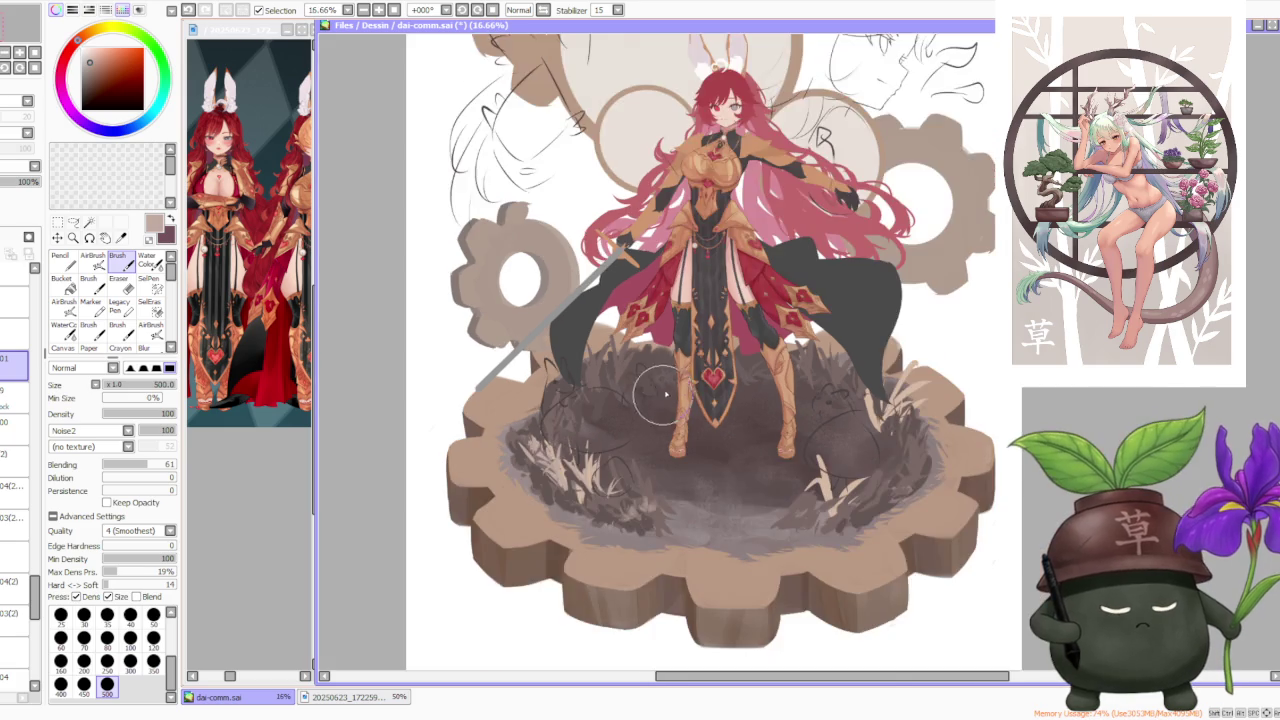
Eyedrop alternating dark brown and light beige from the grass and ground
{"action": "scroll", "coordinate": [660, 420], "scroll_direction": "down", "scroll_amount": 2}
{"action": "scroll", "coordinate": [650, 345], "scroll_direction": "down", "scroll_amount": 2}
{"action": "scroll", "coordinate": [665, 358], "scroll_direction": "down", "scroll_amount": 1}
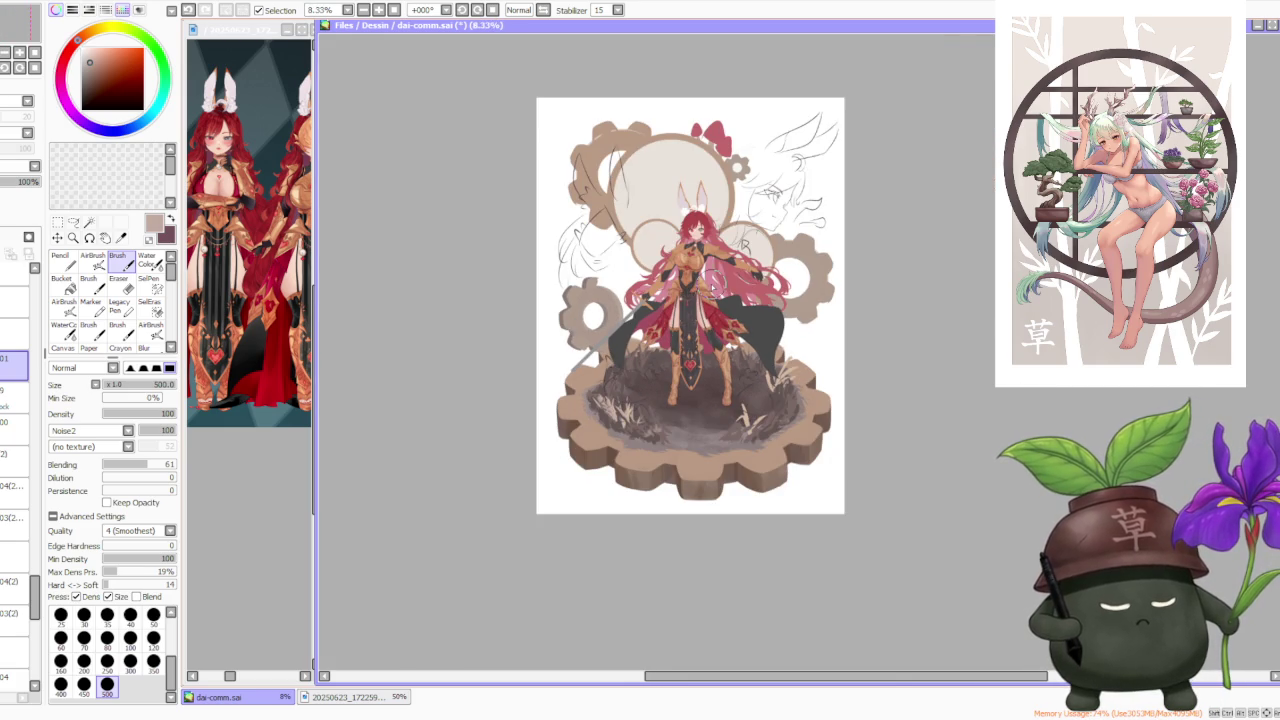
{"action": "scroll", "coordinate": [635, 388], "scroll_direction": "up", "scroll_amount": 3}
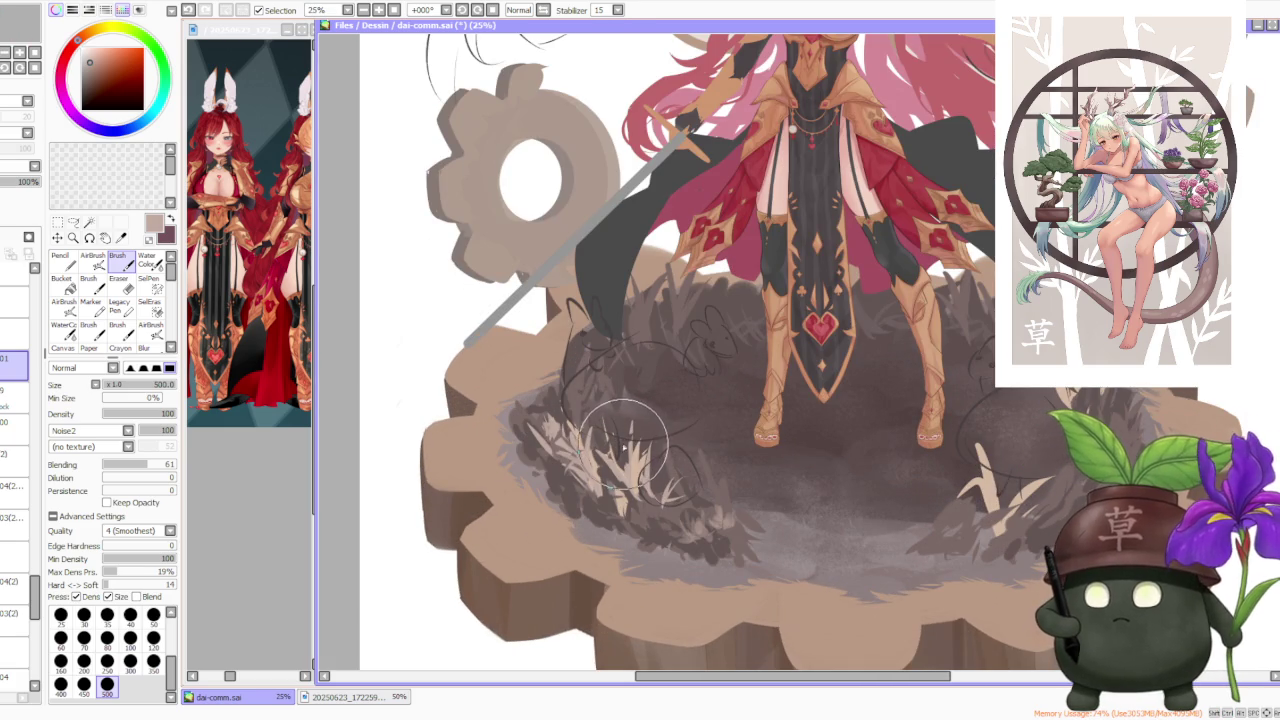
{"action": "left_click", "coordinate": [640, 482], "text": "alt"}
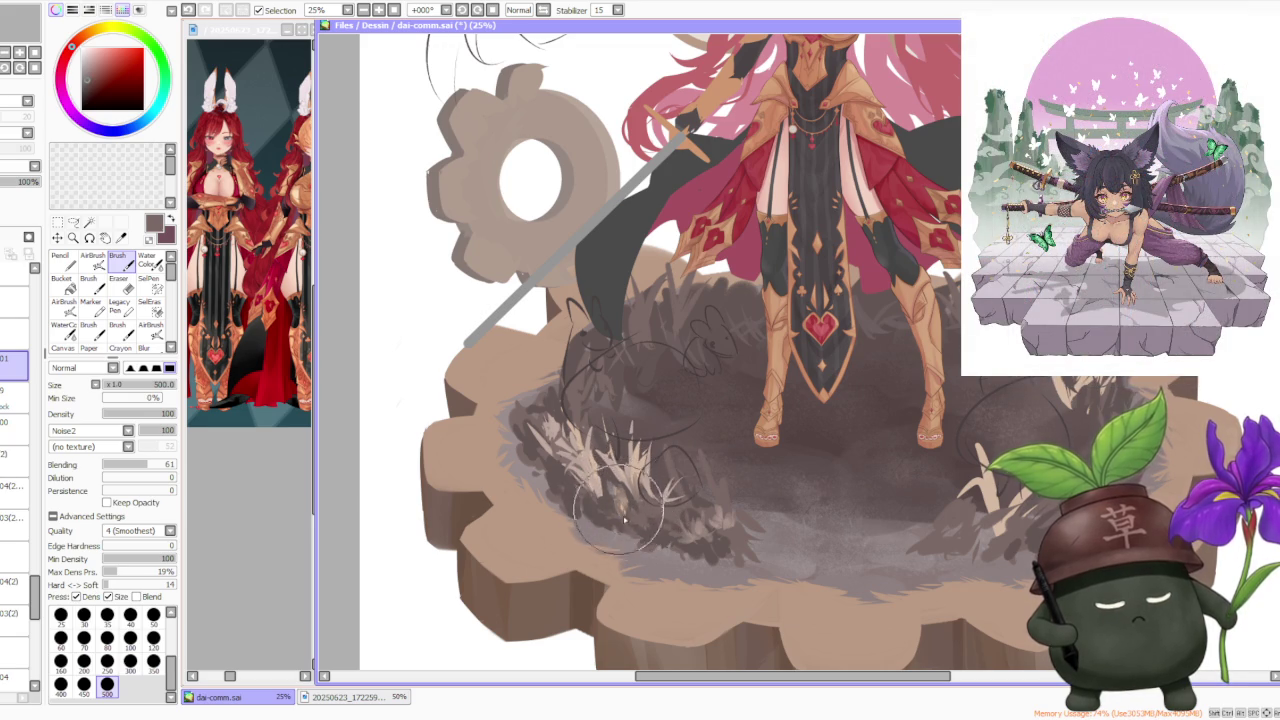
{"action": "left_click", "coordinate": [622, 510], "text": "alt"}
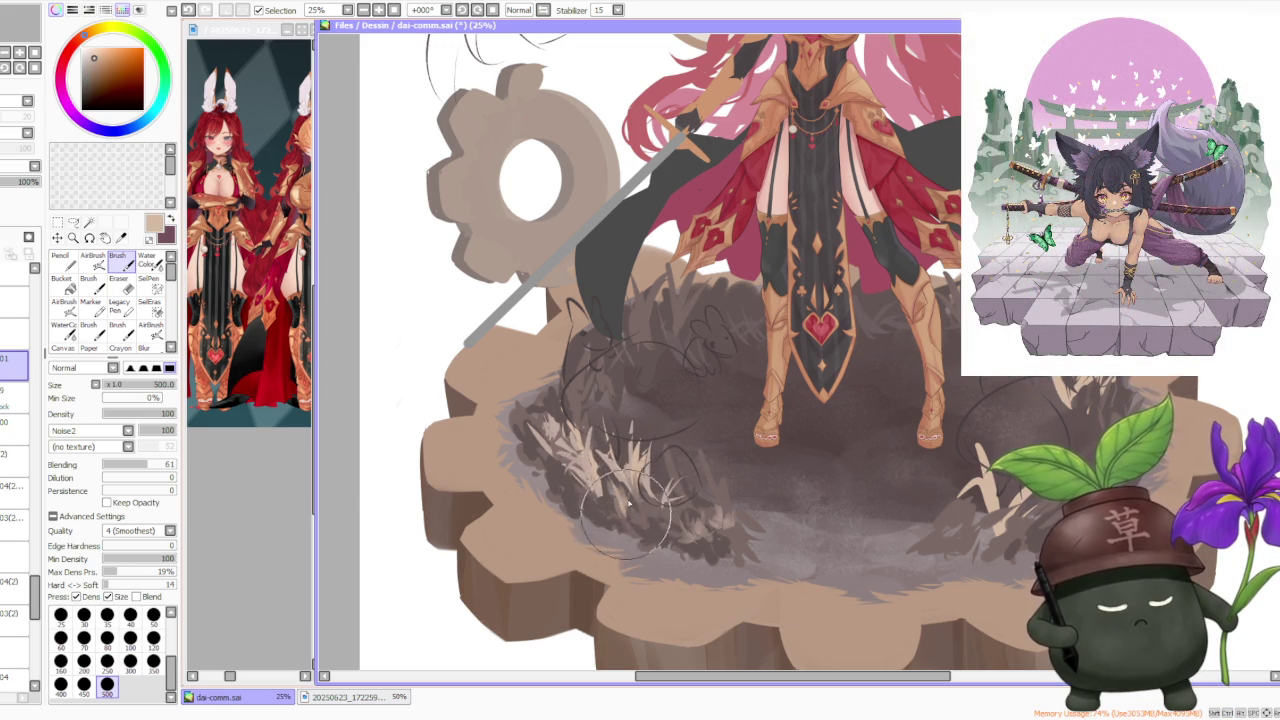
{"action": "scroll", "coordinate": [627, 507], "scroll_direction": "down", "scroll_amount": 2}
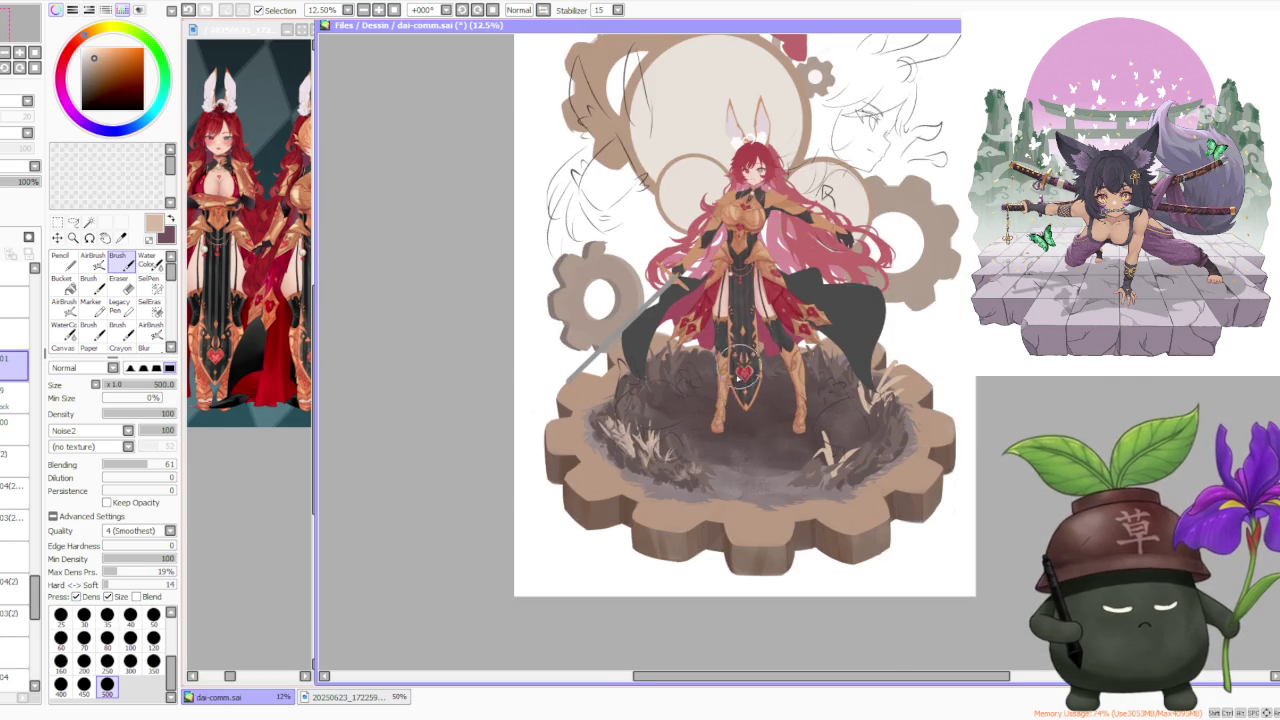
{"action": "scroll", "coordinate": [651, 429], "scroll_direction": "up", "scroll_amount": 2}
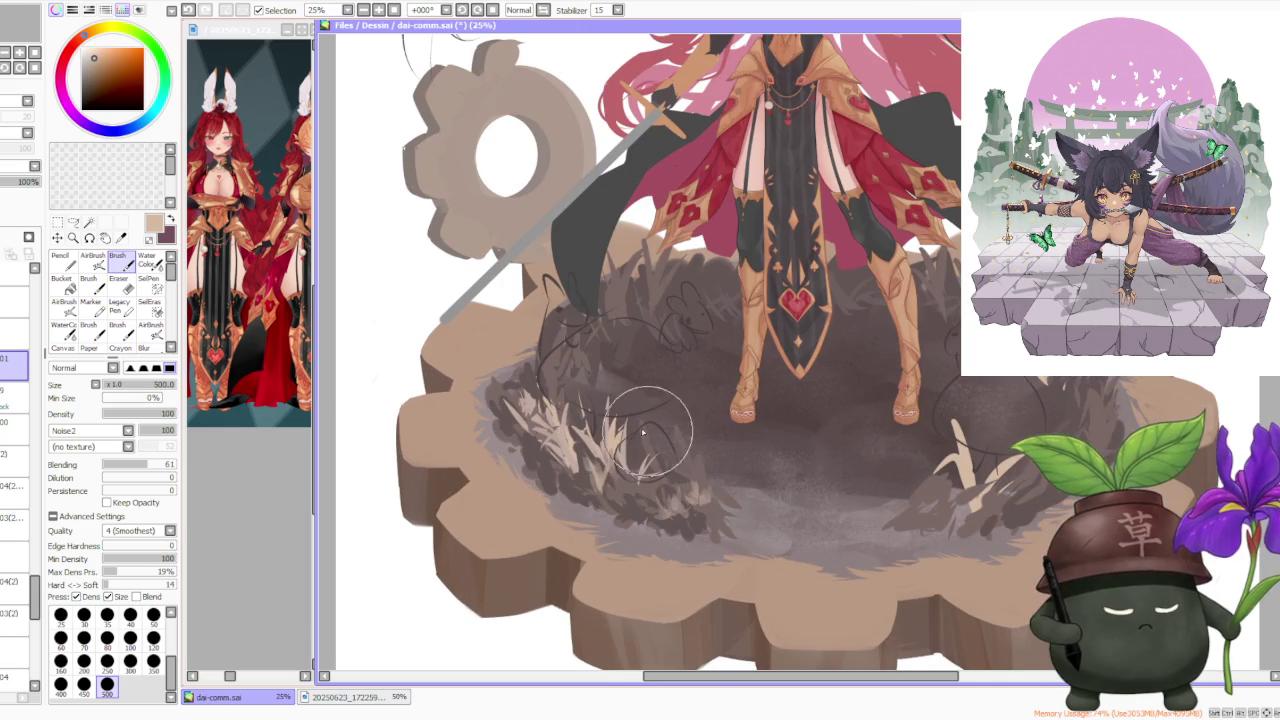
{"action": "left_click", "coordinate": [601, 362], "text": "alt"}
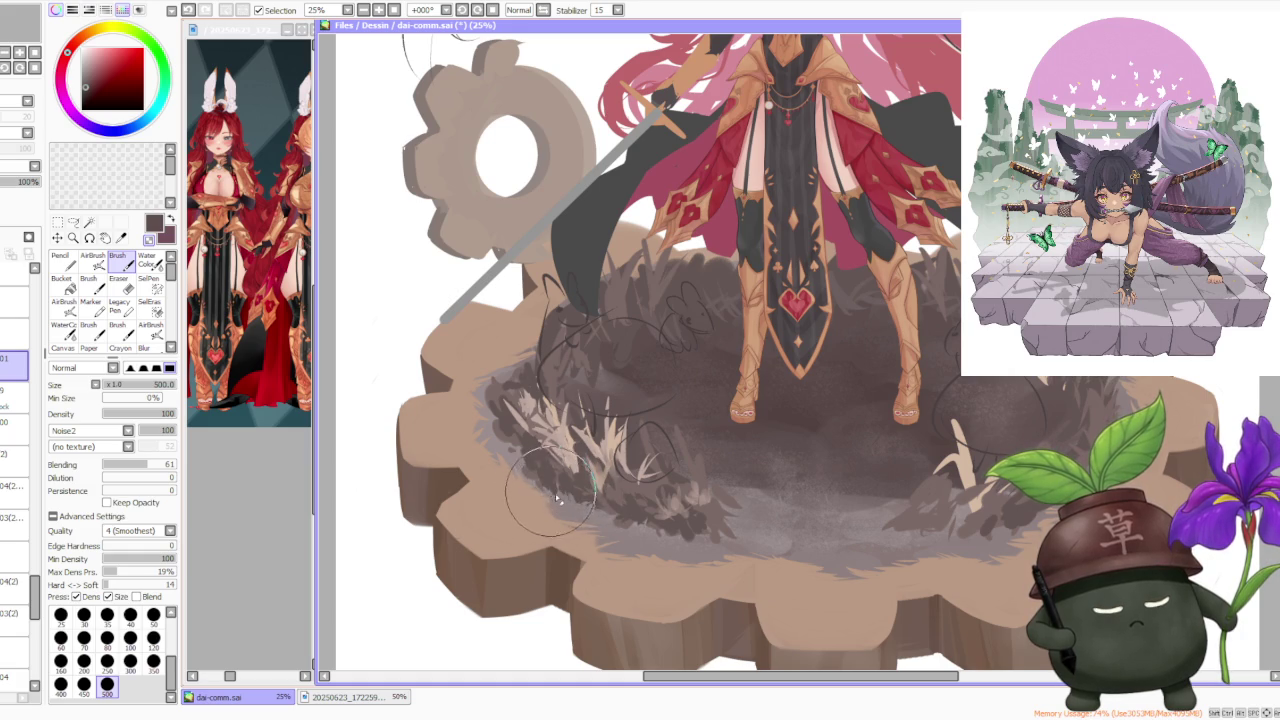
{"action": "scroll", "coordinate": [530, 470], "scroll_direction": "down", "scroll_amount": 2}
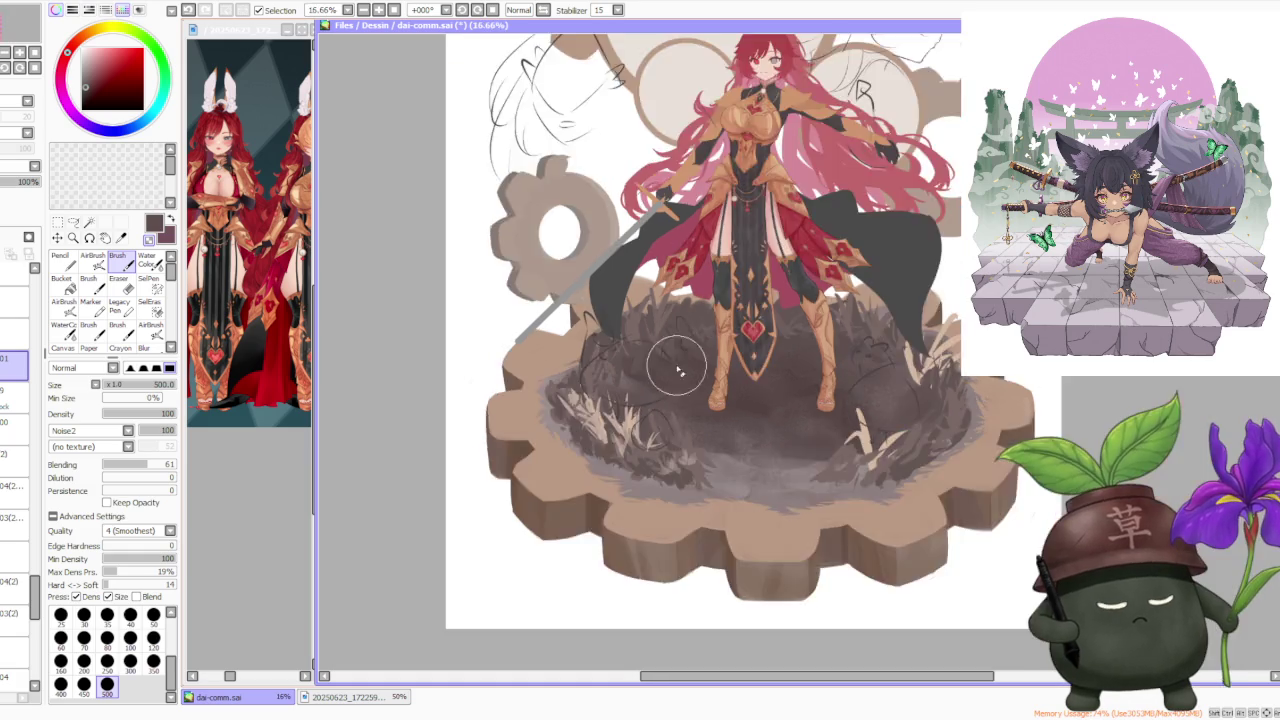
{"action": "scroll", "coordinate": [666, 363], "scroll_direction": "down", "scroll_amount": 3}
{"action": "scroll", "coordinate": [745, 338], "scroll_direction": "up", "scroll_amount": 5}
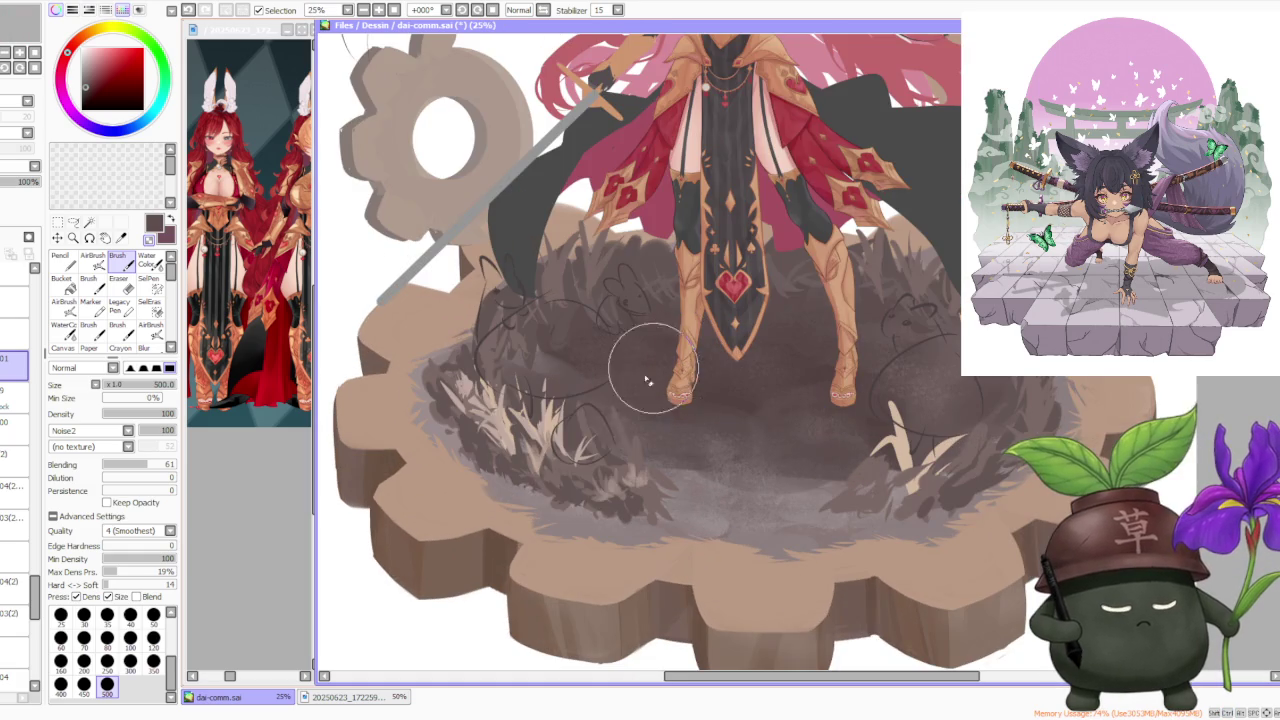
{"action": "left_click", "coordinate": [562, 440], "text": "alt"}
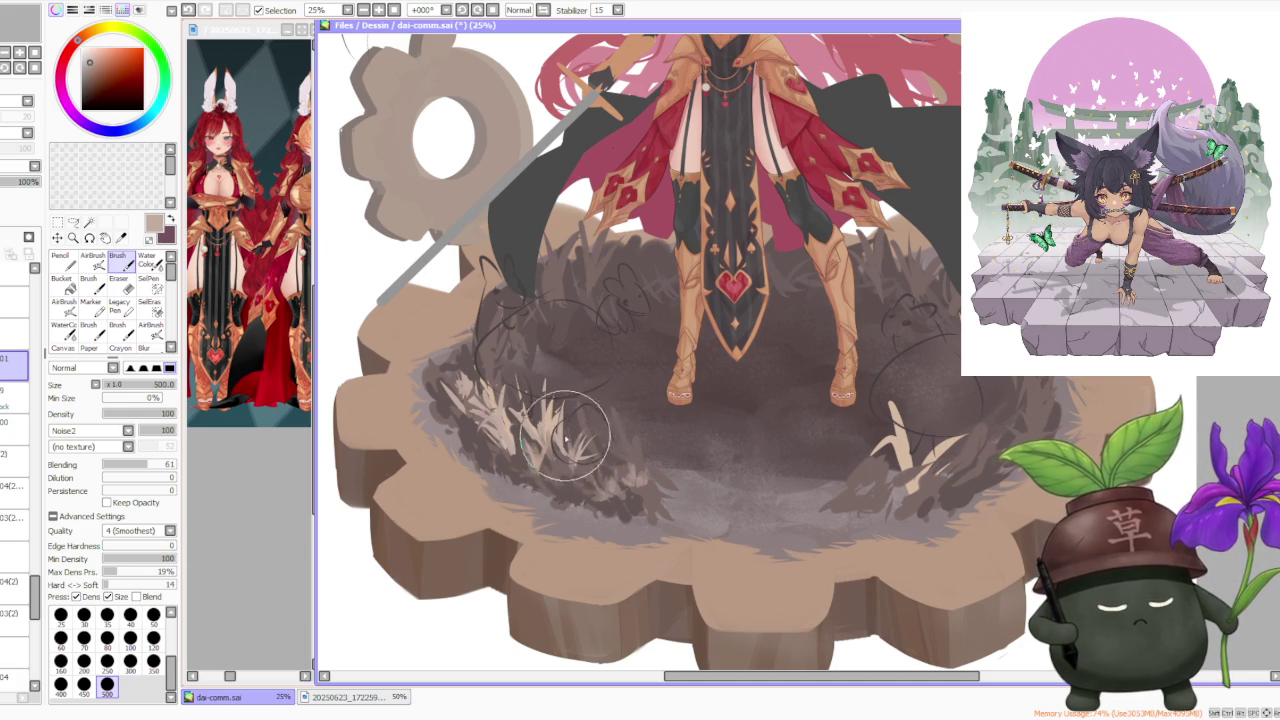
{"action": "scroll", "coordinate": [568, 440], "scroll_direction": "down", "scroll_amount": 1}
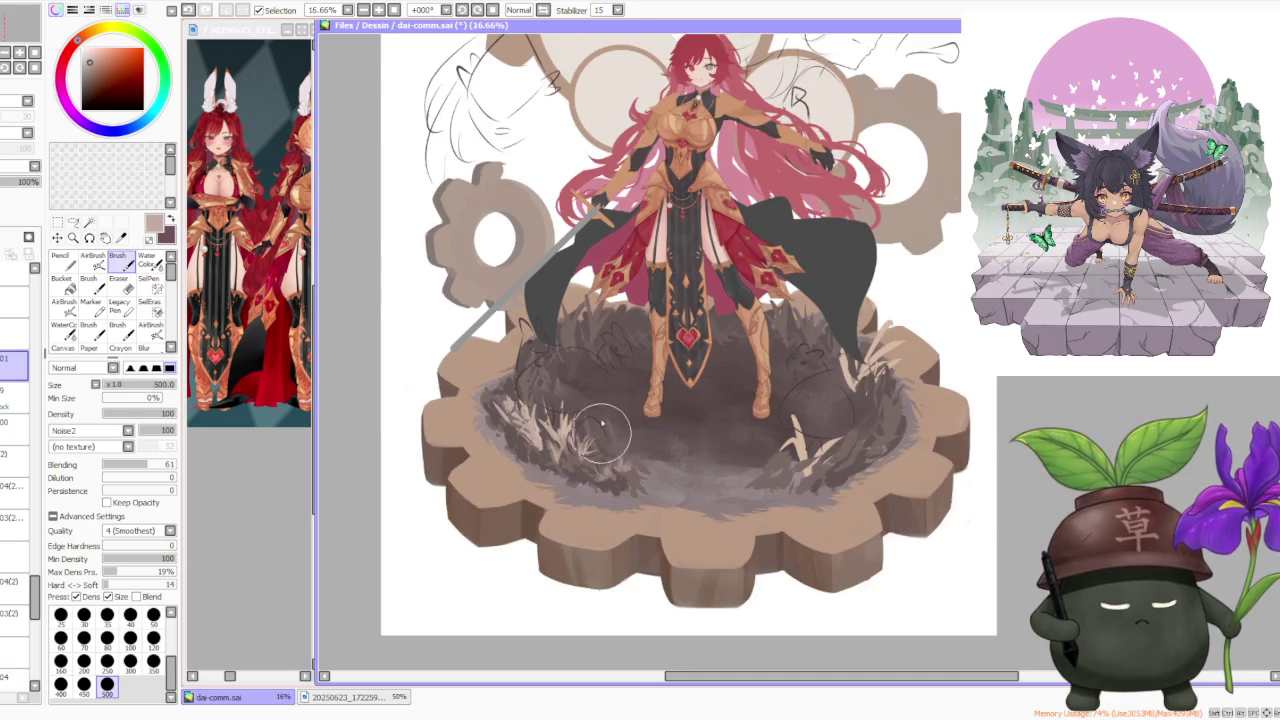
{"action": "scroll", "coordinate": [600, 429], "scroll_direction": "down", "scroll_amount": 1}
{"action": "scroll", "coordinate": [655, 300], "scroll_direction": "down", "scroll_amount": 2}
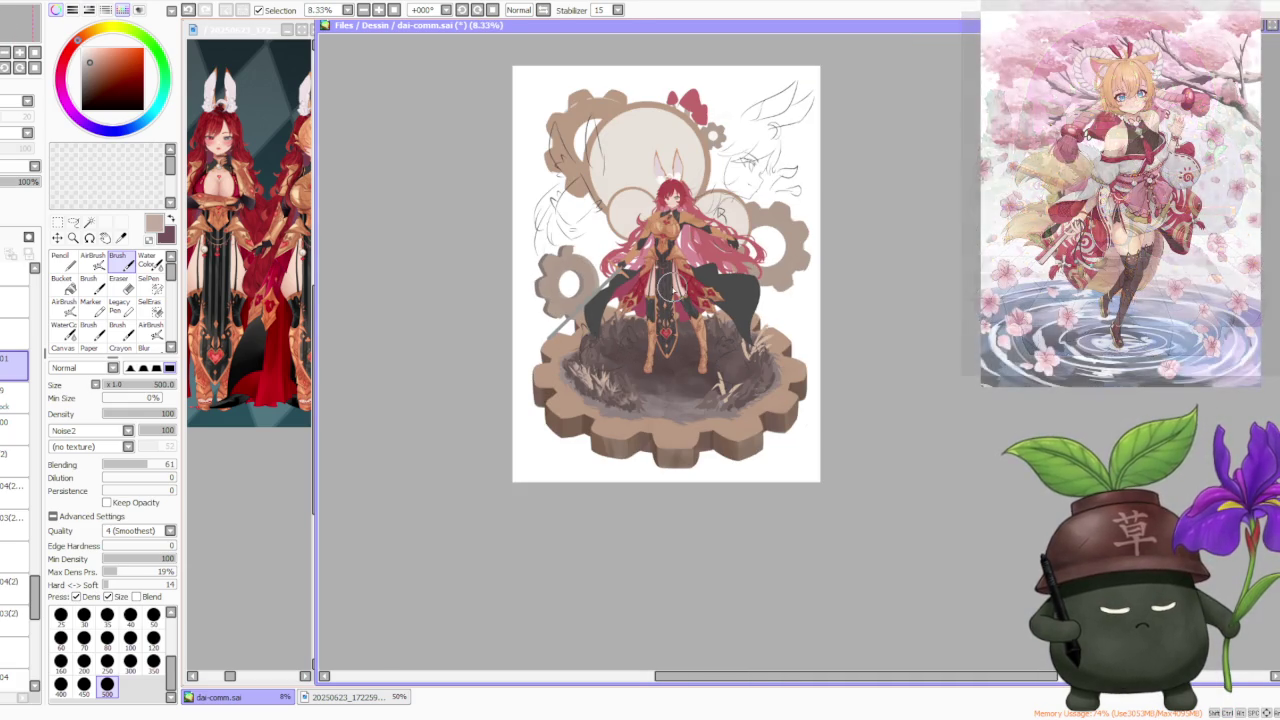
Sample a darker brown and paint long grass blades beside the lower-left tuft
{"action": "scroll", "coordinate": [650, 320], "scroll_direction": "up", "scroll_amount": 3}
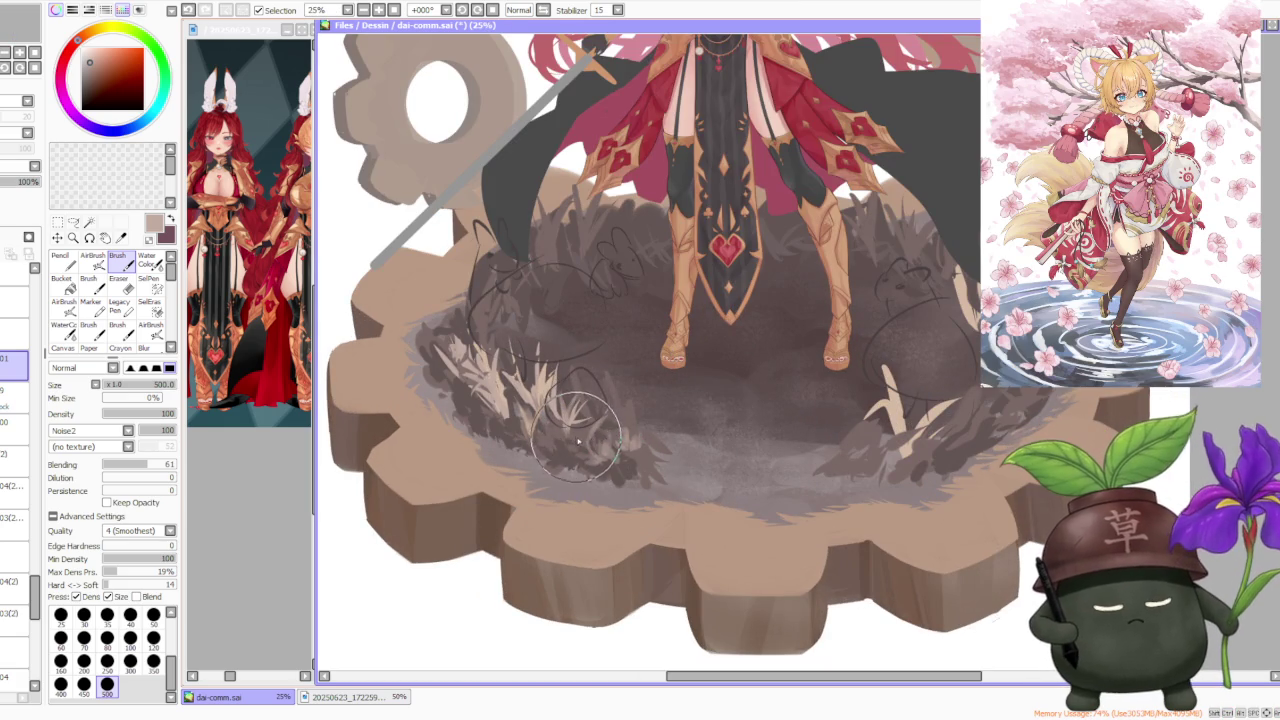
{"action": "left_click", "coordinate": [578, 440], "text": "alt"}
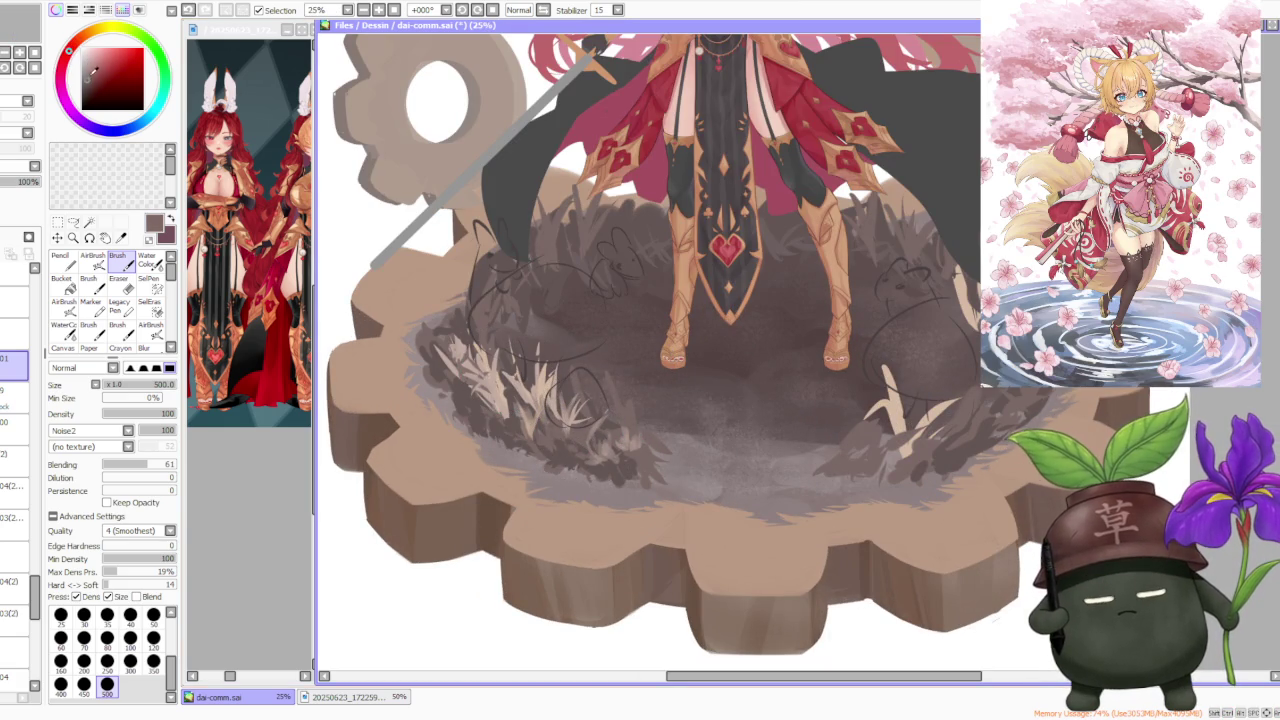
{"action": "mouse_move", "coordinate": [588, 452]}
{"action": "left_mouse_down"}
{"action": "mouse_move", "coordinate": [520, 400]}
{"action": "mouse_move", "coordinate": [455, 388]}
{"action": "mouse_move", "coordinate": [398, 320]}
{"action": "mouse_move", "coordinate": [465, 313]}
{"action": "left_mouse_up"}
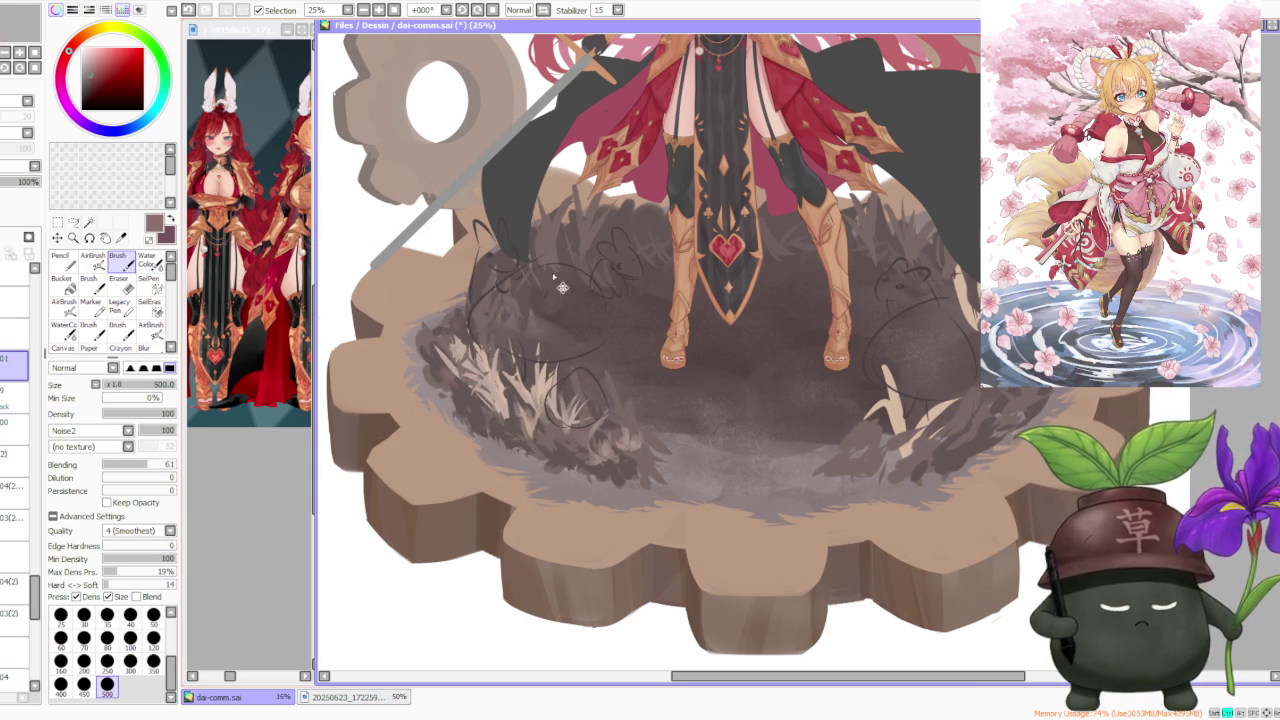
Pick light beige from the grass, paint beige blades on the left grass, then choose a lighter beige
{"action": "scroll", "coordinate": [465, 313], "scroll_direction": "down", "scroll_amount": 2}
{"action": "scroll", "coordinate": [527, 335], "scroll_direction": "up", "scroll_amount": 3}
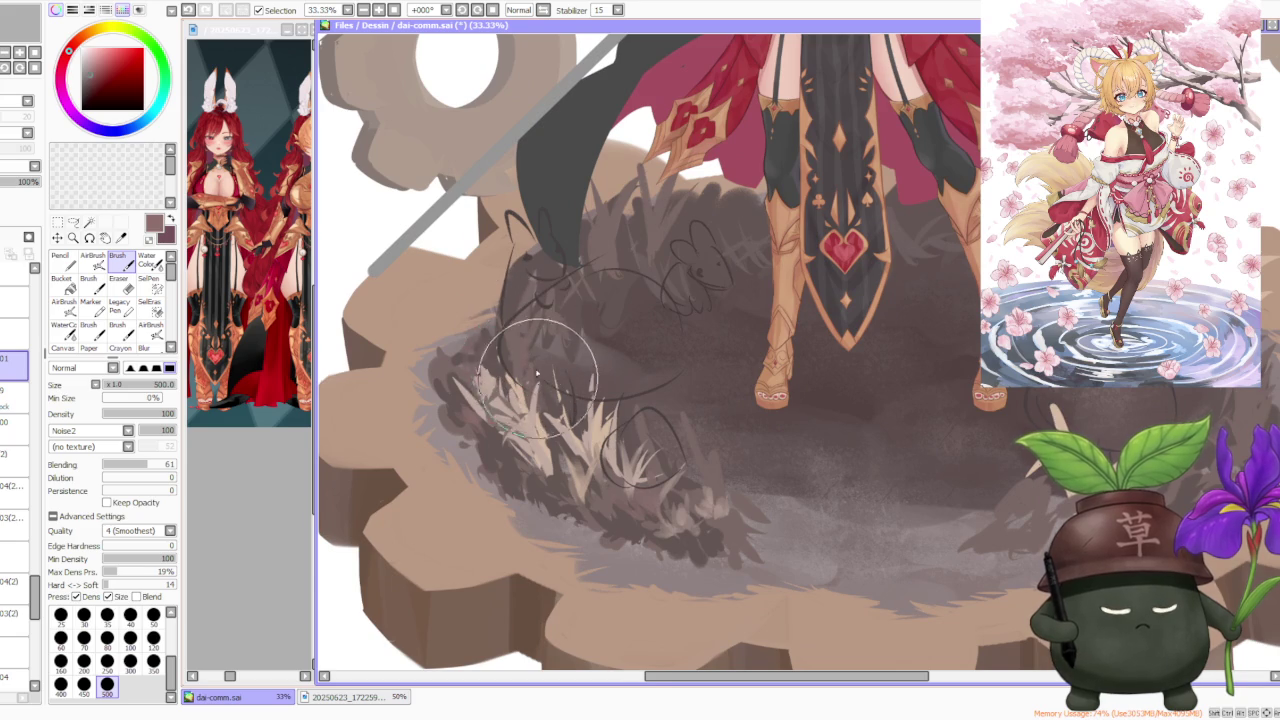
{"action": "scroll", "coordinate": [527, 335], "scroll_direction": "down", "scroll_amount": 2}
{"action": "scroll", "coordinate": [711, 309], "scroll_direction": "down", "scroll_amount": 1}
{"action": "scroll", "coordinate": [660, 295], "scroll_direction": "up", "scroll_amount": 1}
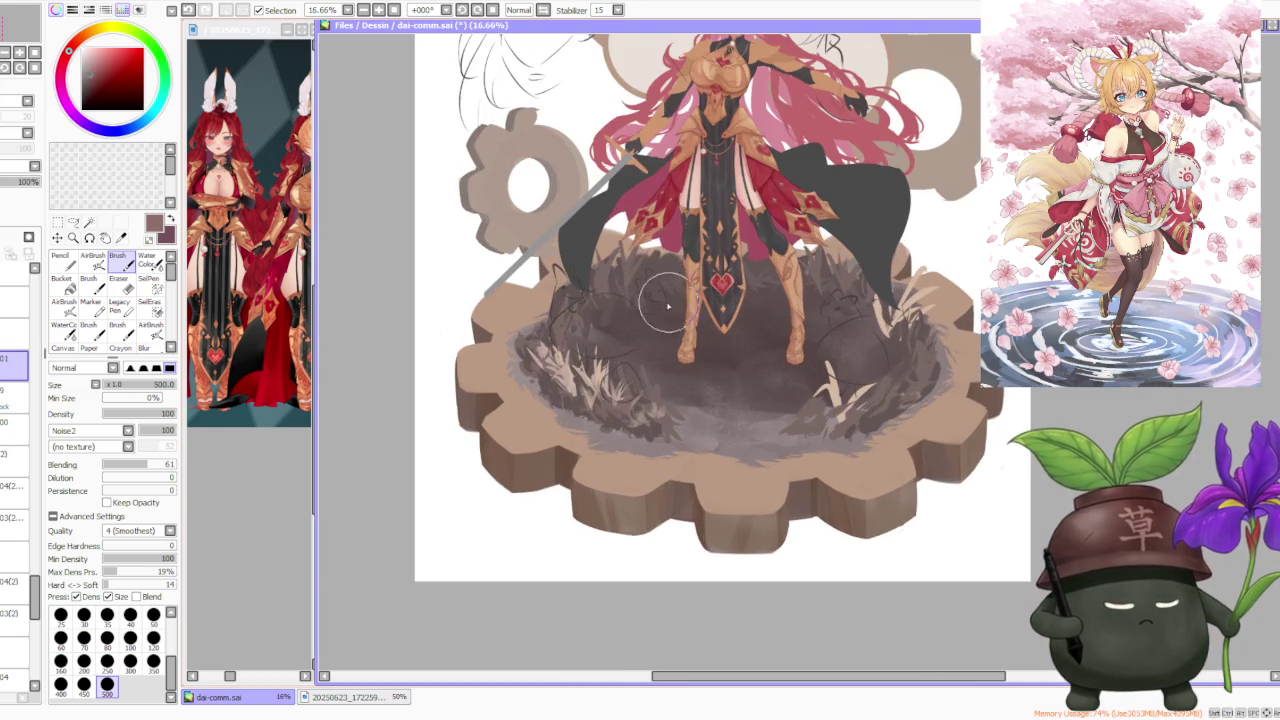
{"action": "scroll", "coordinate": [590, 395], "scroll_direction": "up", "scroll_amount": 2}
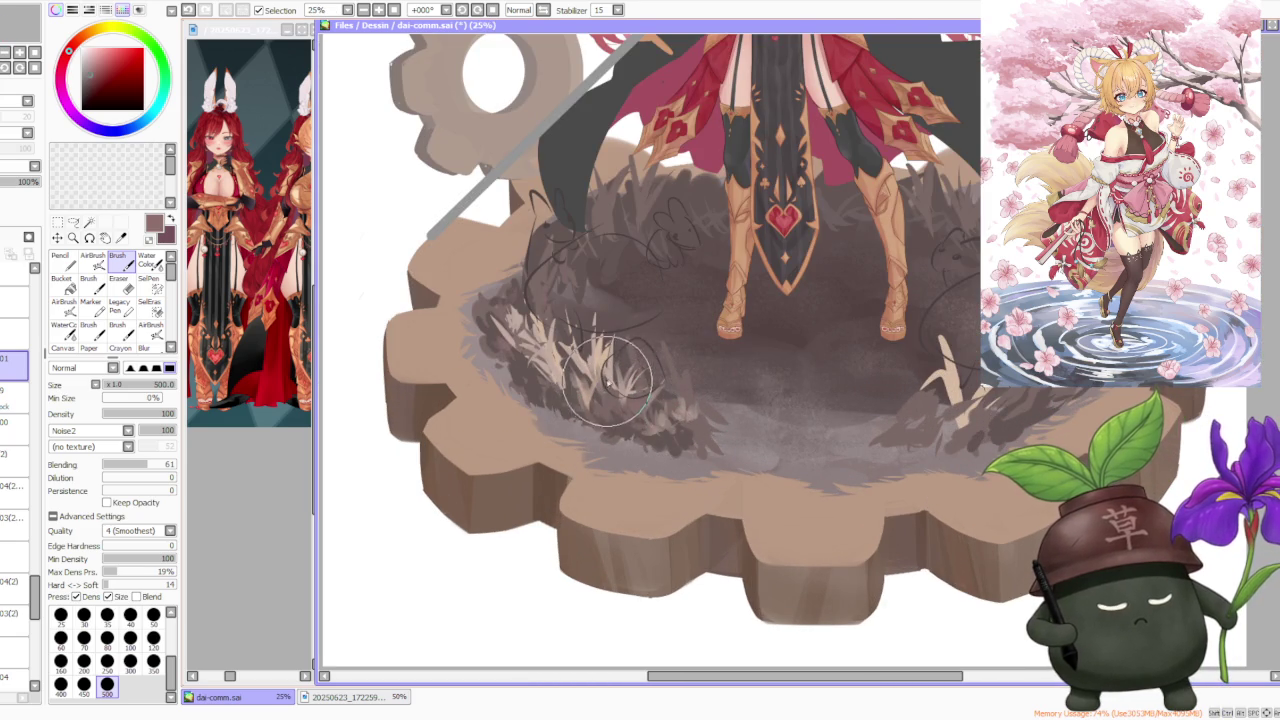
{"action": "left_click", "coordinate": [620, 383], "text": "alt"}
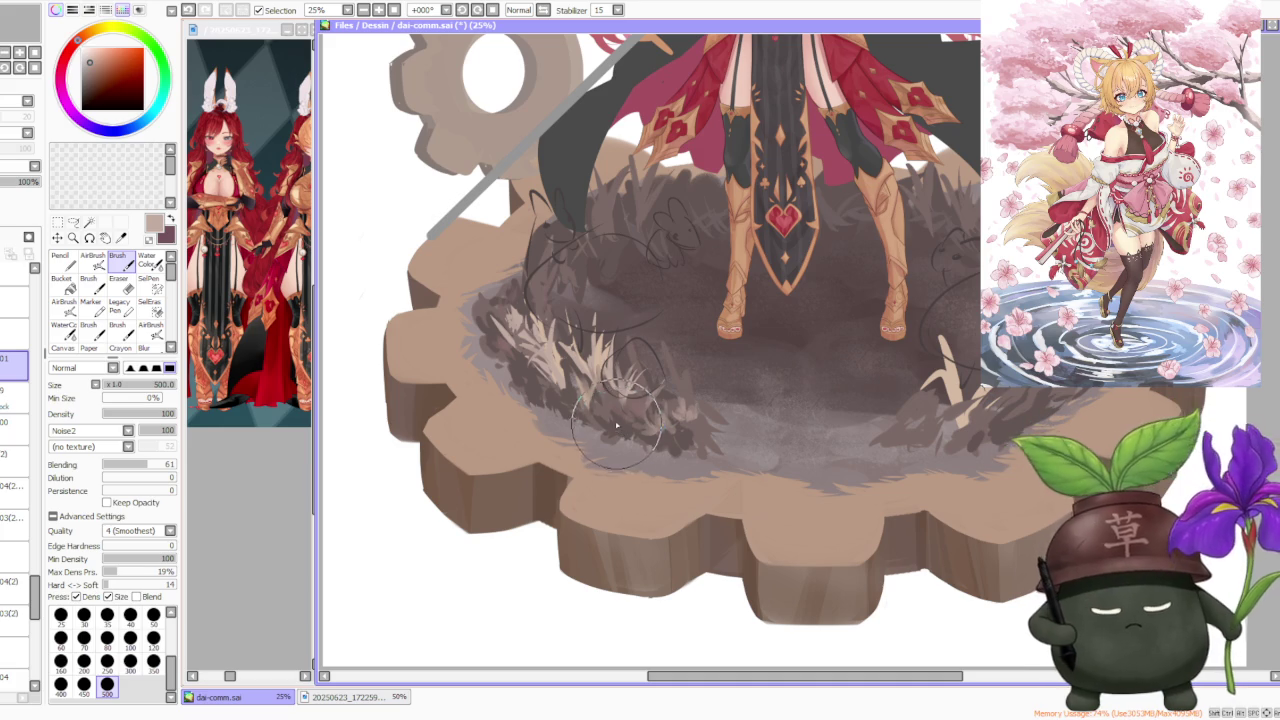
{"action": "left_click_drag", "start_coordinate": [620, 433], "coordinate": [641, 416]}
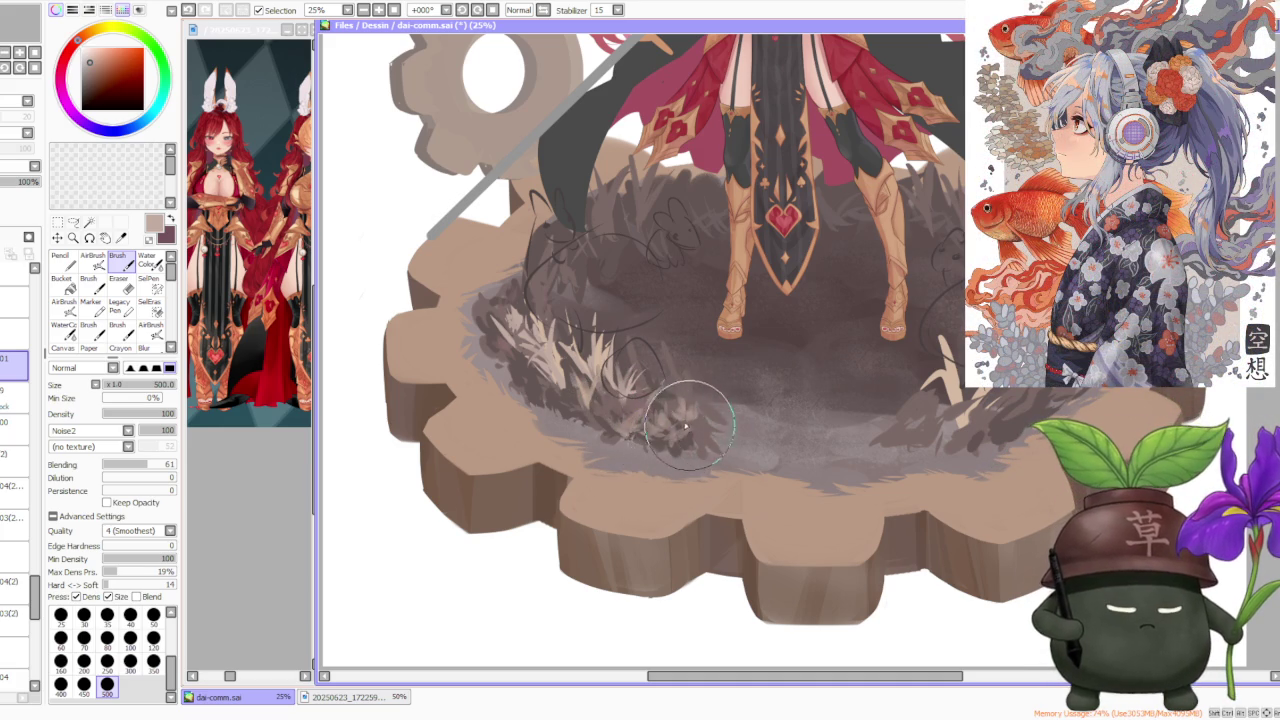
{"action": "left_click", "coordinate": [600, 345], "text": "alt"}
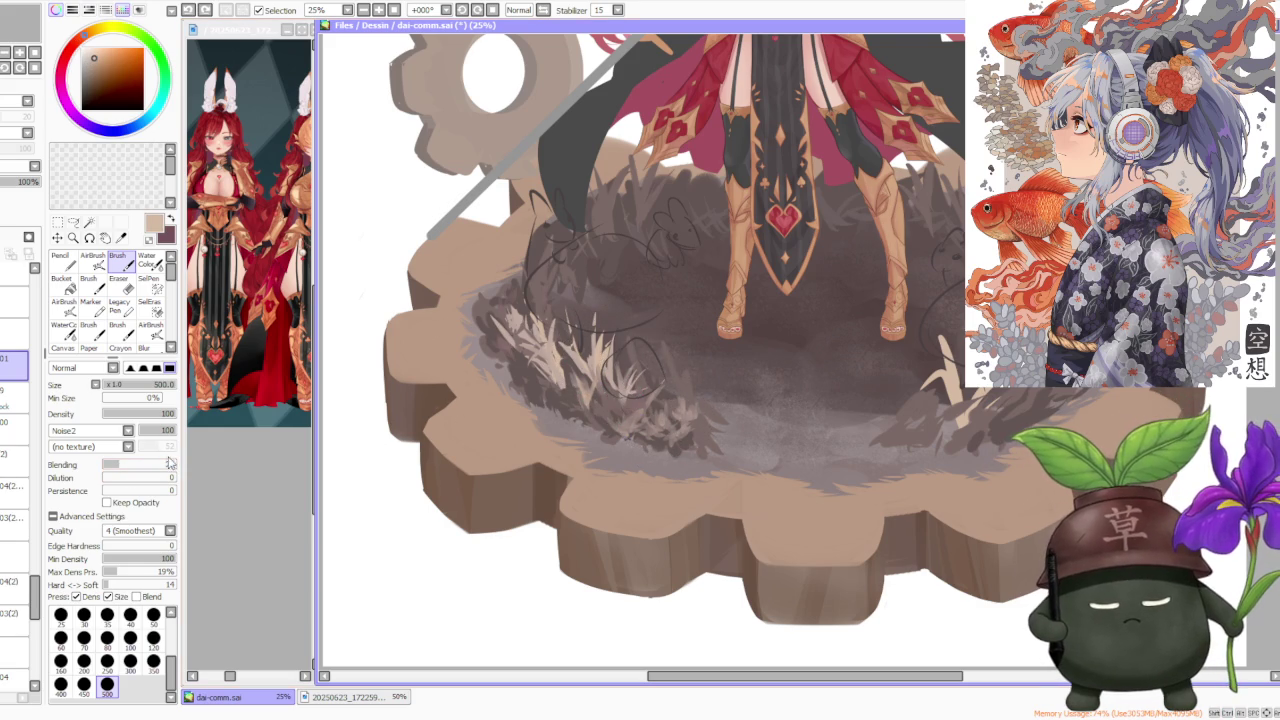
Set Blending to 48, soften the front grass, and darken it with sampled dark brown
{"action": "left_click", "coordinate": [137, 467]}
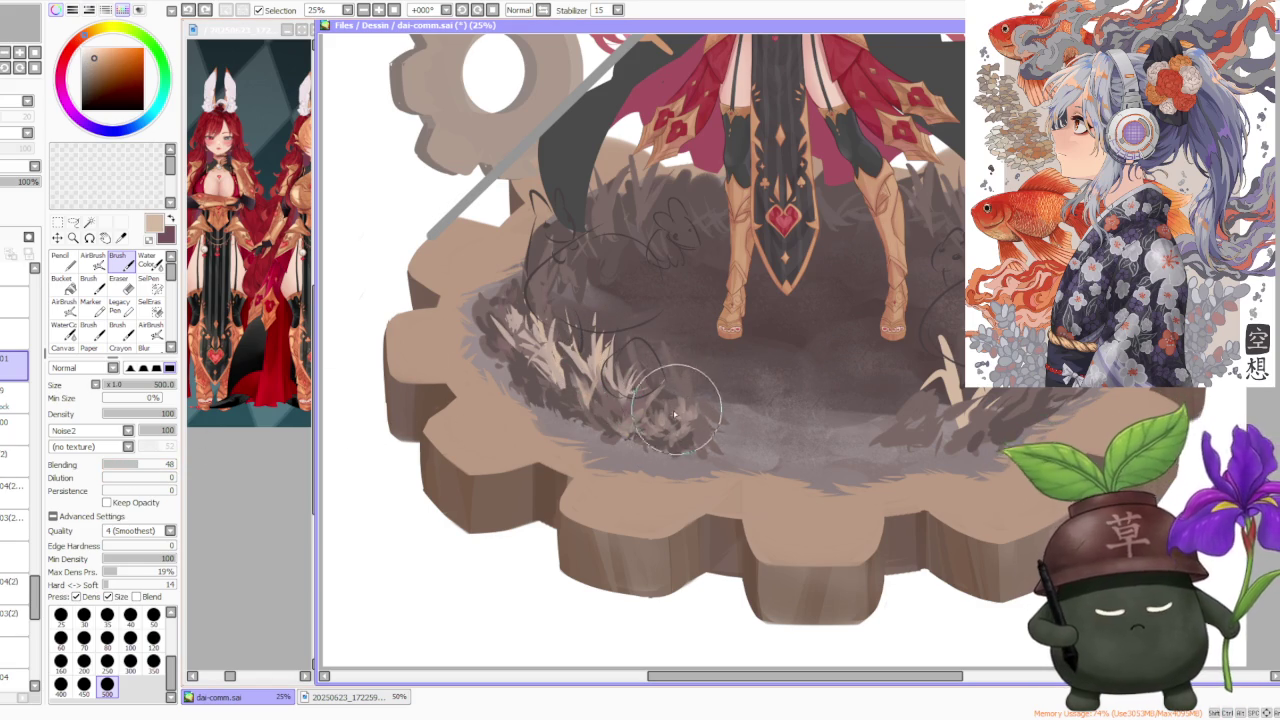
{"action": "mouse_move", "coordinate": [670, 422]}
{"action": "left_mouse_down"}
{"action": "mouse_move", "coordinate": [663, 385]}
{"action": "mouse_move", "coordinate": [680, 427]}
{"action": "mouse_move", "coordinate": [694, 428]}
{"action": "mouse_move", "coordinate": [630, 365]}
{"action": "mouse_move", "coordinate": [642, 381]}
{"action": "mouse_move", "coordinate": [663, 371]}
{"action": "mouse_move", "coordinate": [646, 371]}
{"action": "left_mouse_up"}
{"action": "left_click", "coordinate": [641, 400], "text": "alt"}
{"action": "left_click", "coordinate": [625, 440], "text": "alt"}
{"action": "mouse_move", "coordinate": [625, 440]}
{"action": "left_mouse_down"}
{"action": "mouse_move", "coordinate": [634, 429]}
{"action": "mouse_move", "coordinate": [668, 450]}
{"action": "left_mouse_up"}
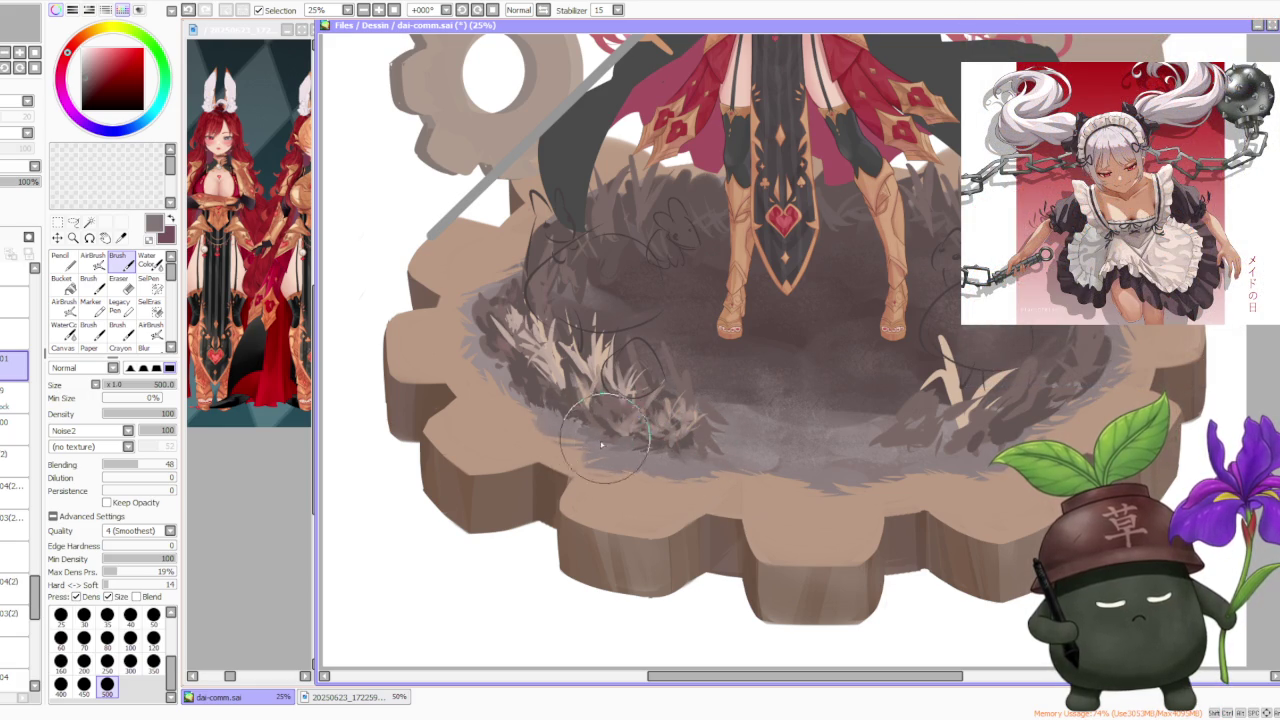
{"action": "left_click_drag", "start_coordinate": [512, 372], "coordinate": [574, 436]}
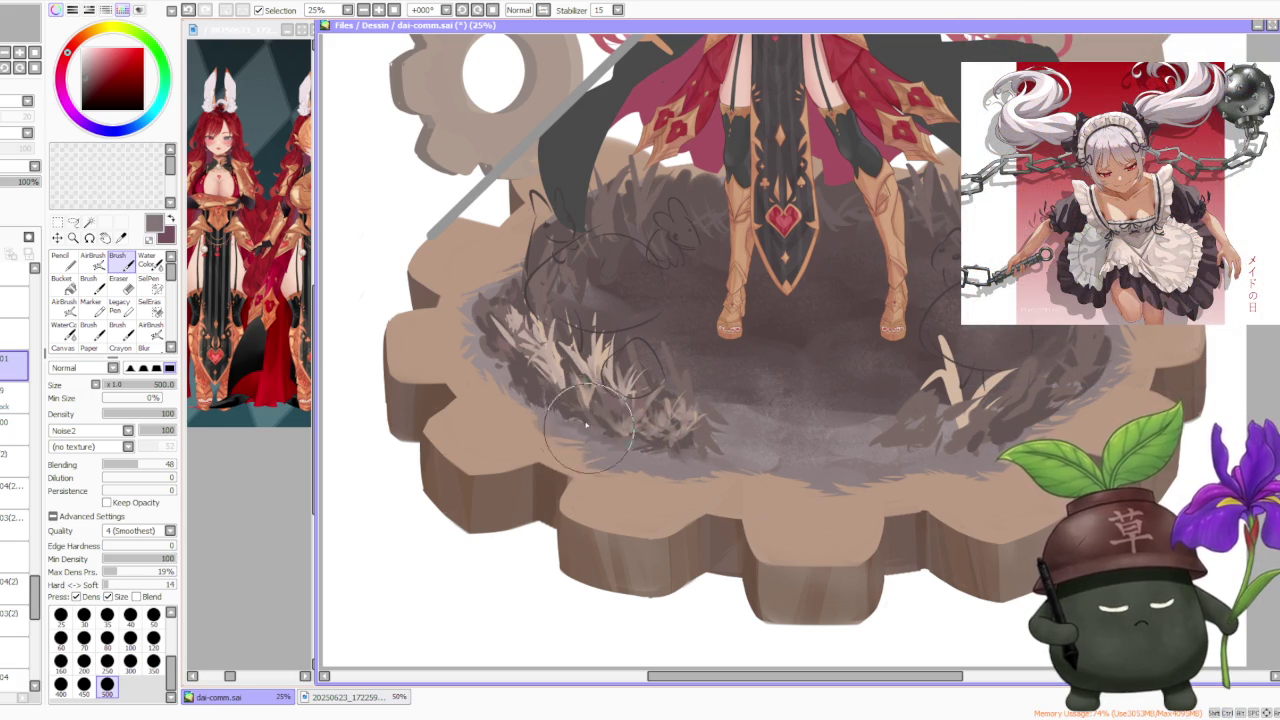
Sample light beige and paint more grass blades on the left
{"action": "scroll", "coordinate": [688, 365], "scroll_direction": "down", "scroll_amount": 1}
{"action": "scroll", "coordinate": [715, 332], "scroll_direction": "down", "scroll_amount": 1}
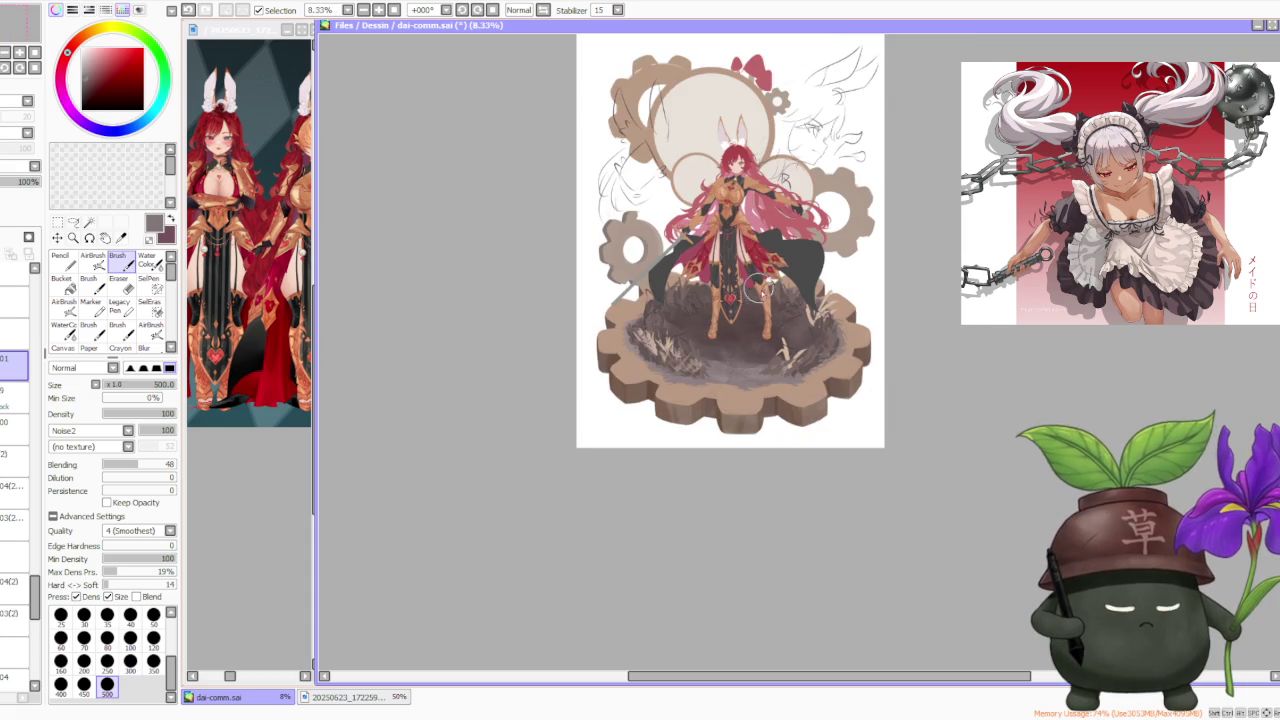
{"action": "scroll", "coordinate": [793, 254], "scroll_direction": "up", "scroll_amount": 2}
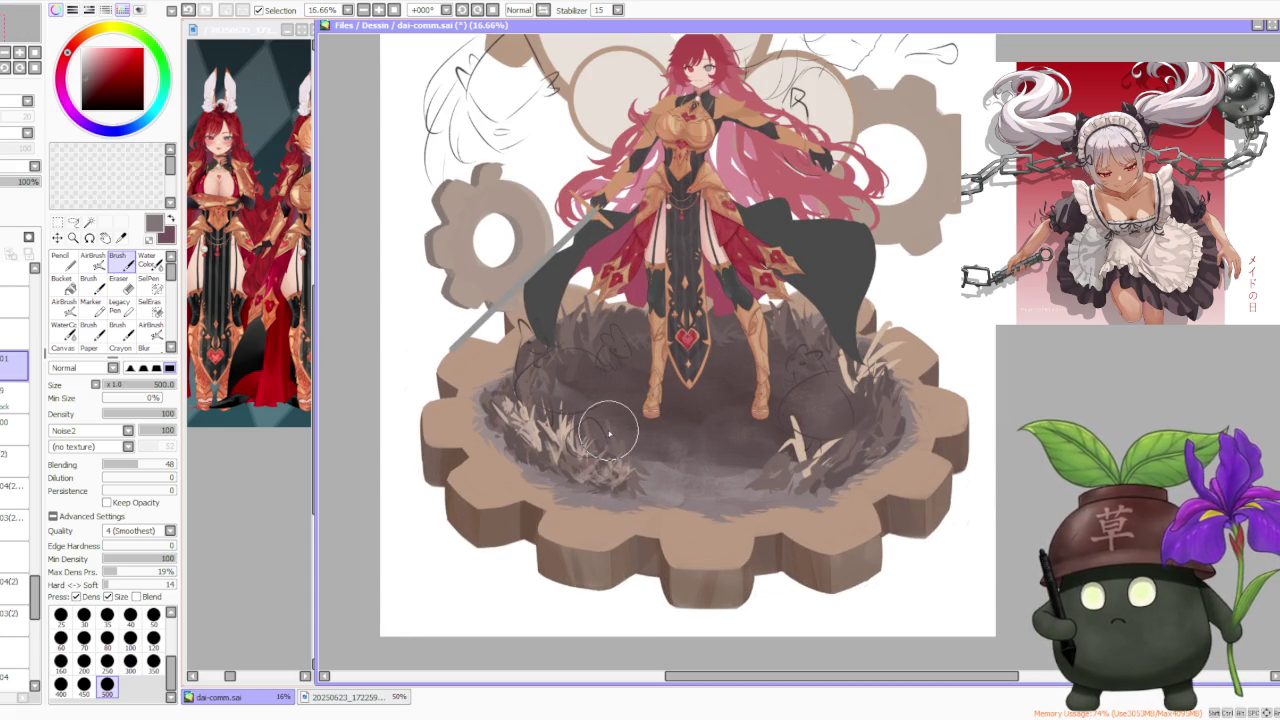
{"action": "scroll", "coordinate": [605, 428], "scroll_direction": "up", "scroll_amount": 1}
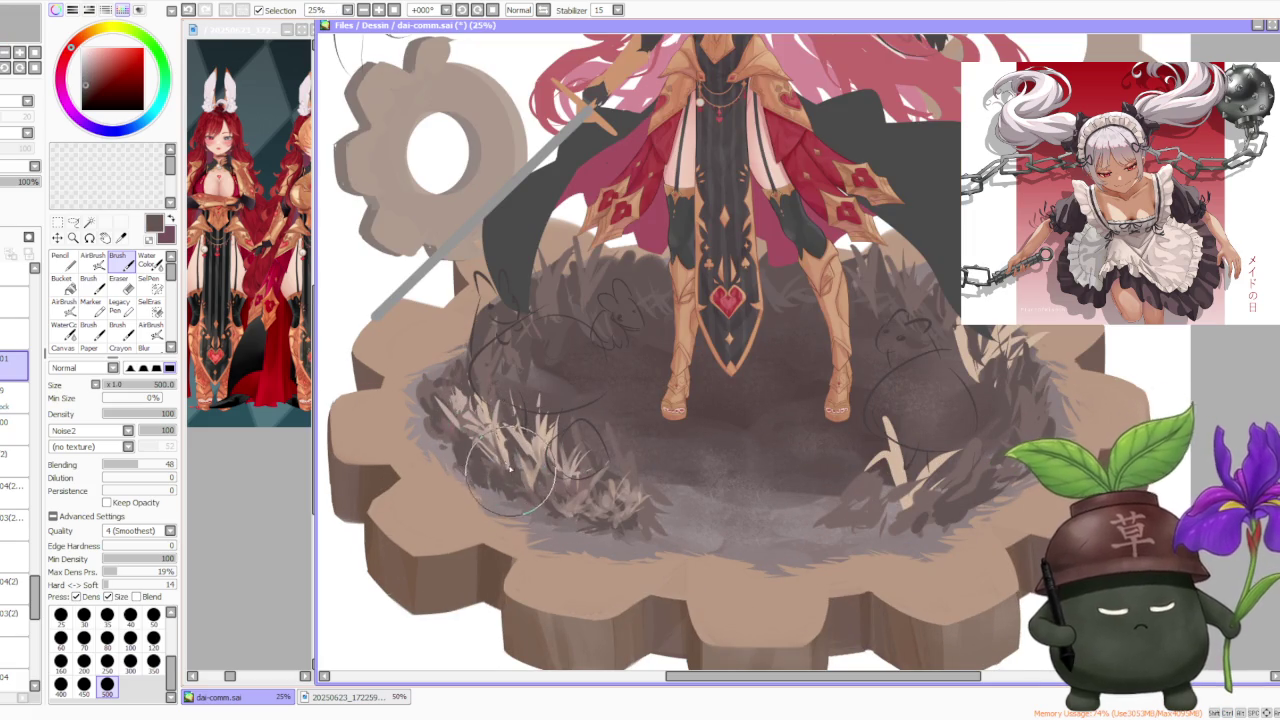
{"action": "left_click", "coordinate": [476, 438], "text": "alt"}
{"action": "mouse_move", "coordinate": [476, 438]}
{"action": "left_mouse_down"}
{"action": "mouse_move", "coordinate": [540, 500]}
{"action": "mouse_move", "coordinate": [500, 490]}
{"action": "mouse_move", "coordinate": [497, 462]}
{"action": "left_mouse_up"}
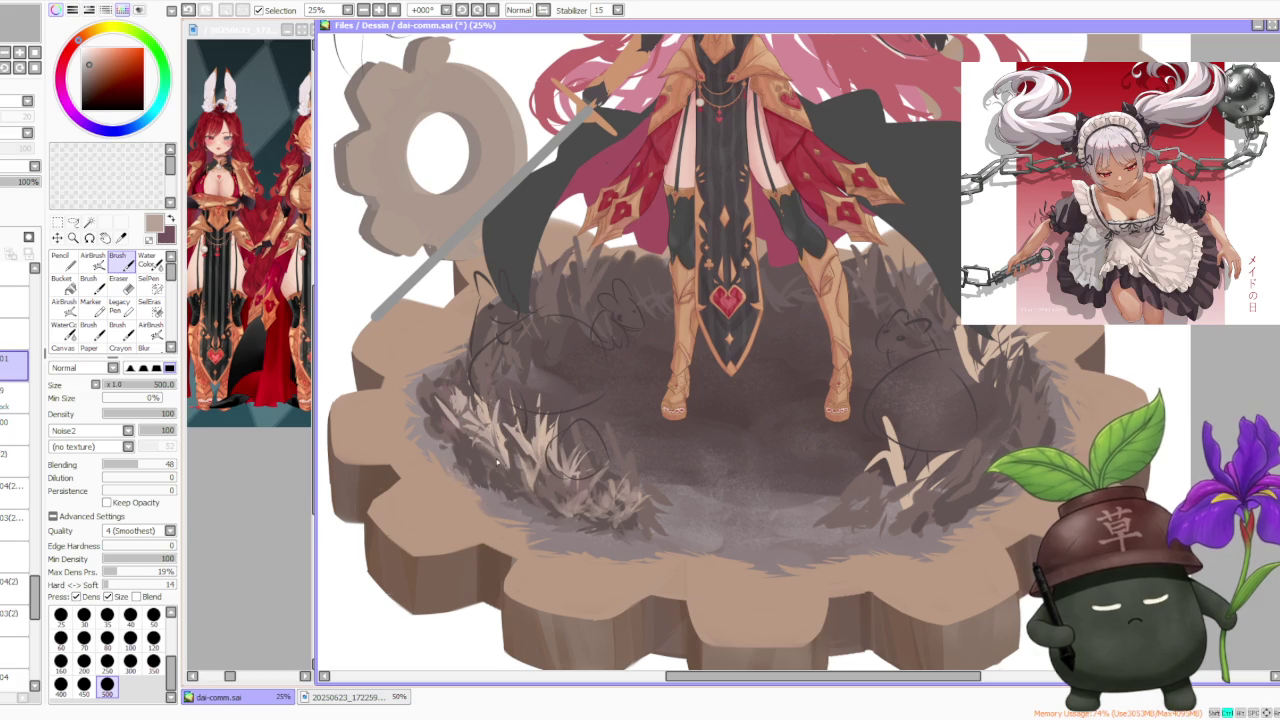
Add dark grass strokes at the front of the platform
{"action": "scroll", "coordinate": [656, 328], "scroll_direction": "down", "scroll_amount": 1}
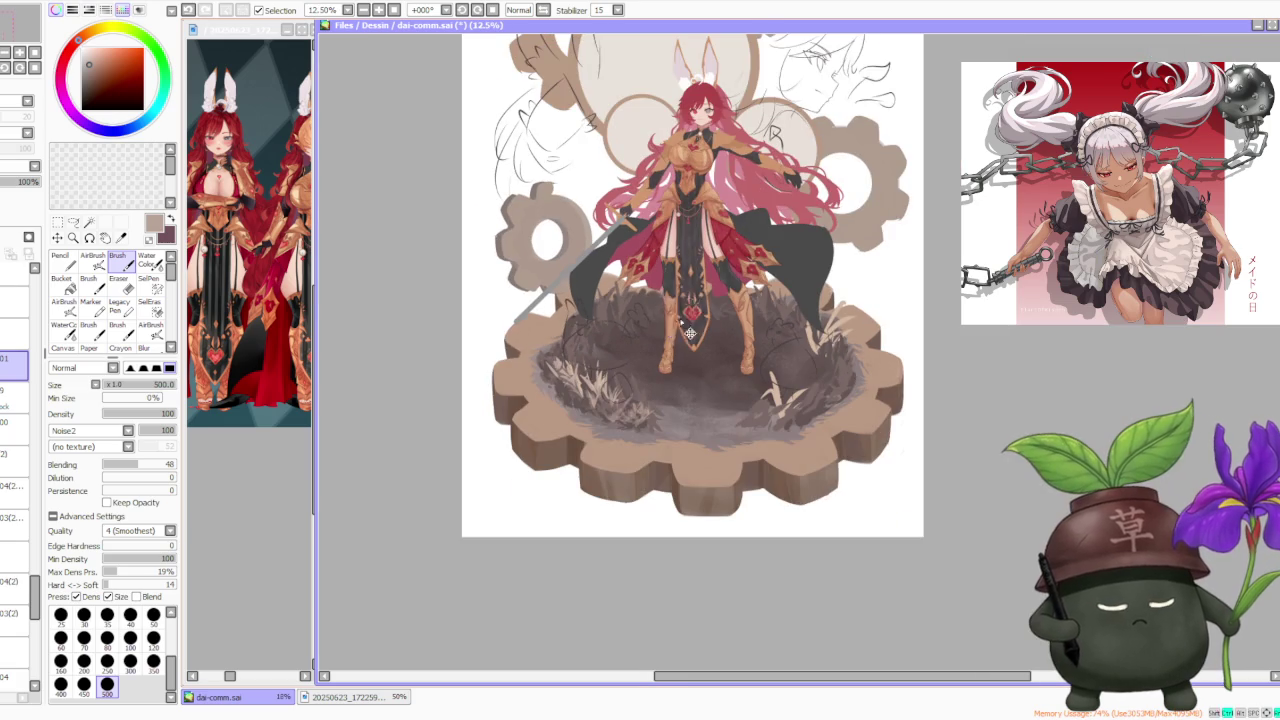
{"action": "scroll", "coordinate": [644, 405], "scroll_direction": "up", "scroll_amount": 1}
{"action": "mouse_move", "coordinate": [644, 405]}
{"action": "left_mouse_down"}
{"action": "mouse_move", "coordinate": [630, 470]}
{"action": "mouse_move", "coordinate": [640, 510]}
{"action": "left_mouse_up"}
{"action": "mouse_move", "coordinate": [620, 450]}
{"action": "left_mouse_down"}
{"action": "mouse_move", "coordinate": [650, 500]}
{"action": "mouse_move", "coordinate": [632, 485]}
{"action": "left_mouse_up"}
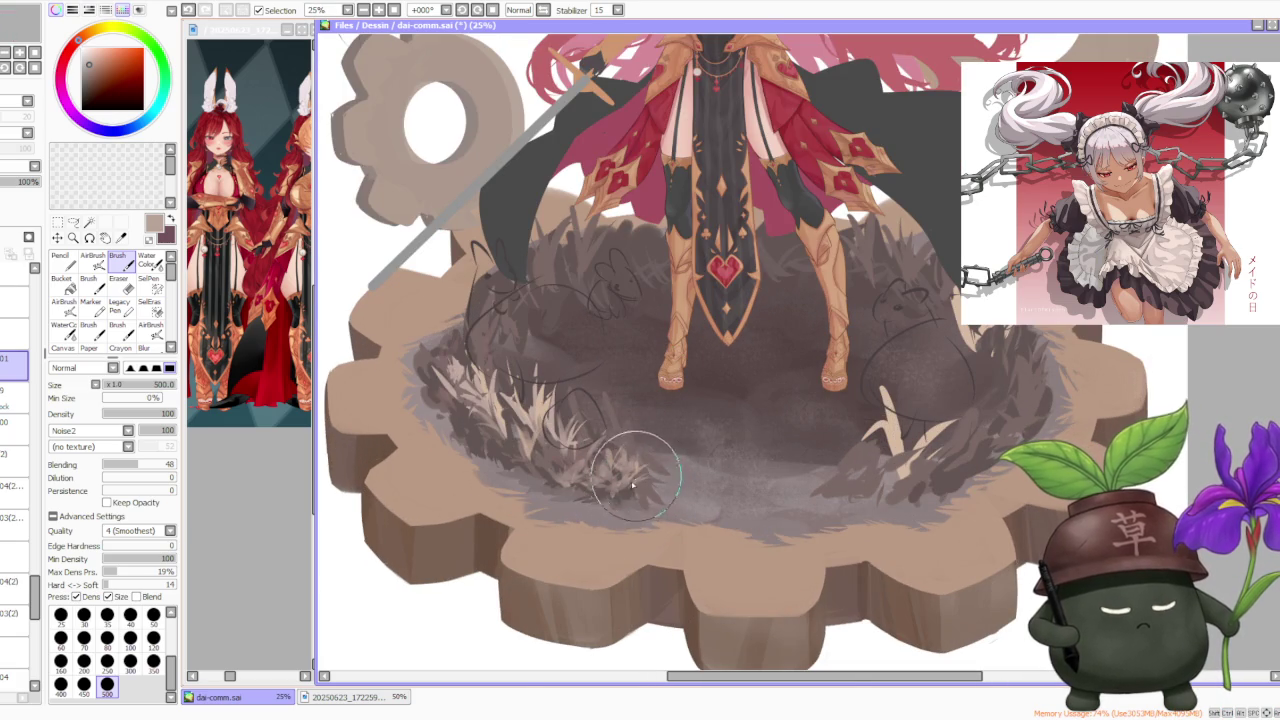
{"action": "scroll", "coordinate": [640, 400], "scroll_direction": "down", "scroll_amount": 2}
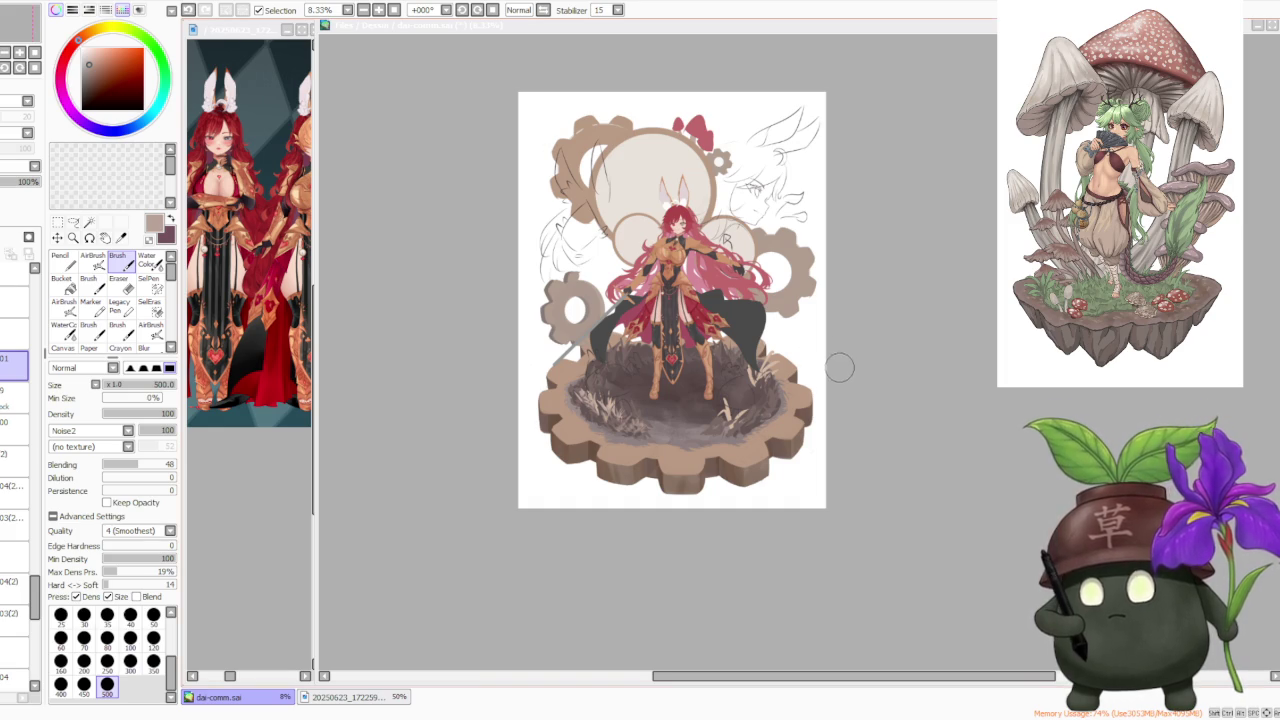
{"action": "scroll", "coordinate": [967, 403], "scroll_direction": "down", "scroll_amount": 1}
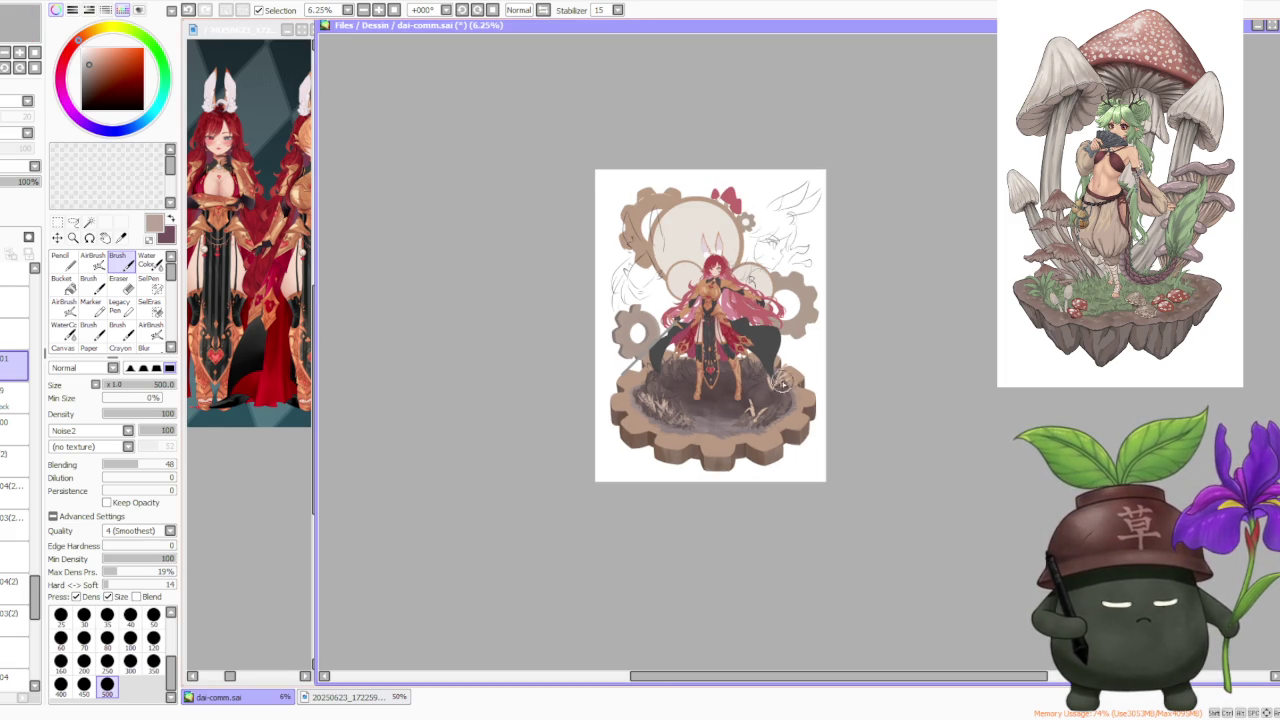
{"action": "scroll", "coordinate": [781, 384], "scroll_direction": "up", "scroll_amount": 1}
{"action": "scroll", "coordinate": [762, 395], "scroll_direction": "up", "scroll_amount": 1}
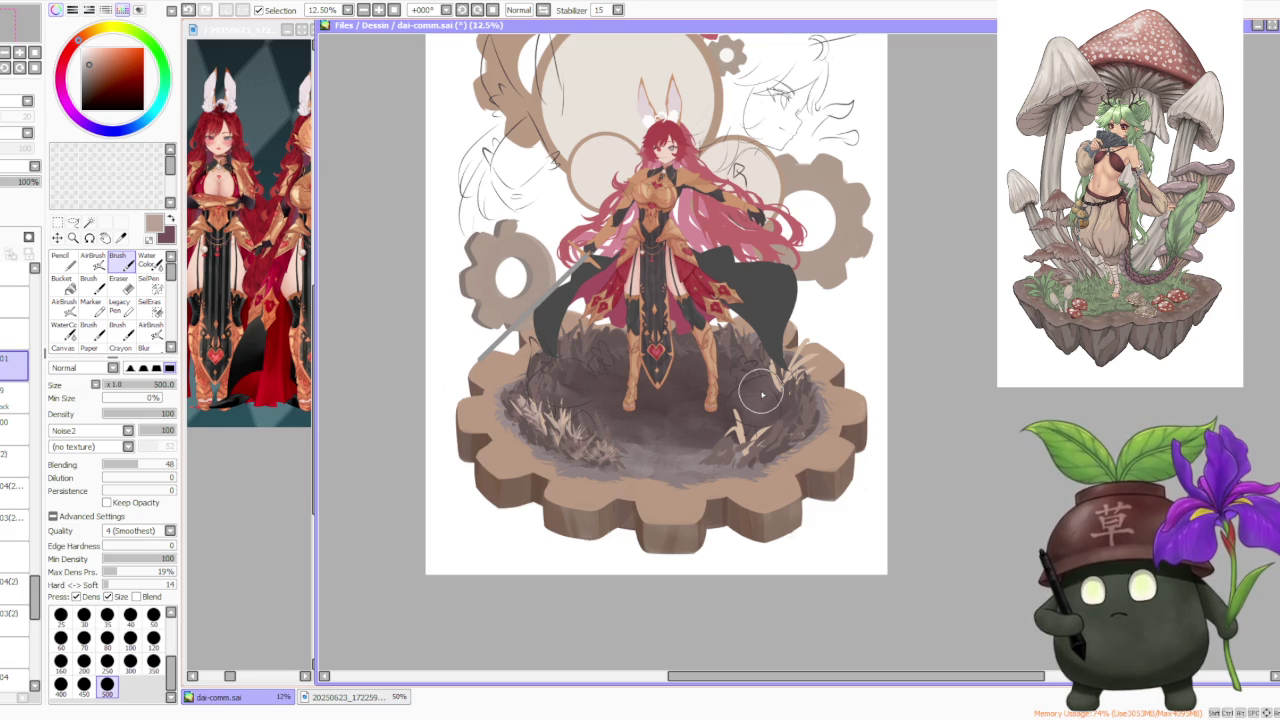
{"action": "scroll", "coordinate": [762, 395], "scroll_direction": "up", "scroll_amount": 1}
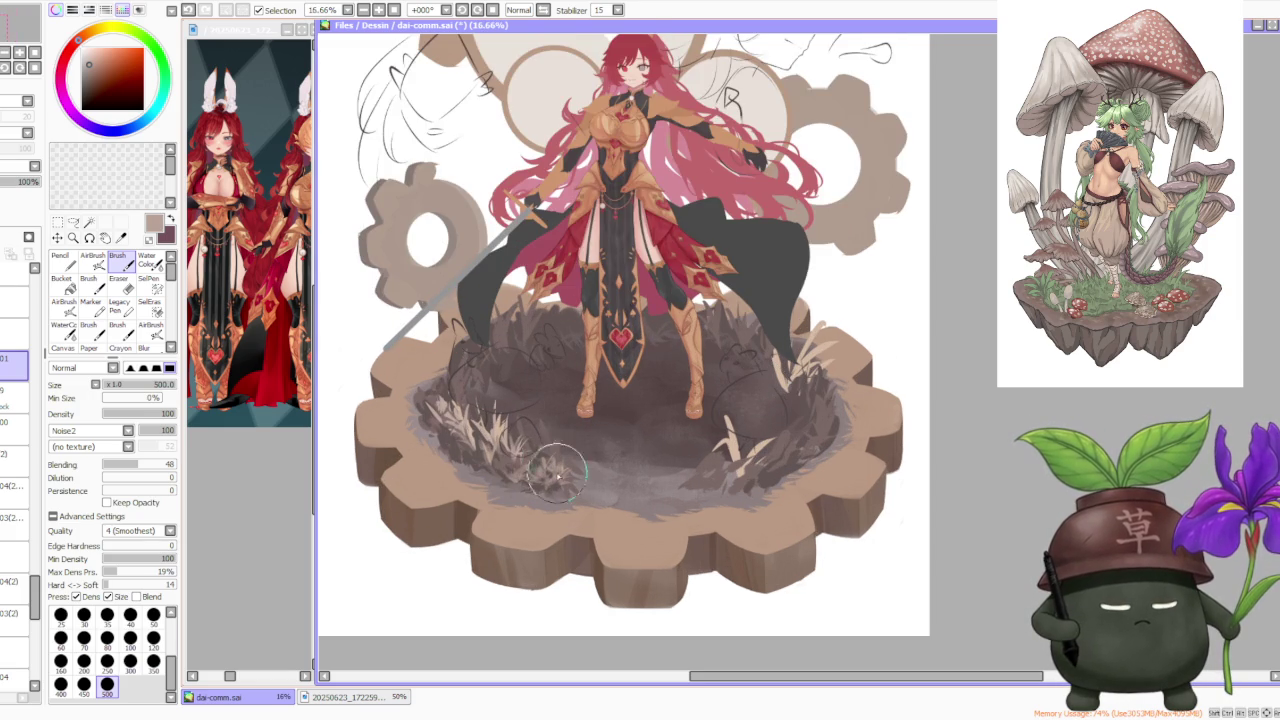
{"action": "scroll", "coordinate": [843, 425], "scroll_direction": "down", "scroll_amount": 1}
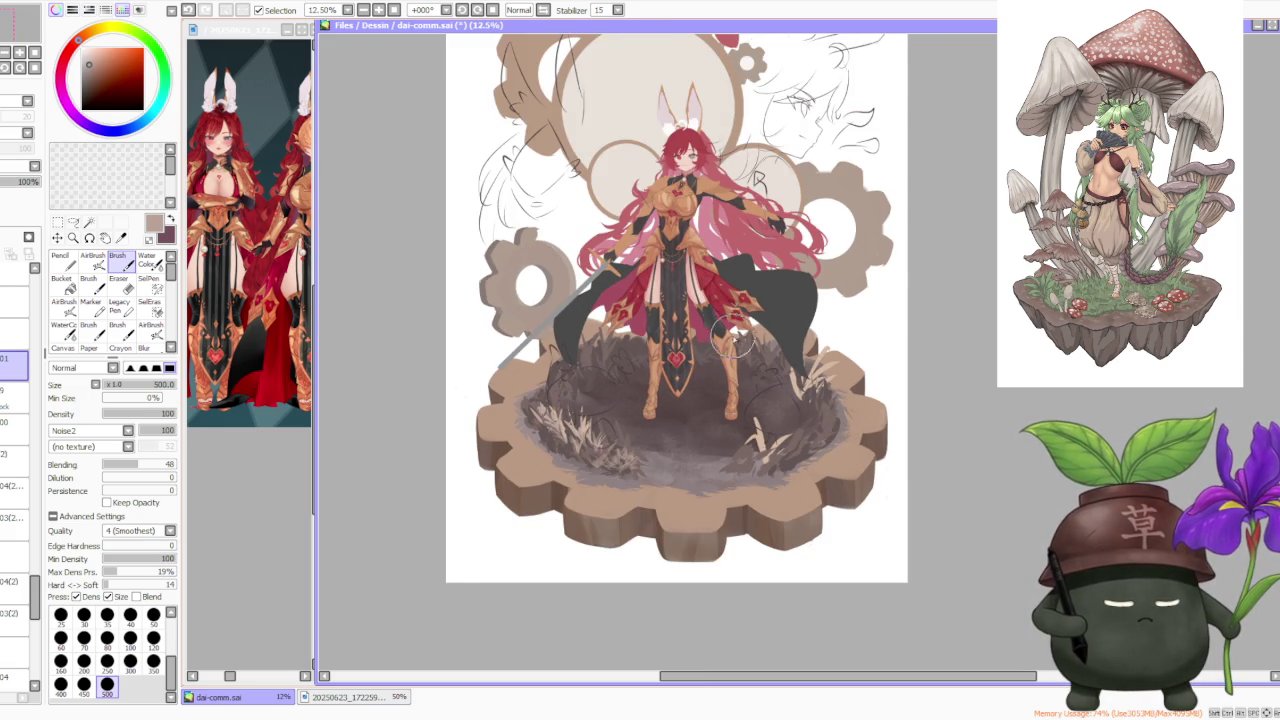
{"action": "scroll", "coordinate": [732, 336], "scroll_direction": "up", "scroll_amount": 1}
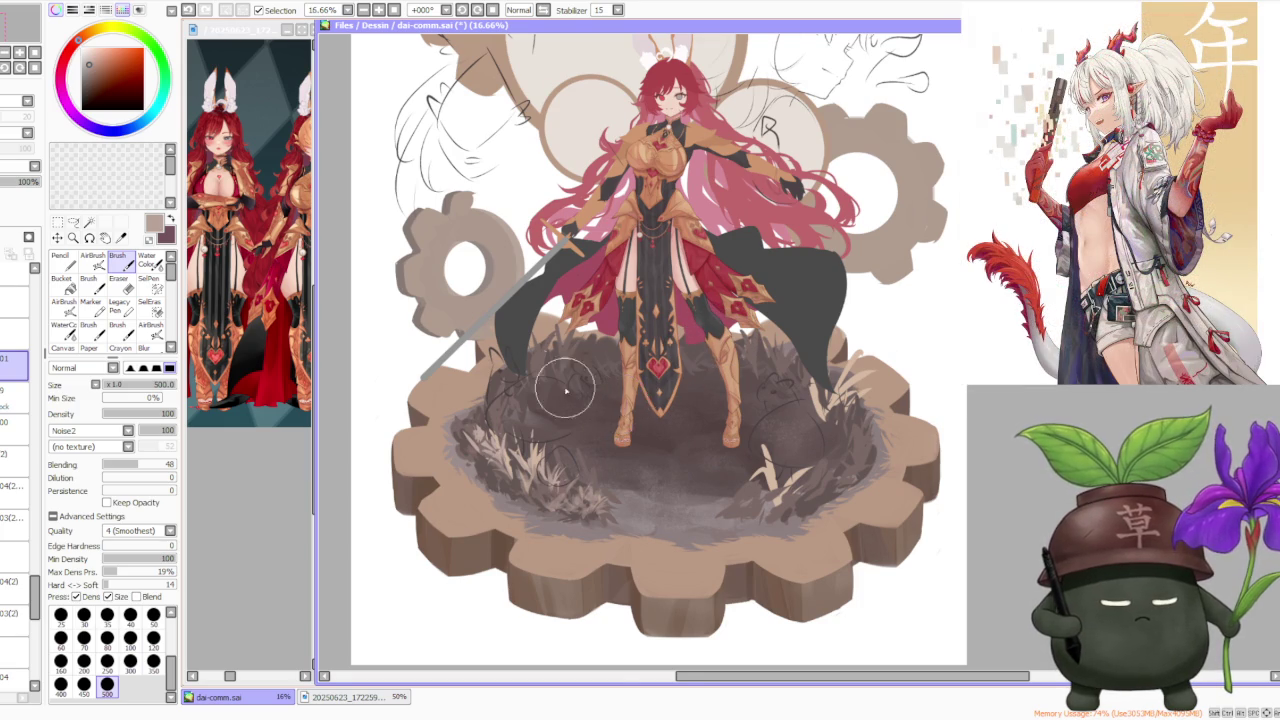
Drag the red mushroom layer higher in the Layer panel and turn its visibility back on
{"action": "scroll", "coordinate": [540, 372], "scroll_direction": "up", "scroll_amount": 4}
{"action": "scroll", "coordinate": [518, 372], "scroll_direction": "down", "scroll_amount": 2}
{"action": "scroll", "coordinate": [516, 368], "scroll_direction": "down", "scroll_amount": 2}
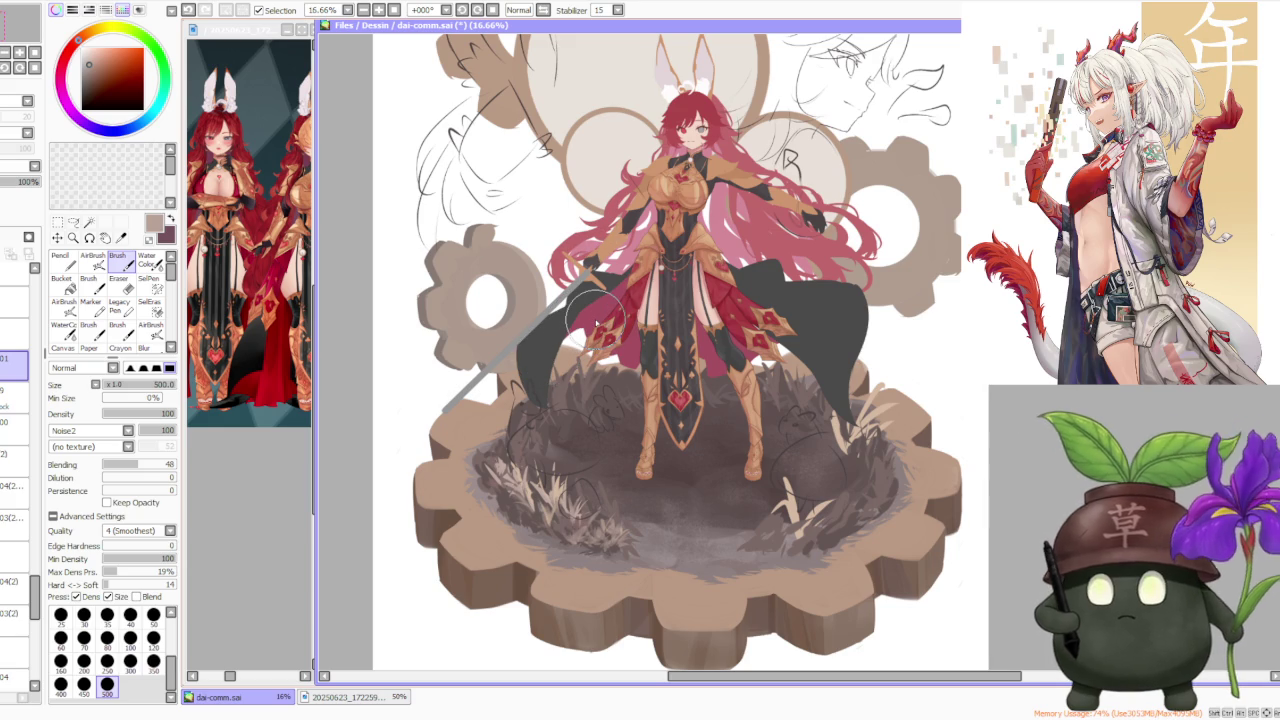
{"action": "left_click", "coordinate": [14, 398]}
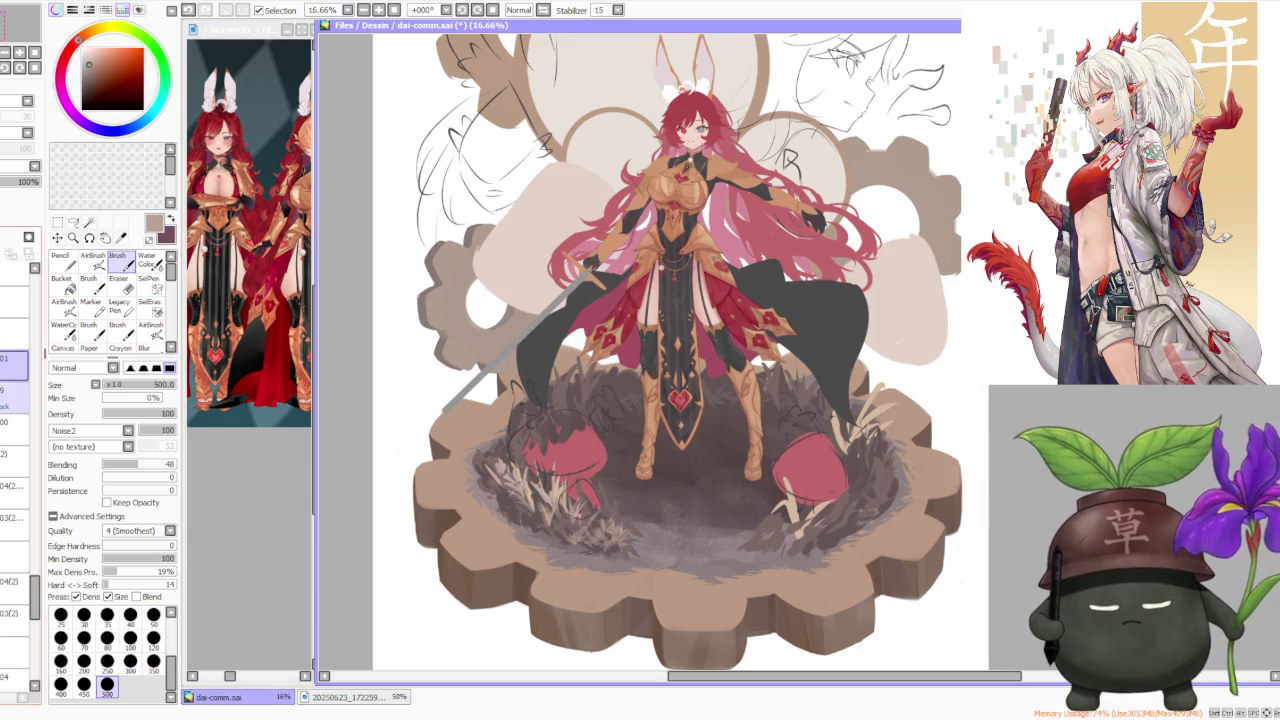
{"action": "left_click", "coordinate": [14, 398]}
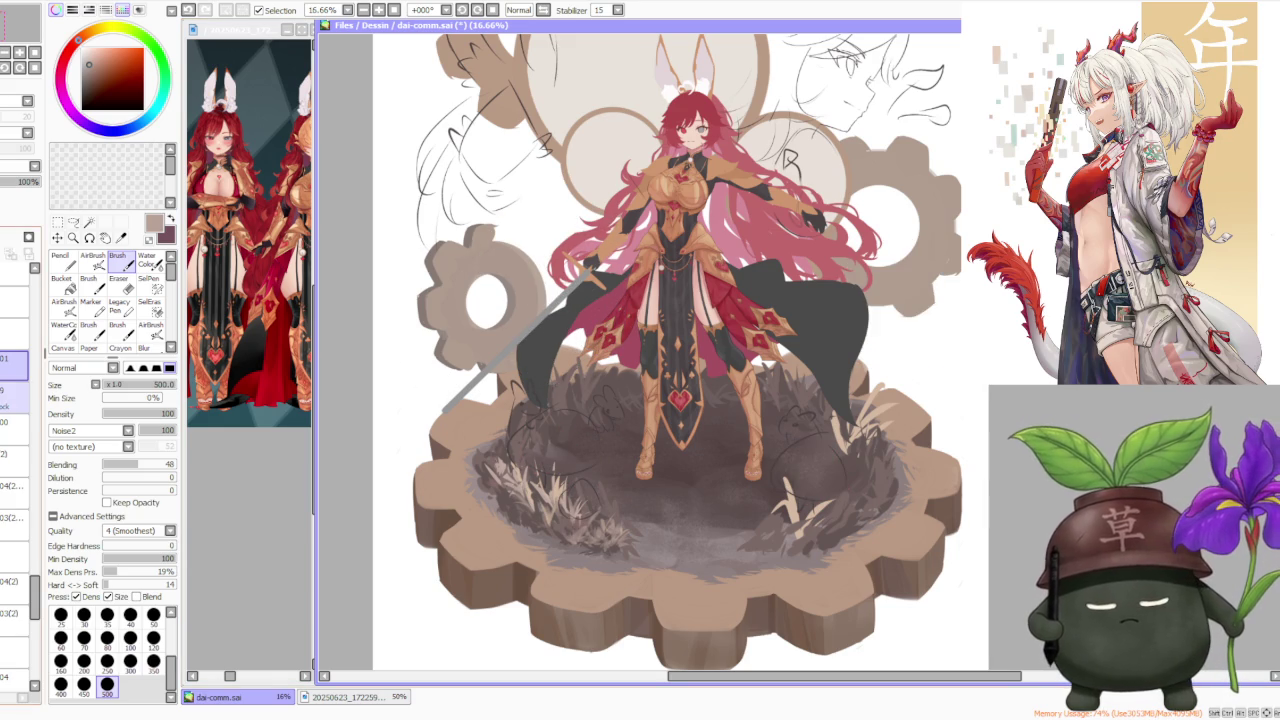
{"action": "left_click", "coordinate": [15, 397]}
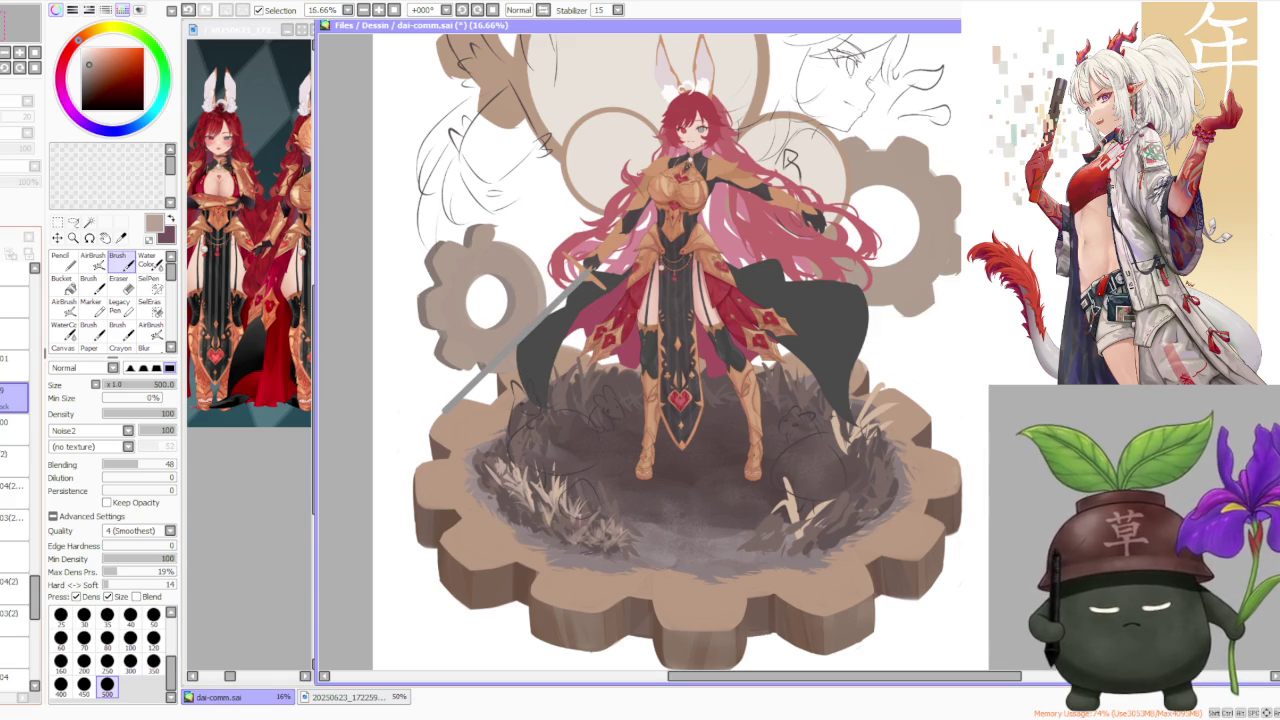
{"action": "left_click_drag", "start_coordinate": [14, 397], "coordinate": [3, 372]}
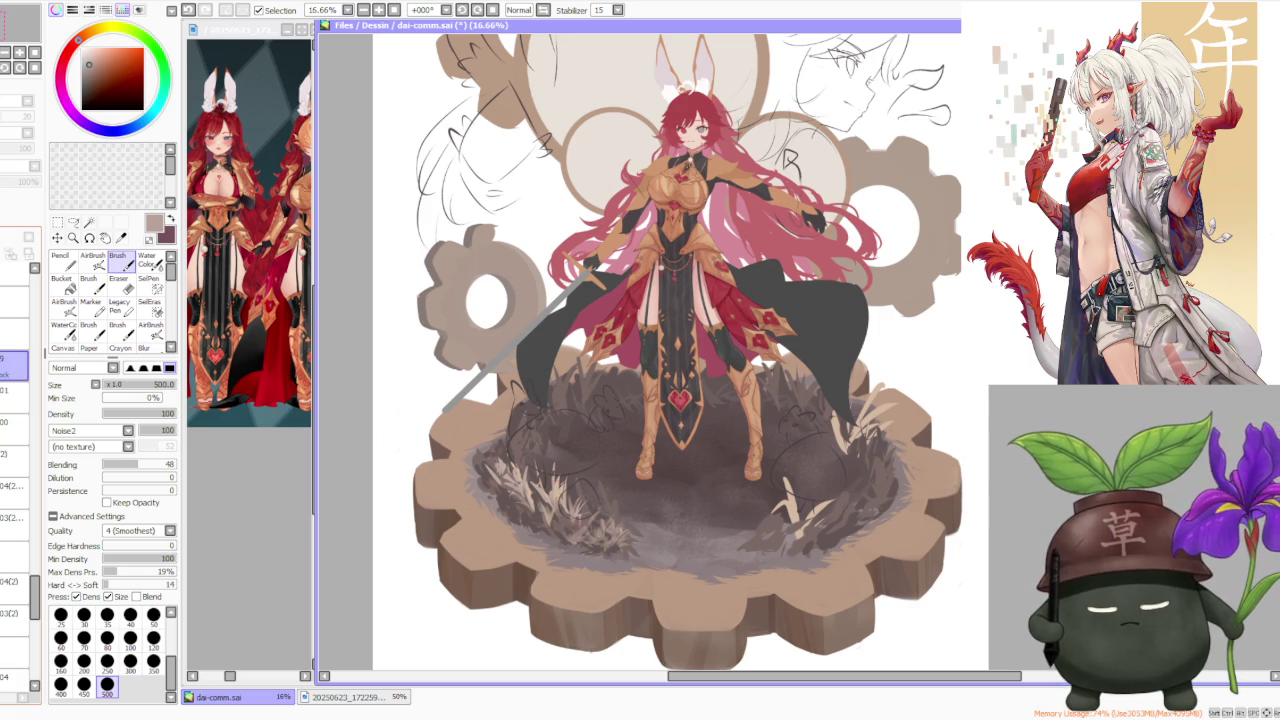
{"action": "left_click", "coordinate": [6, 368]}
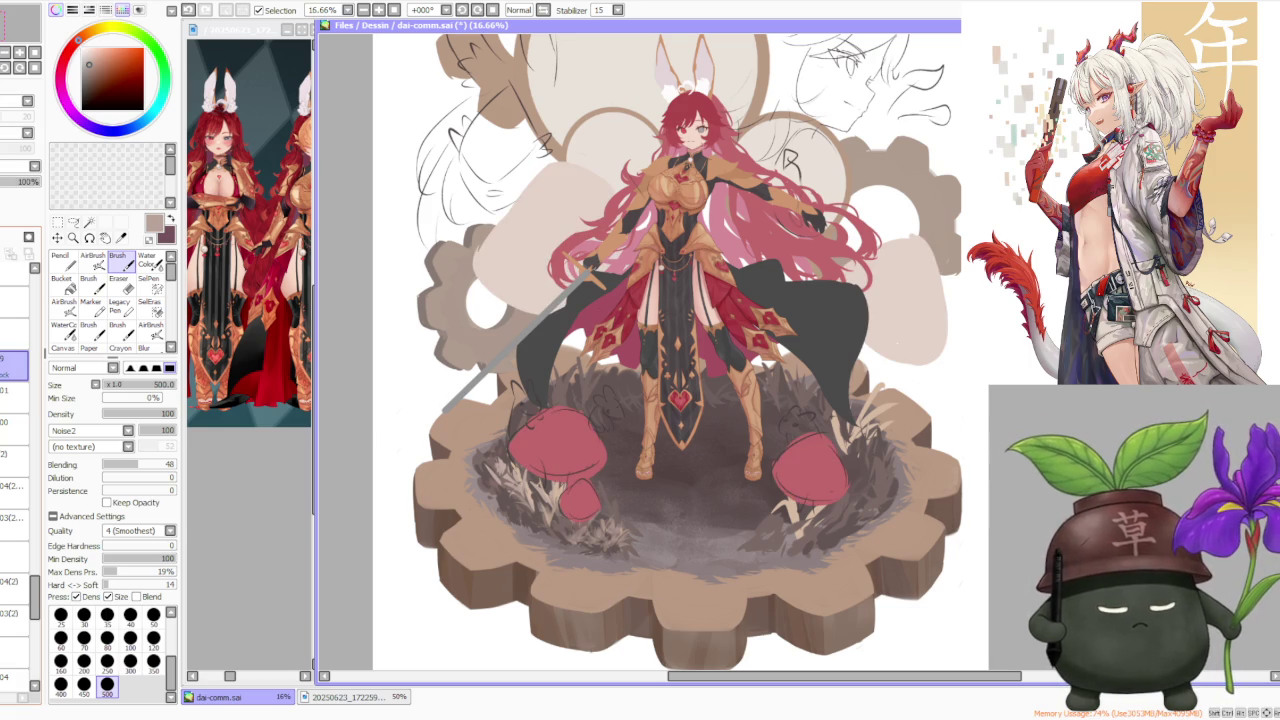
{"action": "left_click", "coordinate": [12, 422]}
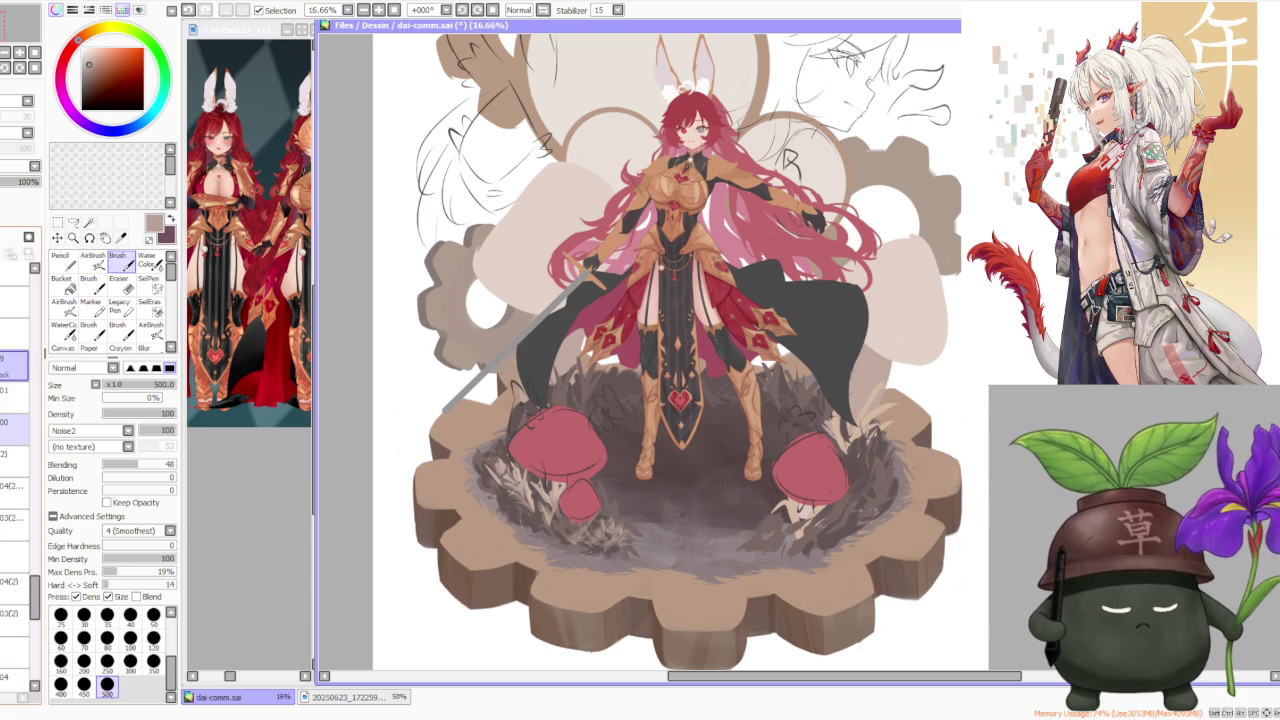
Marquee the left red mushroom, then rotate it and nudge it down and to the left
{"action": "scroll", "coordinate": [614, 372], "scroll_direction": "down", "scroll_amount": 2}
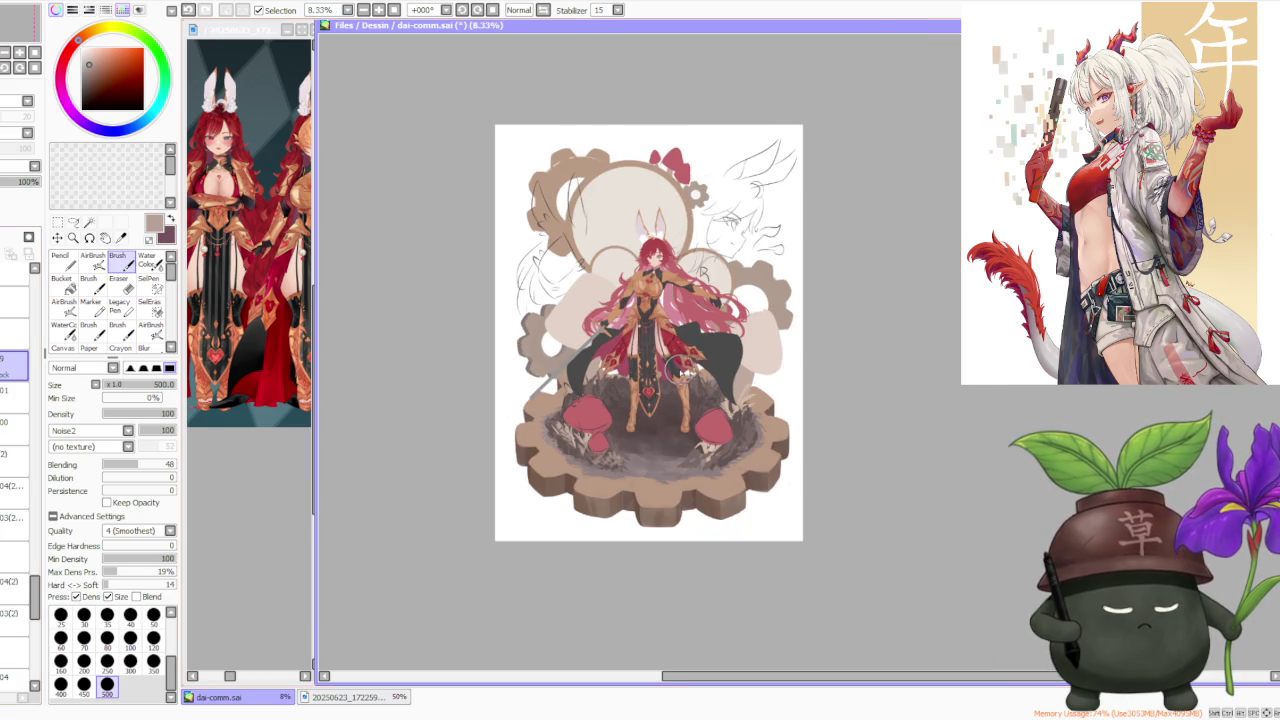
{"action": "scroll", "coordinate": [680, 372], "scroll_direction": "up", "scroll_amount": 4}
{"action": "scroll", "coordinate": [571, 401], "scroll_direction": "down", "scroll_amount": 2}
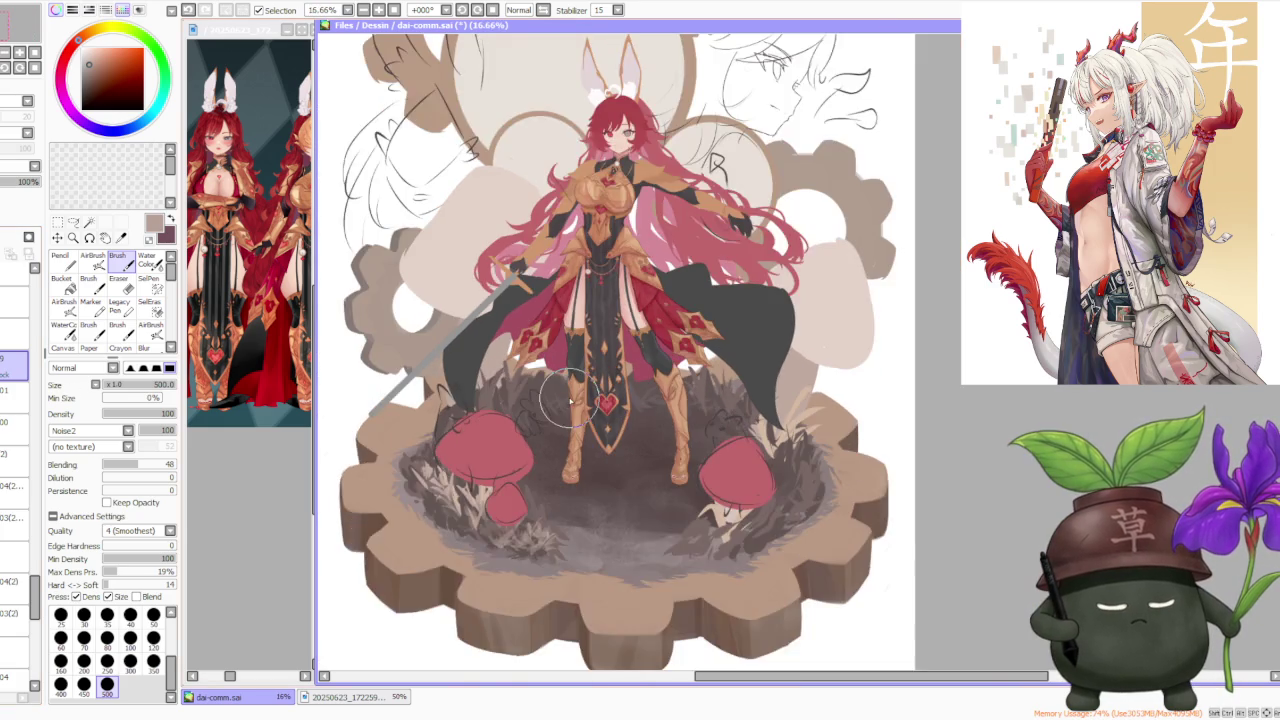
{"action": "scroll", "coordinate": [571, 401], "scroll_direction": "down", "scroll_amount": 1}
{"action": "scroll", "coordinate": [570, 400], "scroll_direction": "up", "scroll_amount": 1}
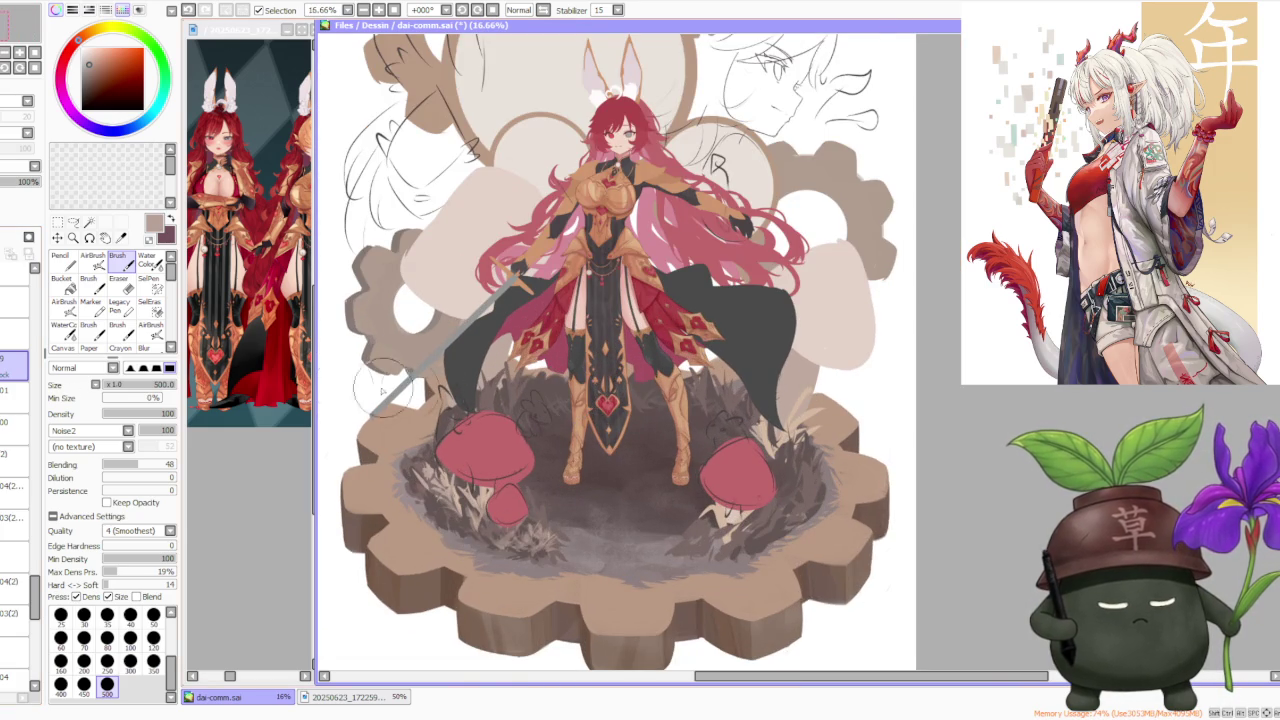
{"action": "left_click", "coordinate": [57, 221]}
{"action": "left_click_drag", "start_coordinate": [410, 386], "coordinate": [590, 572]}
{"action": "left_click_drag", "start_coordinate": [585, 523], "coordinate": [560, 548]}
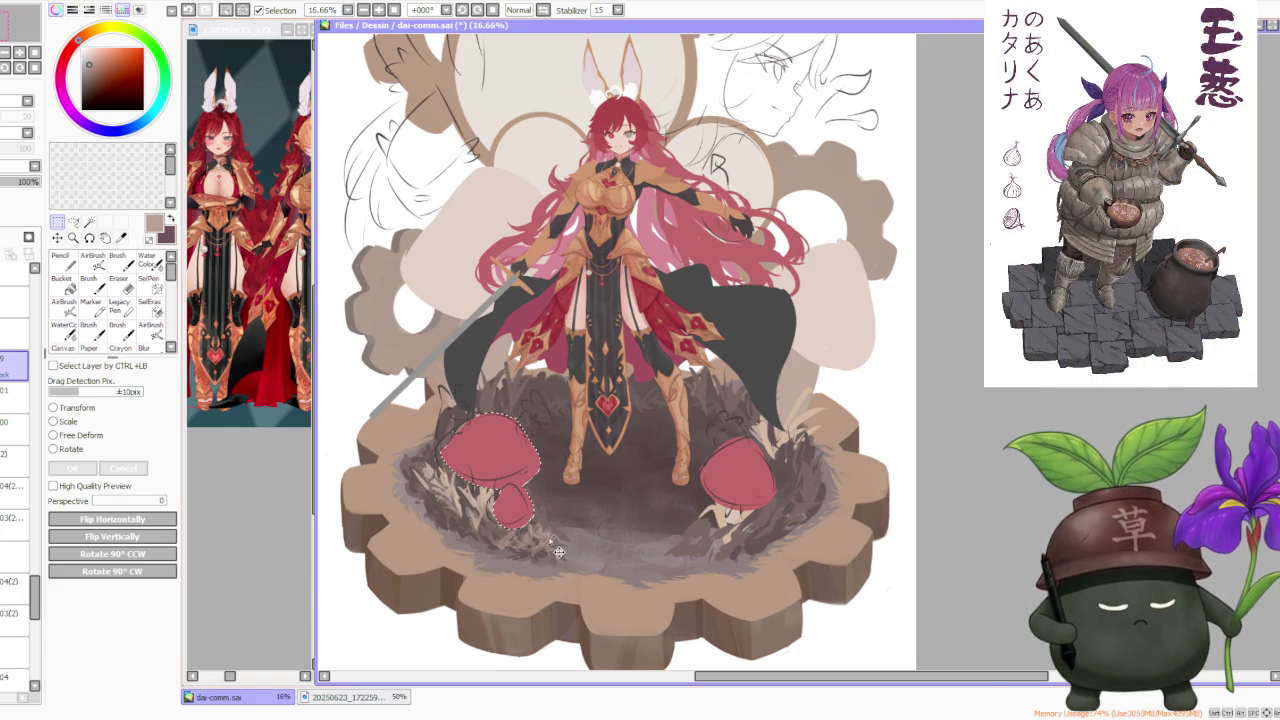
Deselect the left mushroom and hide the mushroom line-art layer
{"action": "key", "text": "ctrl+d"}
{"action": "key", "text": "minus"}
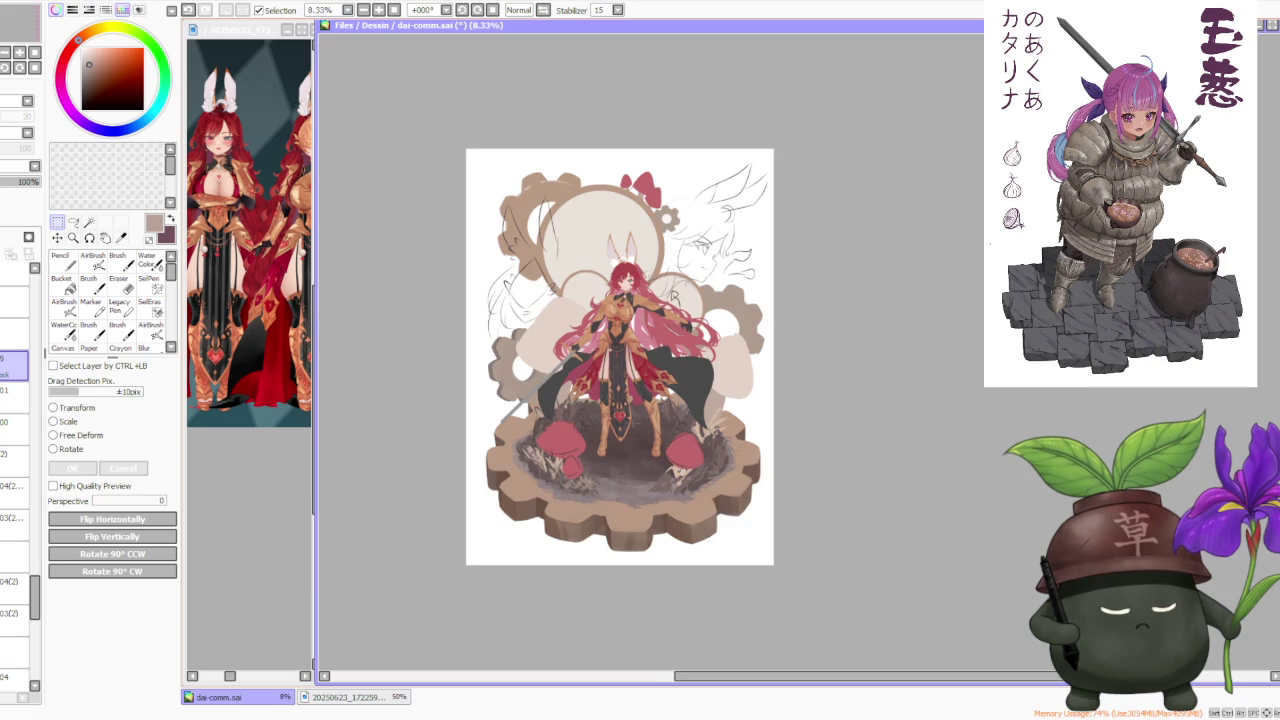
{"action": "key", "text": "plus"}
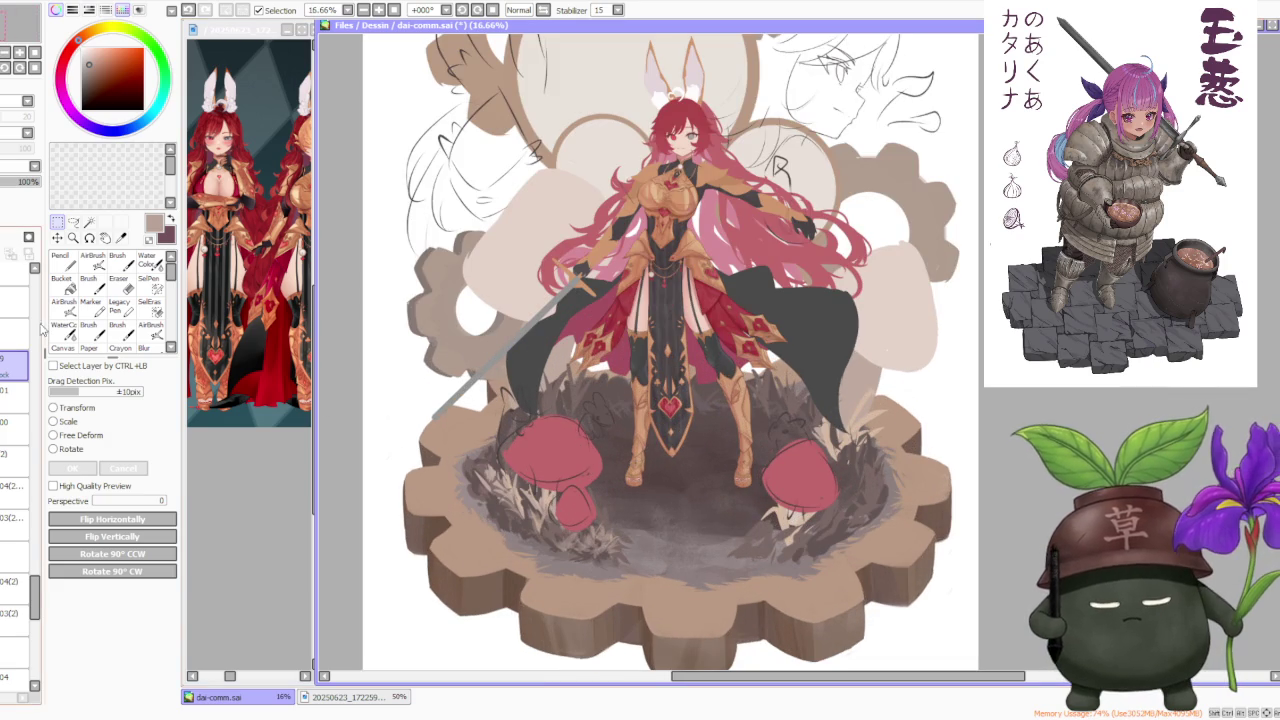
{"action": "left_click_drag", "start_coordinate": [35, 578], "coordinate": [36, 290]}
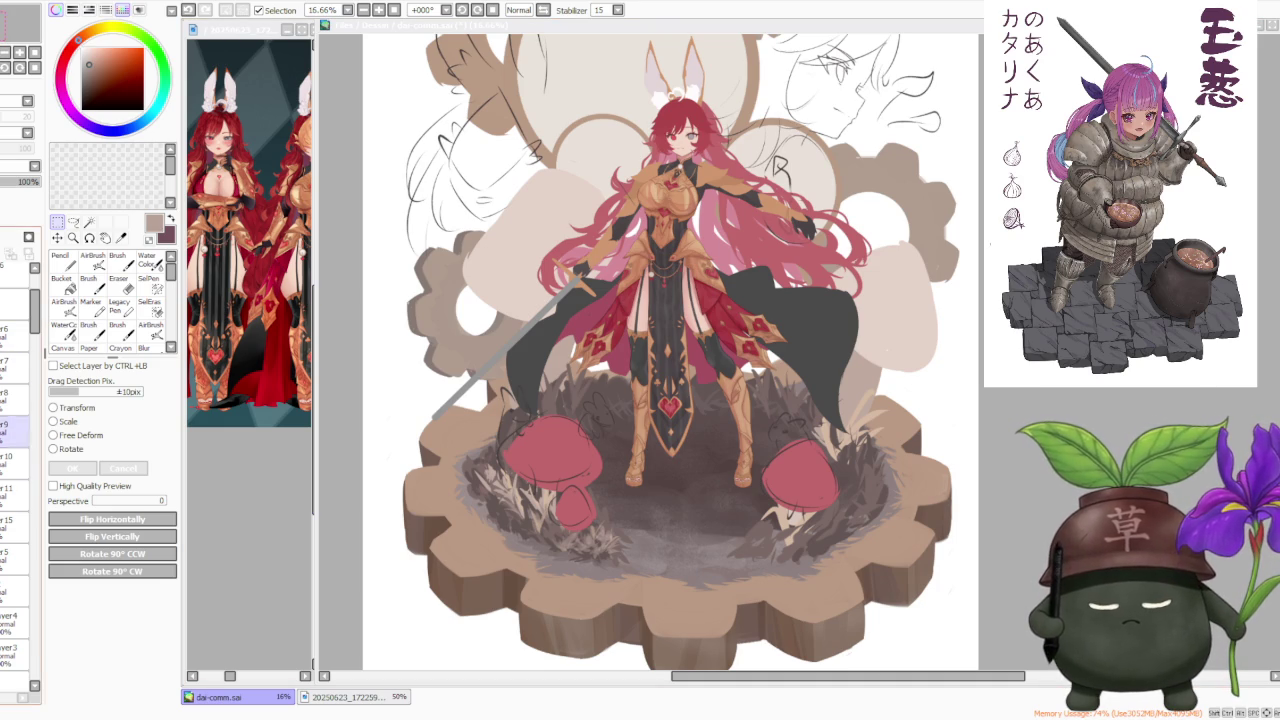
{"action": "left_click", "coordinate": [15, 522]}
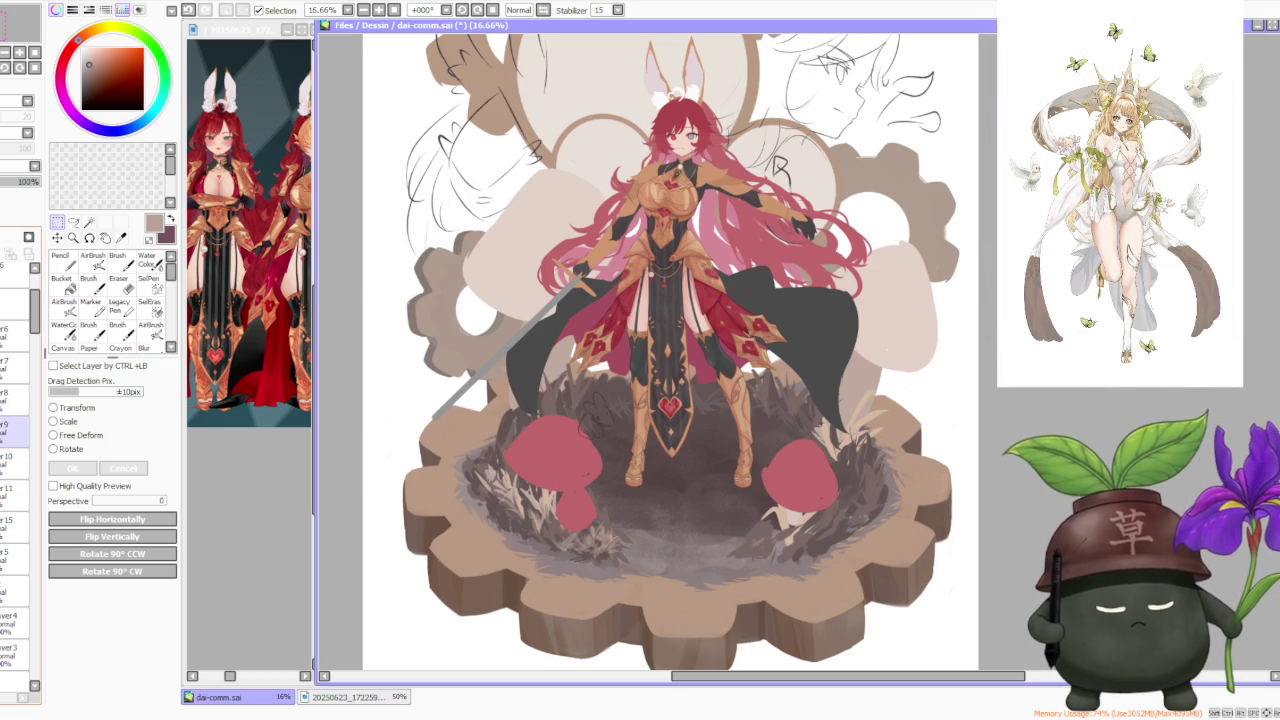
Pick a layer, try a dark stroke by the right cloak edge, then undo it
{"action": "key", "text": "ctrl+minus"}
{"action": "key", "text": "ctrl+minus"}
{"action": "key", "text": "ctrl+minus"}
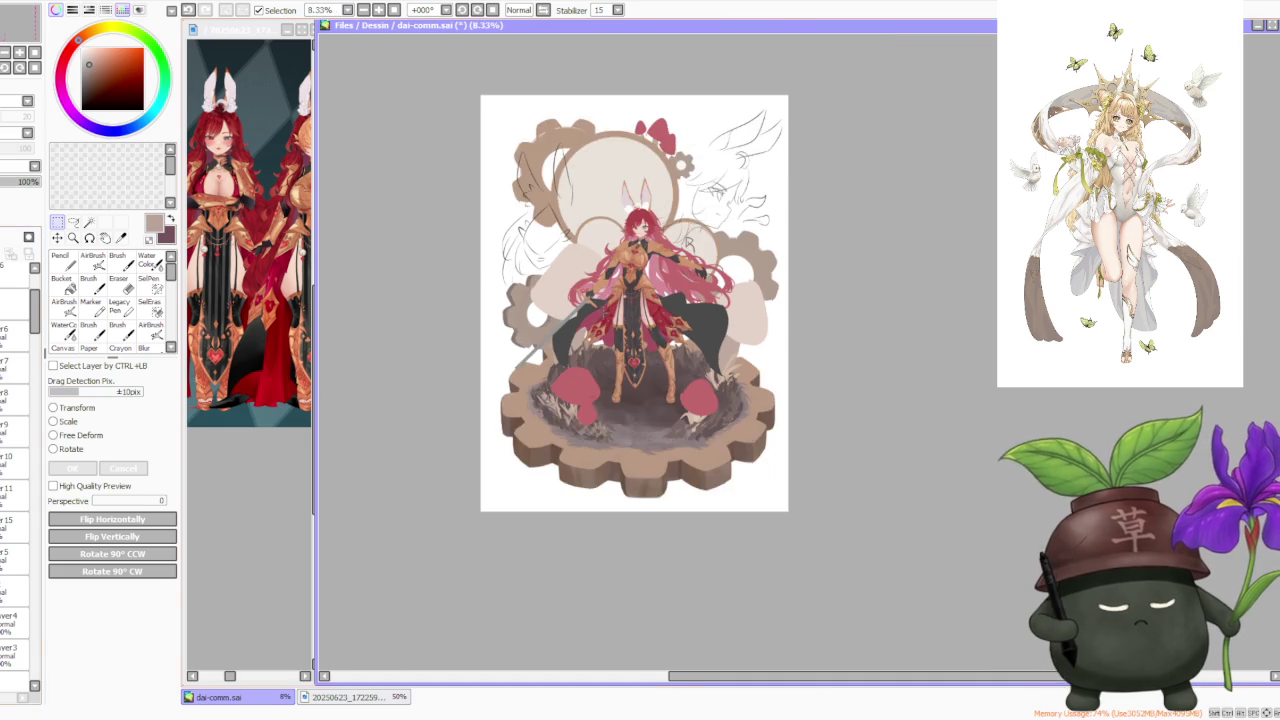
{"action": "key", "text": "ctrl+plus"}
{"action": "key", "text": "ctrl+plus"}
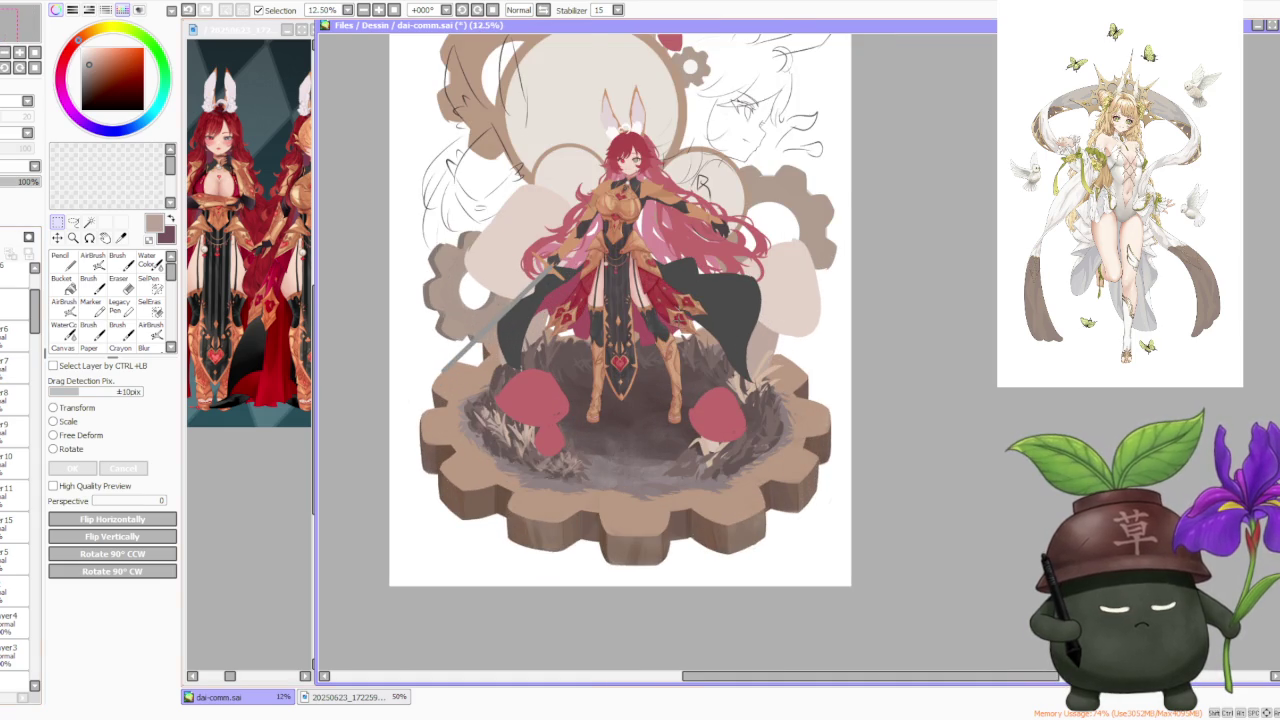
{"action": "key", "text": "ctrl+plus"}
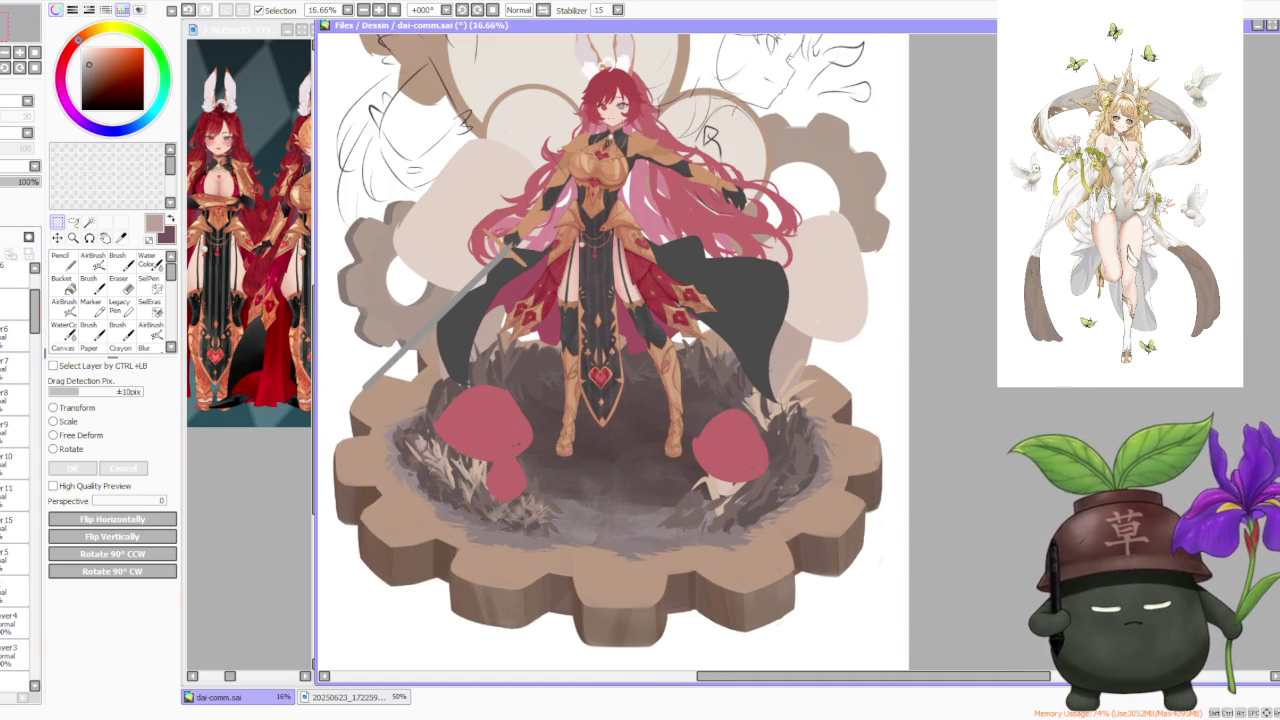
{"action": "key", "text": "ctrl+minus"}
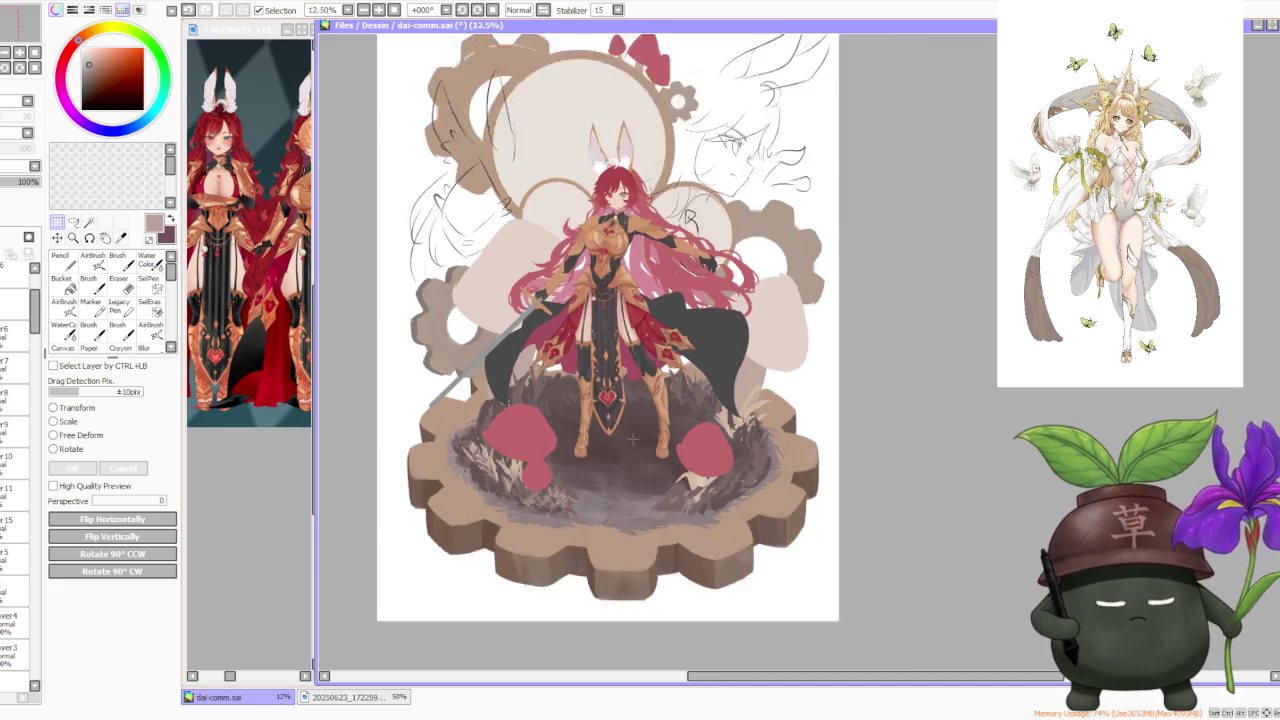
{"action": "key", "text": "ctrl+minus"}
{"action": "key", "text": "ctrl+plus"}
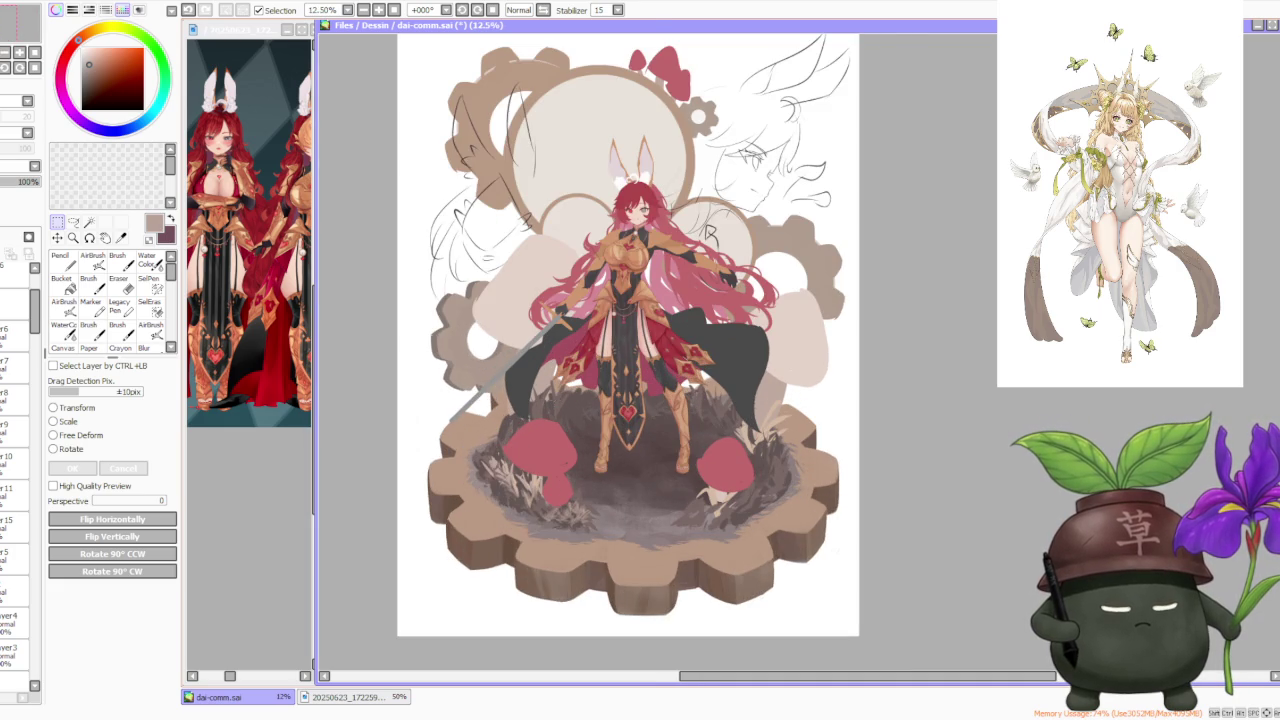
{"action": "scroll", "coordinate": [20, 450], "scroll_direction": "up", "scroll_amount": 5}
{"action": "scroll", "coordinate": [25, 550], "scroll_direction": "up", "scroll_amount": 3}
{"action": "left_click_drag", "start_coordinate": [33, 591], "coordinate": [31, 679]}
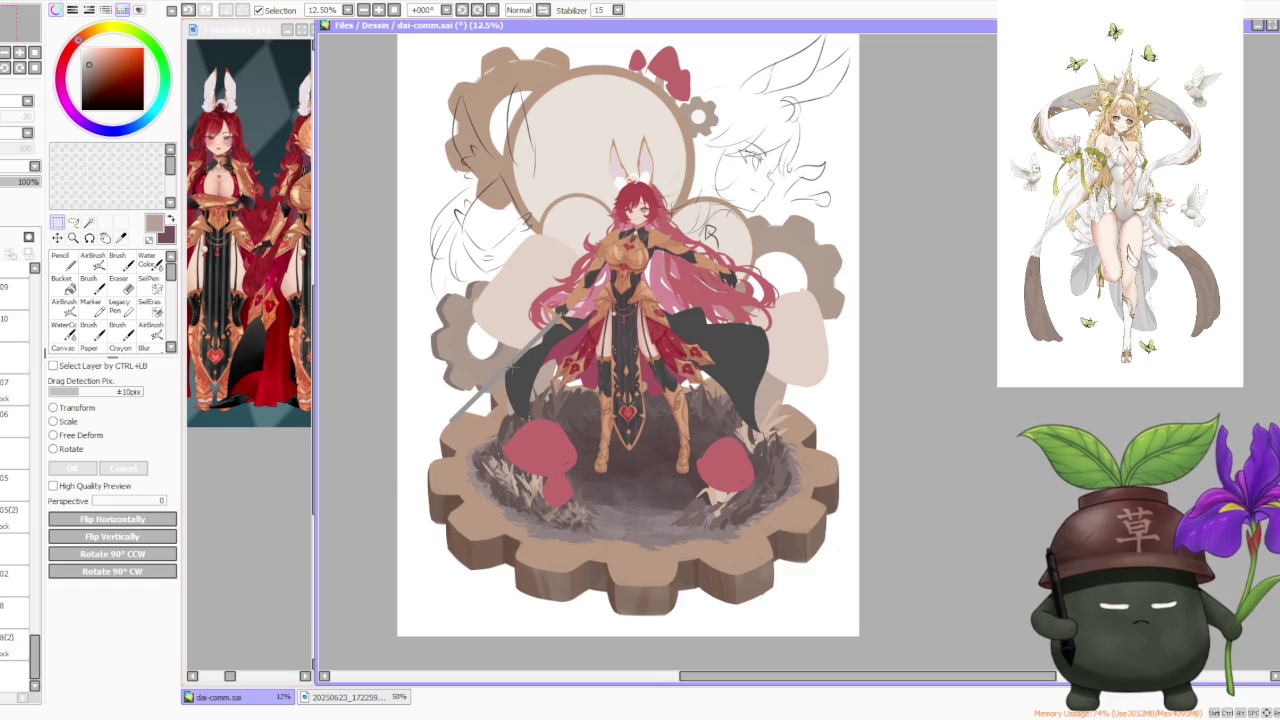
{"action": "scroll", "coordinate": [628, 350], "scroll_direction": "up", "scroll_amount": 2}
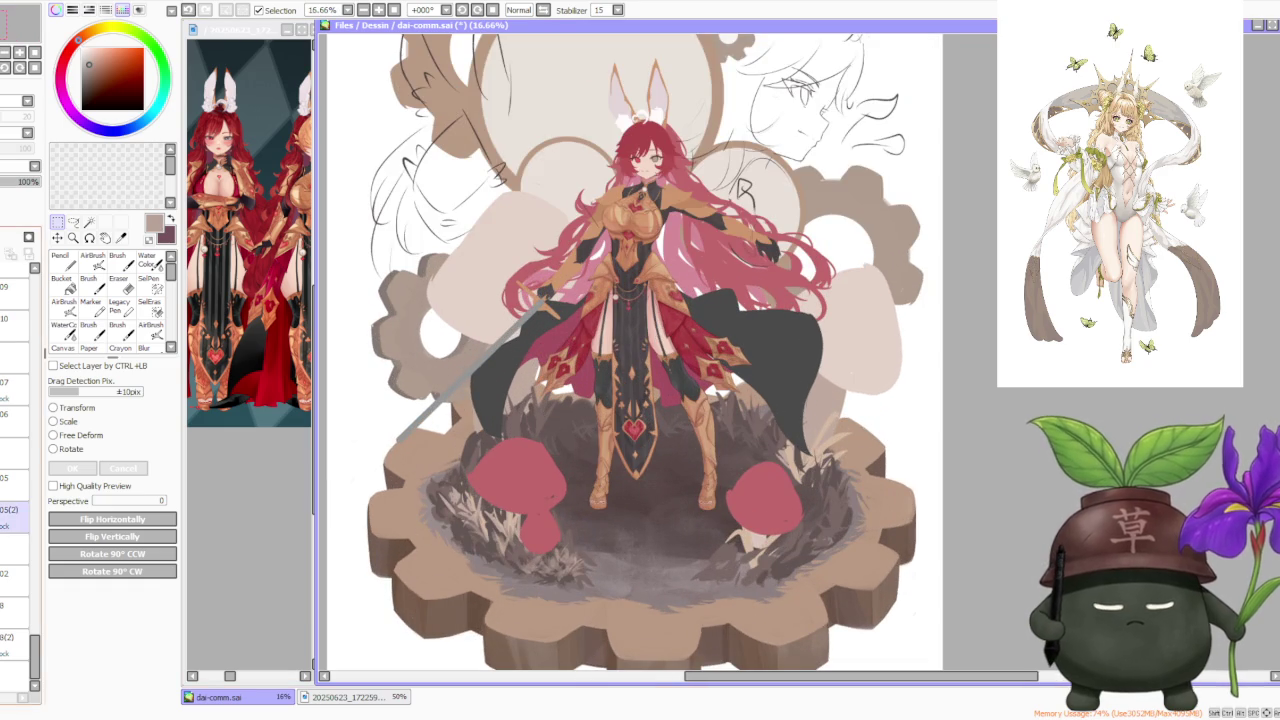
{"action": "scroll", "coordinate": [20, 450], "scroll_direction": "up", "scroll_amount": 3}
{"action": "left_click", "coordinate": [20, 430]}
{"action": "left_click_drag", "start_coordinate": [810, 380], "coordinate": [825, 448]}
{"action": "key", "text": "ctrl+z"}
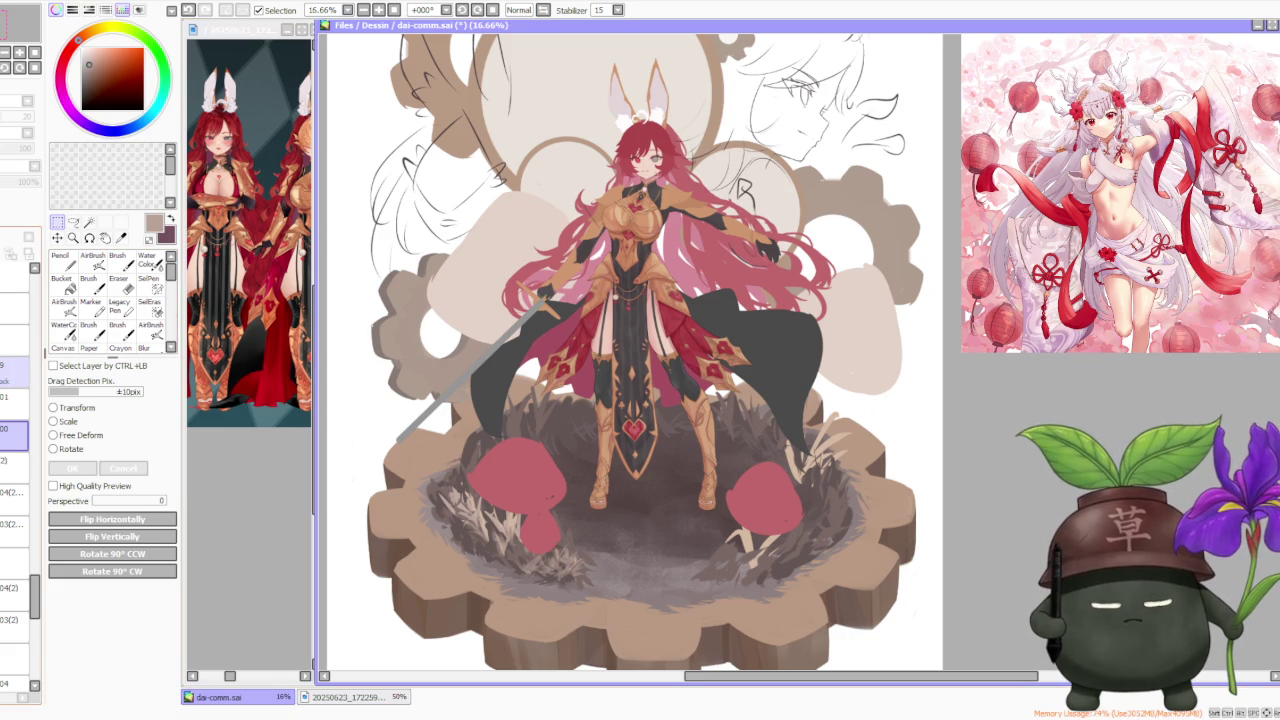
{"action": "left_click", "coordinate": [15, 372]}
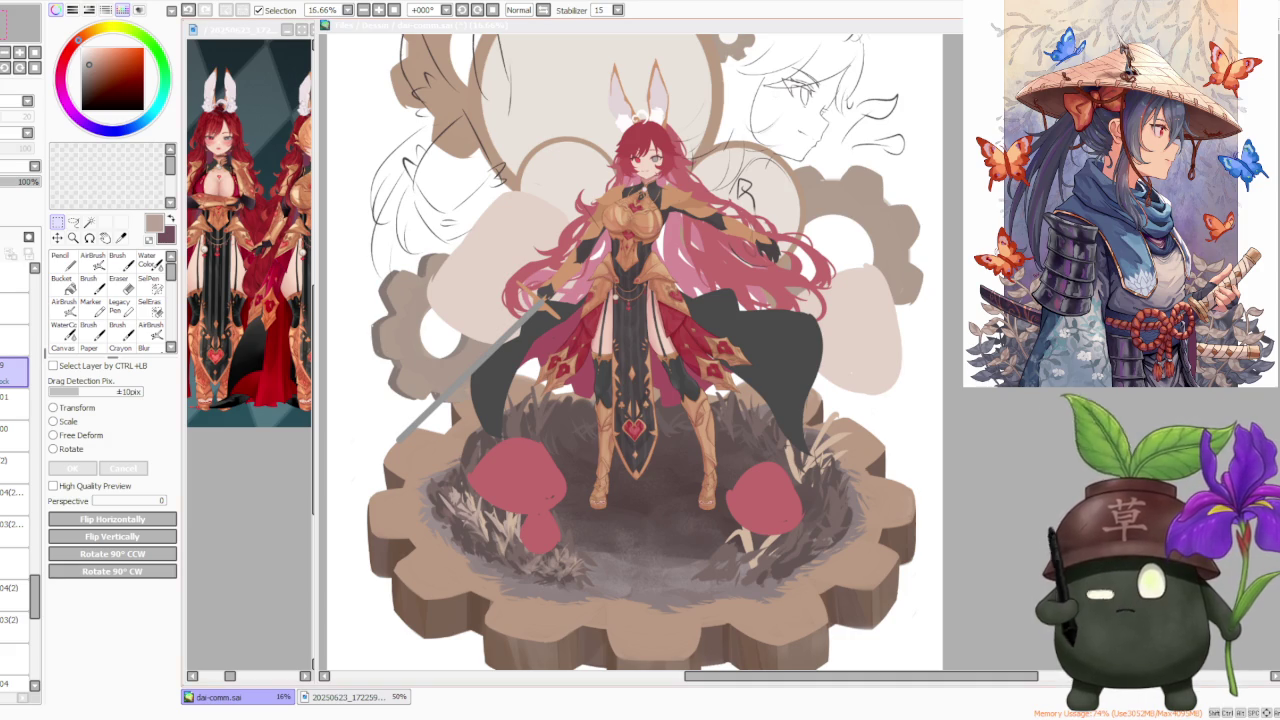
{"action": "scroll", "coordinate": [634, 358], "scroll_direction": "down", "scroll_amount": 3}
{"action": "scroll", "coordinate": [634, 358], "scroll_direction": "up", "scroll_amount": 4}
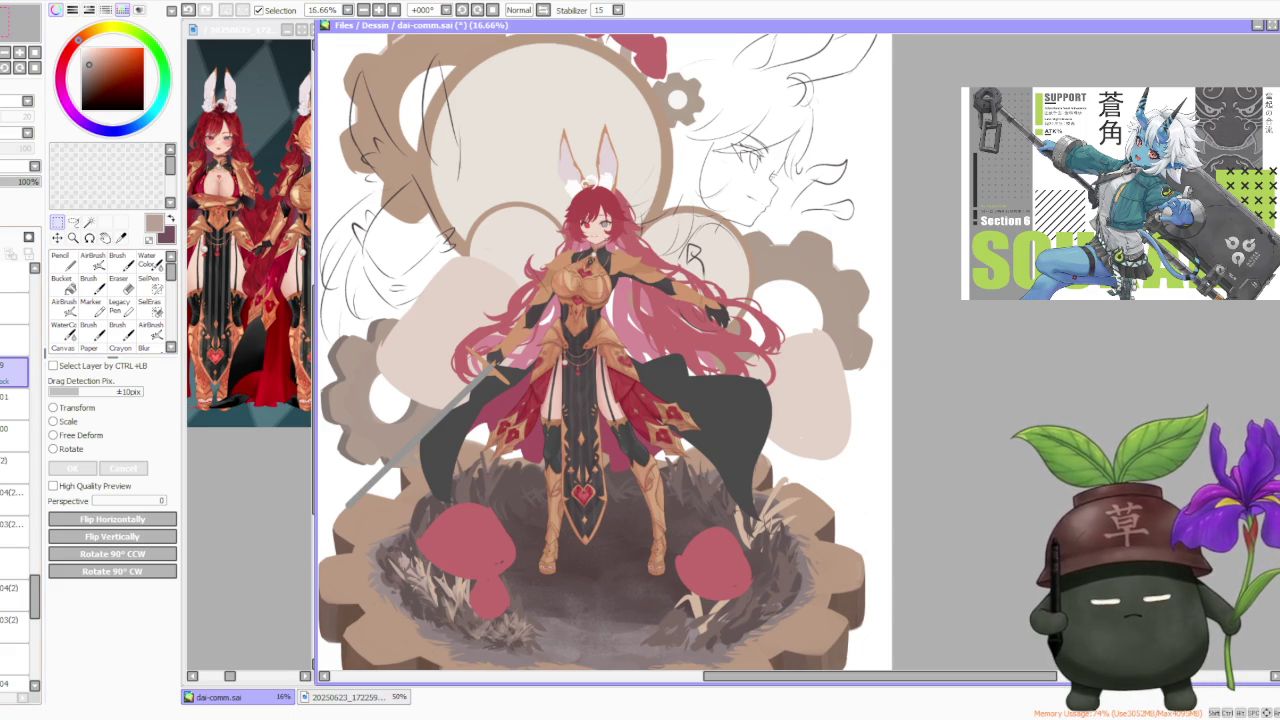
{"action": "key", "text": "b"}
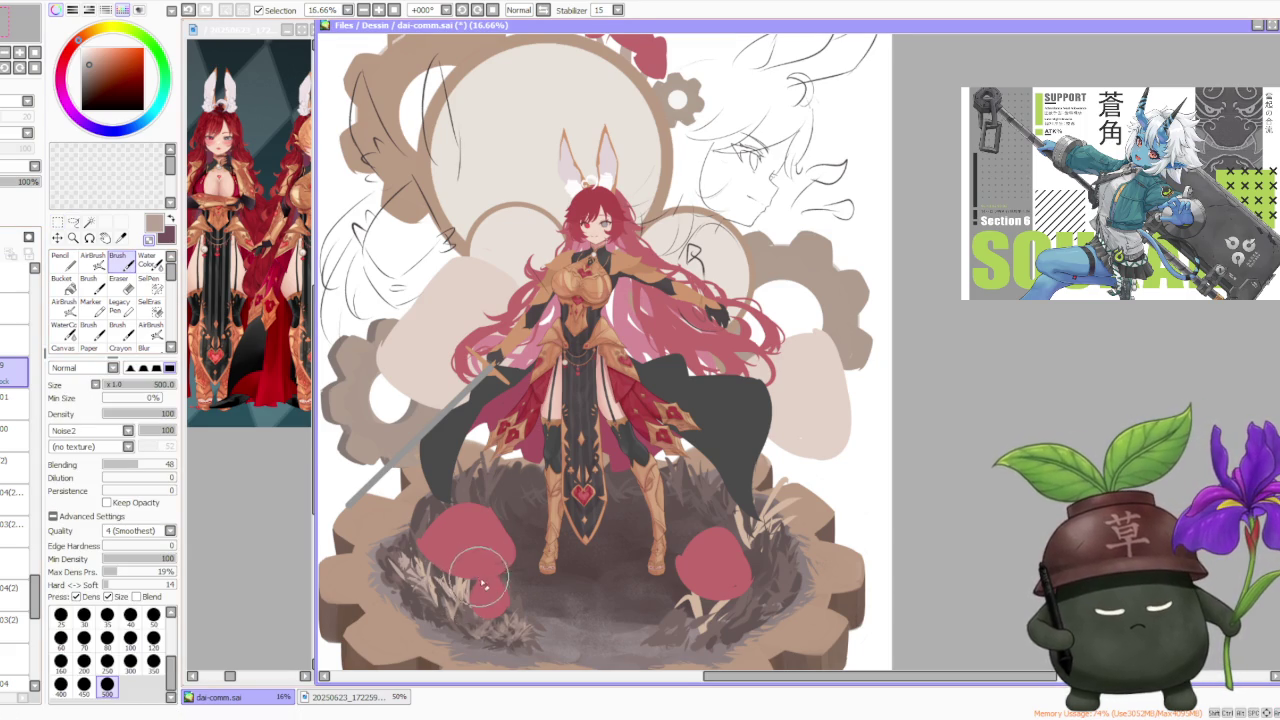
Paint out the piece beneath the left mushroom cap with a plain circular brush, then resample its red
{"action": "scroll", "coordinate": [470, 585], "scroll_direction": "up", "scroll_amount": 1}
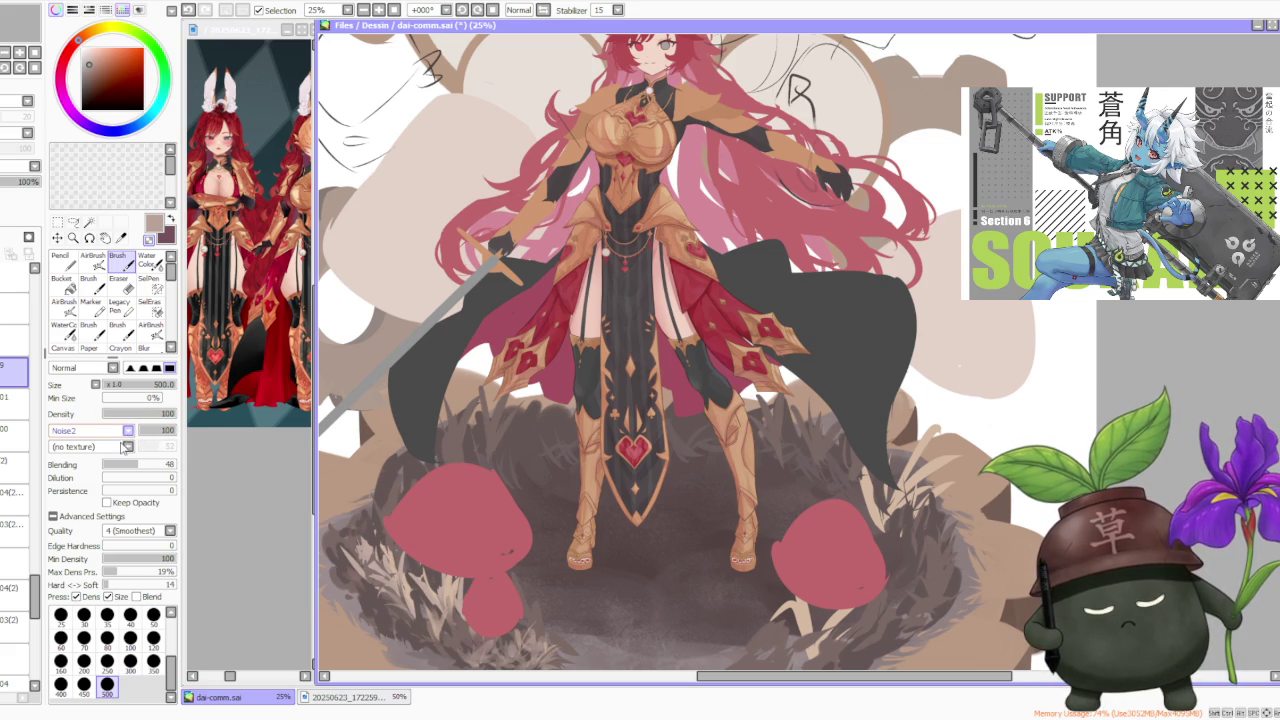
{"action": "left_click", "coordinate": [125, 430]}
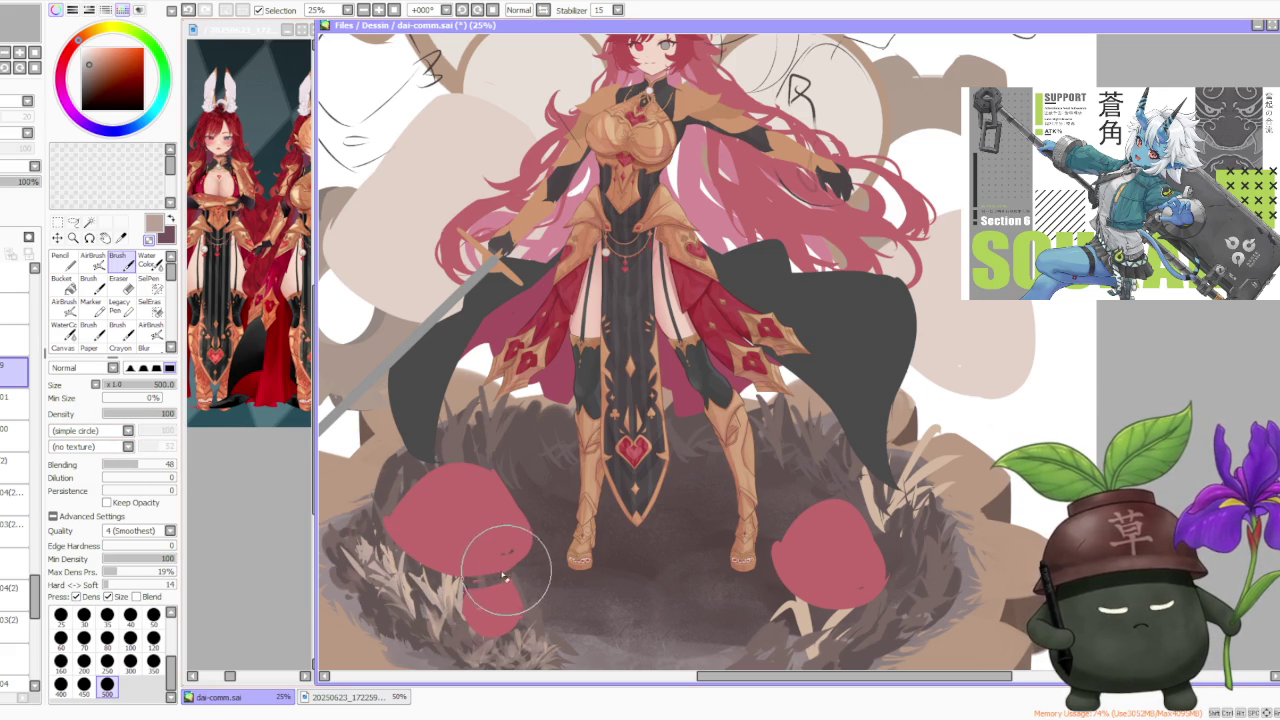
{"action": "mouse_move", "coordinate": [455, 580]}
{"action": "left_mouse_down"}
{"action": "mouse_move", "coordinate": [490, 585]}
{"action": "mouse_move", "coordinate": [505, 562]}
{"action": "mouse_move", "coordinate": [482, 600]}
{"action": "mouse_move", "coordinate": [525, 612]}
{"action": "left_mouse_up"}
{"action": "key", "text": "ctrl+z"}
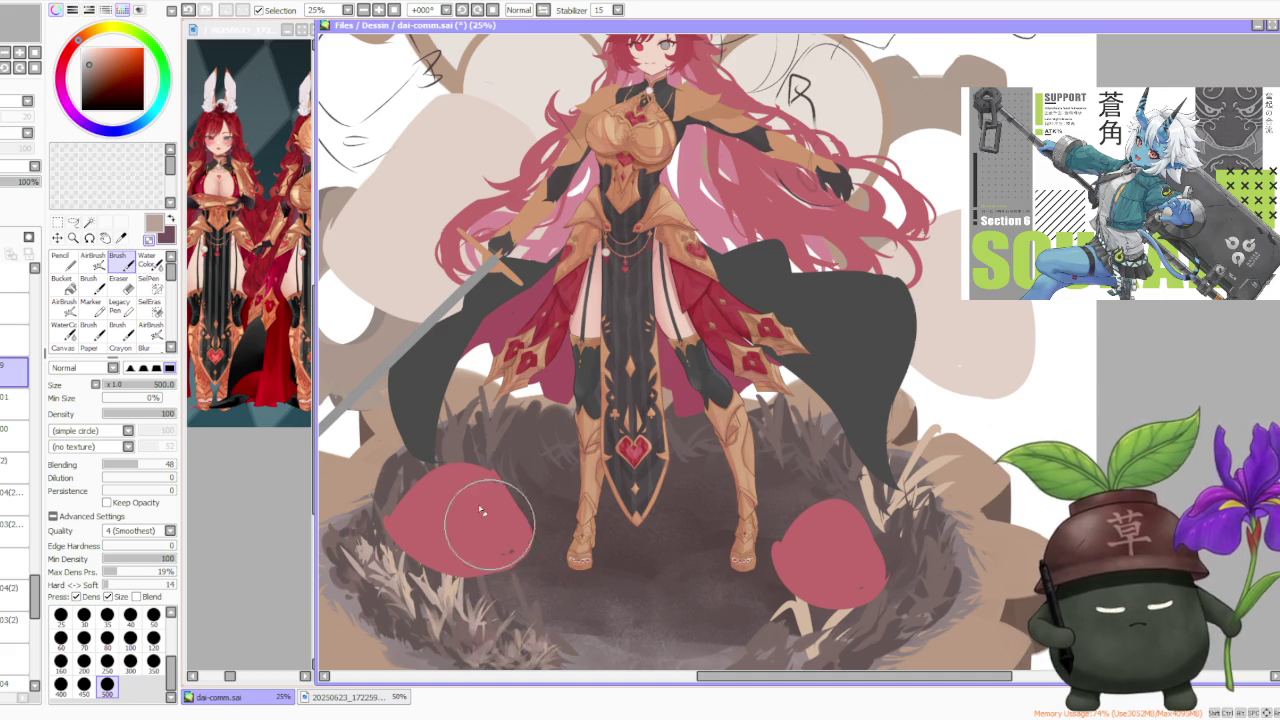
{"action": "left_click", "coordinate": [434, 496], "text": "alt"}
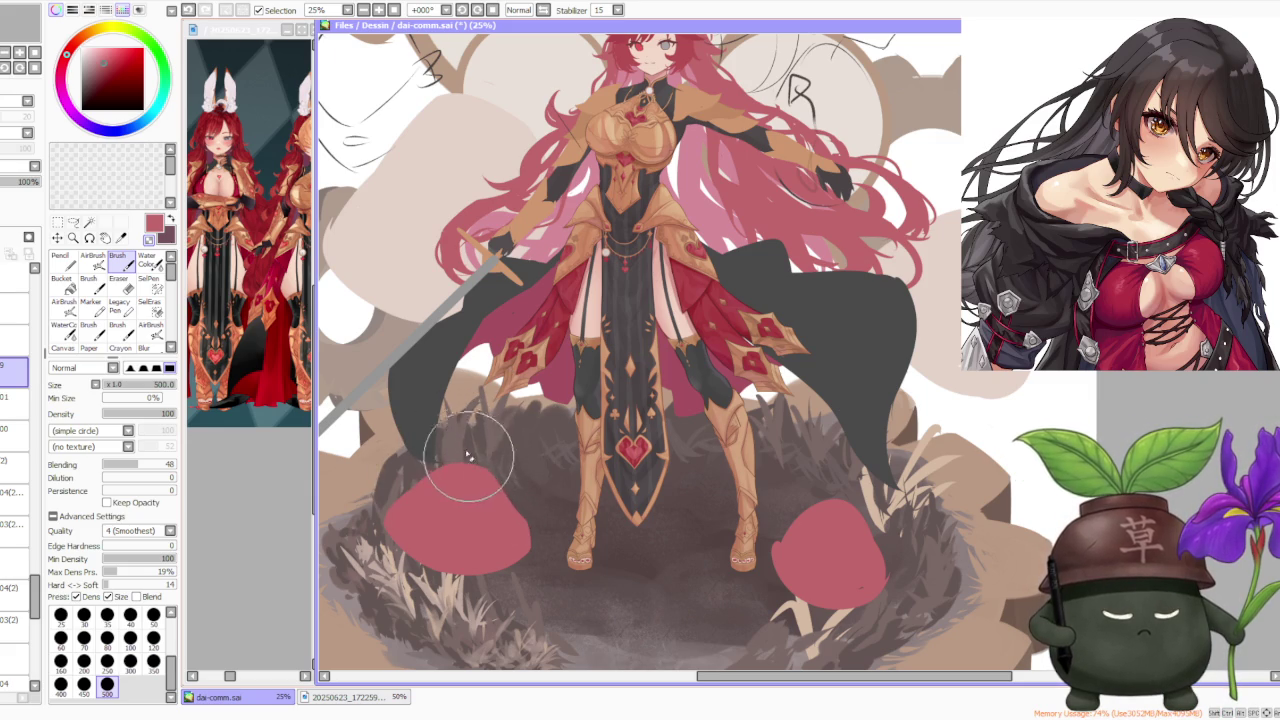
{"action": "scroll", "coordinate": [482, 465], "scroll_direction": "down", "scroll_amount": 1}
{"action": "scroll", "coordinate": [494, 360], "scroll_direction": "down", "scroll_amount": 1}
{"action": "scroll", "coordinate": [510, 360], "scroll_direction": "up", "scroll_amount": 2}
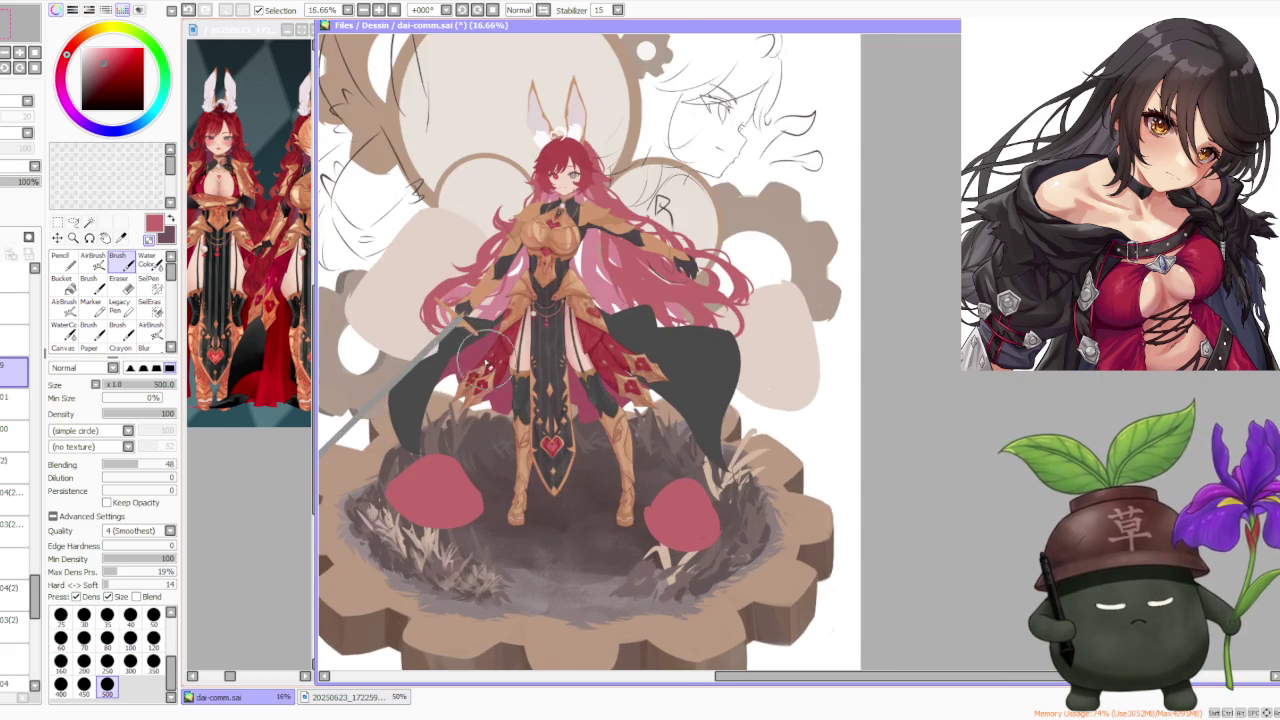
{"action": "scroll", "coordinate": [480, 450], "scroll_direction": "up", "scroll_amount": 2}
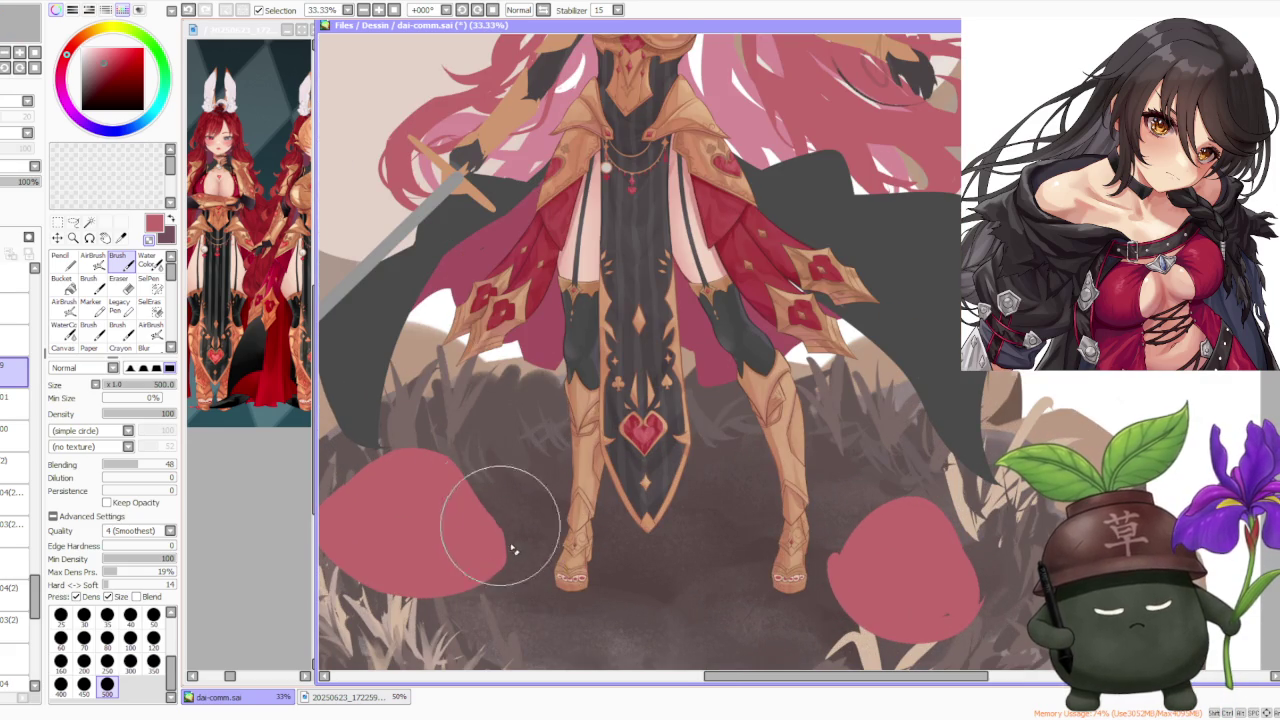
{"action": "scroll", "coordinate": [490, 470], "scroll_direction": "down", "scroll_amount": 3}
{"action": "scroll", "coordinate": [535, 290], "scroll_direction": "down", "scroll_amount": 1}
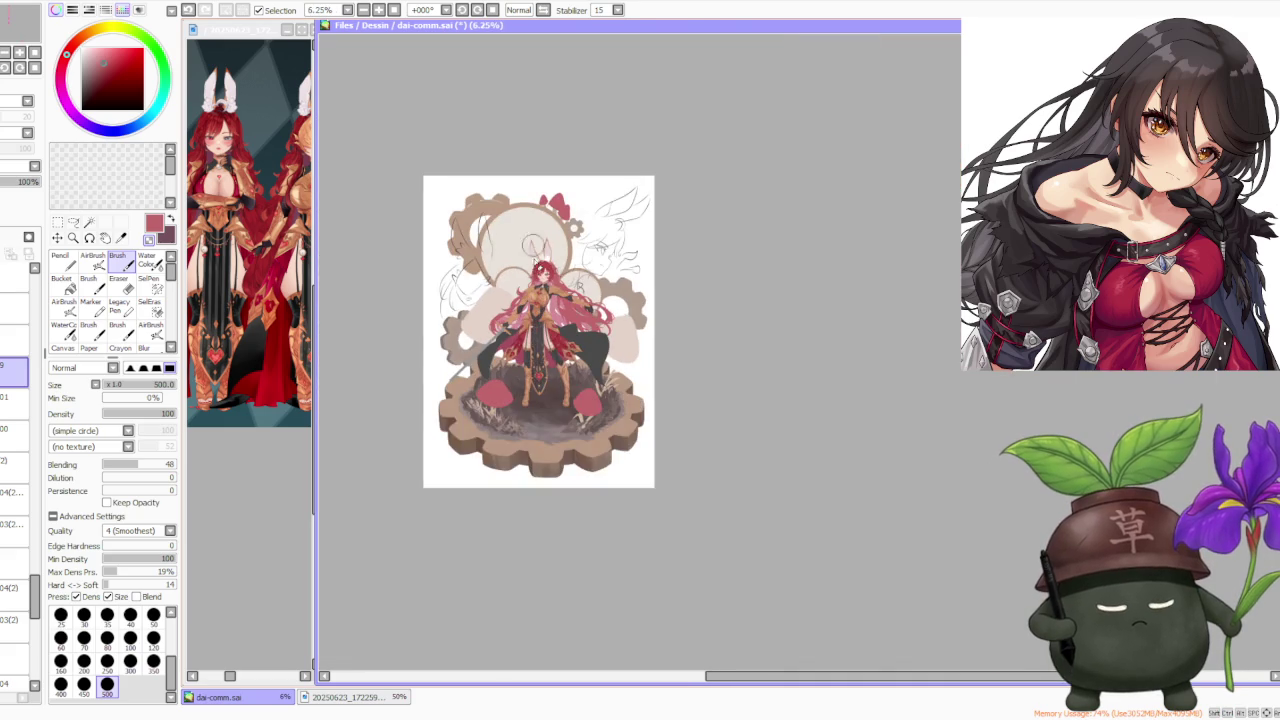
{"action": "scroll", "coordinate": [535, 300], "scroll_direction": "up", "scroll_amount": 1}
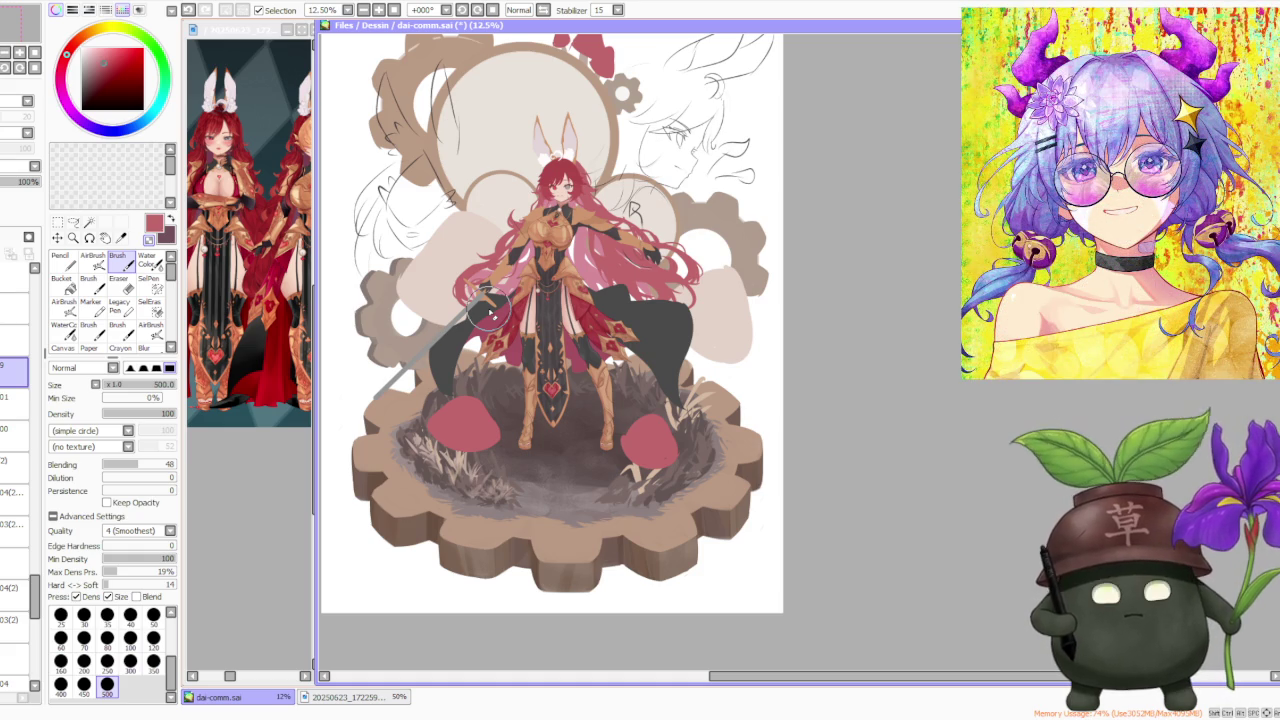
{"action": "scroll", "coordinate": [462, 419], "scroll_direction": "up", "scroll_amount": 1}
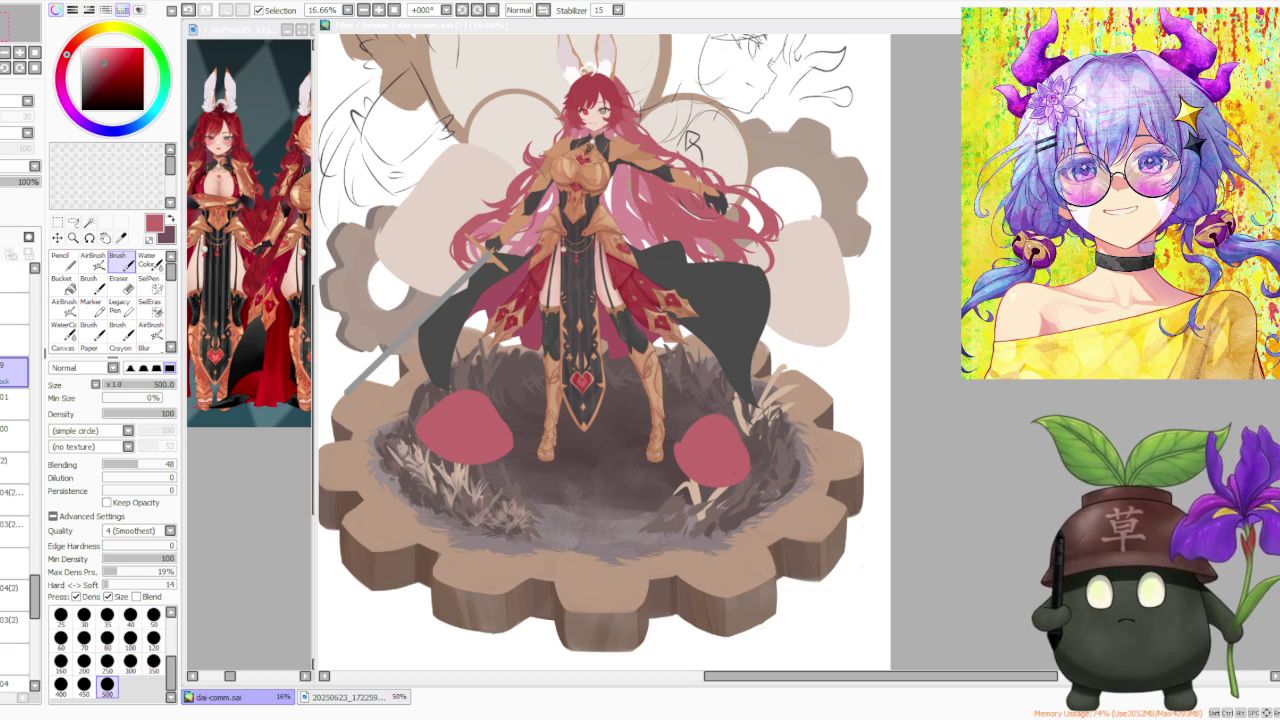
{"action": "left_click", "coordinate": [1003, 485]}
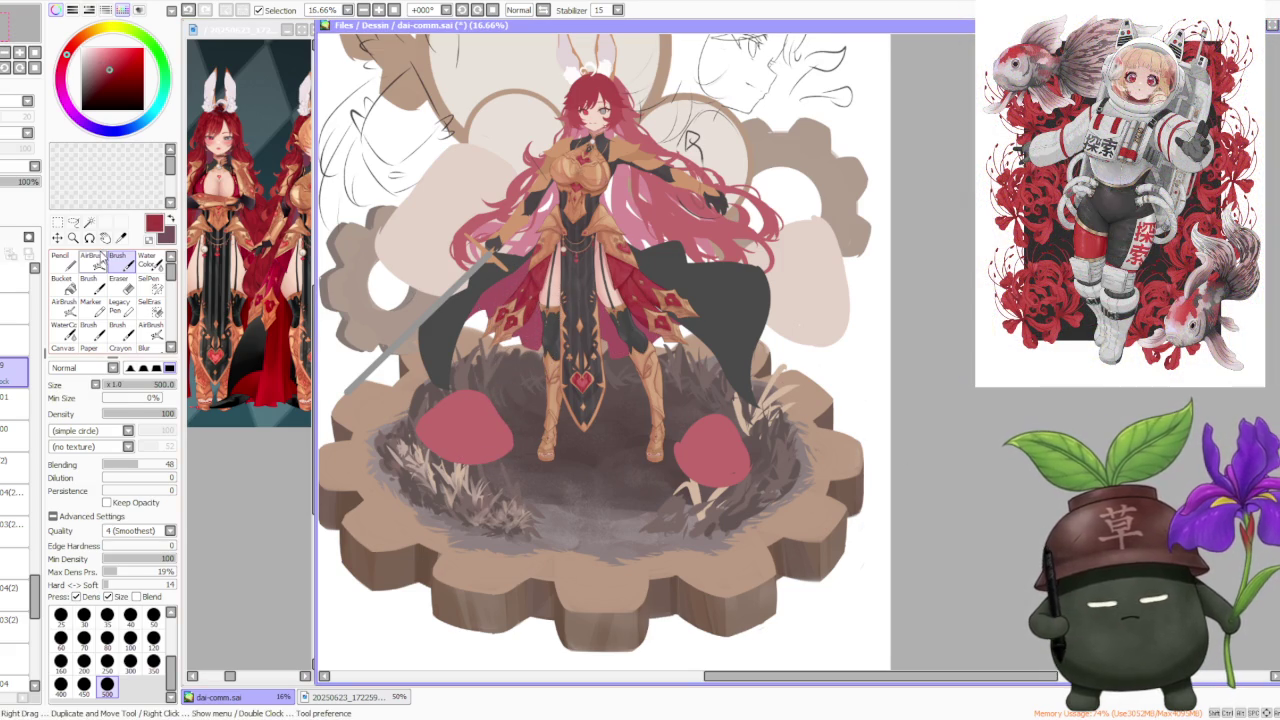
Softly shade the left mushroom cap using the AirBrush with its rock texture removed
{"action": "left_click", "coordinate": [93, 260]}
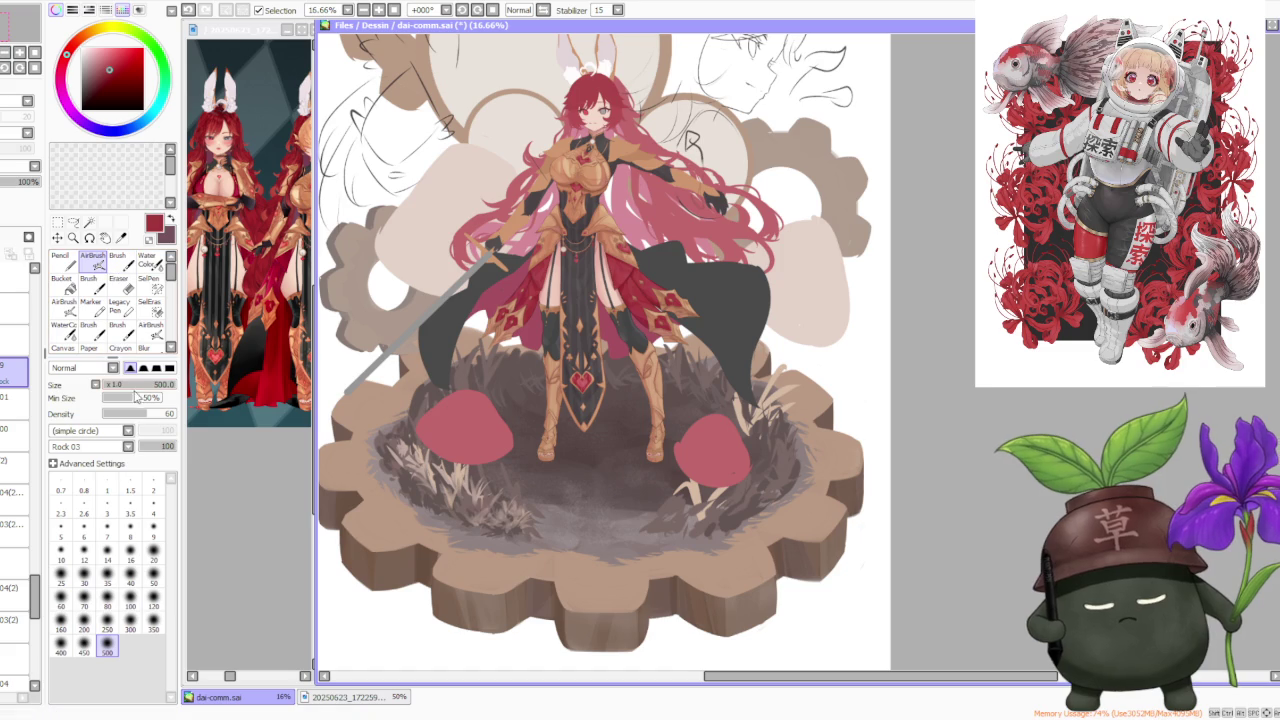
{"action": "left_click", "coordinate": [127, 446]}
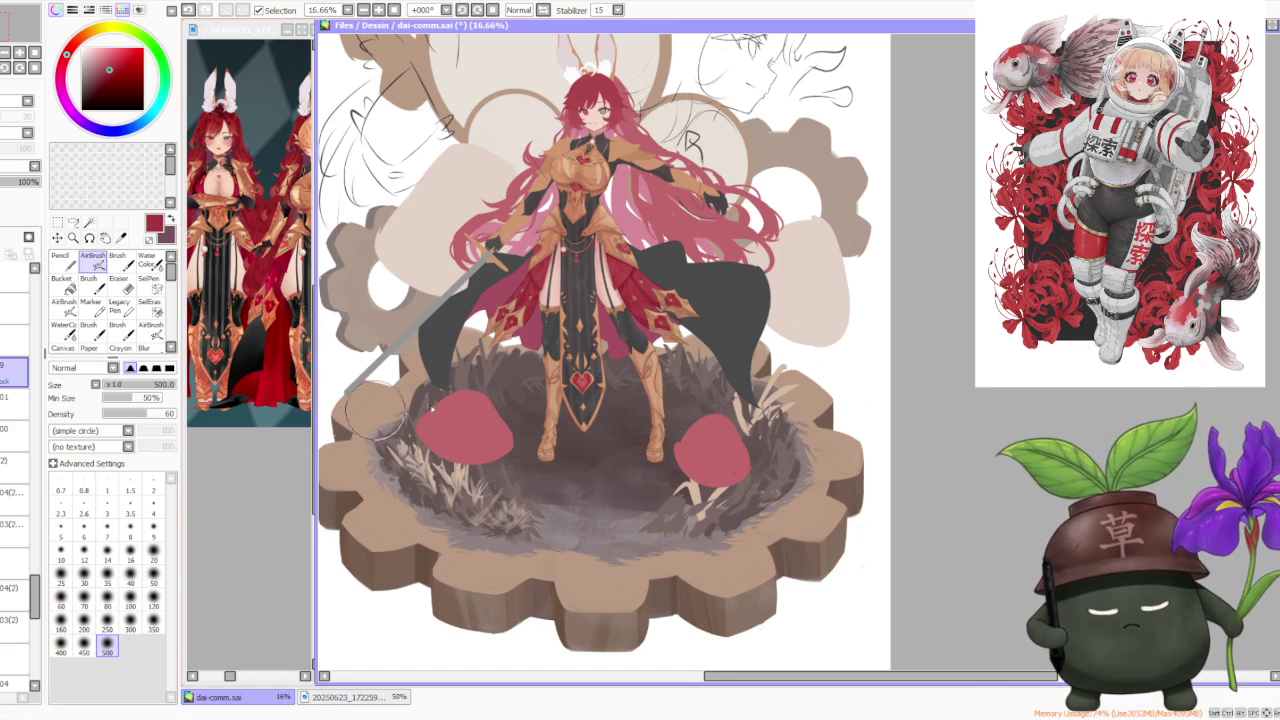
{"action": "left_click_drag", "start_coordinate": [440, 420], "coordinate": [470, 400]}
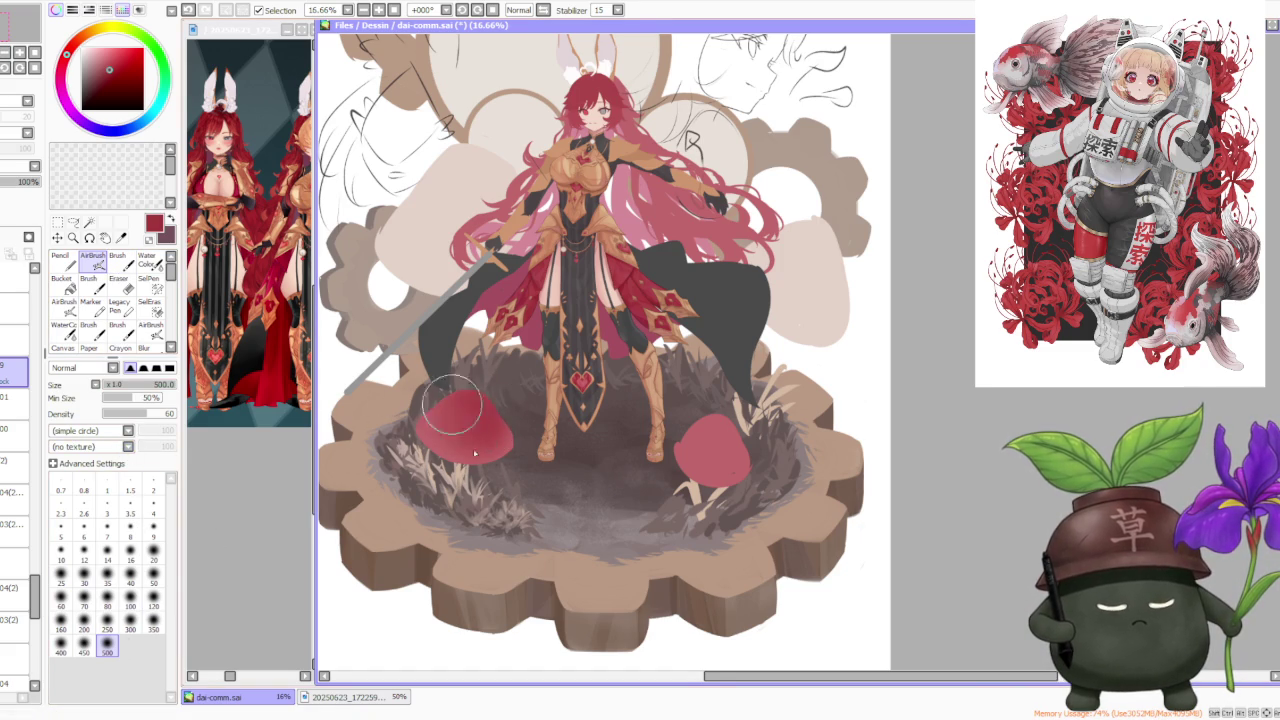
{"action": "scroll", "coordinate": [580, 195], "scroll_direction": "down", "scroll_amount": 1}
{"action": "scroll", "coordinate": [585, 190], "scroll_direction": "down", "scroll_amount": 1}
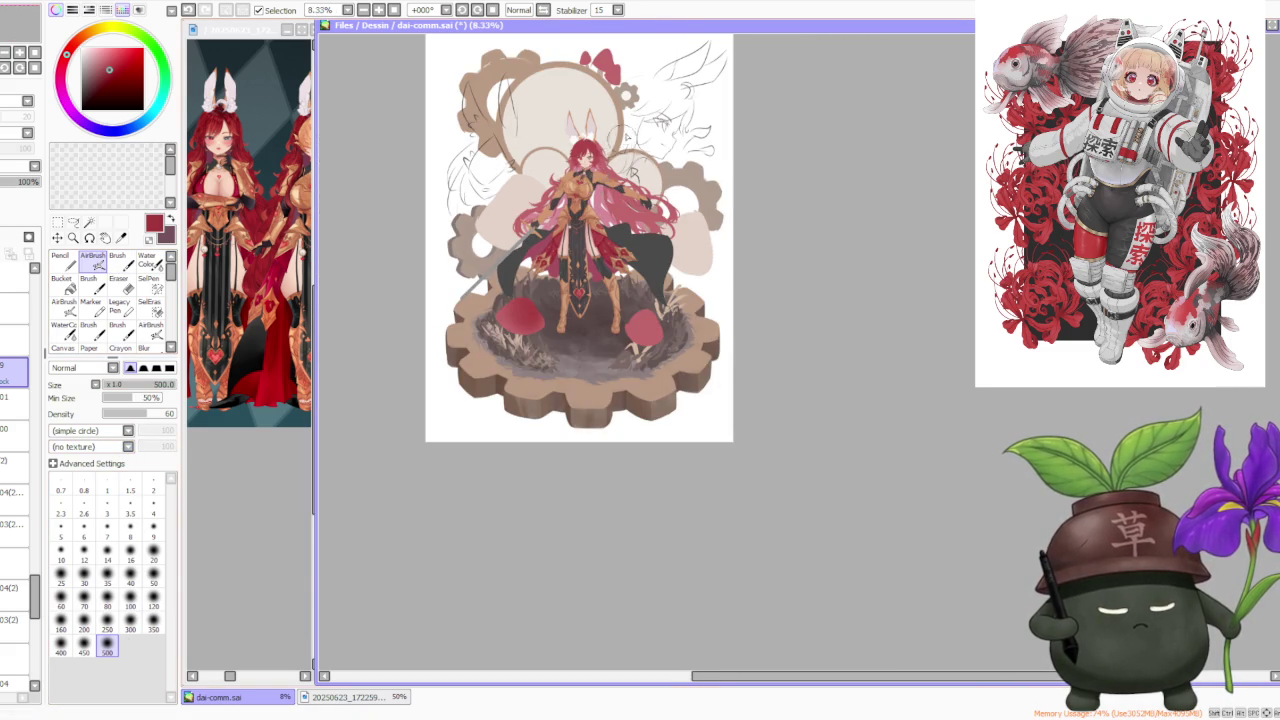
{"action": "scroll", "coordinate": [622, 140], "scroll_direction": "up", "scroll_amount": 1}
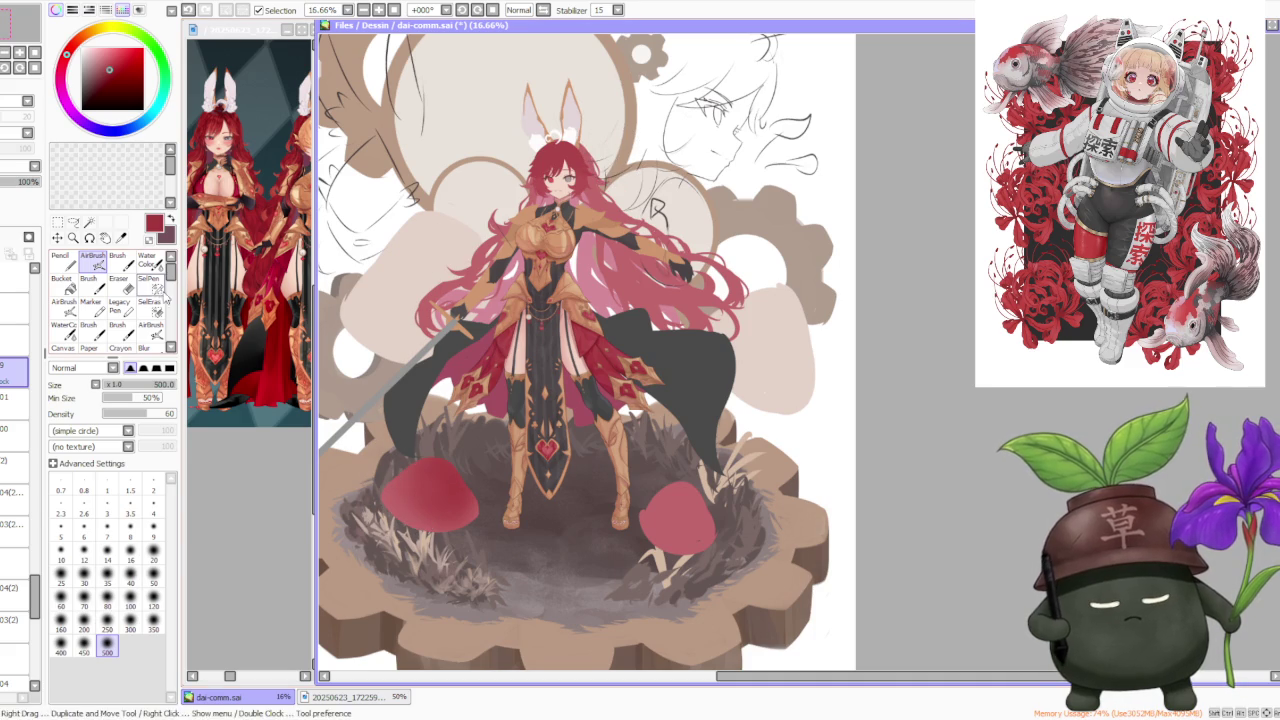
{"action": "left_click", "coordinate": [147, 260]}
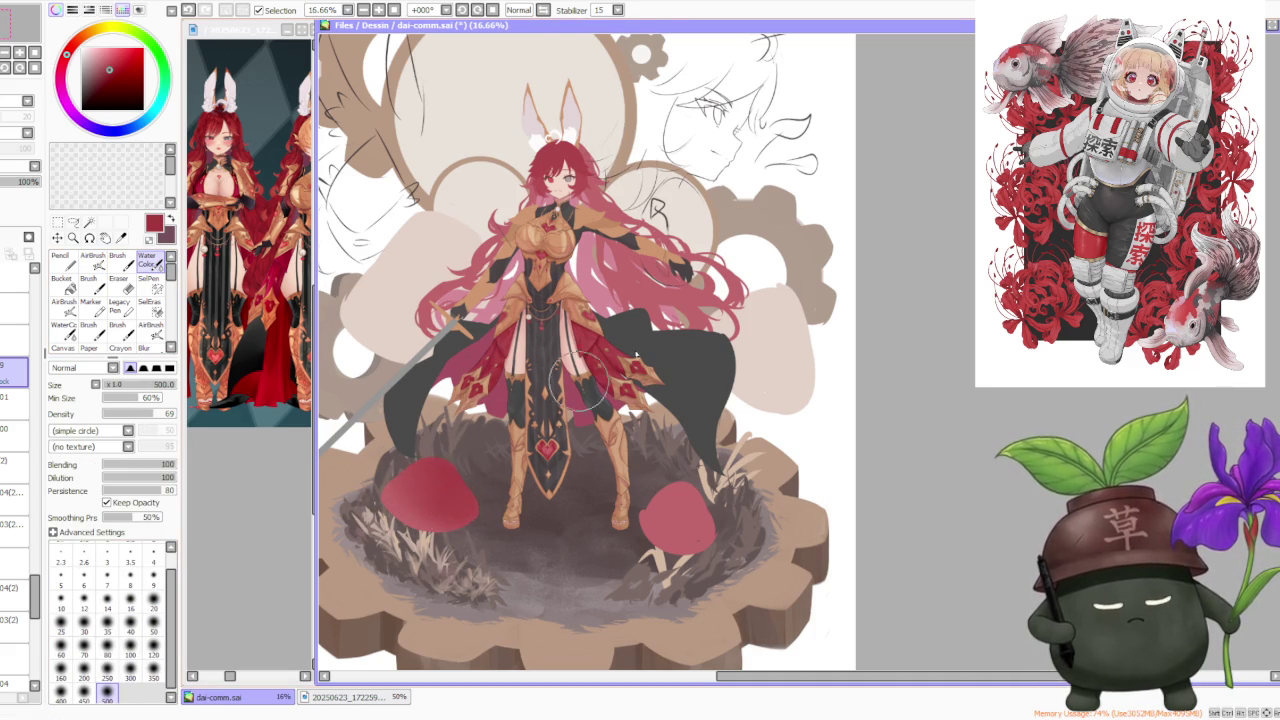
{"action": "scroll", "coordinate": [657, 343], "scroll_direction": "down", "scroll_amount": 1}
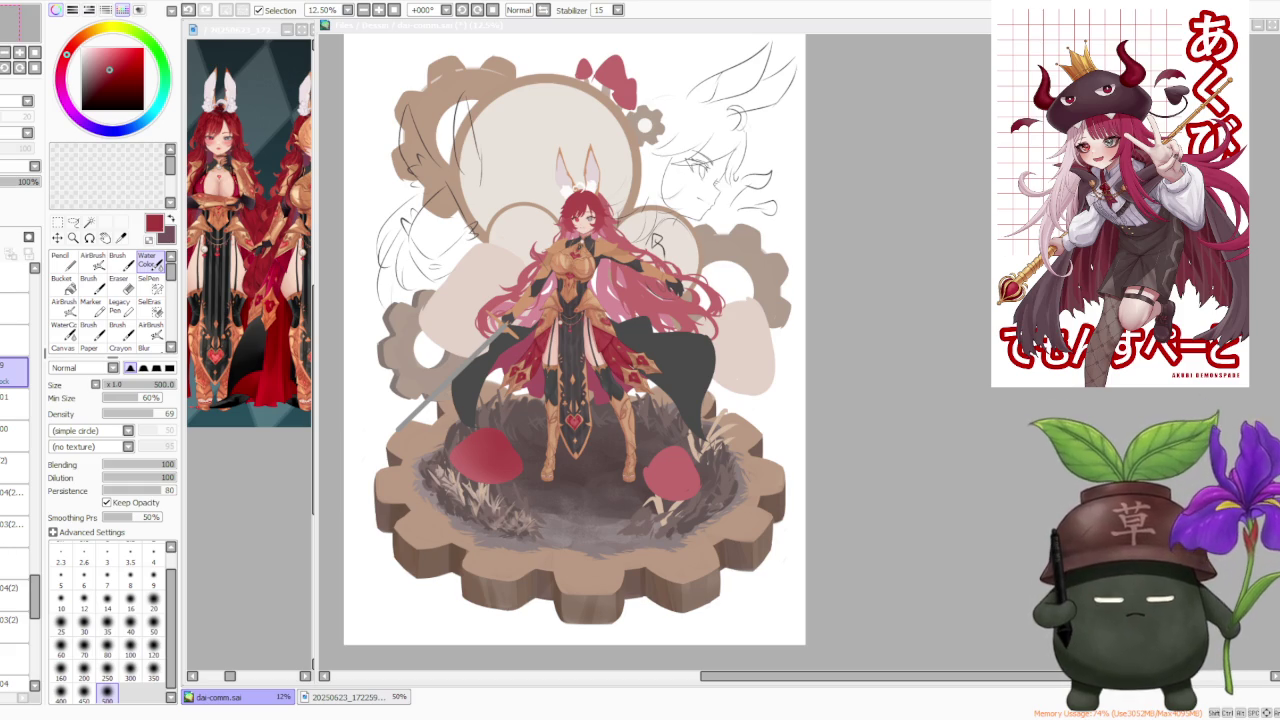
With the Brush selected, sample the left mushroom's mid and dark red tones
{"action": "left_click", "coordinate": [1018, 435]}
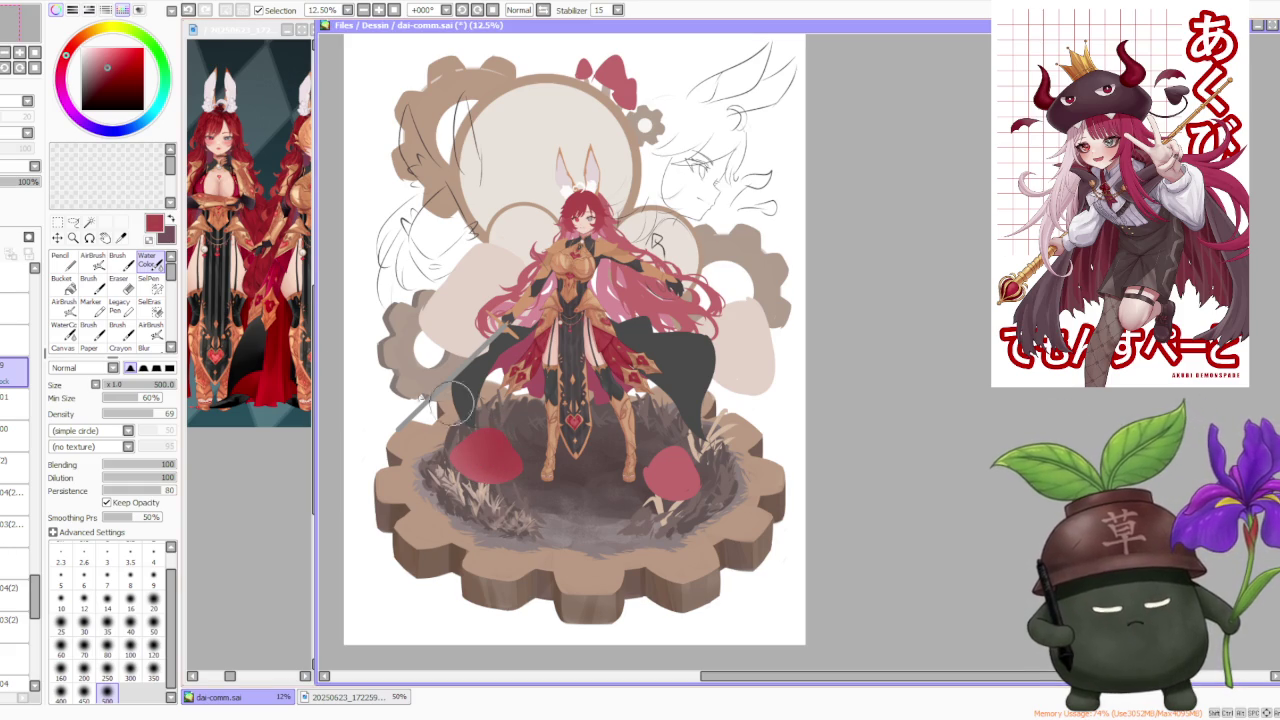
{"action": "left_click", "coordinate": [126, 266]}
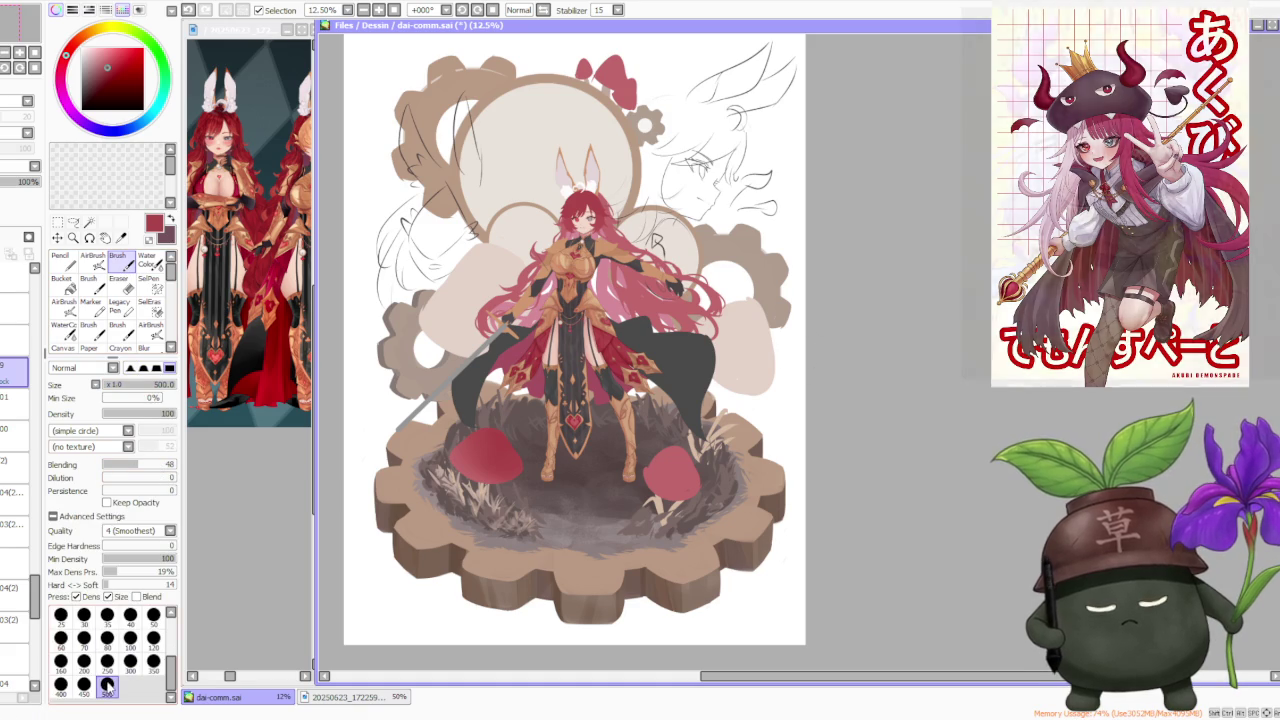
{"action": "left_click", "coordinate": [470, 456], "text": "alt"}
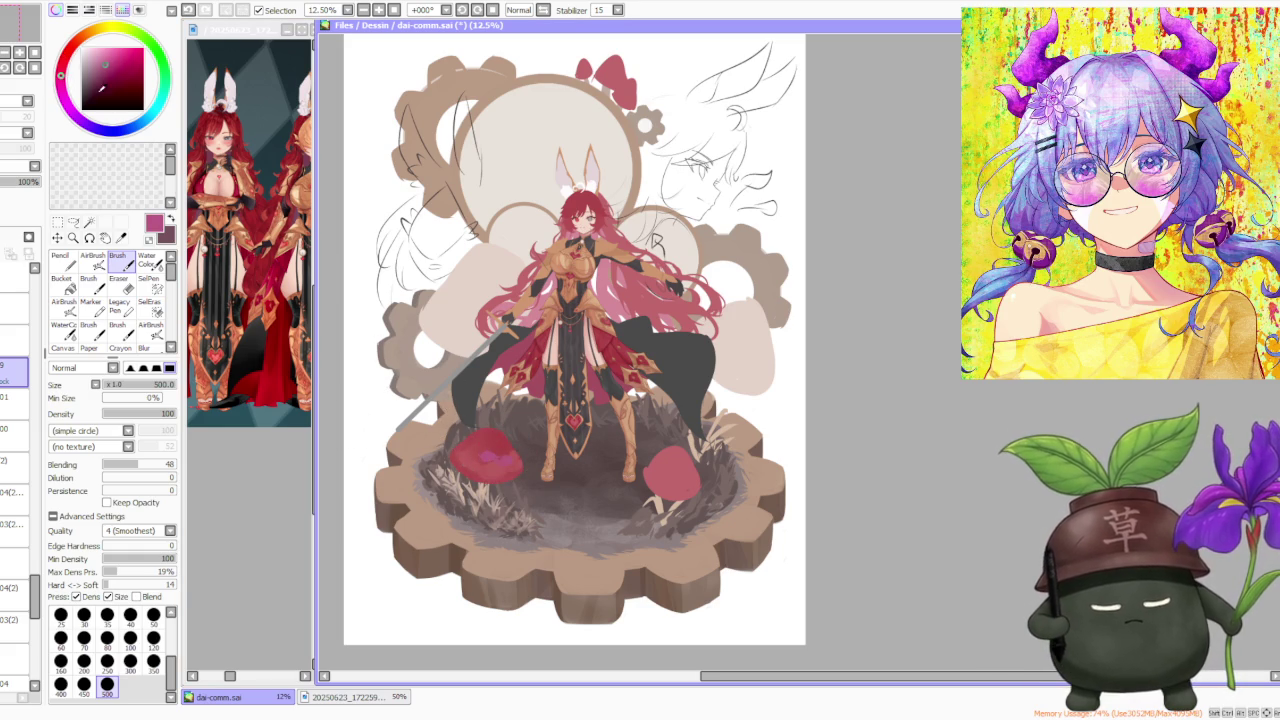
{"action": "key", "text": "v"}
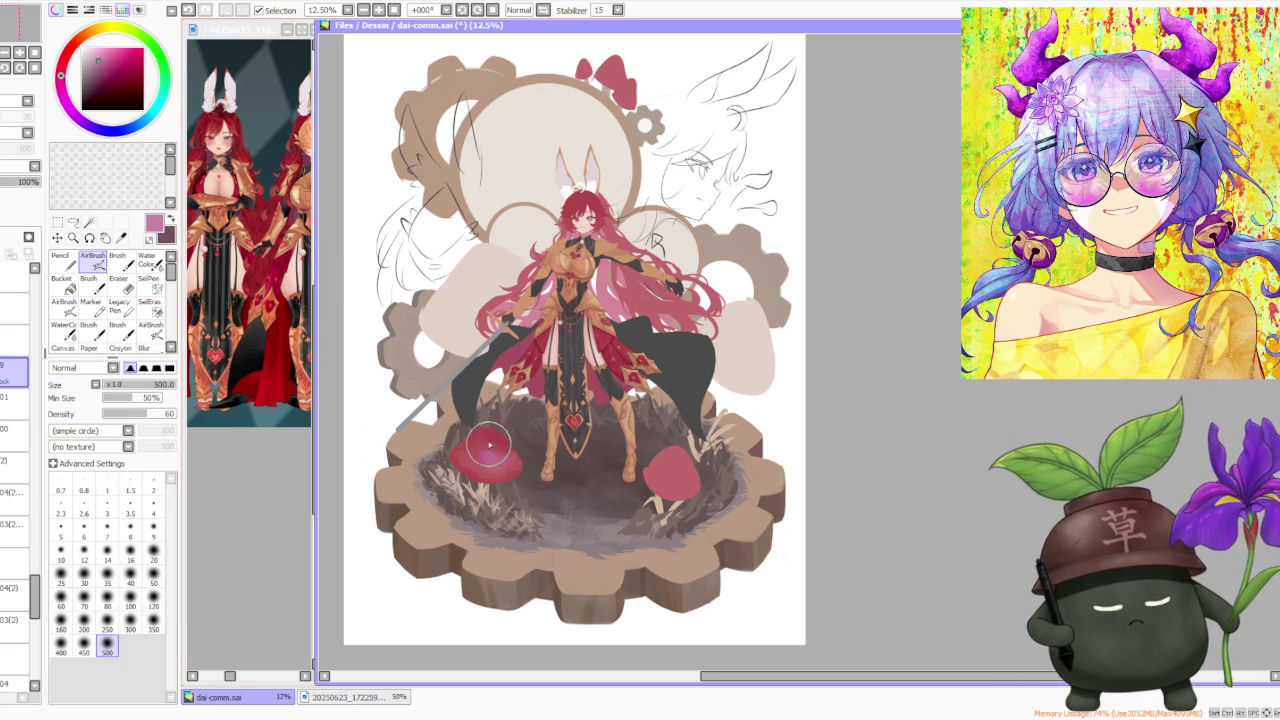
{"action": "key", "text": "c"}
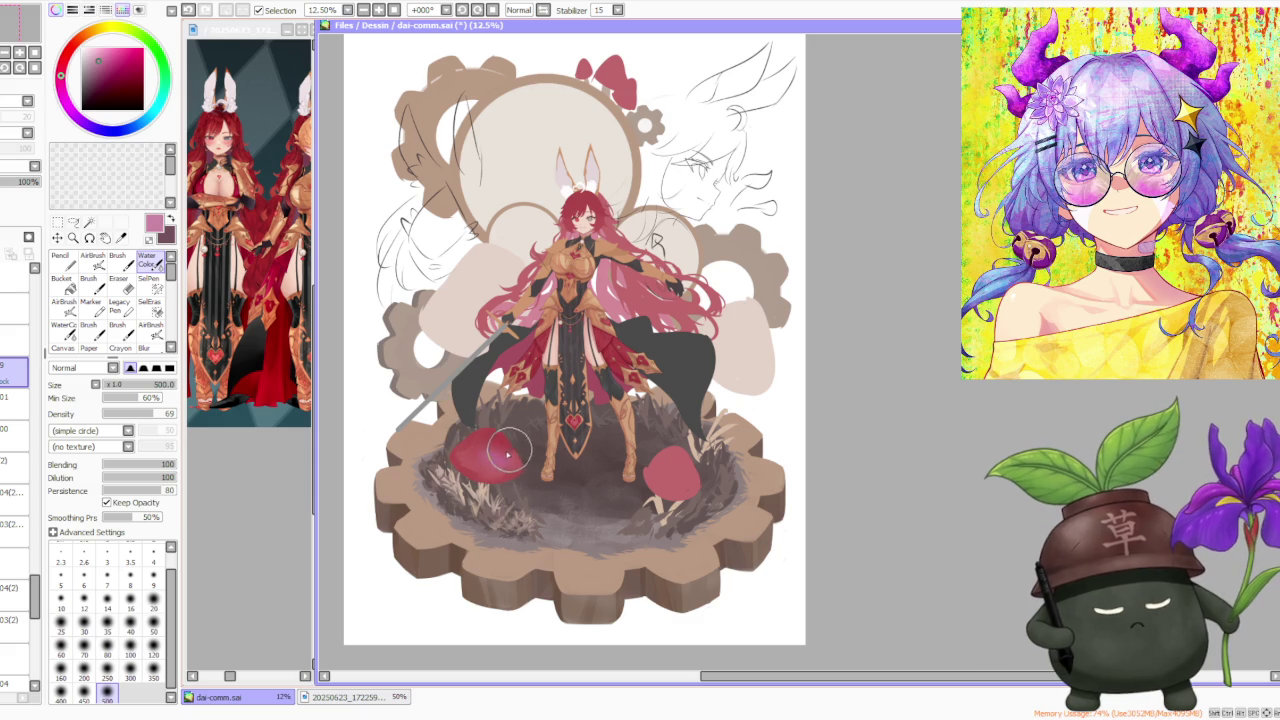
{"action": "left_click", "coordinate": [118, 264]}
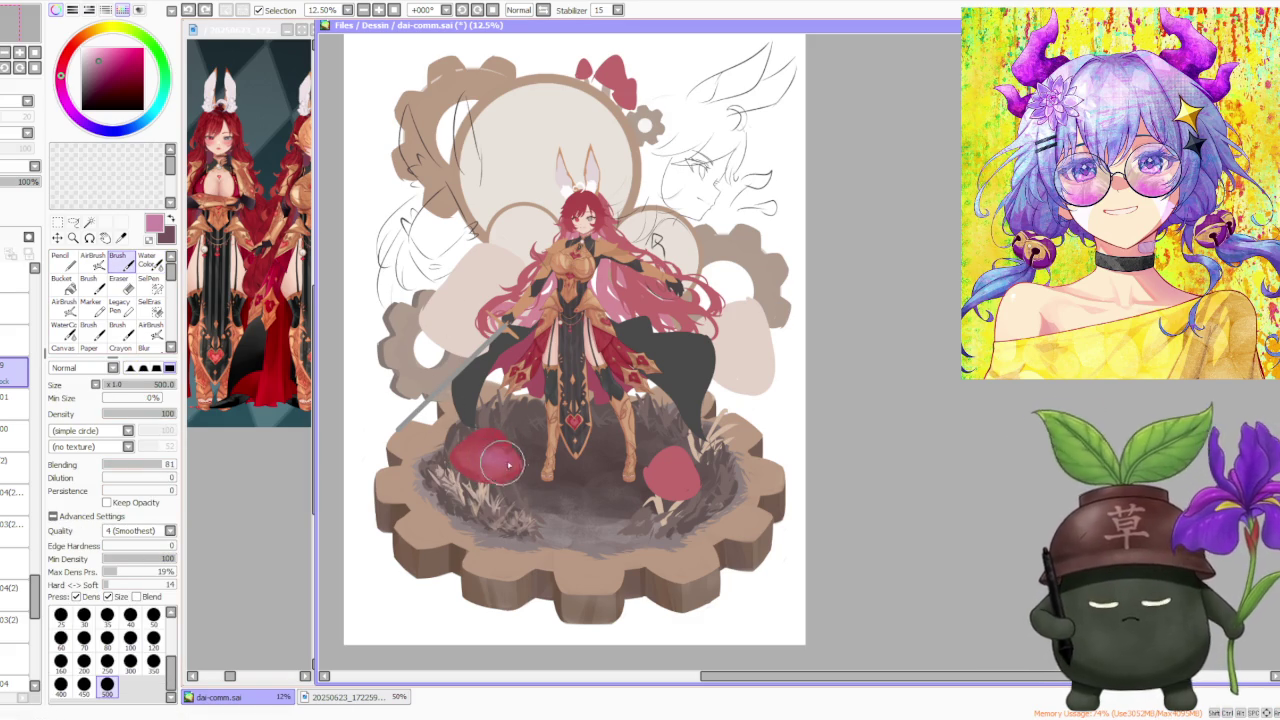
{"action": "left_click", "coordinate": [505, 460], "text": "alt"}
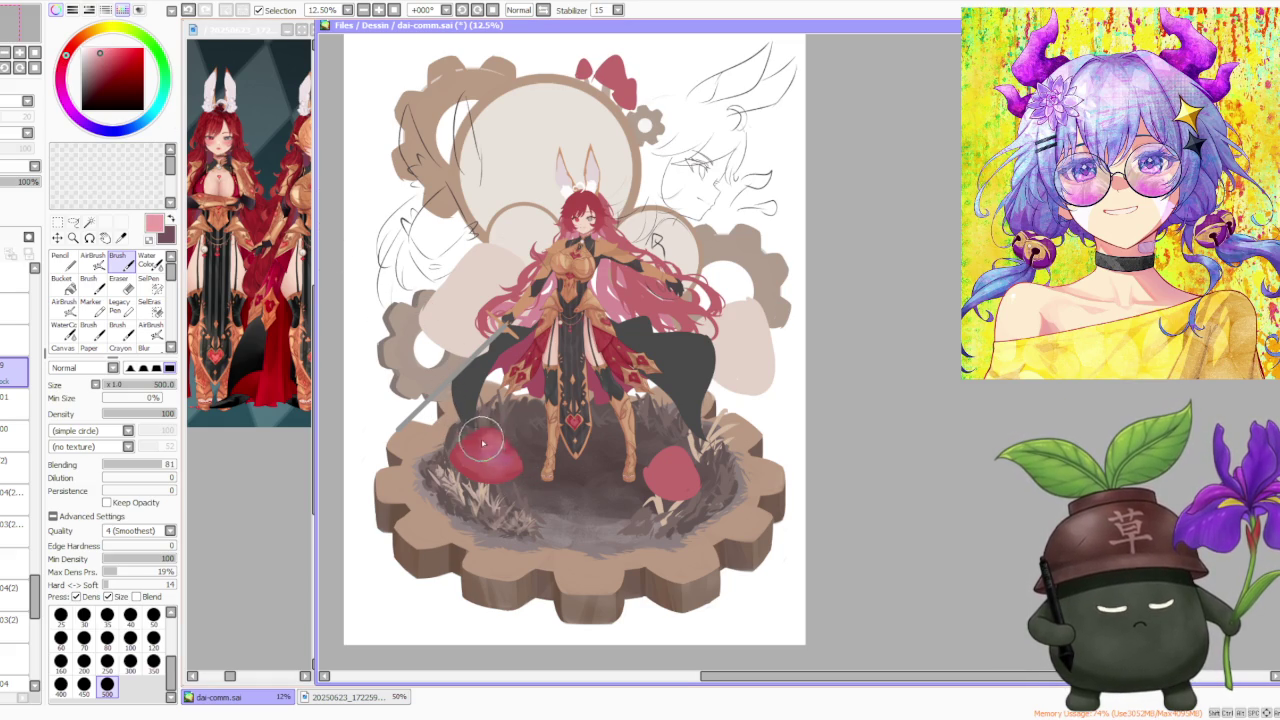
{"action": "scroll", "coordinate": [495, 447], "scroll_direction": "down", "scroll_amount": 2}
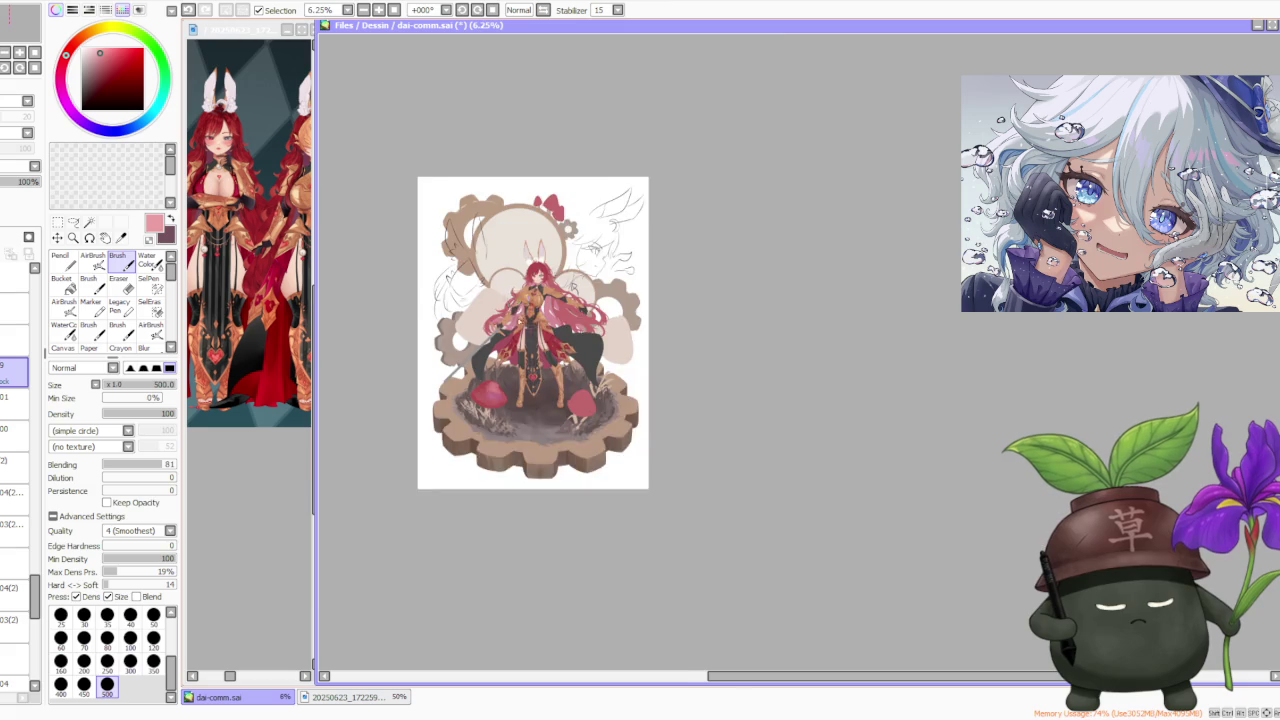
{"action": "scroll", "coordinate": [480, 490], "scroll_direction": "up", "scroll_amount": 3}
{"action": "left_click", "coordinate": [471, 486], "text": "alt"}
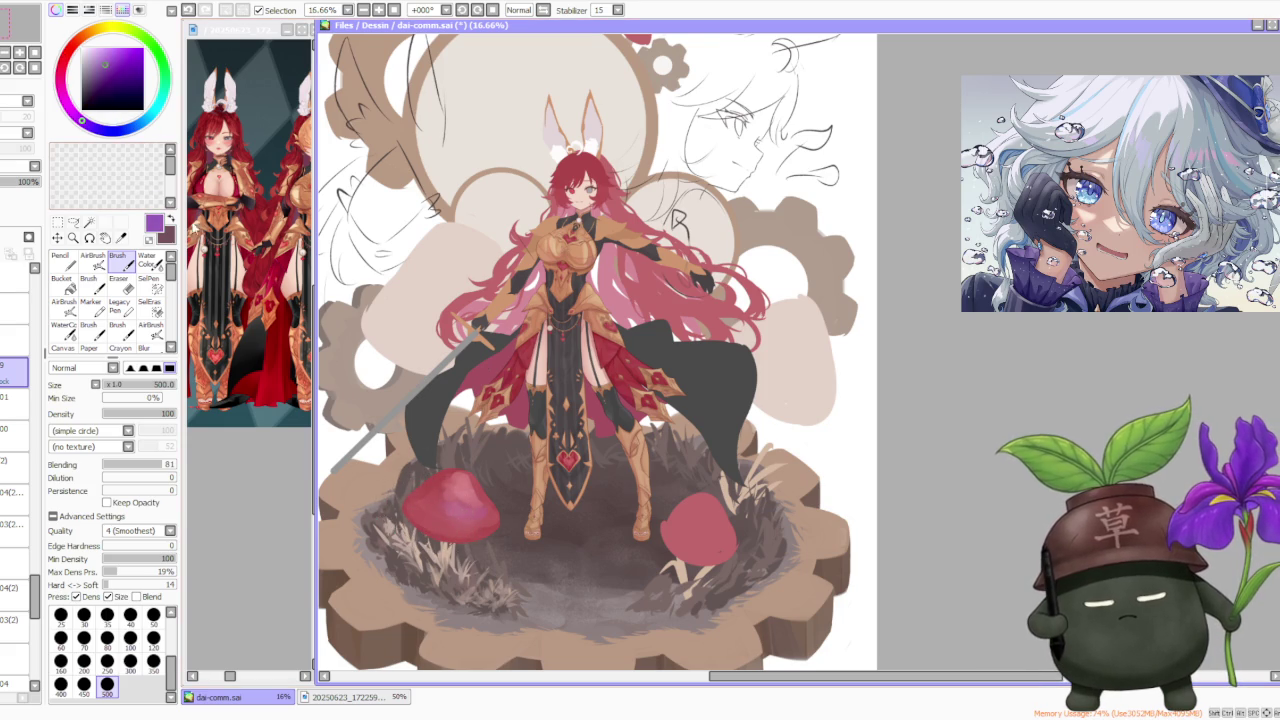
Try a light lavender, then pick crimson and a brighter red for a pinkish highlight on the cap
{"action": "left_click", "coordinate": [92, 260]}
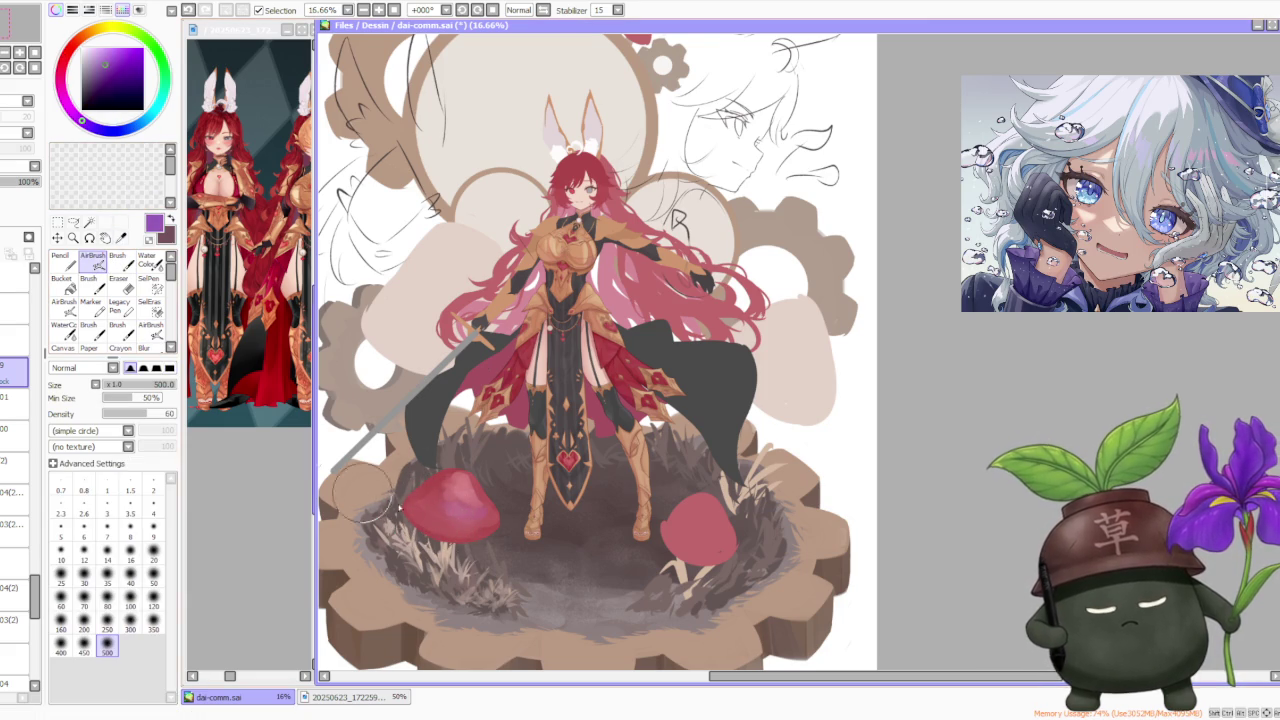
{"action": "left_click", "coordinate": [94, 56]}
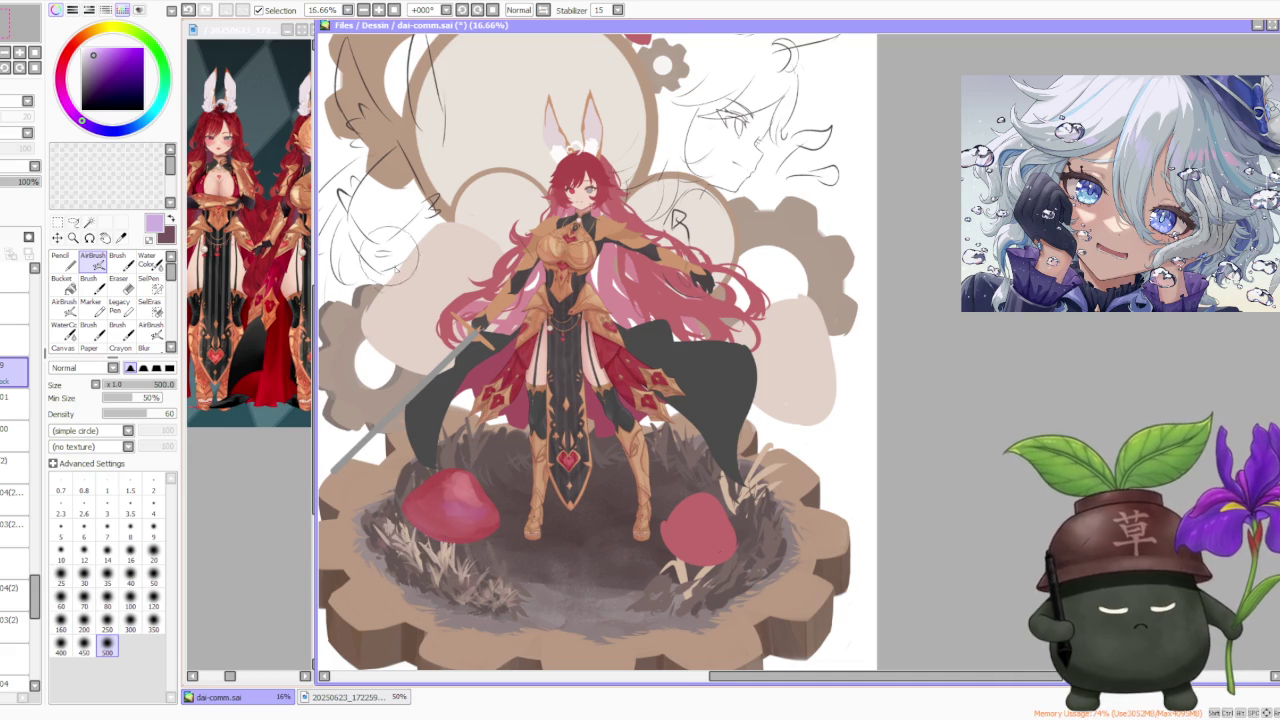
{"action": "scroll", "coordinate": [549, 567], "scroll_direction": "down", "scroll_amount": 2}
{"action": "scroll", "coordinate": [549, 567], "scroll_direction": "up", "scroll_amount": 2}
{"action": "key", "text": "b"}
{"action": "left_click", "coordinate": [513, 545], "text": "alt"}
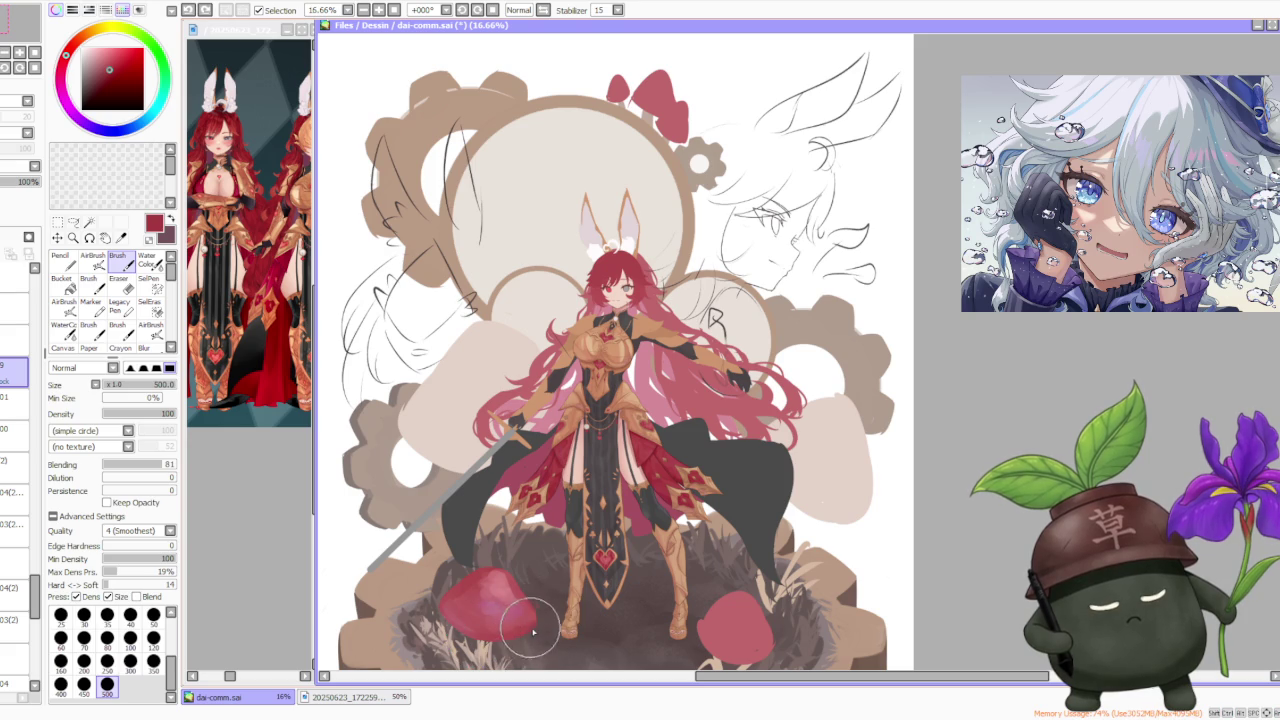
{"action": "left_click", "coordinate": [461, 594], "text": "alt"}
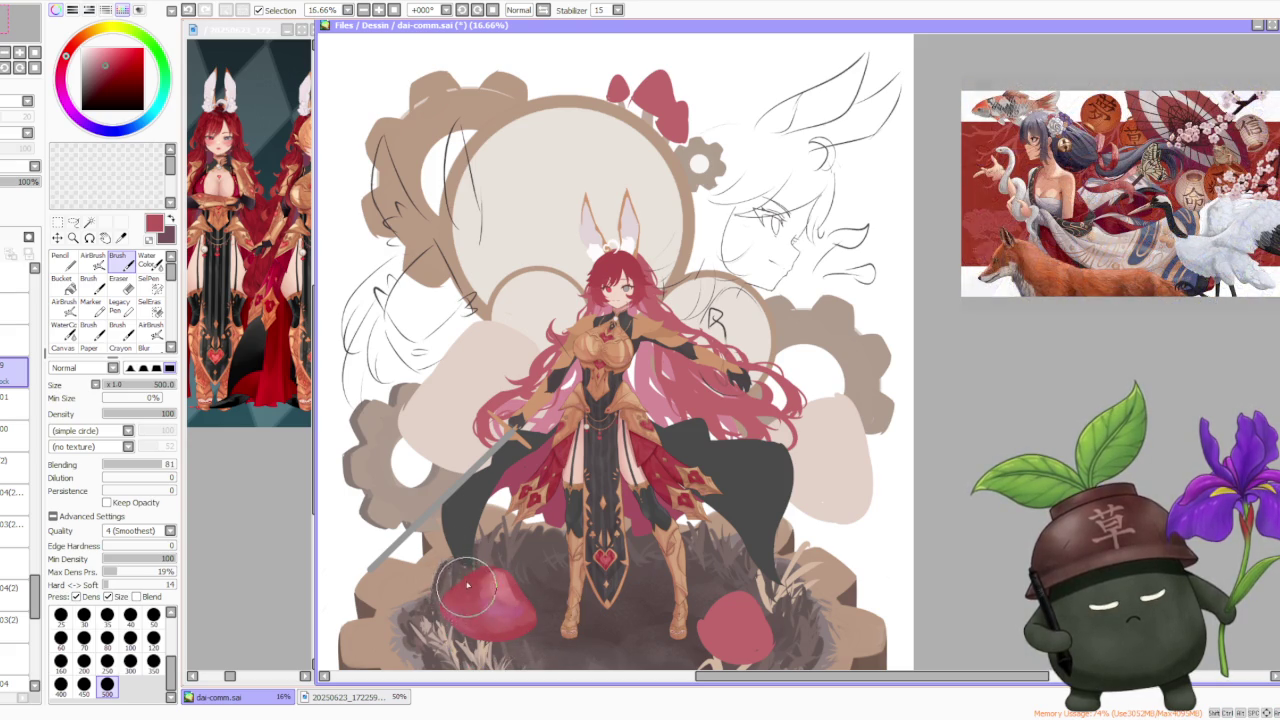
{"action": "left_click_drag", "start_coordinate": [476, 630], "coordinate": [478, 601]}
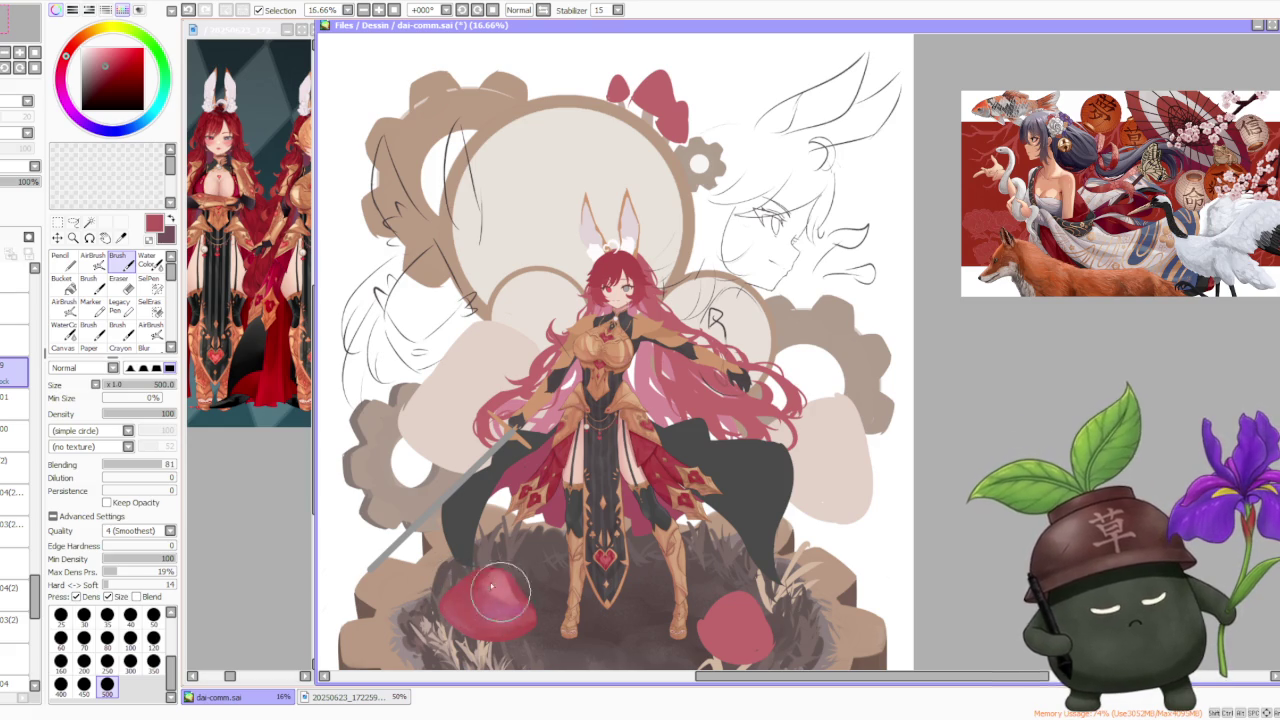
Darken the cap's right side with deeper red and lighten its upper left with lighter red
{"action": "left_click", "coordinate": [545, 490], "text": "alt"}
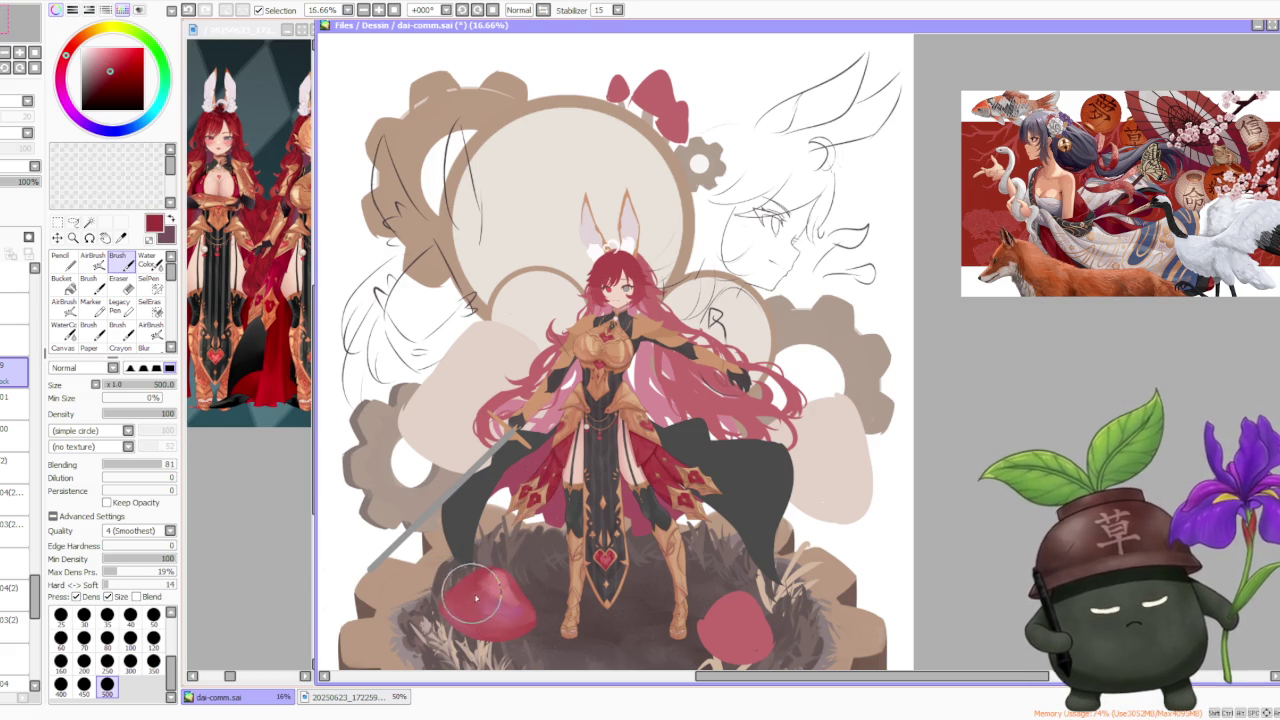
{"action": "left_click_drag", "start_coordinate": [505, 603], "coordinate": [537, 617]}
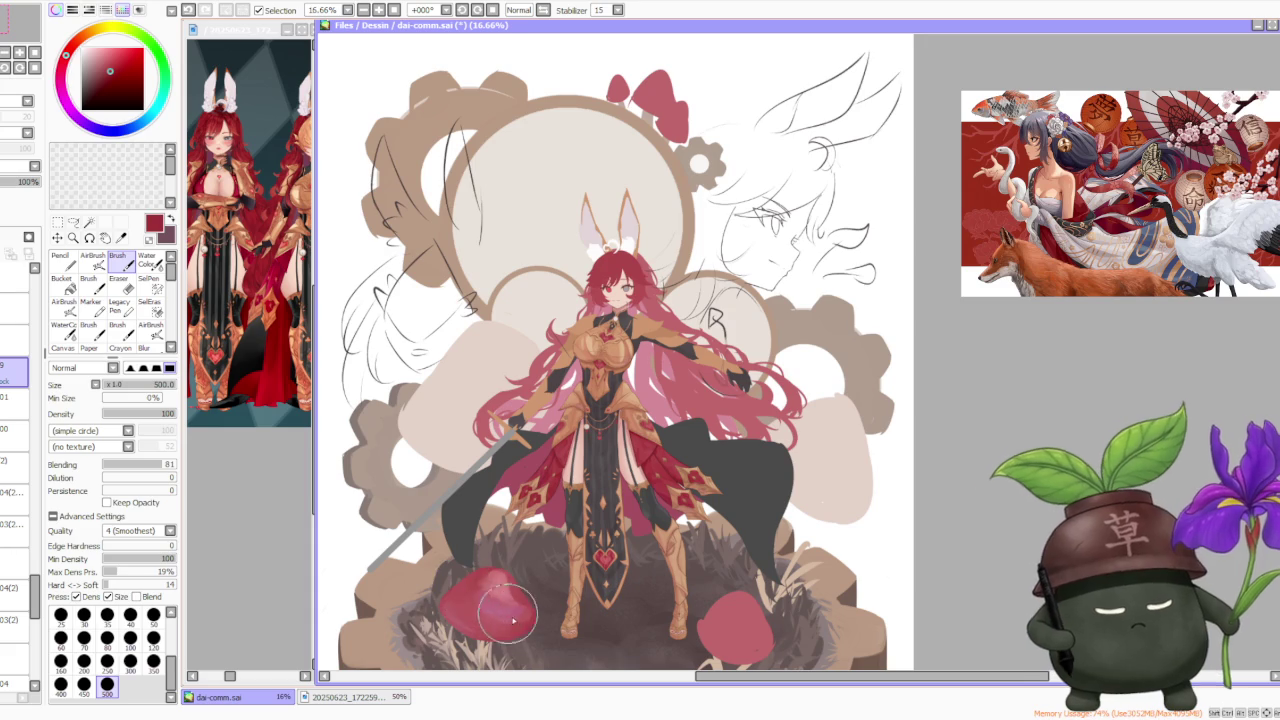
{"action": "left_click", "coordinate": [483, 627], "text": "alt"}
{"action": "left_click_drag", "start_coordinate": [483, 627], "coordinate": [476, 596]}
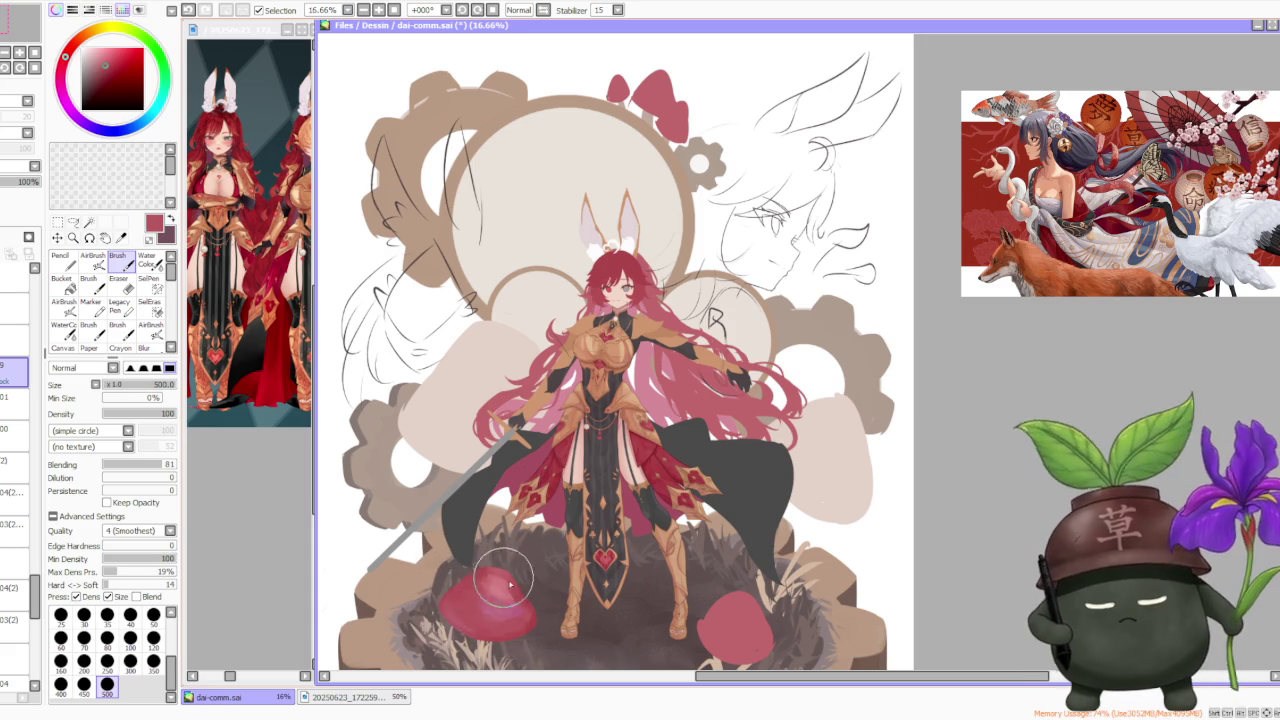
{"action": "left_click", "coordinate": [507, 587], "text": "alt"}
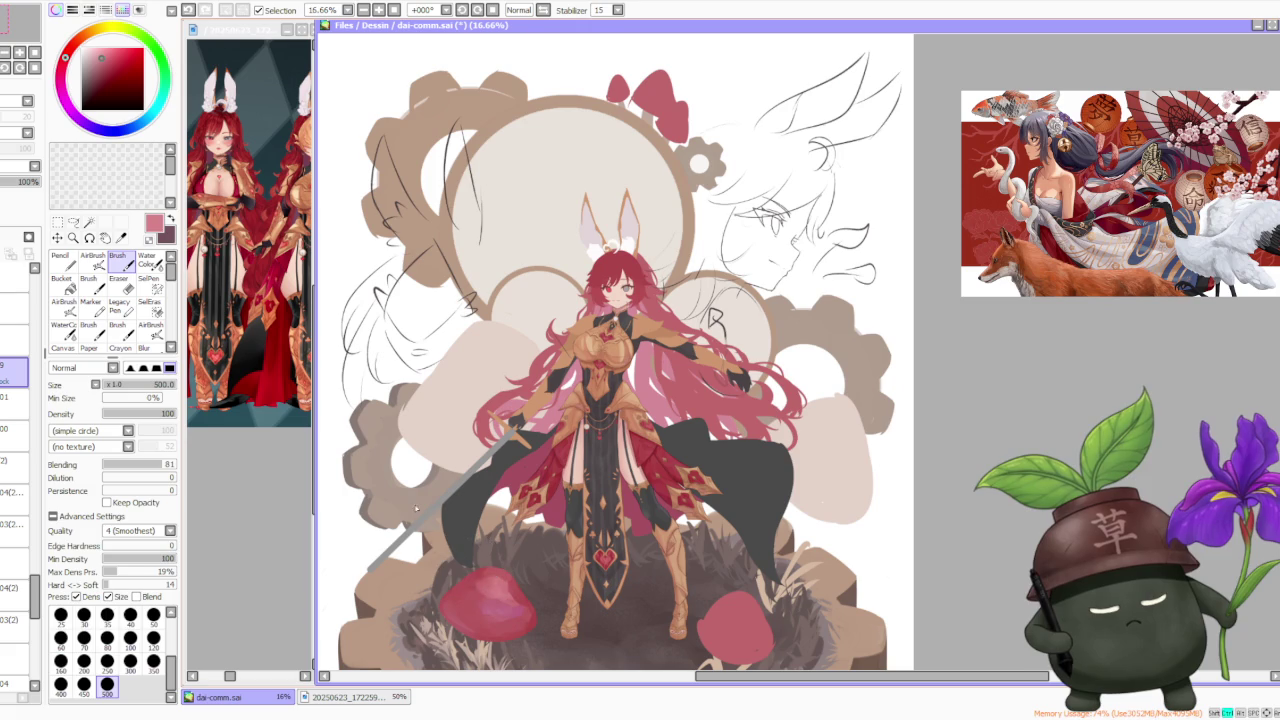
{"action": "key", "text": "c"}
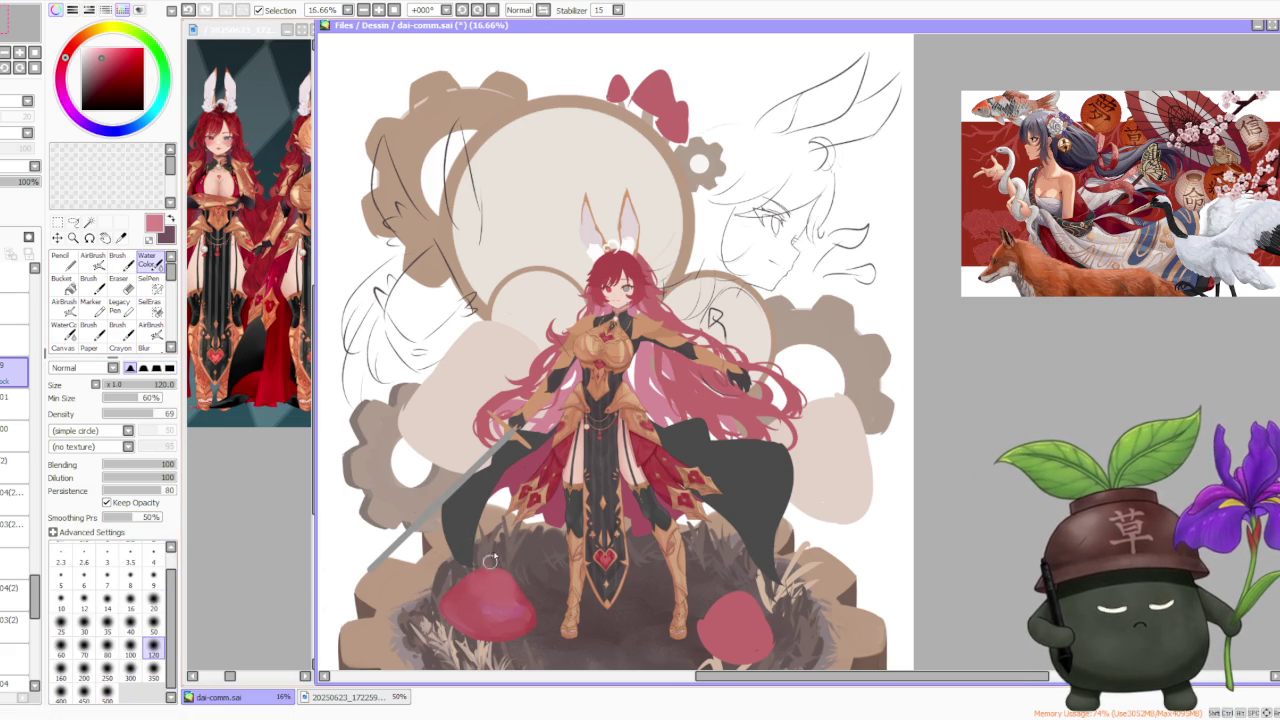
Choose a slightly darker red and lower the Brush blending to 77
{"action": "scroll", "coordinate": [490, 561], "scroll_direction": "down", "scroll_amount": 2}
{"action": "scroll", "coordinate": [520, 555], "scroll_direction": "down", "scroll_amount": 1}
{"action": "scroll", "coordinate": [560, 550], "scroll_direction": "up", "scroll_amount": 3}
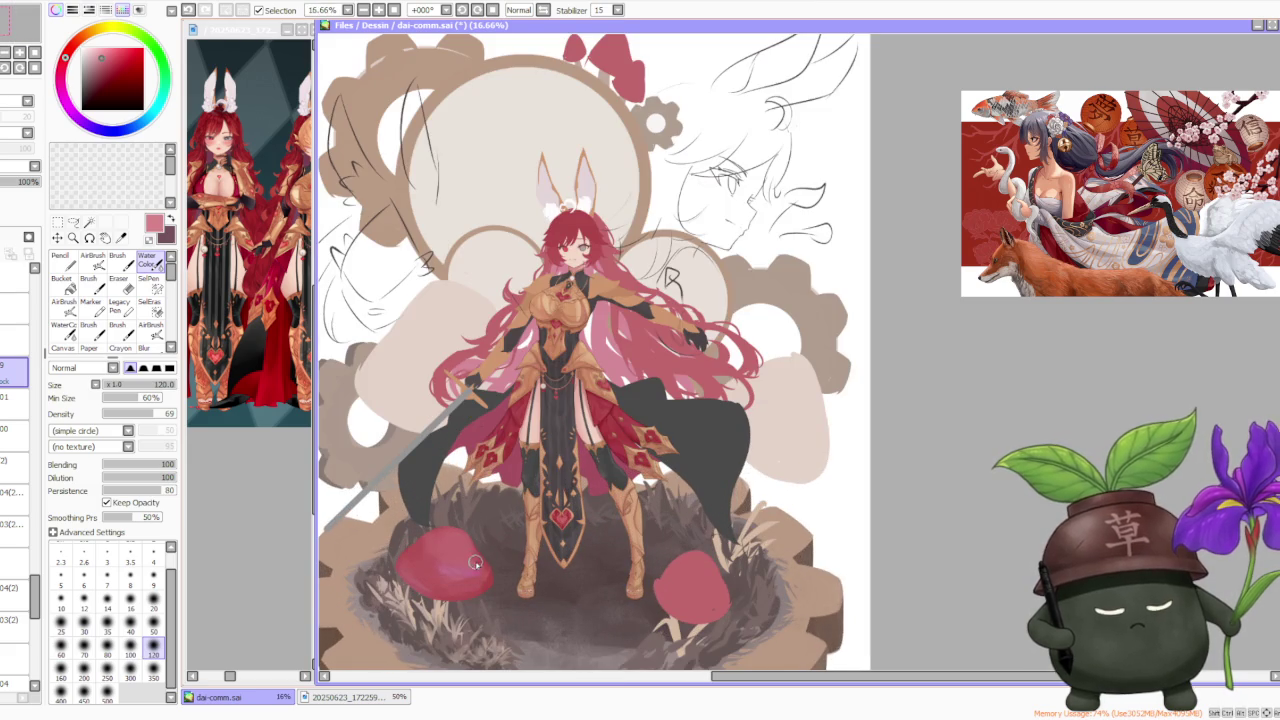
{"action": "key", "text": "b"}
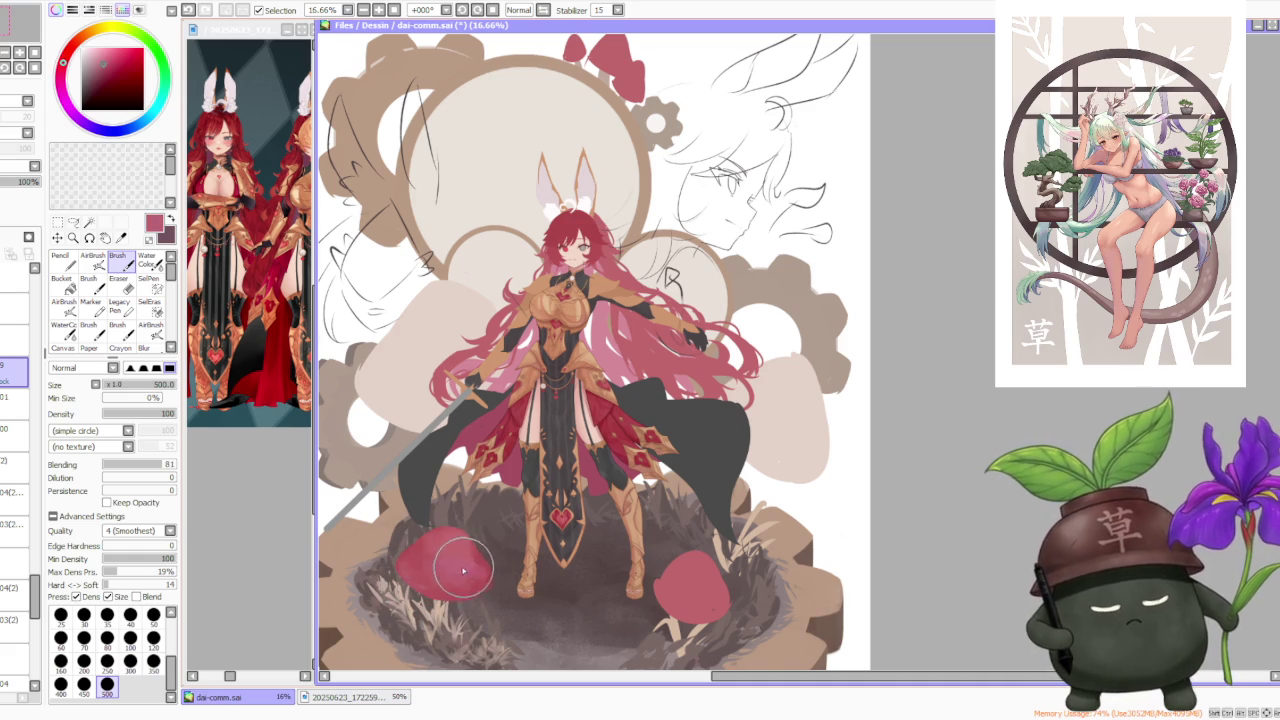
{"action": "left_click", "coordinate": [465, 562], "text": "alt"}
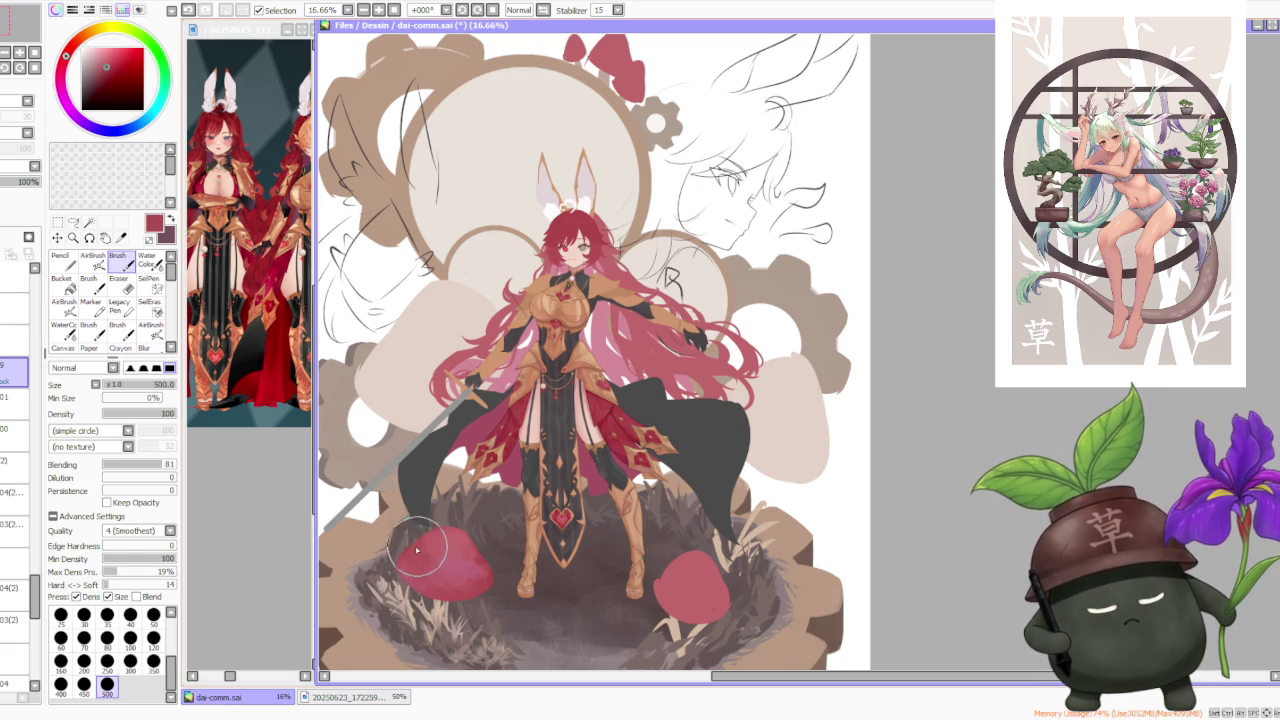
{"action": "left_click", "coordinate": [158, 464]}
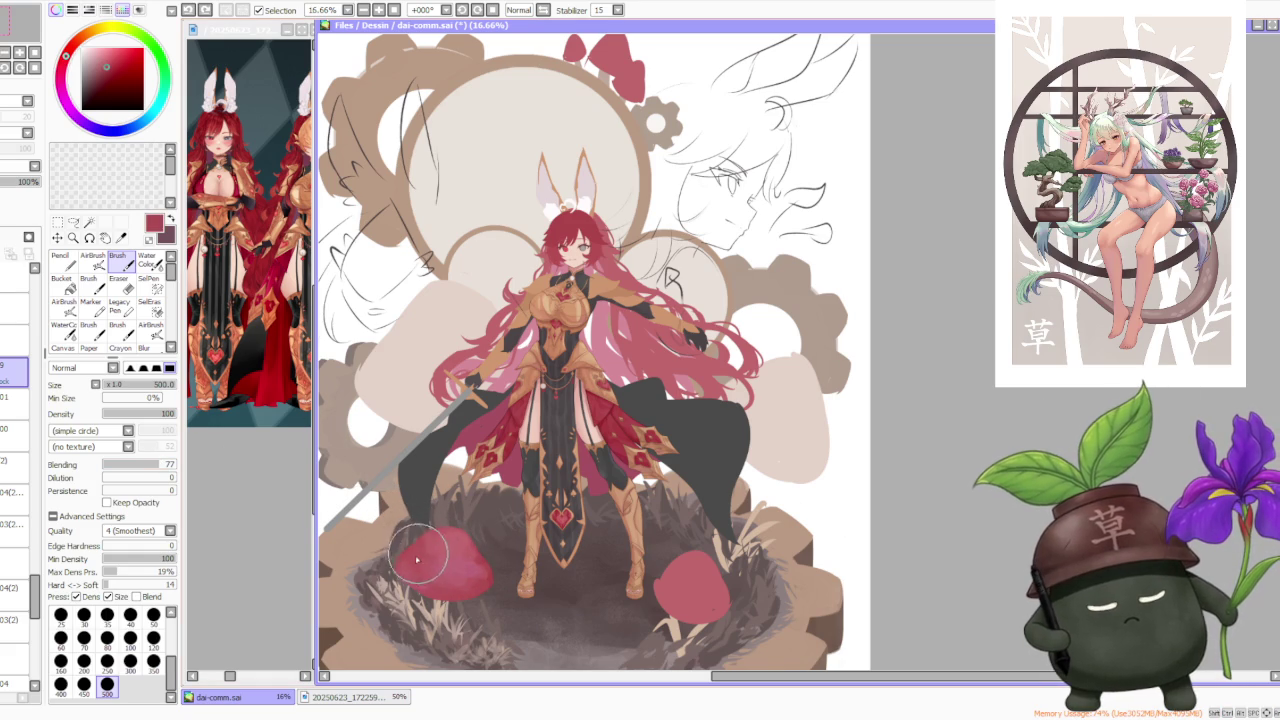
{"action": "left_click", "coordinate": [500, 440], "text": "alt"}
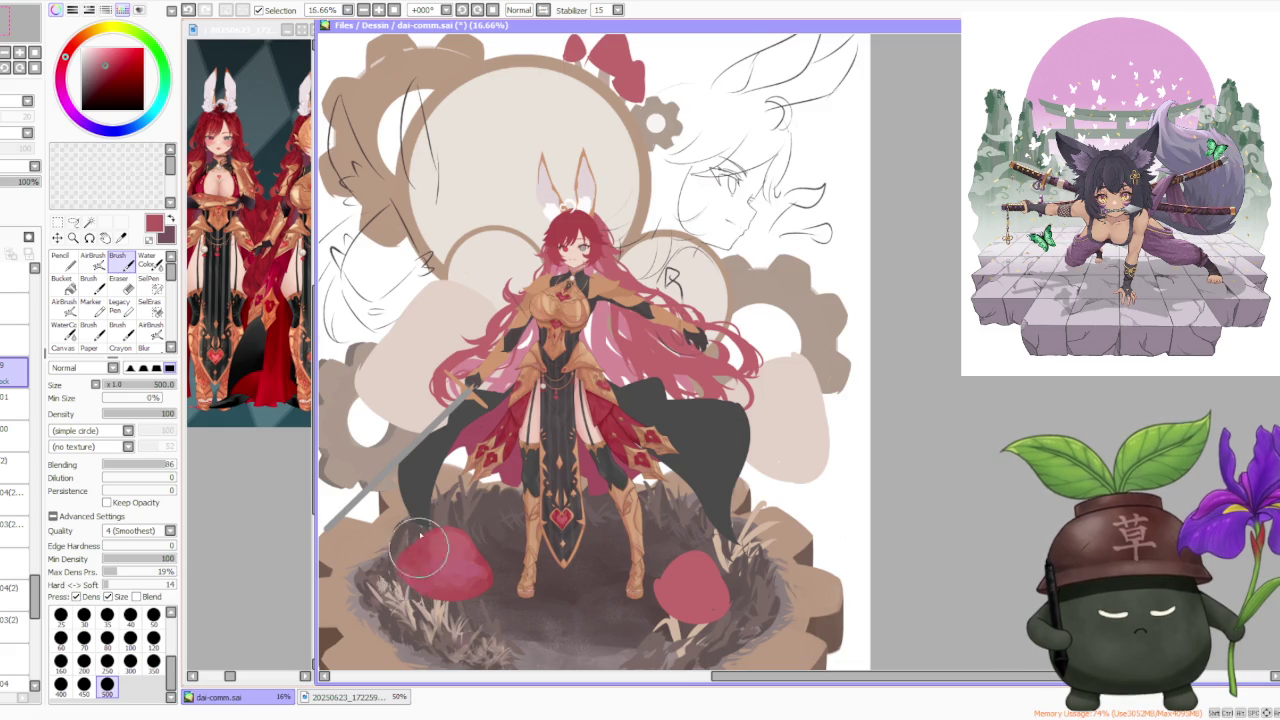
{"action": "scroll", "coordinate": [390, 575], "scroll_direction": "down", "scroll_amount": 2}
{"action": "scroll", "coordinate": [506, 418], "scroll_direction": "down", "scroll_amount": 1}
{"action": "scroll", "coordinate": [497, 525], "scroll_direction": "up", "scroll_amount": 2}
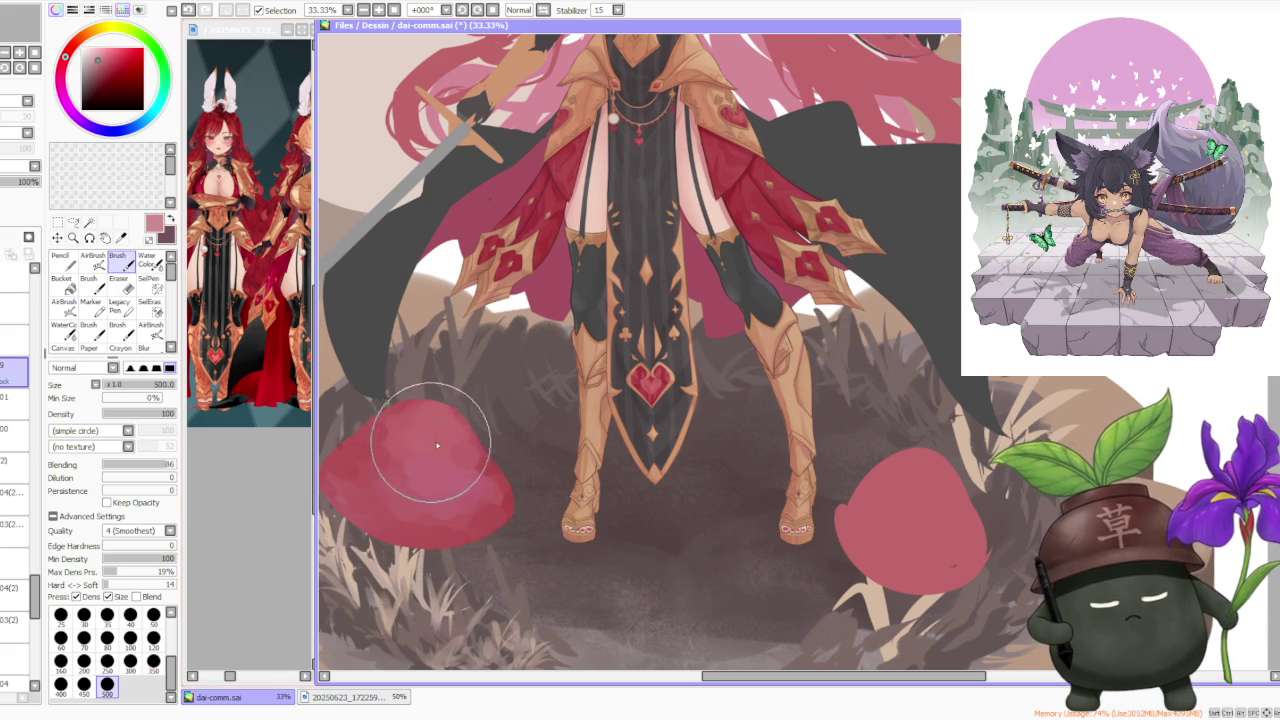
Repaint shading on the left mushroom cap, then deepen it with darker crimson strokes
{"action": "mouse_move", "coordinate": [413, 427]}
{"action": "left_mouse_down"}
{"action": "mouse_move", "coordinate": [414, 414]}
{"action": "mouse_move", "coordinate": [423, 449]}
{"action": "mouse_move", "coordinate": [386, 409]}
{"action": "mouse_move", "coordinate": [510, 508]}
{"action": "left_mouse_up"}
{"action": "left_click", "coordinate": [550, 240], "text": "alt"}
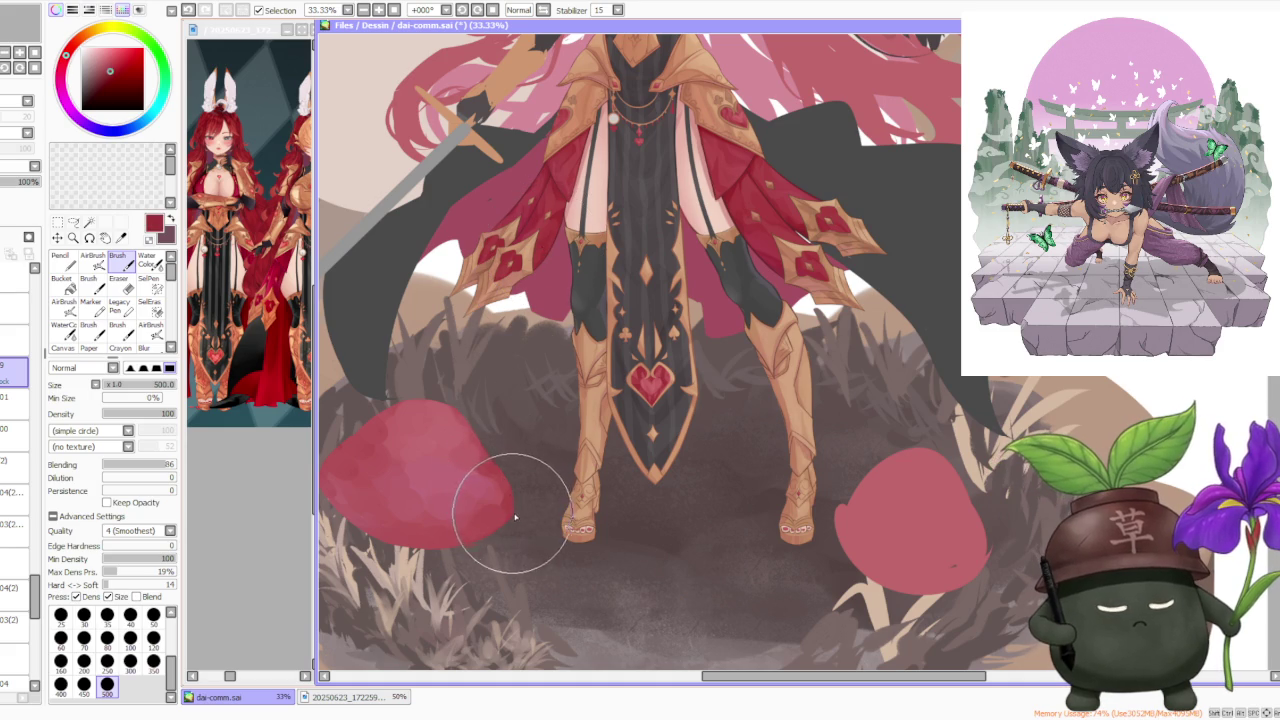
{"action": "mouse_move", "coordinate": [504, 483]}
{"action": "left_mouse_down"}
{"action": "mouse_move", "coordinate": [465, 418]}
{"action": "mouse_move", "coordinate": [406, 404]}
{"action": "mouse_move", "coordinate": [349, 457]}
{"action": "left_mouse_up"}
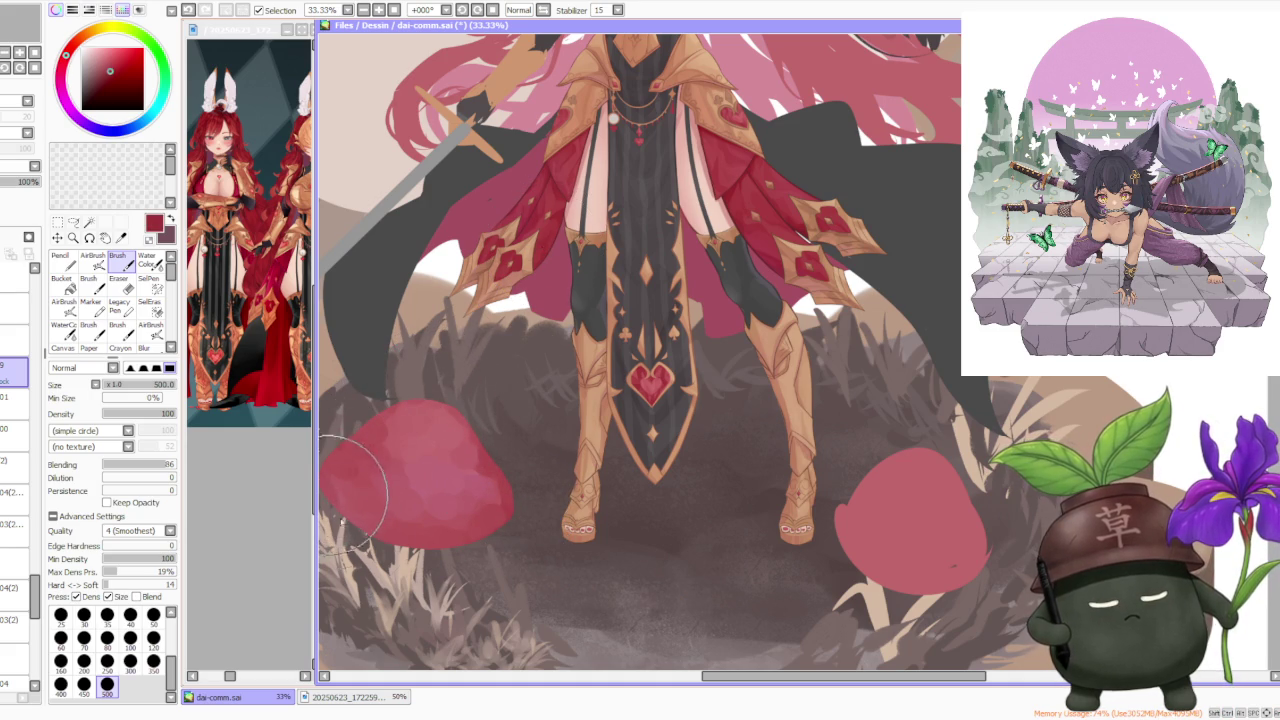
{"action": "scroll", "coordinate": [560, 400], "scroll_direction": "down", "scroll_amount": 3}
{"action": "scroll", "coordinate": [600, 310], "scroll_direction": "down", "scroll_amount": 2}
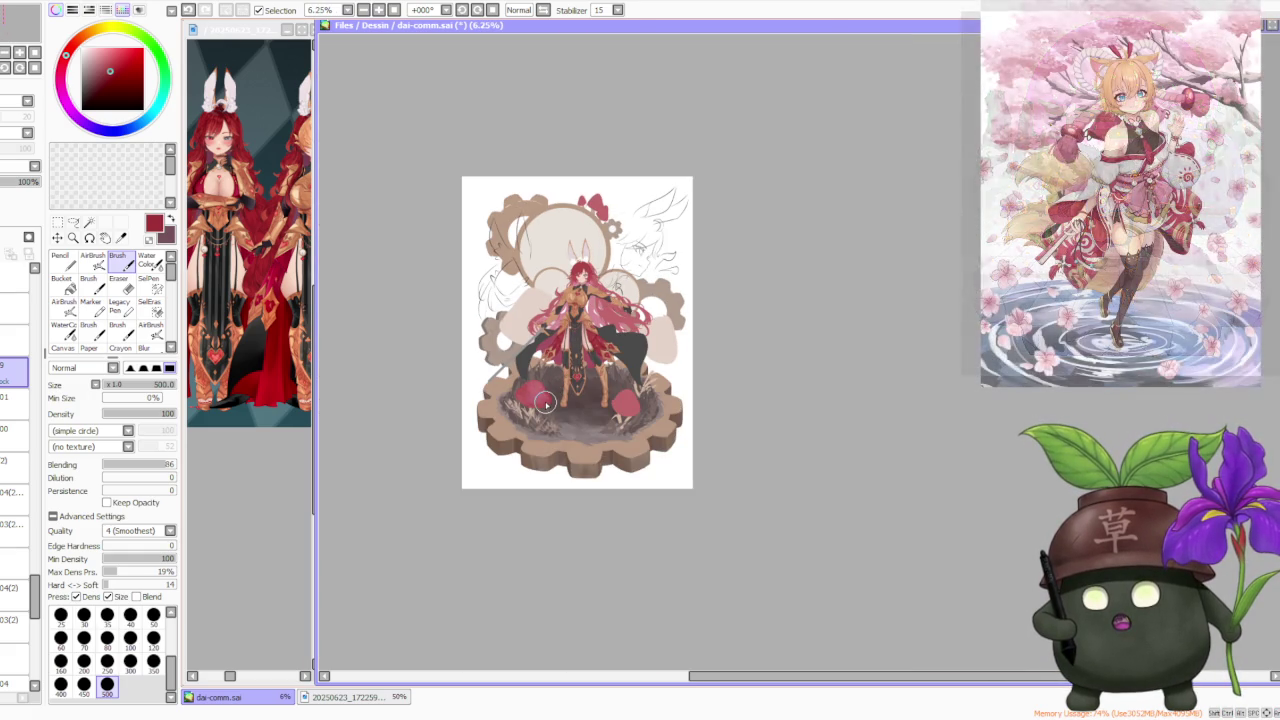
{"action": "scroll", "coordinate": [544, 400], "scroll_direction": "up", "scroll_amount": 1}
{"action": "scroll", "coordinate": [543, 377], "scroll_direction": "up", "scroll_amount": 2}
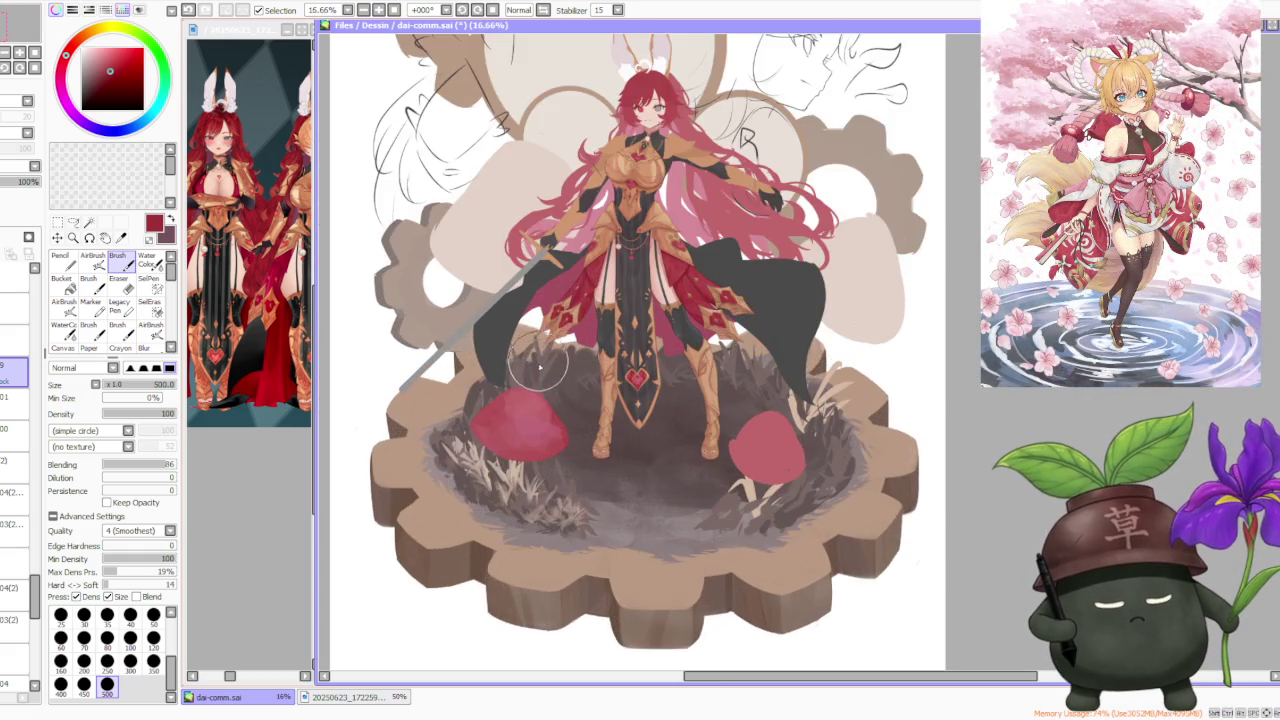
{"action": "scroll", "coordinate": [543, 377], "scroll_direction": "down", "scroll_amount": 2}
{"action": "scroll", "coordinate": [545, 415], "scroll_direction": "up", "scroll_amount": 2}
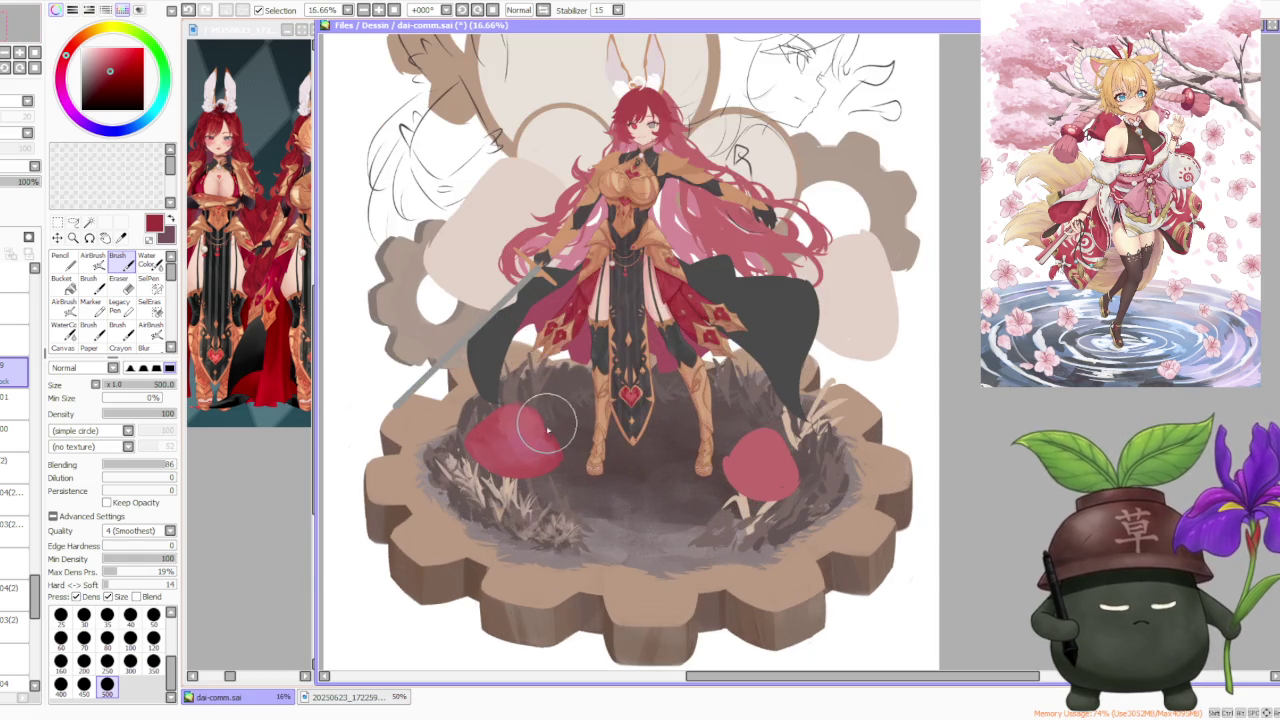
{"action": "scroll", "coordinate": [535, 425], "scroll_direction": "up", "scroll_amount": 2}
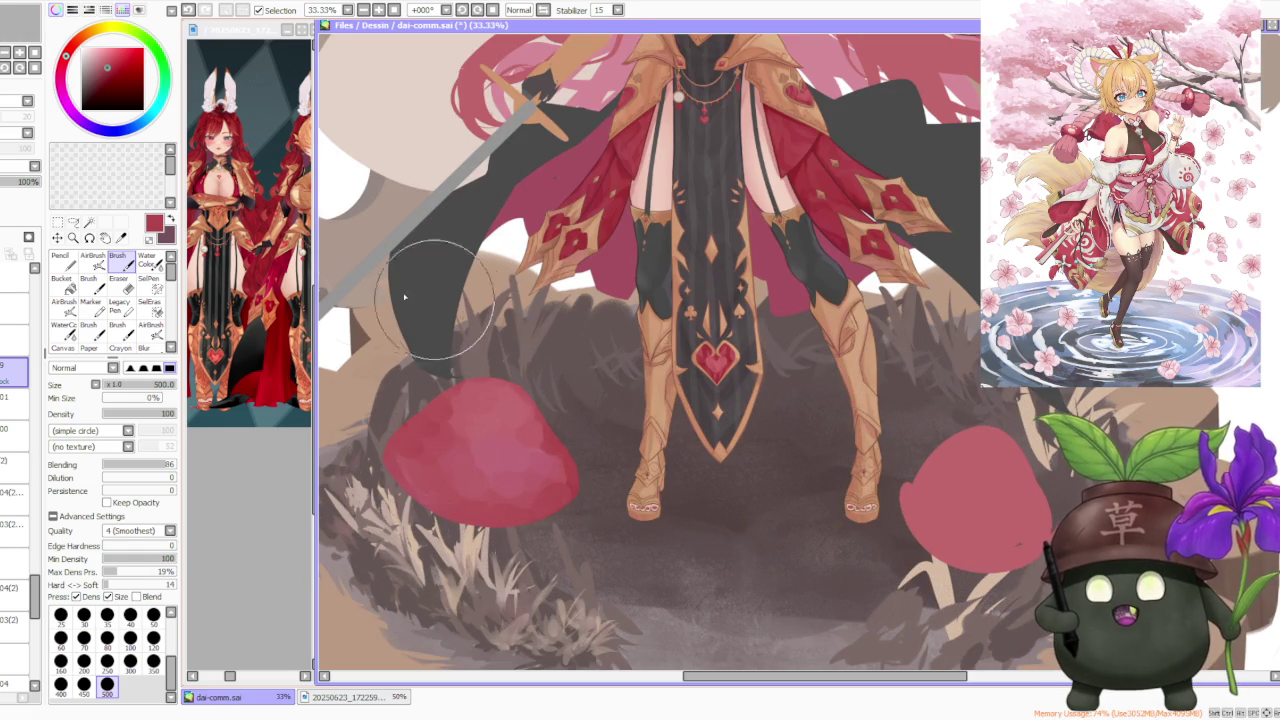
{"action": "key", "text": "c"}
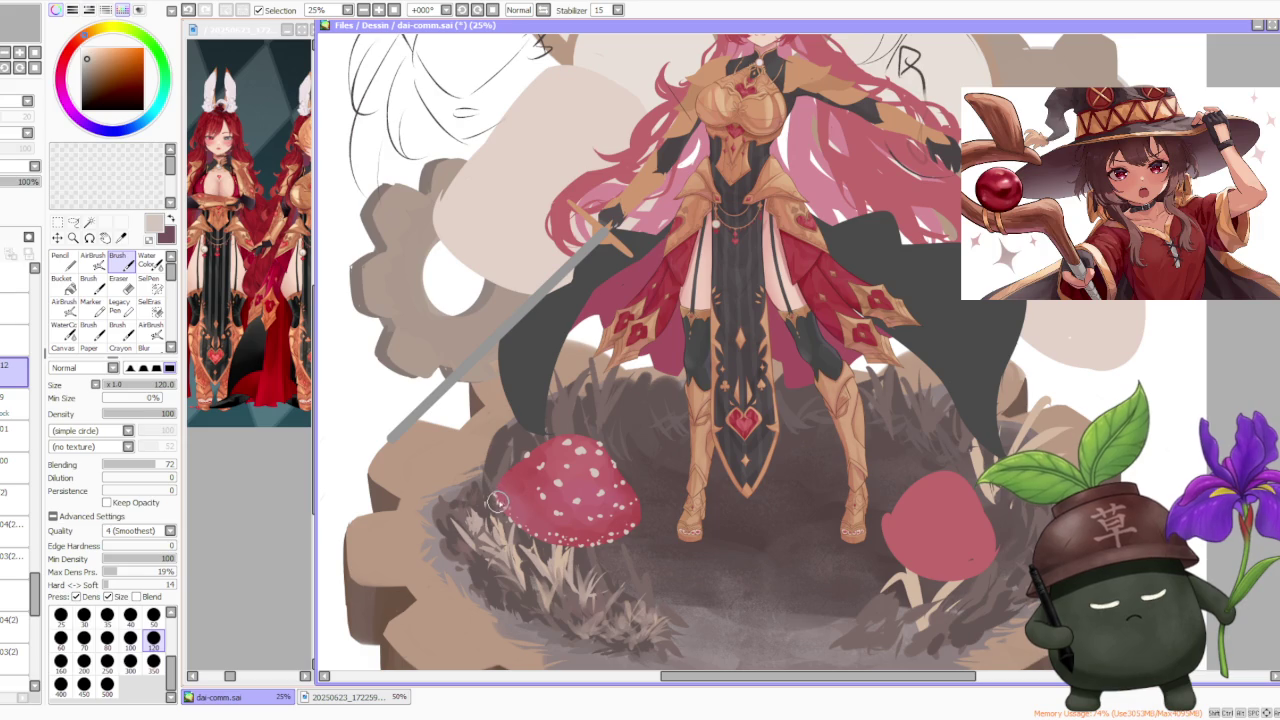
Dab small white Water Color spots at size 120 across the left mushroom cap
{"action": "scroll", "coordinate": [497, 488], "scroll_direction": "down", "scroll_amount": 1}
{"action": "scroll", "coordinate": [497, 488], "scroll_direction": "down", "scroll_amount": 1}
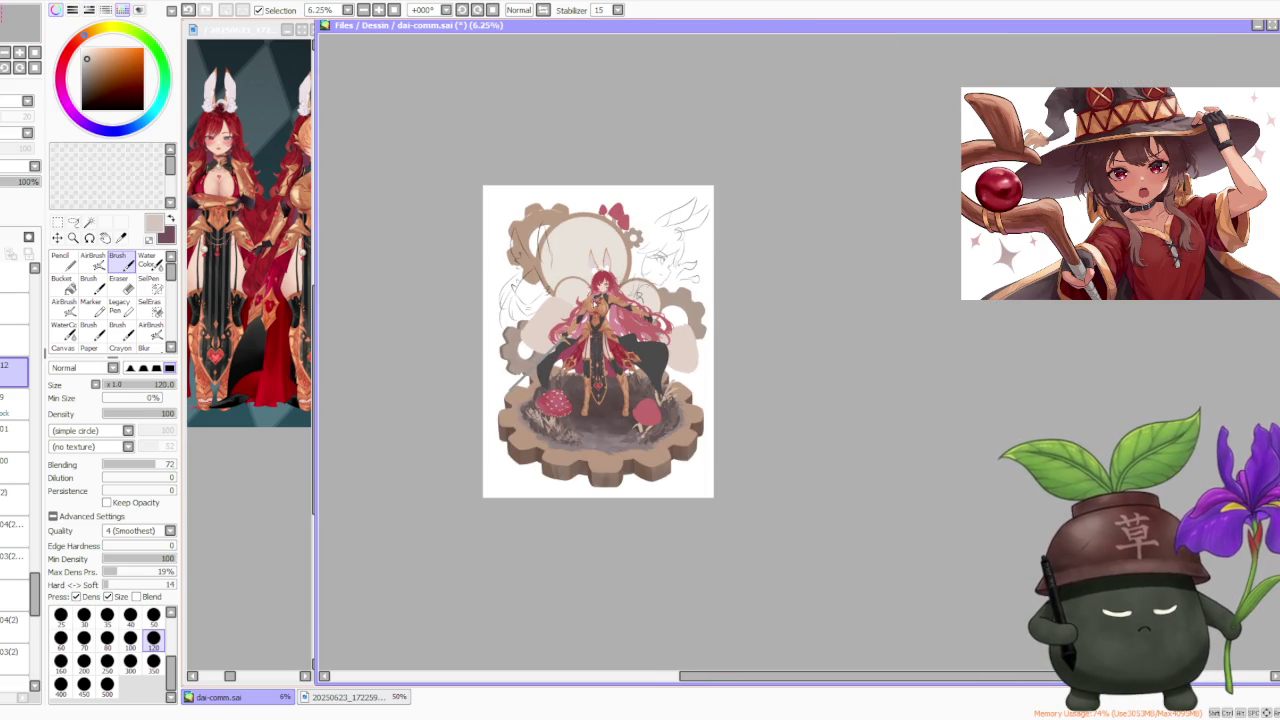
{"action": "scroll", "coordinate": [503, 527], "scroll_direction": "up", "scroll_amount": 1}
{"action": "scroll", "coordinate": [503, 527], "scroll_direction": "up", "scroll_amount": 1}
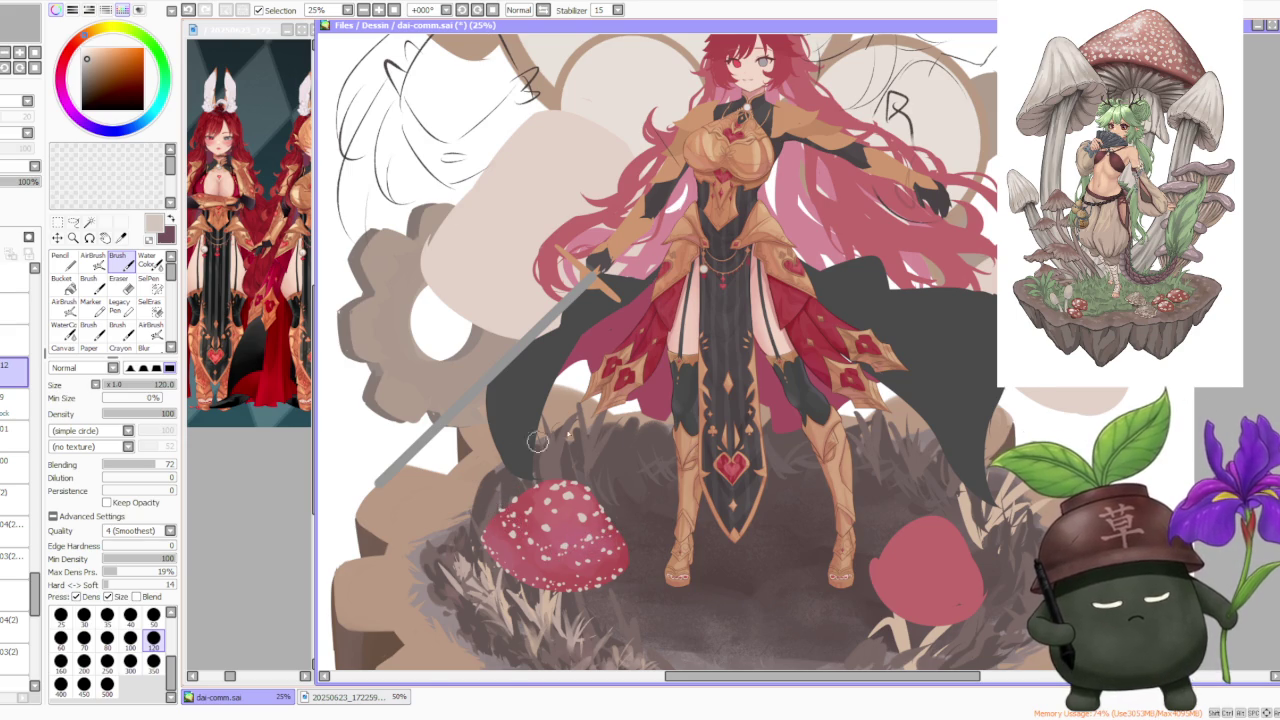
{"action": "scroll", "coordinate": [537, 441], "scroll_direction": "down", "scroll_amount": 1}
{"action": "scroll", "coordinate": [646, 425], "scroll_direction": "down", "scroll_amount": 1}
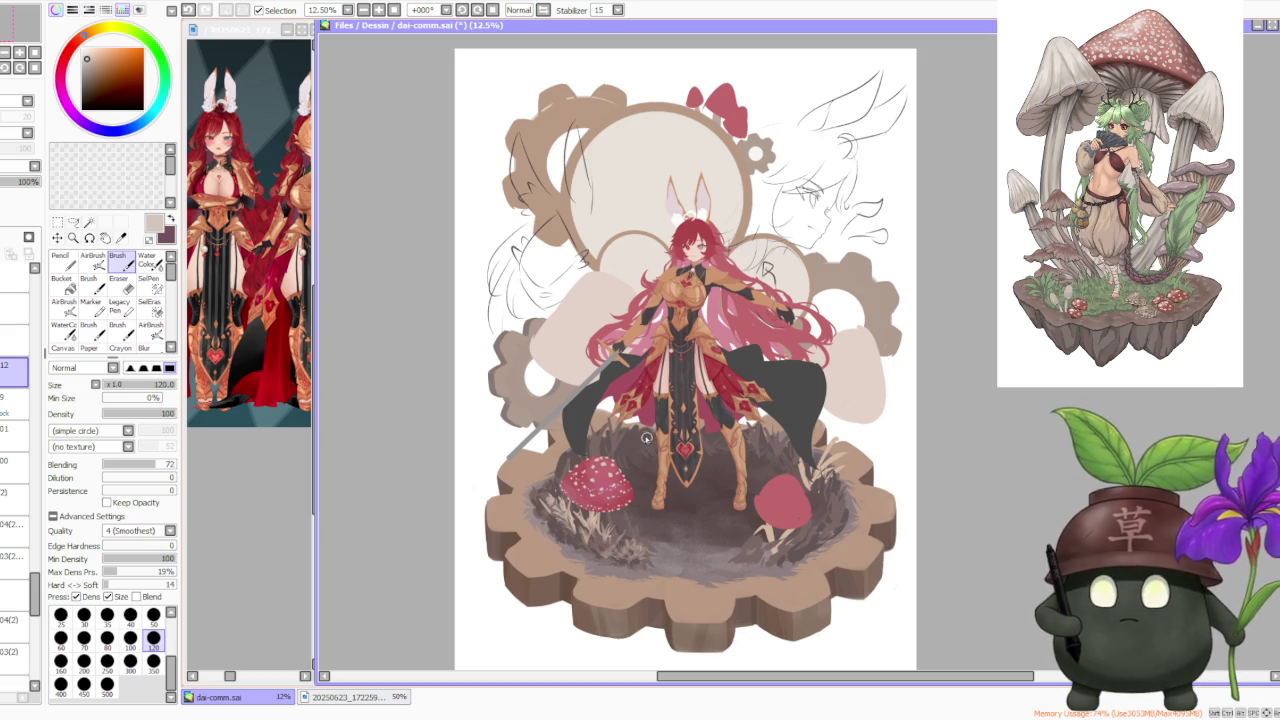
{"action": "scroll", "coordinate": [646, 437], "scroll_direction": "up", "scroll_amount": 3}
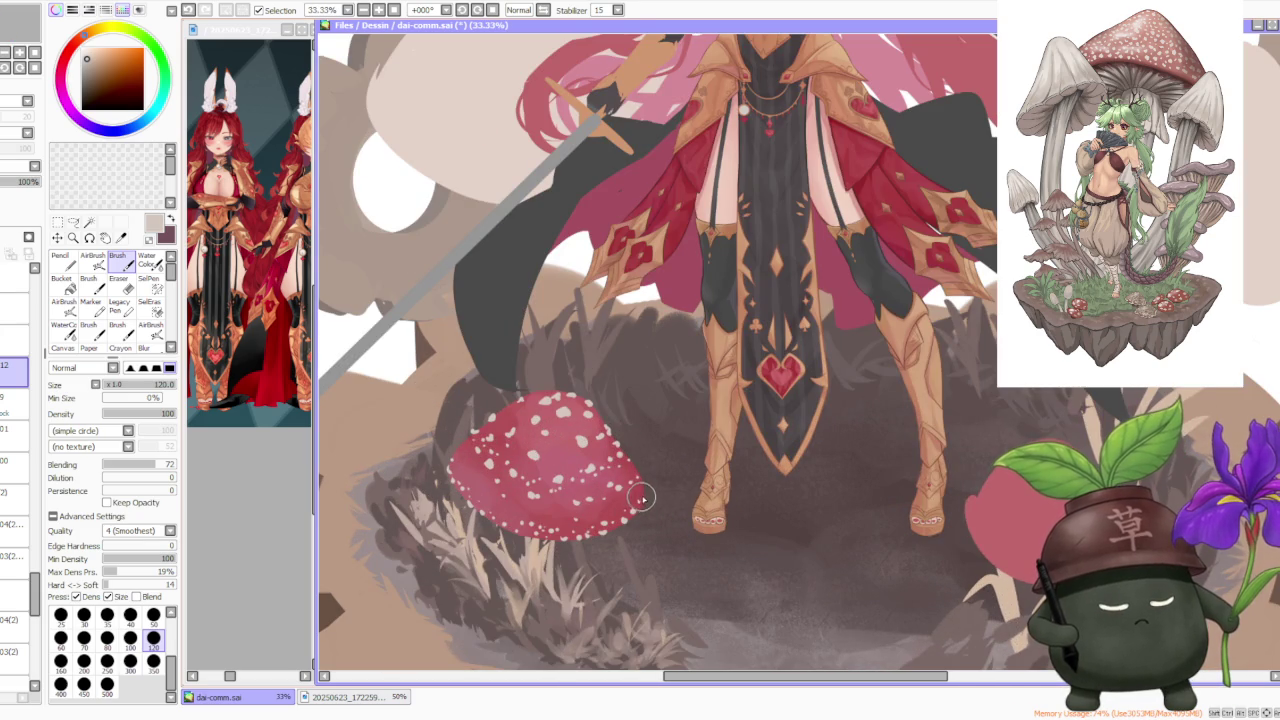
{"action": "scroll", "coordinate": [530, 374], "scroll_direction": "down", "scroll_amount": 3}
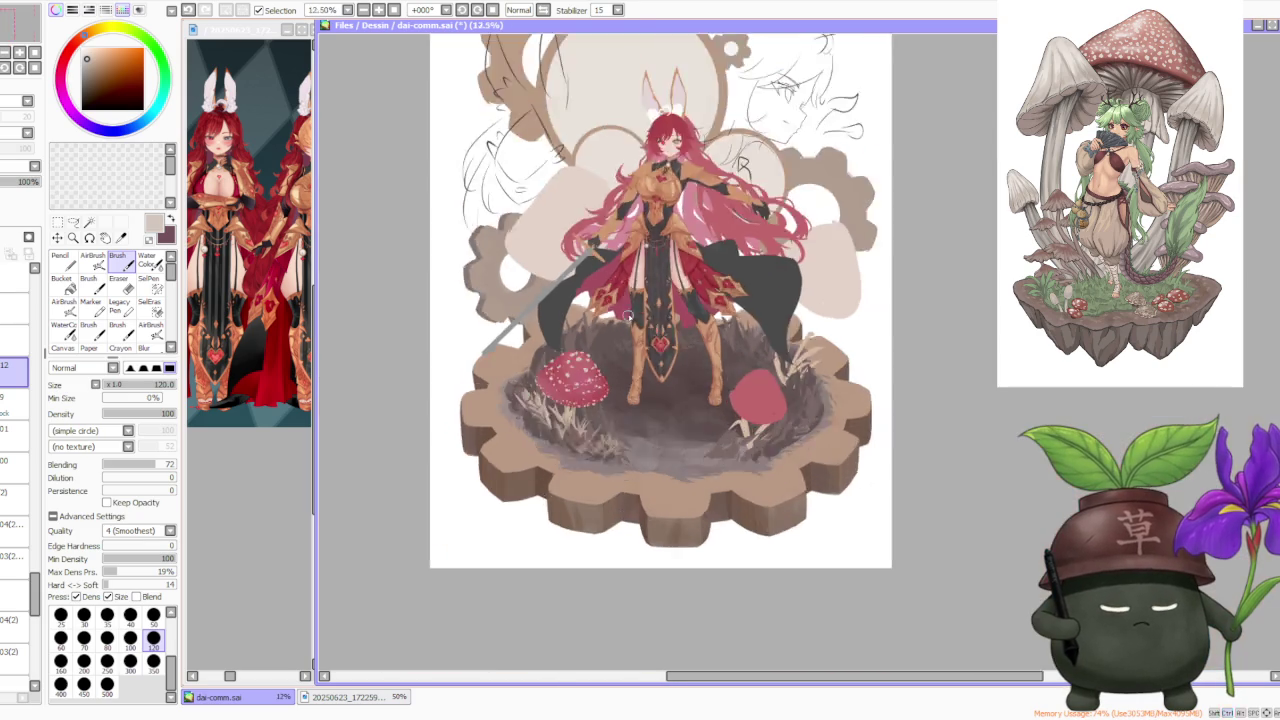
{"action": "scroll", "coordinate": [653, 298], "scroll_direction": "down", "scroll_amount": 1}
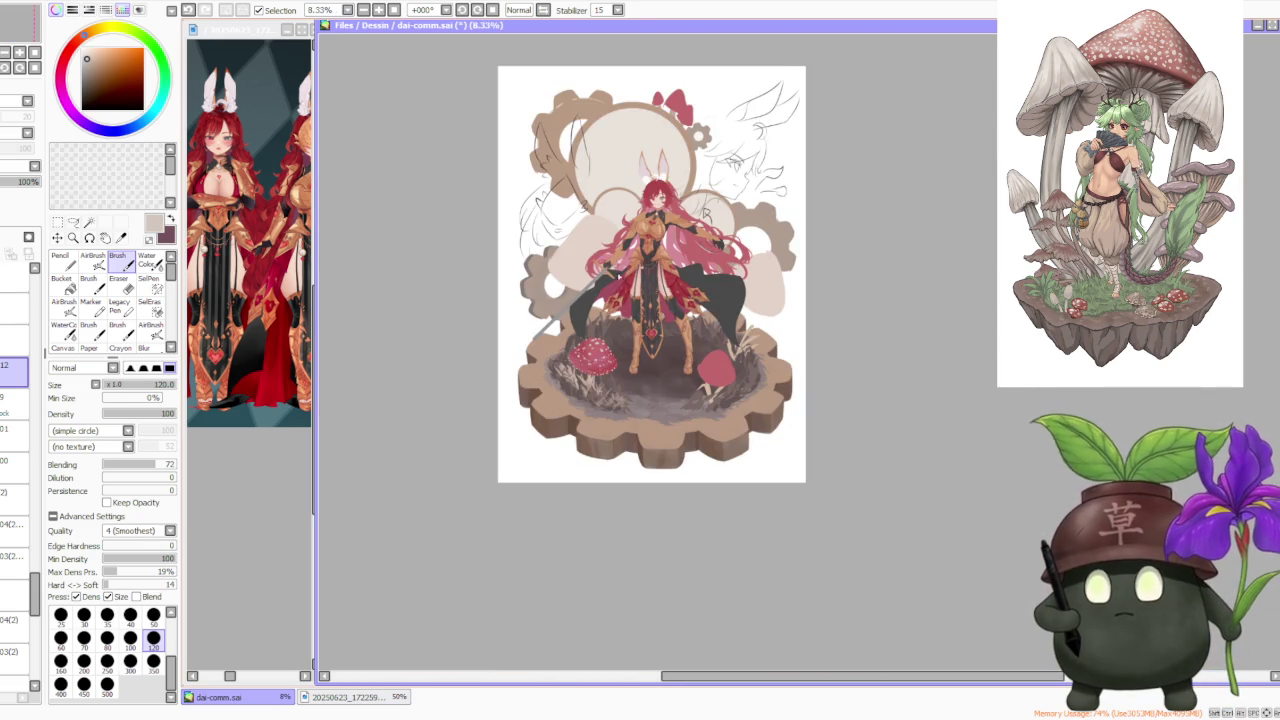
{"action": "scroll", "coordinate": [615, 347], "scroll_direction": "up", "scroll_amount": 3}
{"action": "scroll", "coordinate": [600, 360], "scroll_direction": "up", "scroll_amount": 1}
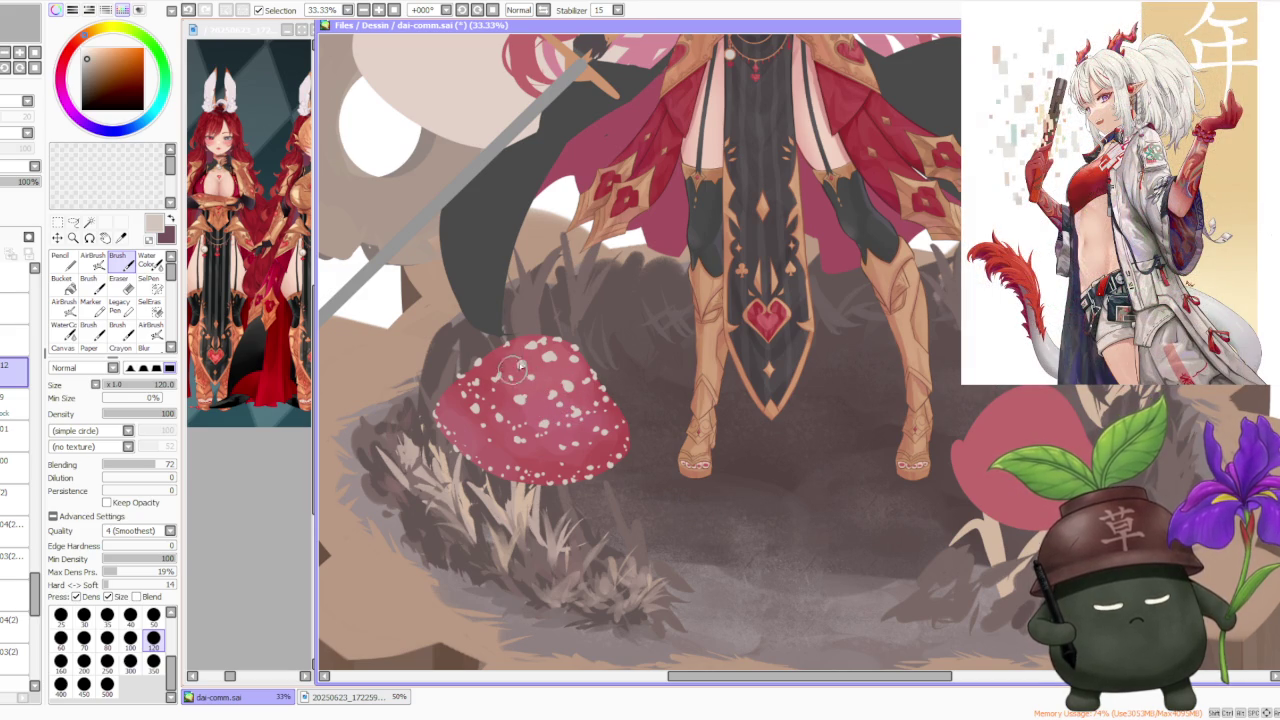
{"action": "scroll", "coordinate": [560, 340], "scroll_direction": "down", "scroll_amount": 3}
{"action": "scroll", "coordinate": [630, 300], "scroll_direction": "down", "scroll_amount": 1}
{"action": "scroll", "coordinate": [660, 235], "scroll_direction": "down", "scroll_amount": 1}
{"action": "scroll", "coordinate": [665, 262], "scroll_direction": "up", "scroll_amount": 2}
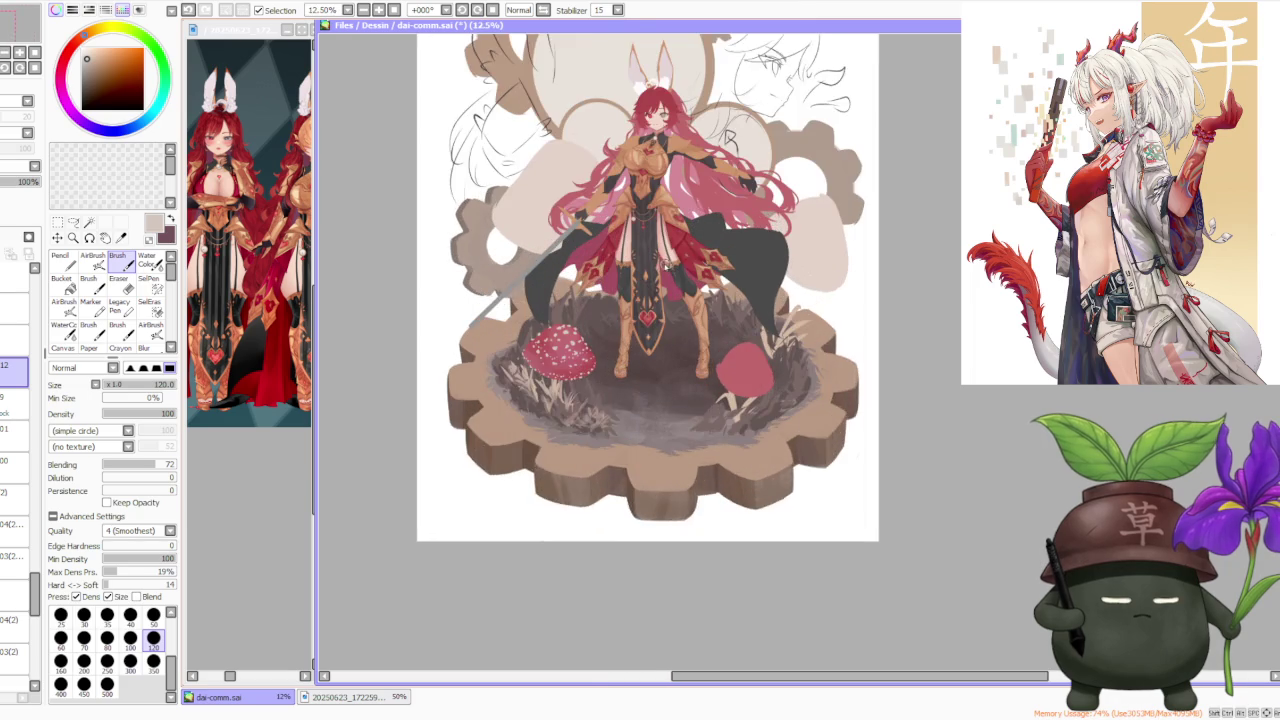
{"action": "scroll", "coordinate": [665, 262], "scroll_direction": "up", "scroll_amount": 1}
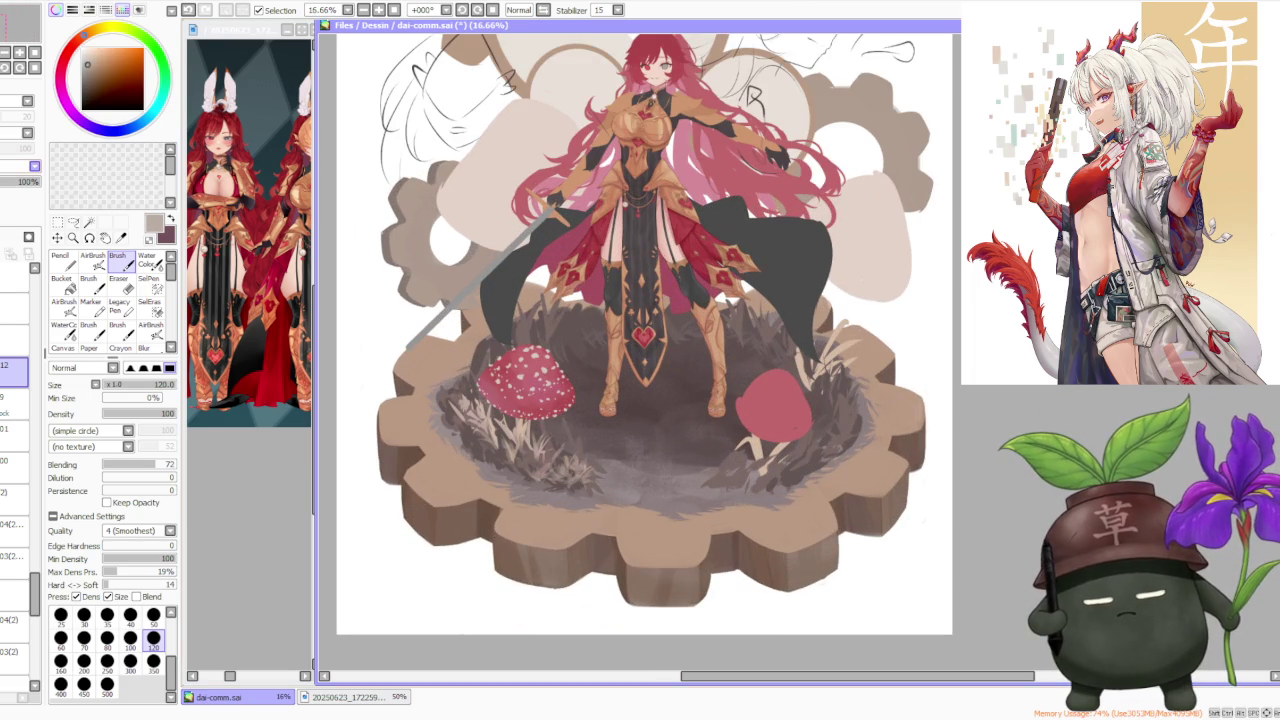
{"action": "left_click", "coordinate": [92, 259]}
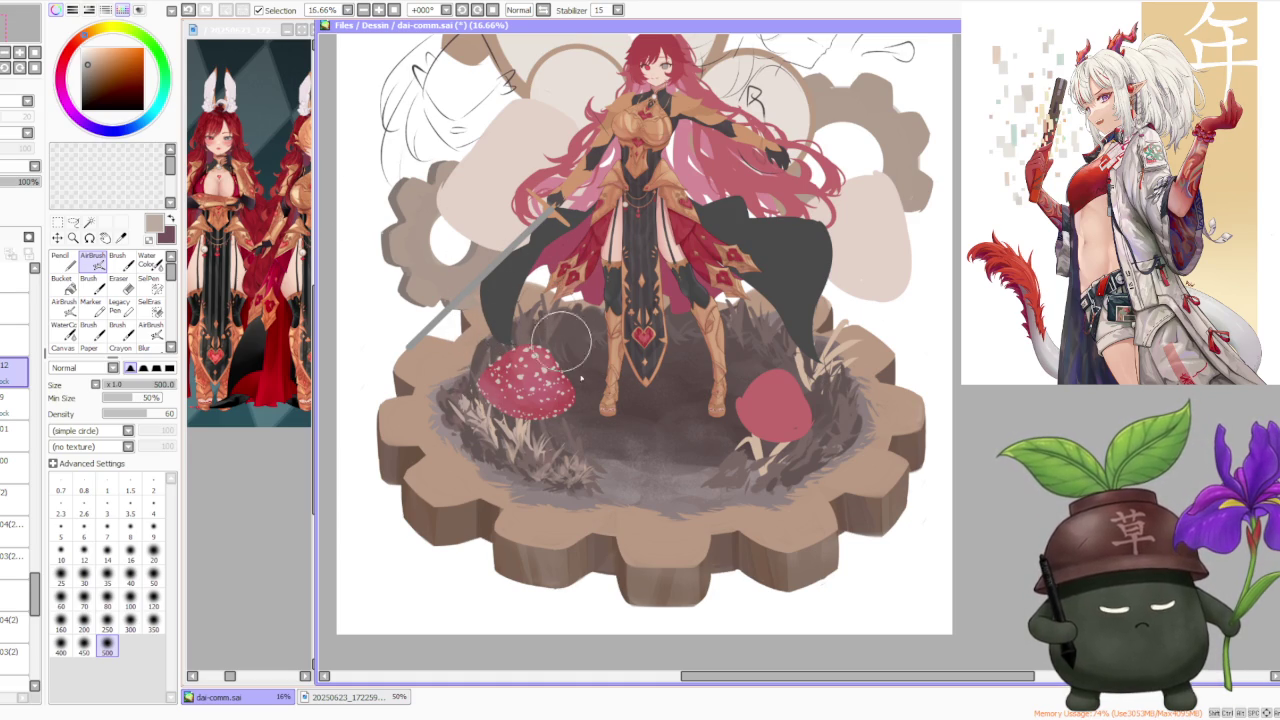
Refine the soft AirBrush shading over the spotted left mushroom cap
{"action": "scroll", "coordinate": [544, 317], "scroll_direction": "up", "scroll_amount": 1}
{"action": "scroll", "coordinate": [500, 345], "scroll_direction": "up", "scroll_amount": 1}
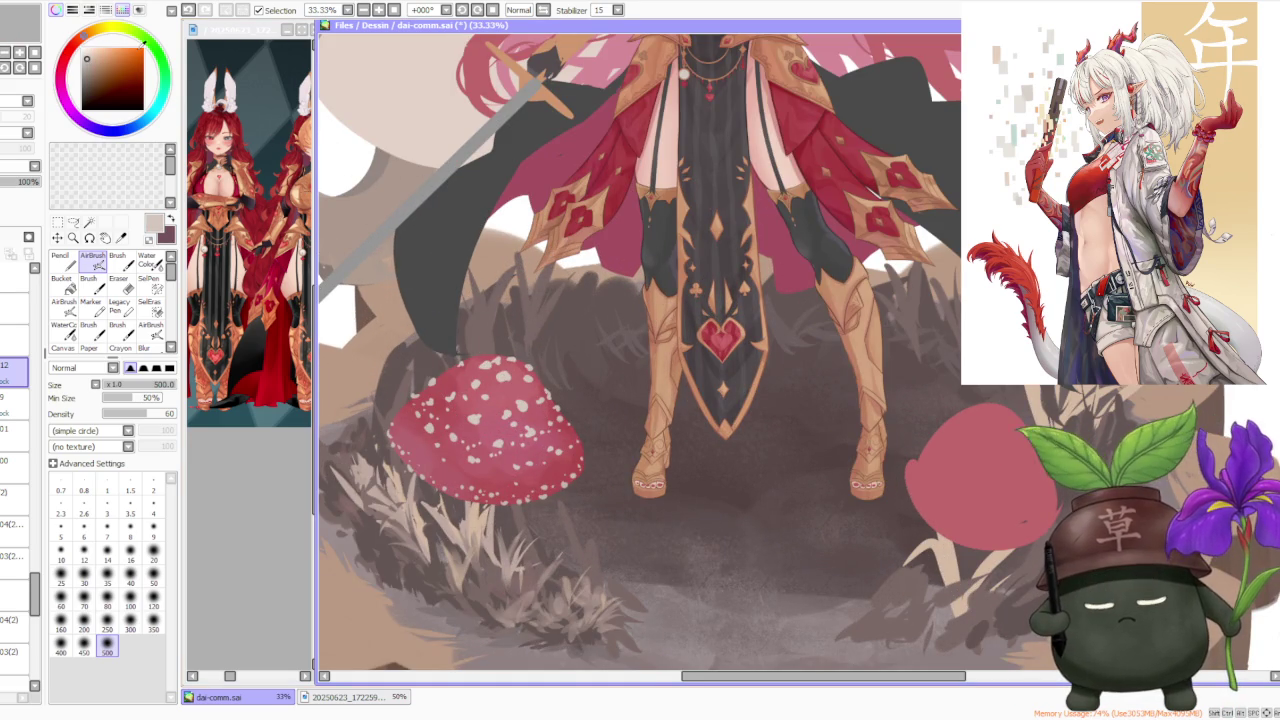
{"action": "left_click", "coordinate": [117, 260]}
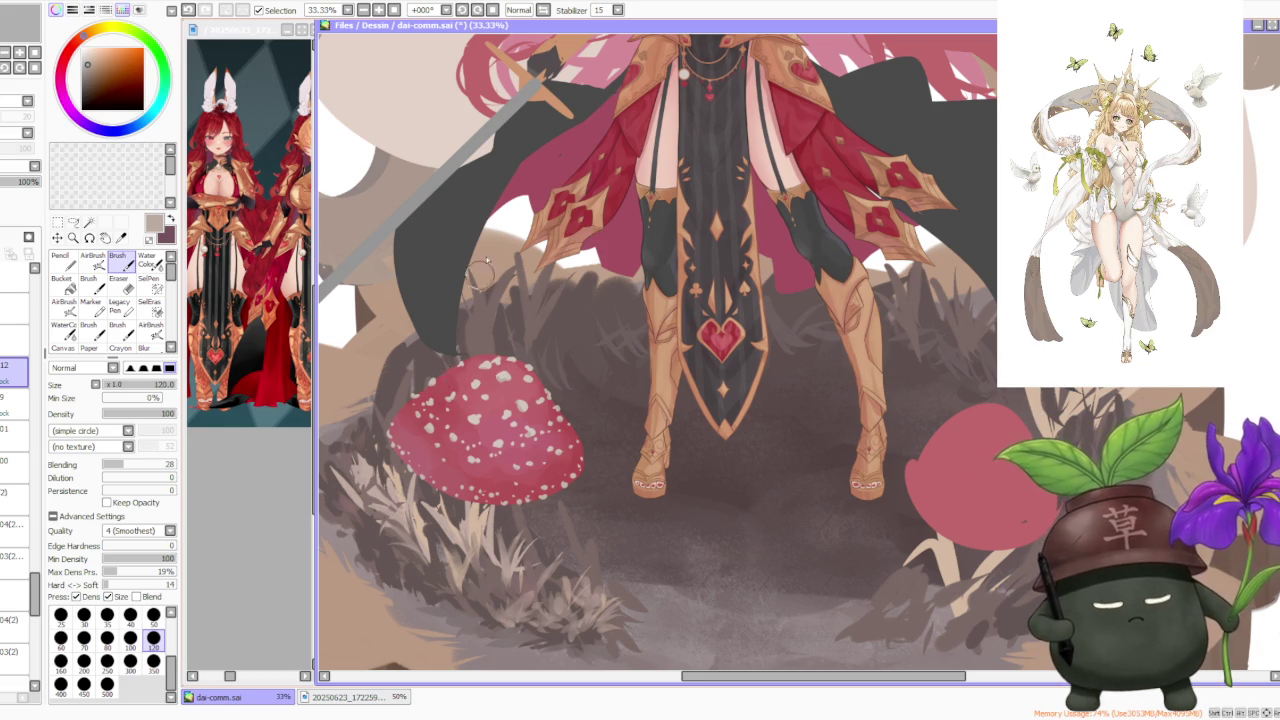
Load deep red, raise blending to 60, dab the mushroom top, then raise blending to 82
{"action": "scroll", "coordinate": [483, 273], "scroll_direction": "down", "scroll_amount": 3}
{"action": "scroll", "coordinate": [527, 281], "scroll_direction": "down", "scroll_amount": 1}
{"action": "scroll", "coordinate": [555, 214], "scroll_direction": "up", "scroll_amount": 2}
{"action": "scroll", "coordinate": [530, 300], "scroll_direction": "up", "scroll_amount": 1}
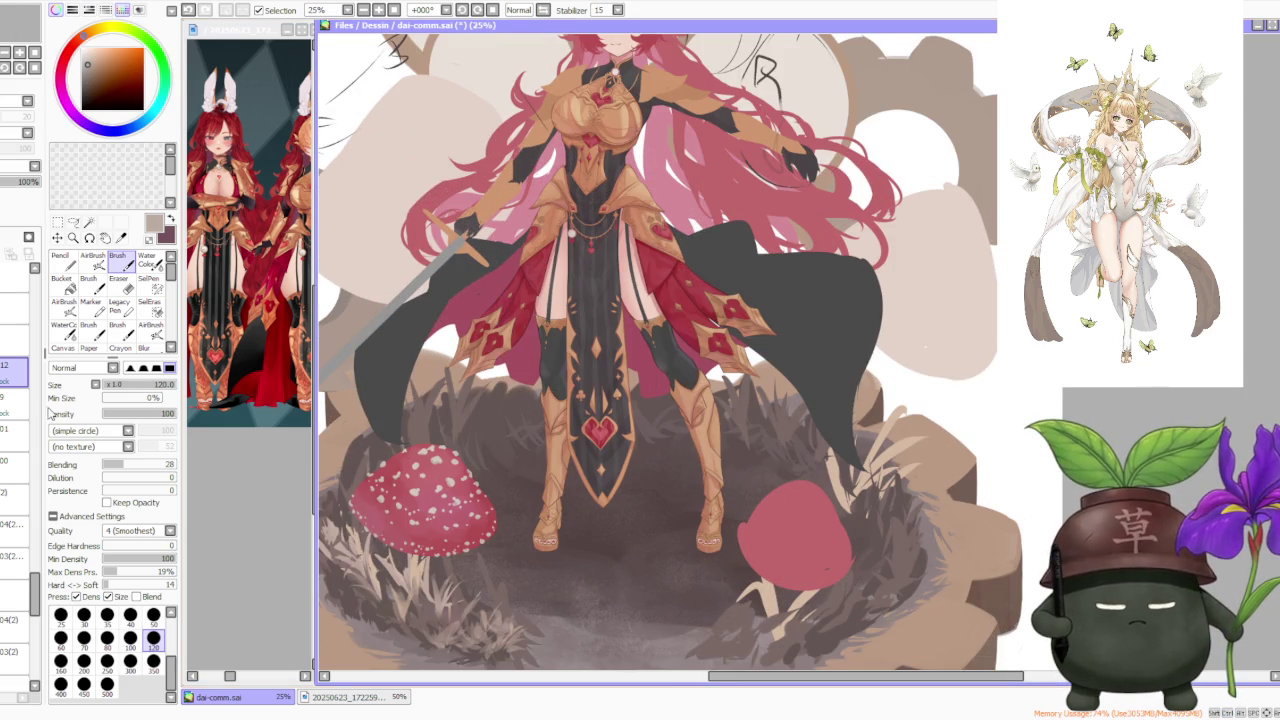
{"action": "left_click", "coordinate": [519, 329], "text": "alt"}
{"action": "scroll", "coordinate": [387, 431], "scroll_direction": "up", "scroll_amount": 1}
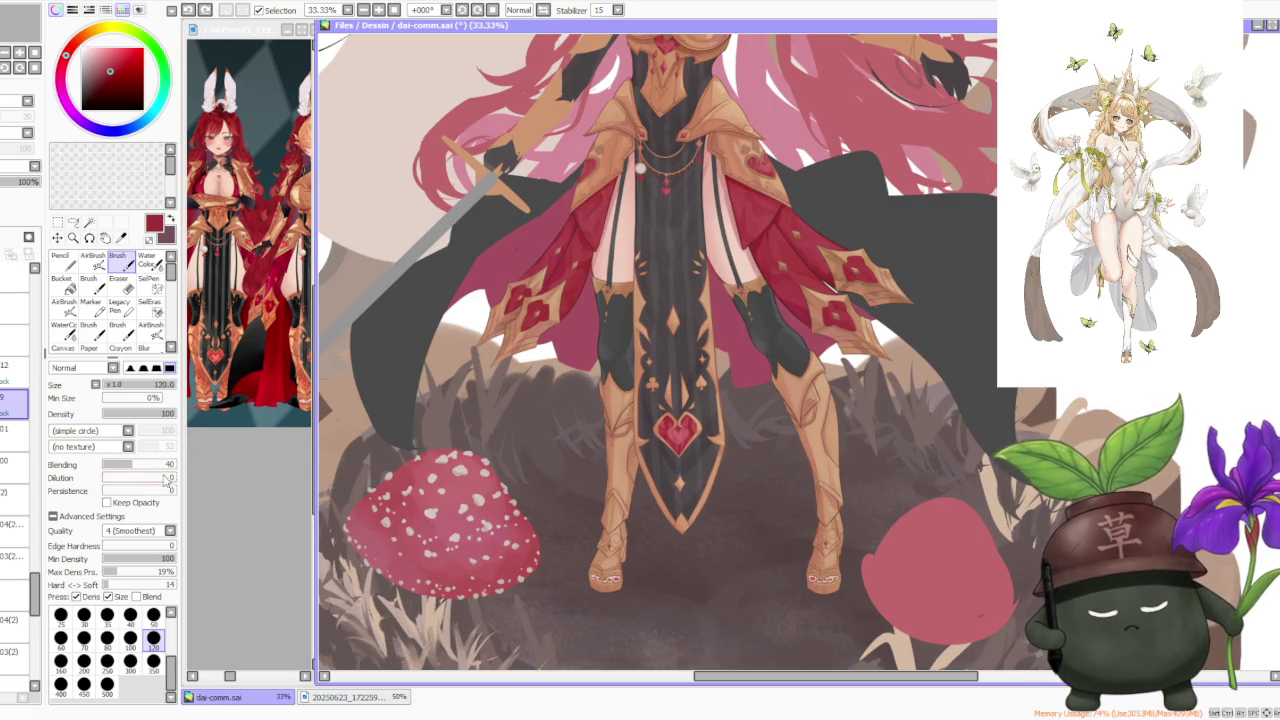
{"action": "left_click", "coordinate": [147, 465]}
{"action": "left_click", "coordinate": [439, 460]}
{"action": "left_click", "coordinate": [455, 472]}
{"action": "left_click", "coordinate": [460, 471]}
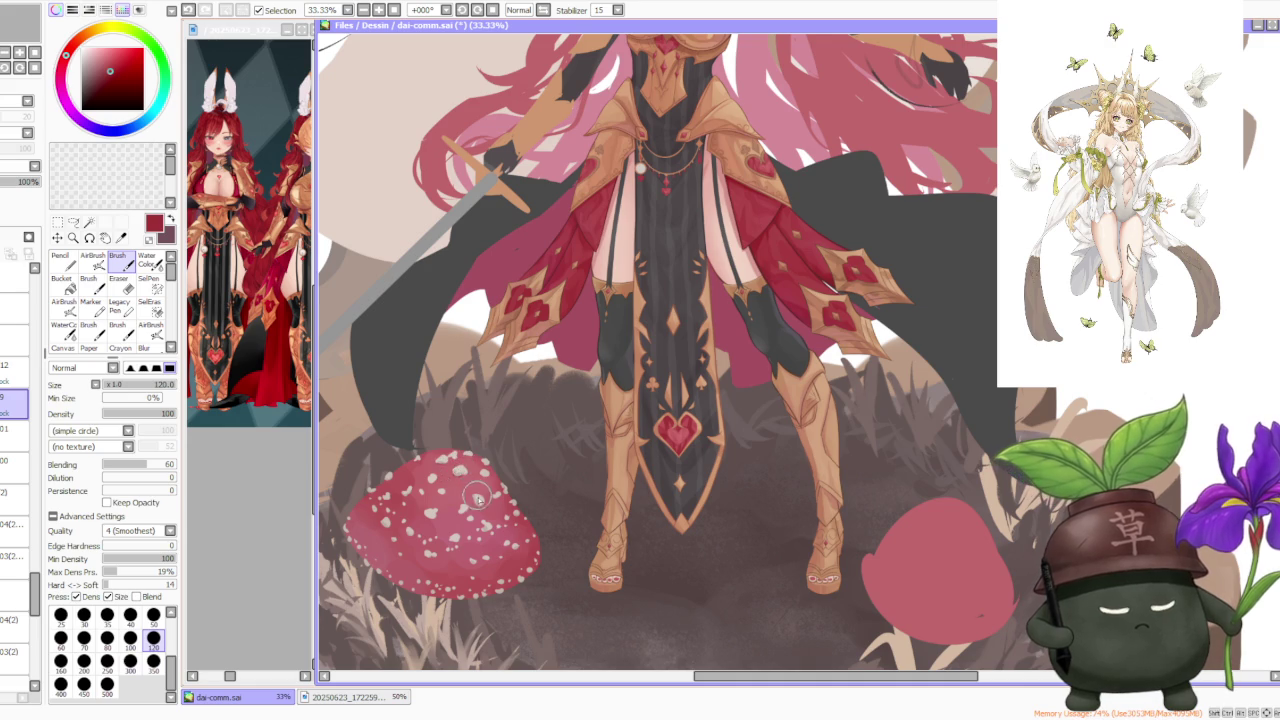
{"action": "left_click", "coordinate": [162, 465]}
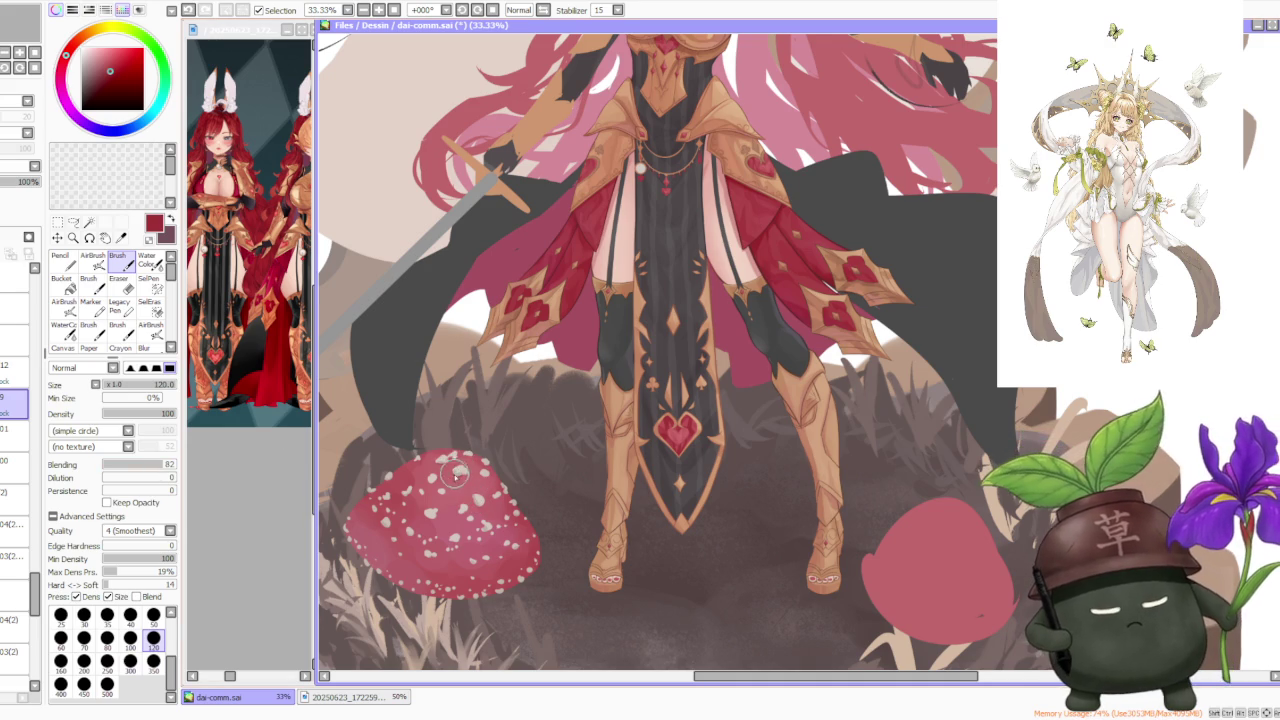
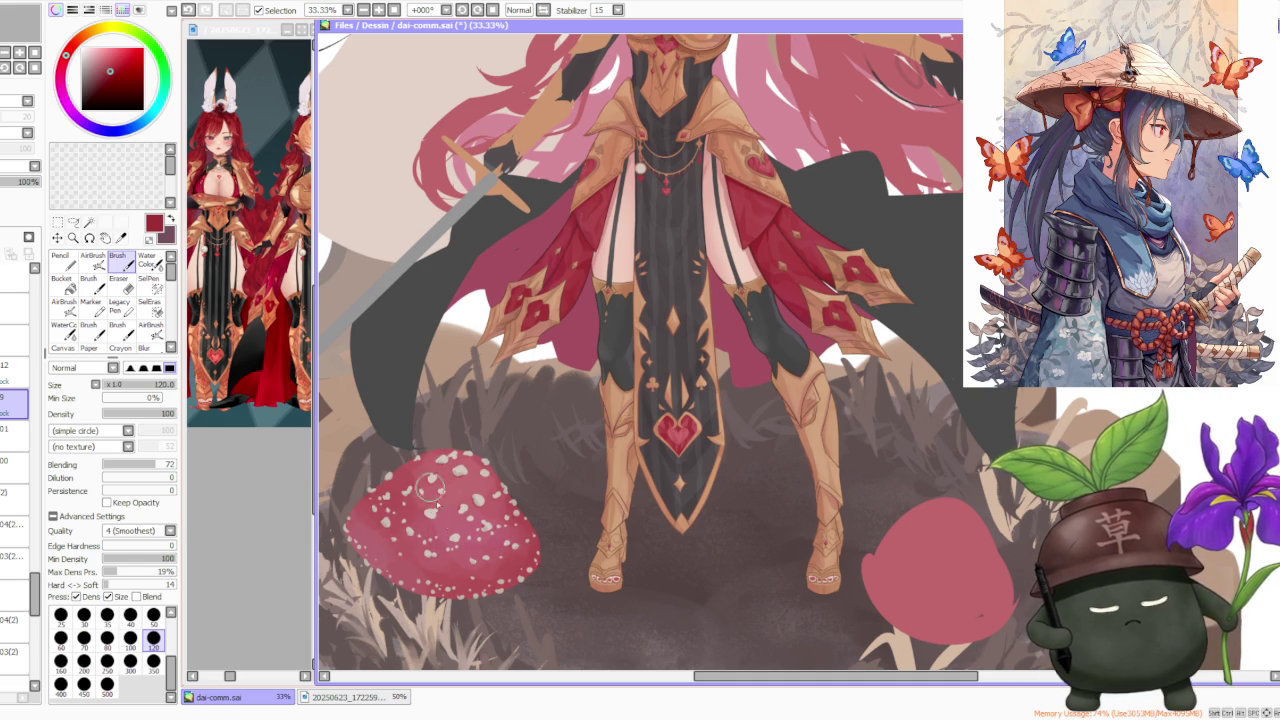
Dab white spots on the cap's lower edge, upper-left and right side, then zoom out to 8.33%
{"action": "left_click_drag", "start_coordinate": [454, 578], "coordinate": [448, 580]}
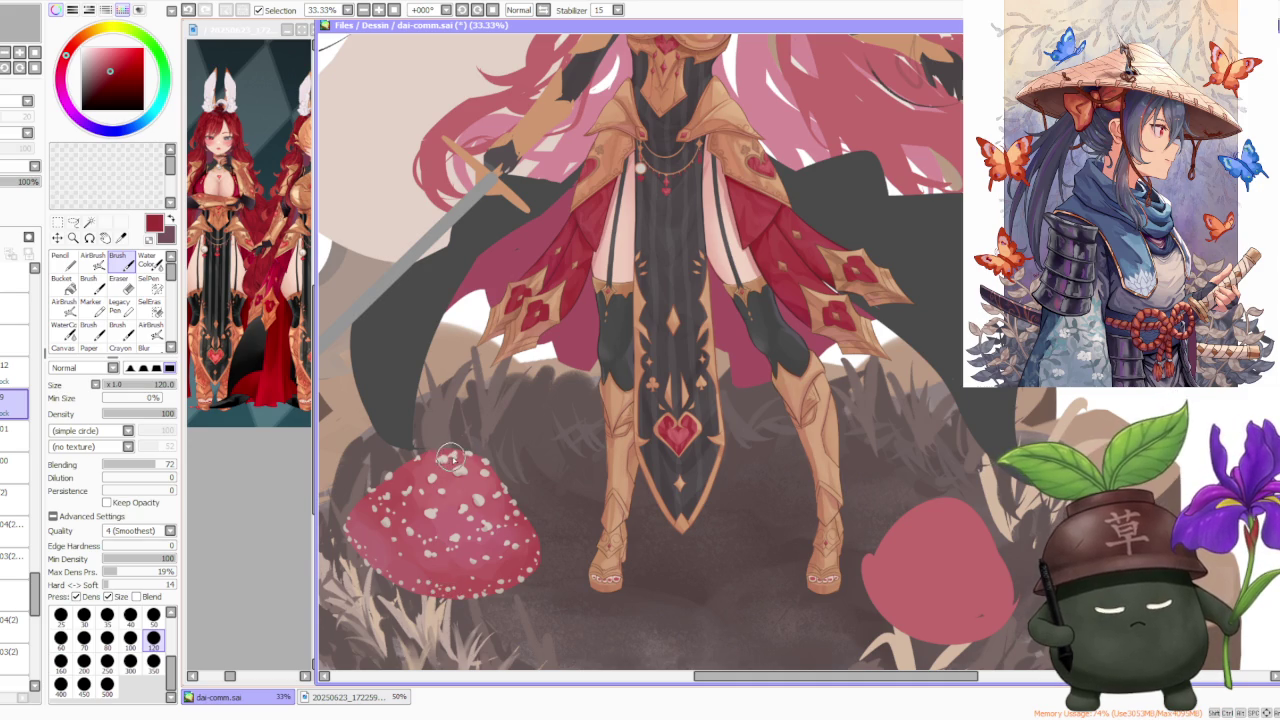
{"action": "left_click_drag", "start_coordinate": [451, 458], "coordinate": [404, 493]}
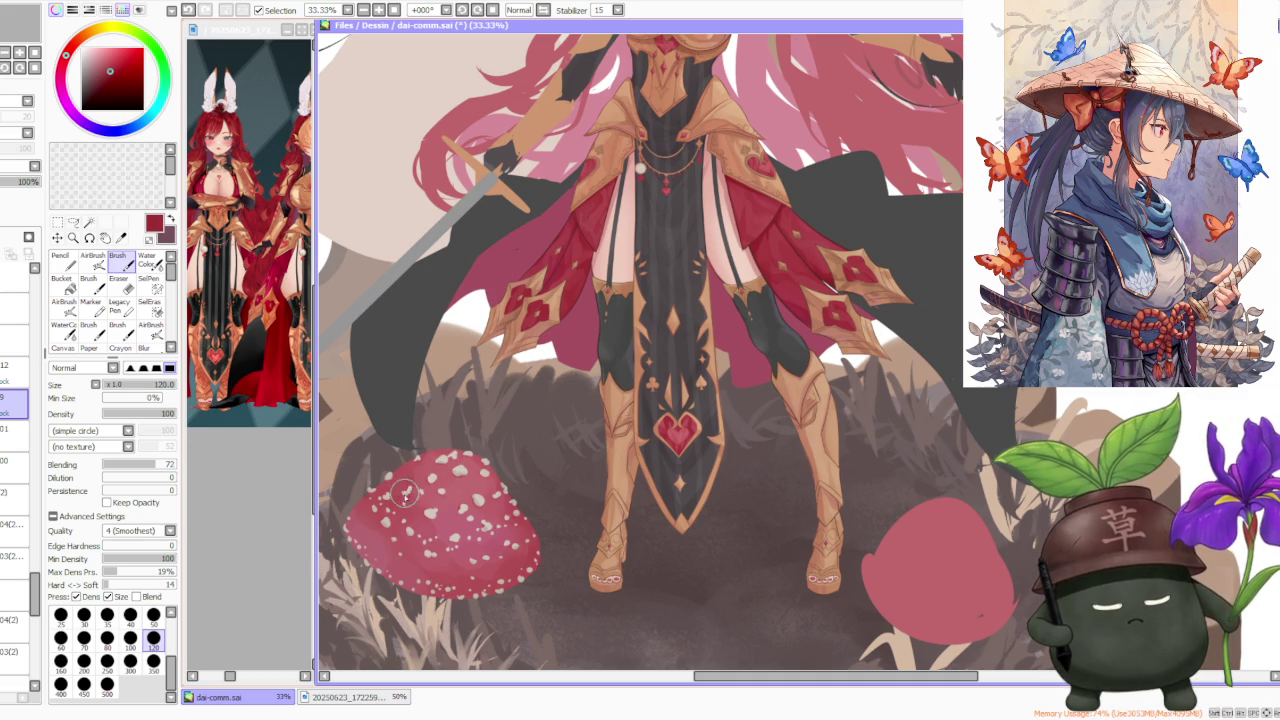
{"action": "left_click_drag", "start_coordinate": [508, 506], "coordinate": [505, 535]}
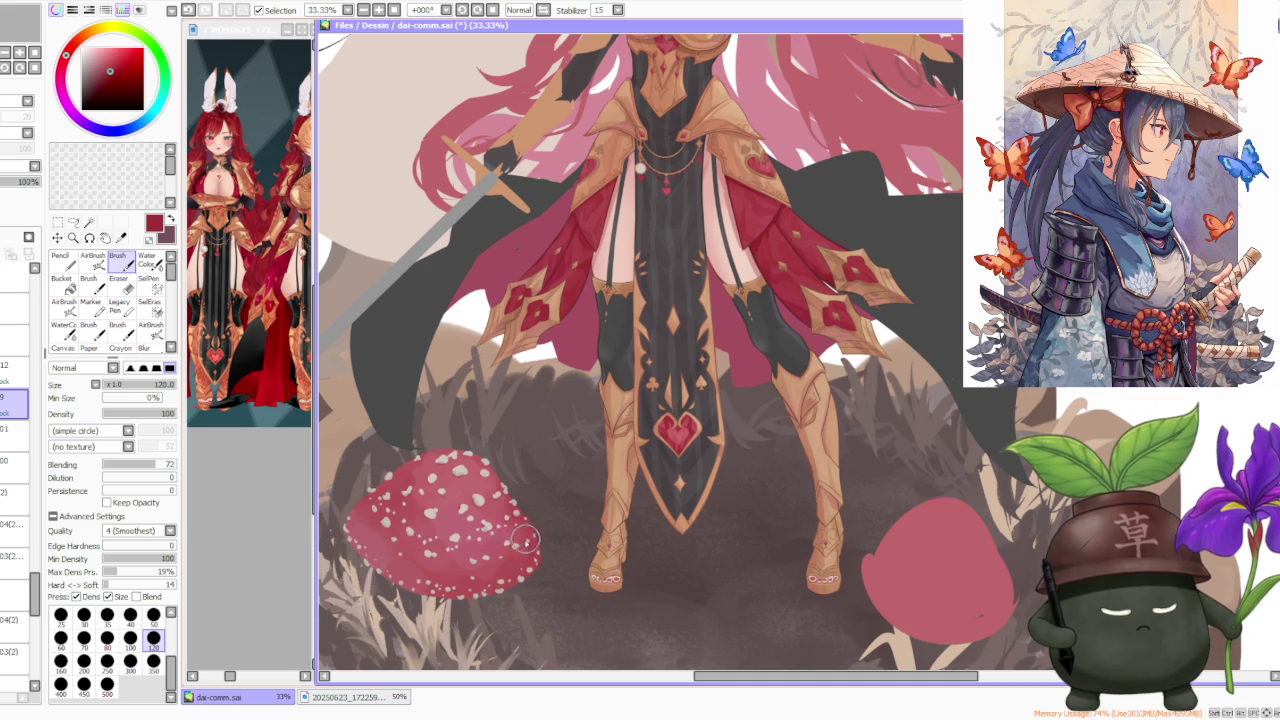
{"action": "scroll", "coordinate": [510, 500], "scroll_direction": "down", "scroll_amount": 2}
{"action": "scroll", "coordinate": [485, 460], "scroll_direction": "down", "scroll_amount": 1}
{"action": "scroll", "coordinate": [470, 380], "scroll_direction": "down", "scroll_amount": 1}
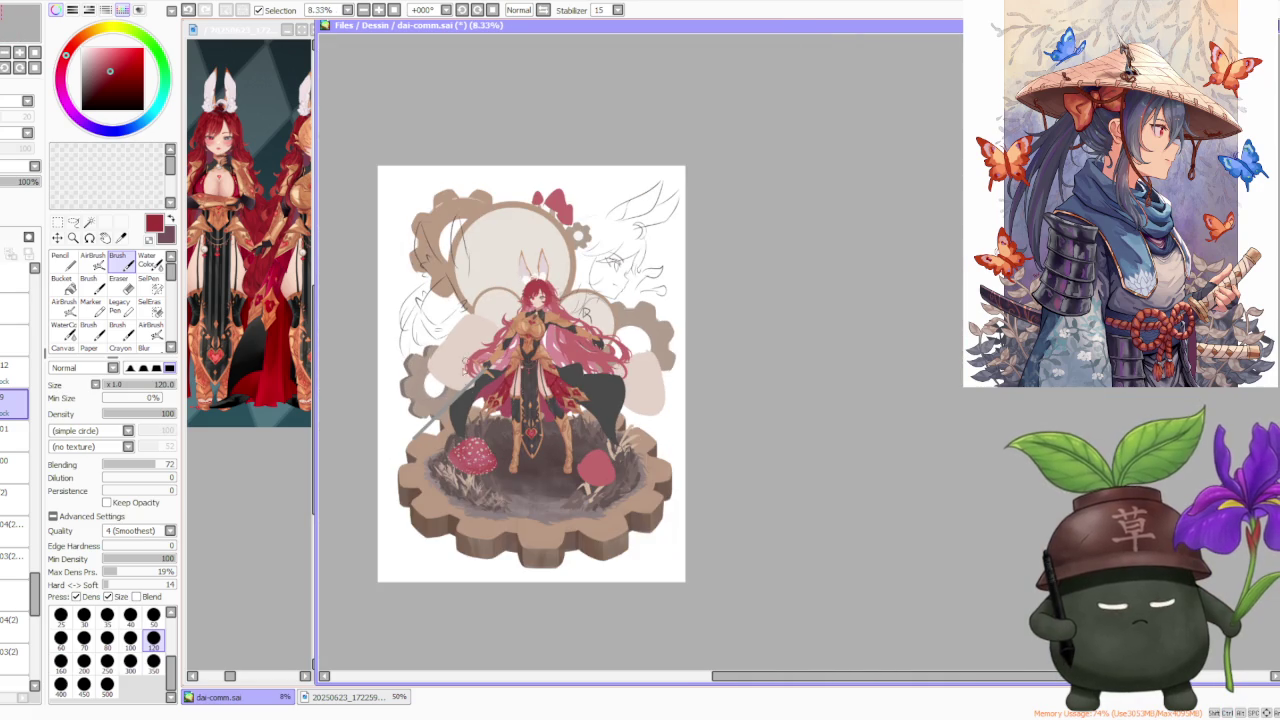
Select the AirBrush at size 500, density 60, and zoom in and out over the mushrooms
{"action": "scroll", "coordinate": [480, 436], "scroll_direction": "up", "scroll_amount": 2}
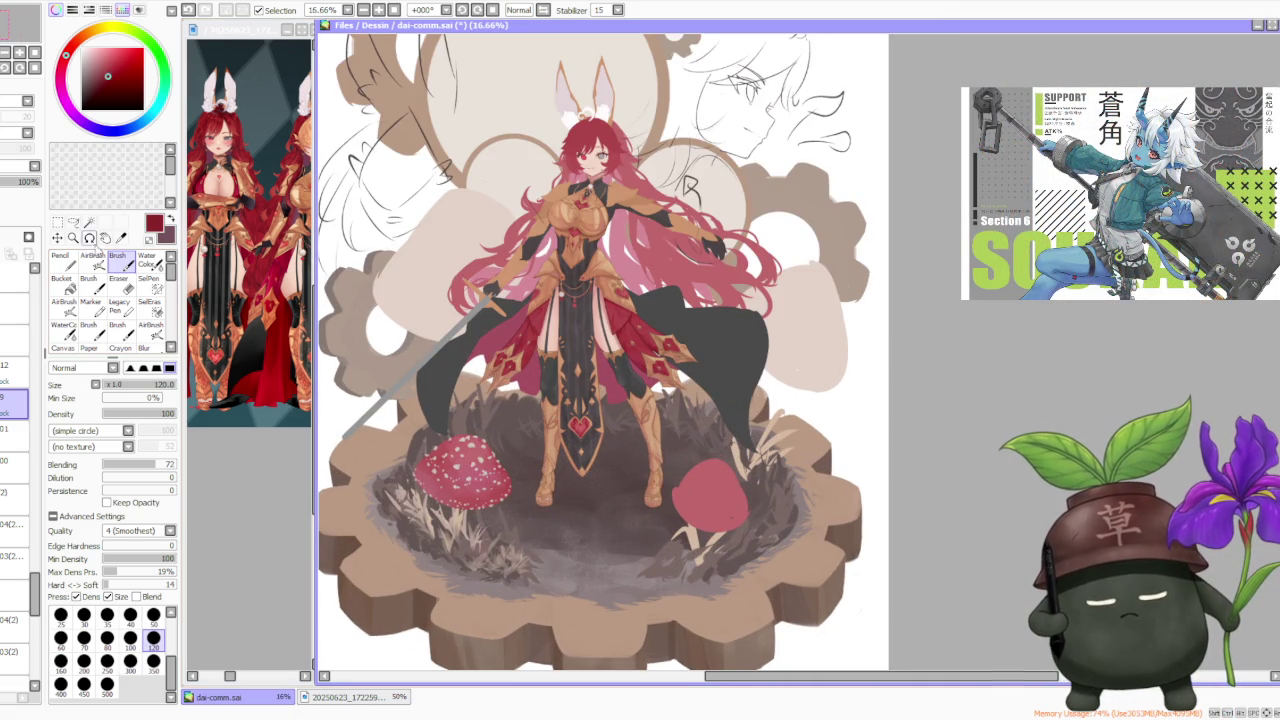
{"action": "left_click", "coordinate": [92, 262]}
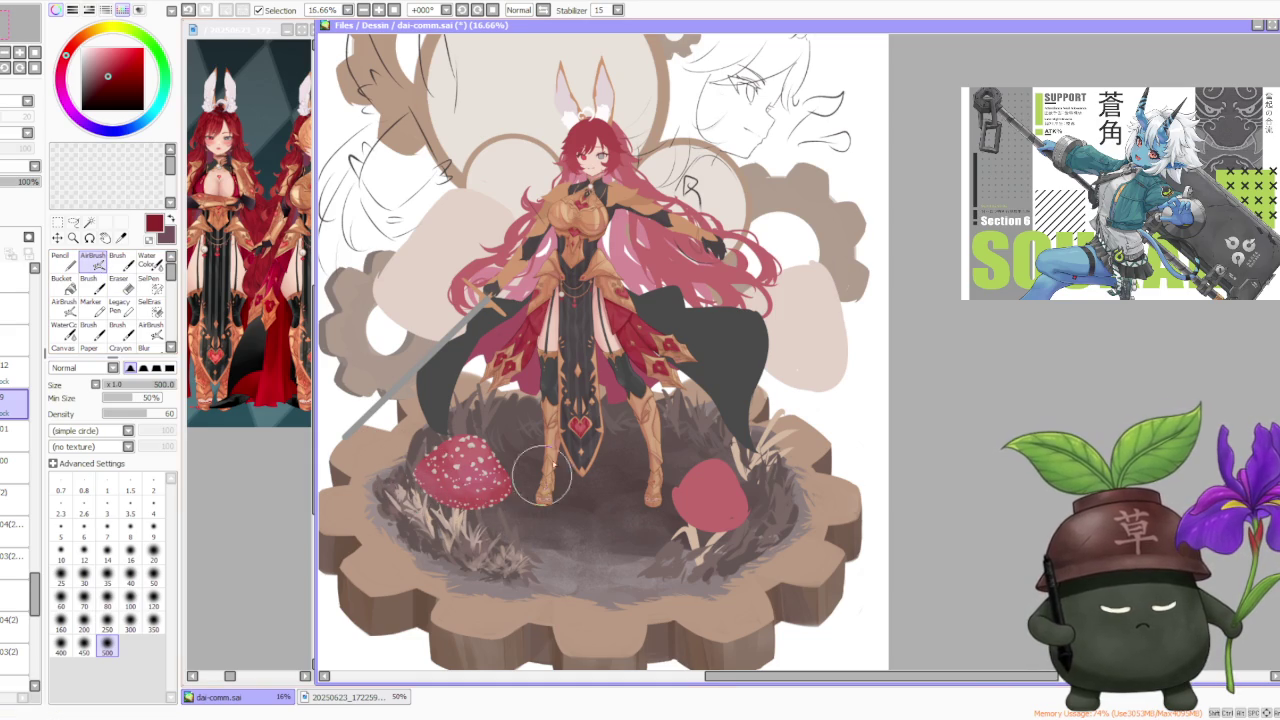
{"action": "scroll", "coordinate": [543, 478], "scroll_direction": "down", "scroll_amount": 2}
{"action": "scroll", "coordinate": [543, 478], "scroll_direction": "down", "scroll_amount": 1}
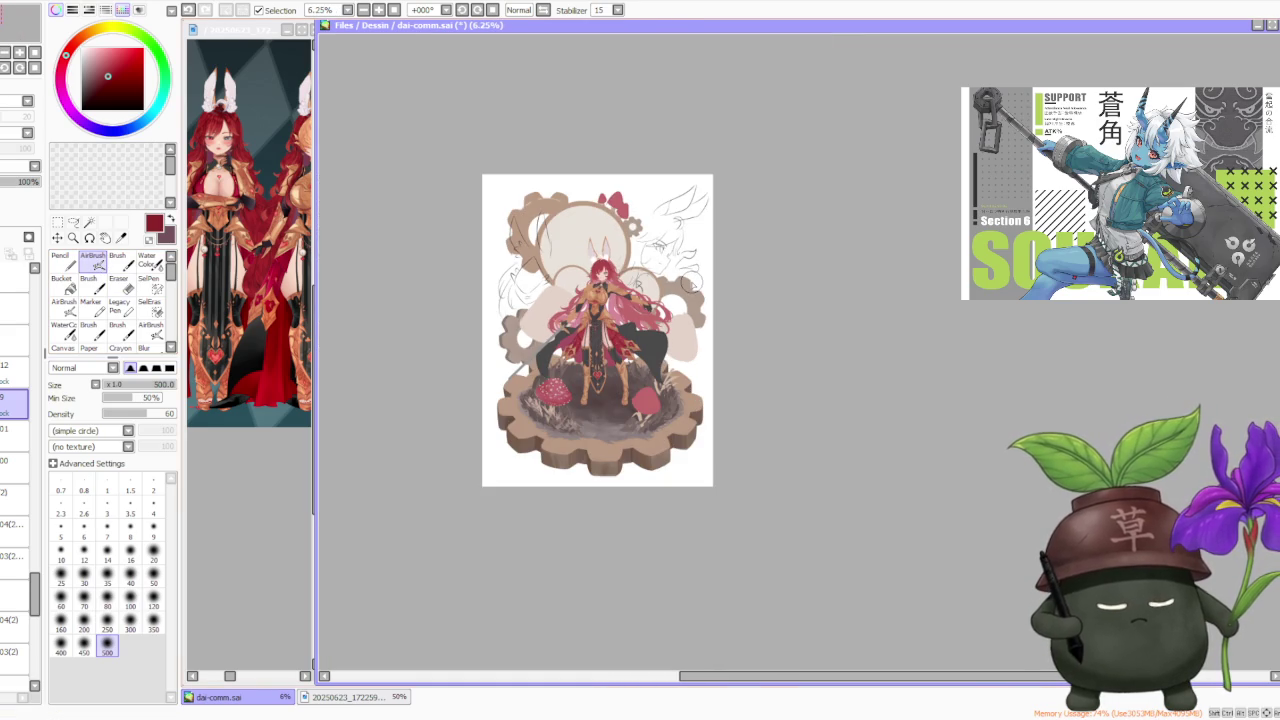
{"action": "scroll", "coordinate": [565, 405], "scroll_direction": "up", "scroll_amount": 1}
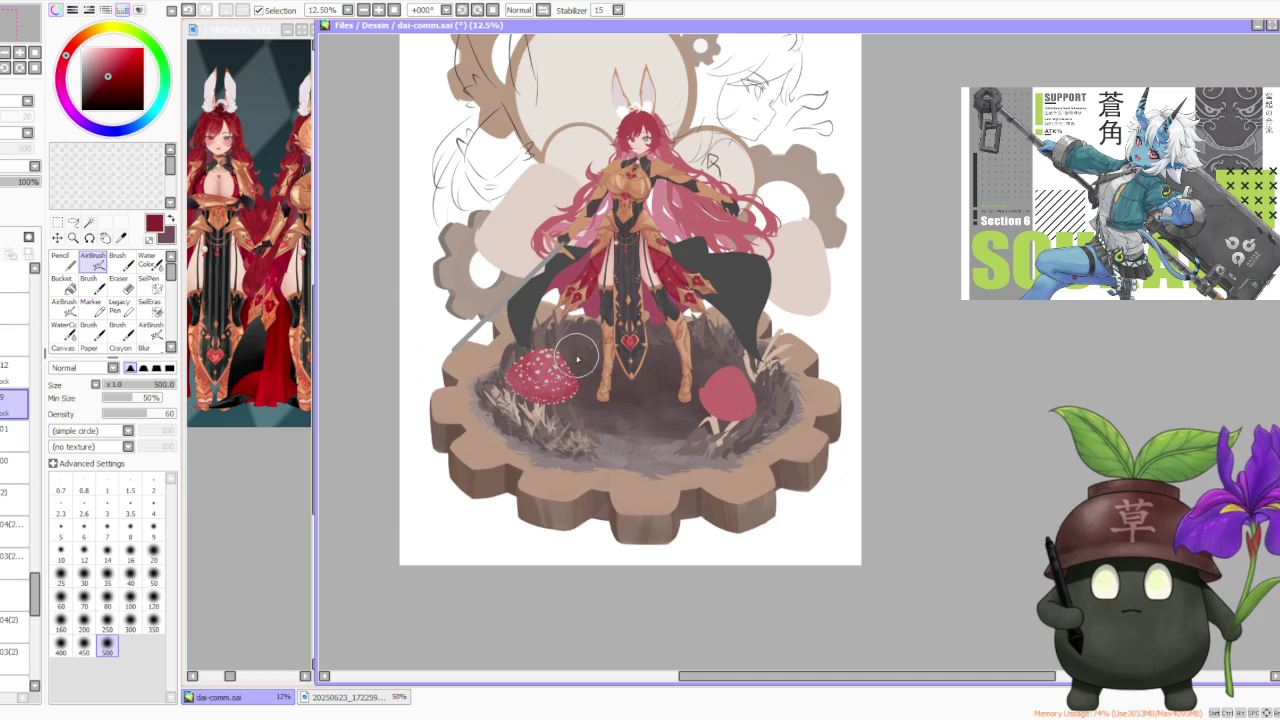
{"action": "scroll", "coordinate": [572, 335], "scroll_direction": "up", "scroll_amount": 1}
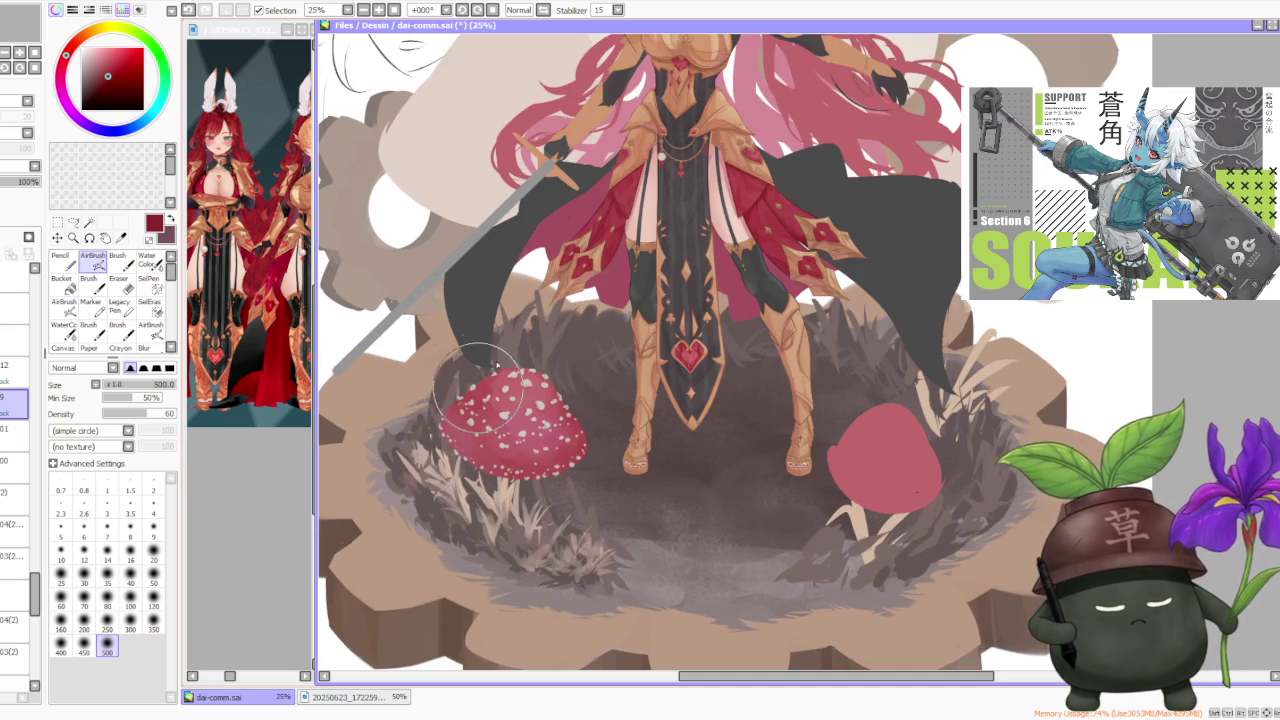
{"action": "scroll", "coordinate": [588, 484], "scroll_direction": "down", "scroll_amount": 1}
{"action": "scroll", "coordinate": [588, 484], "scroll_direction": "down", "scroll_amount": 1}
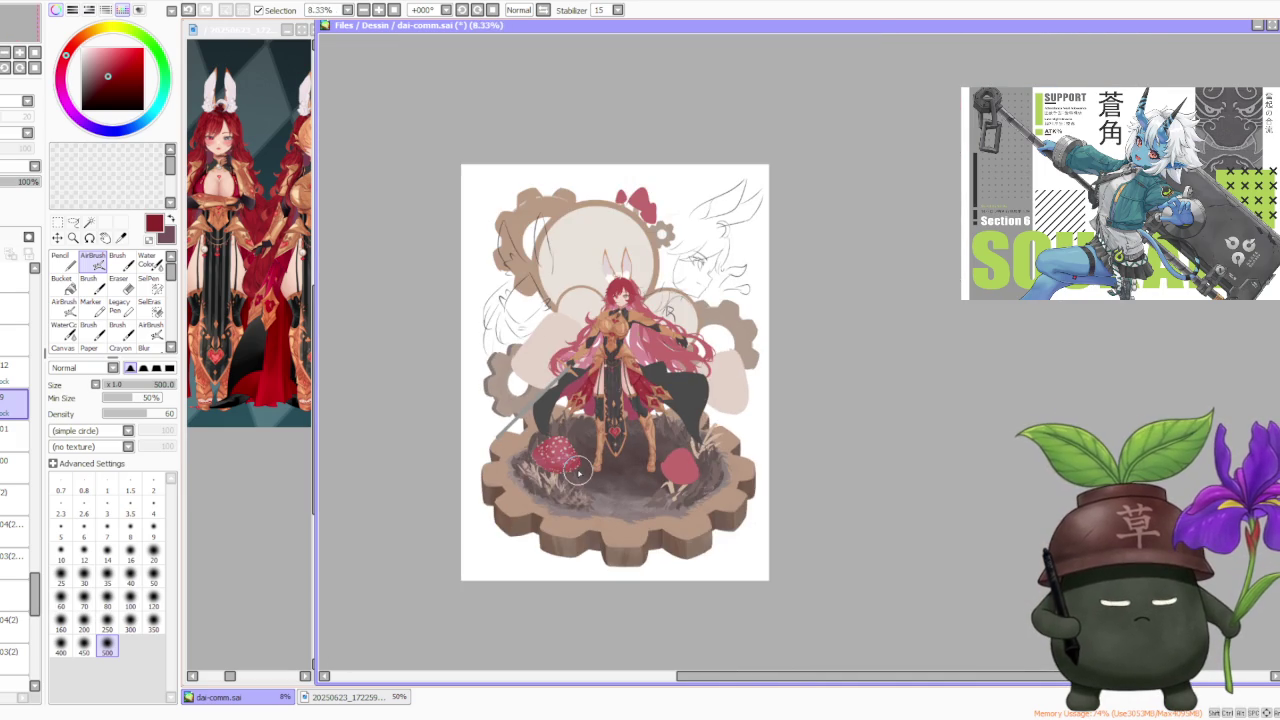
{"action": "scroll", "coordinate": [727, 362], "scroll_direction": "down", "scroll_amount": 1}
{"action": "scroll", "coordinate": [648, 400], "scroll_direction": "up", "scroll_amount": 3}
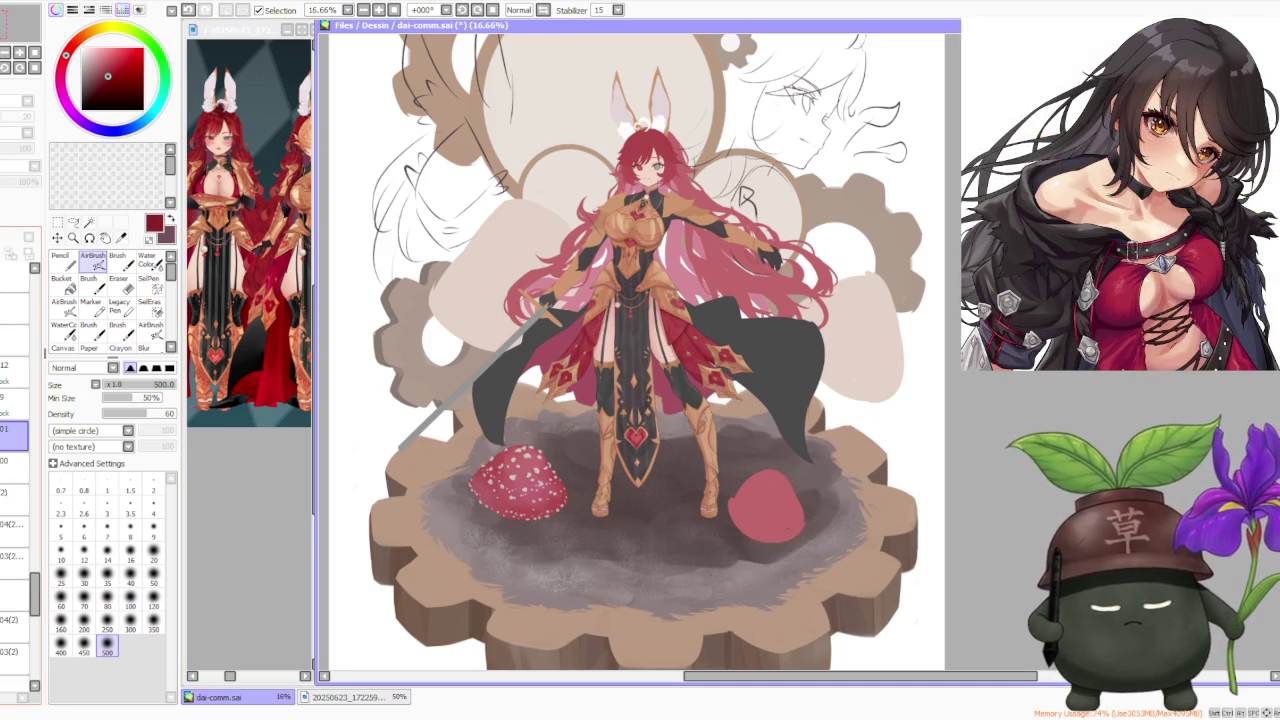
Move the selected layer higher in the Layer panel and reorder the mushroom layers again
{"action": "left_click", "coordinate": [12, 428]}
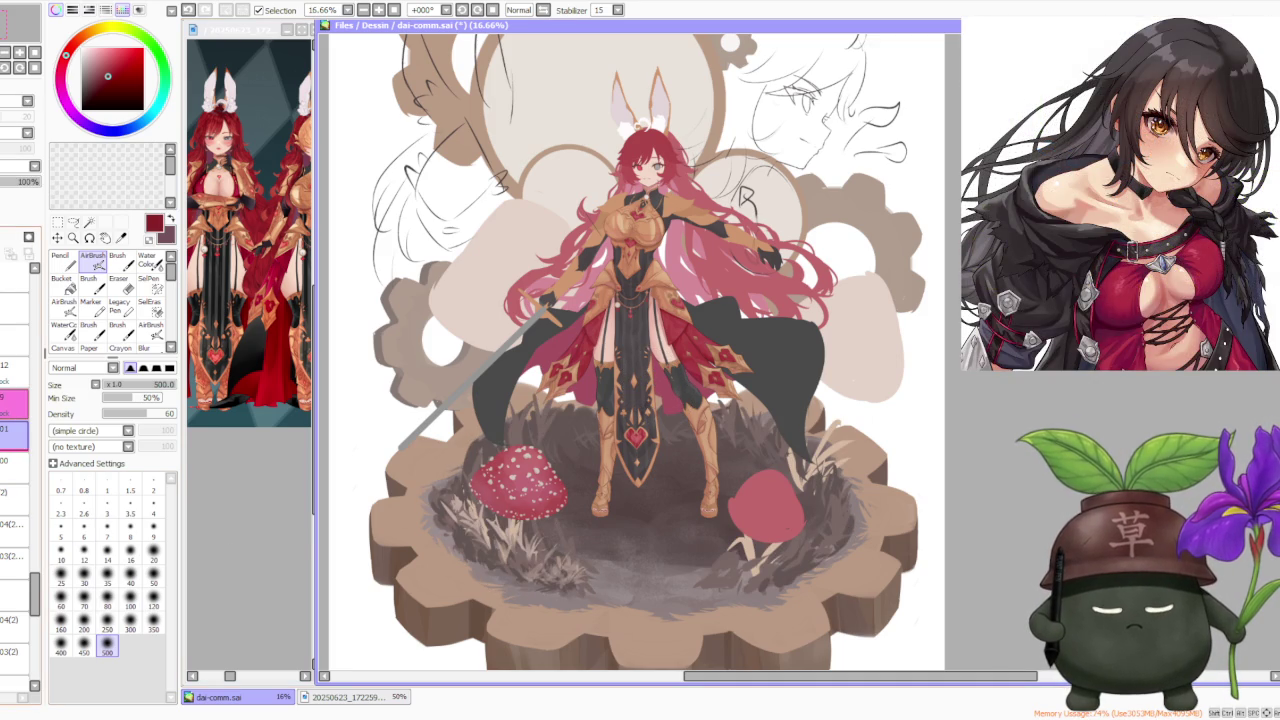
{"action": "left_click_drag", "start_coordinate": [12, 428], "coordinate": [12, 397]}
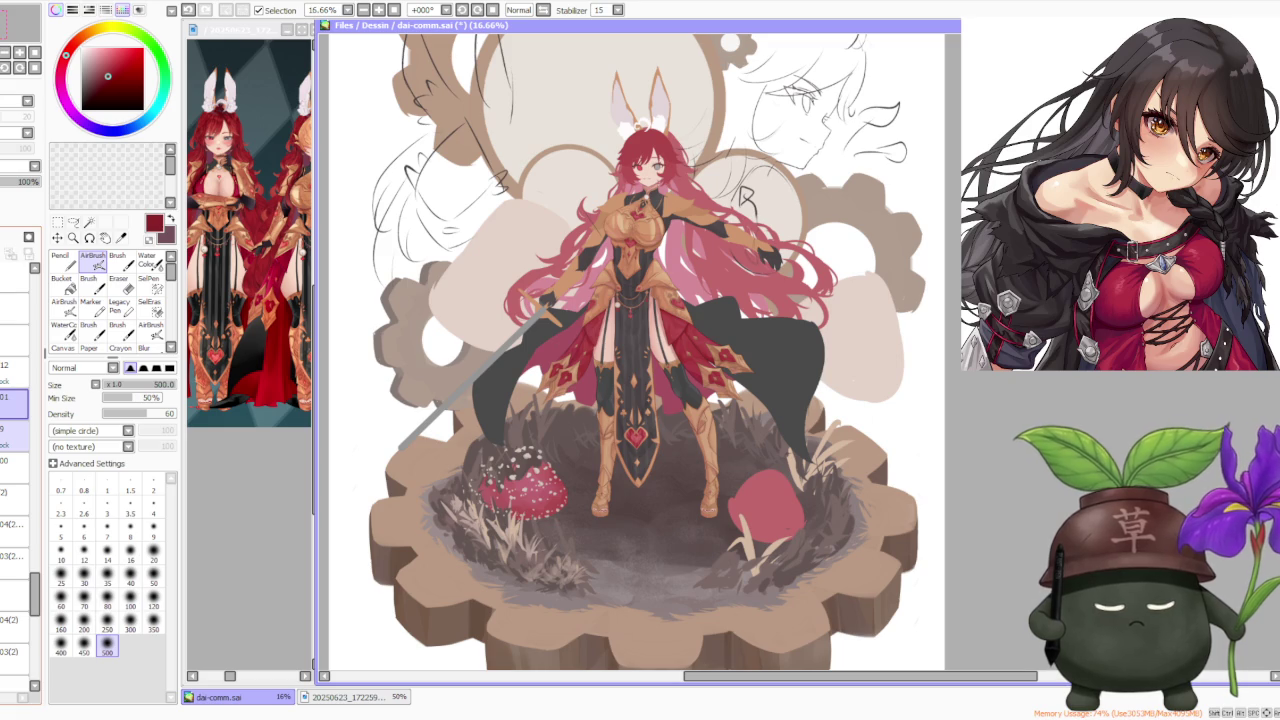
{"action": "mouse_move", "coordinate": [12, 432]}
{"action": "left_mouse_down"}
{"action": "mouse_move", "coordinate": [6, 385]}
{"action": "mouse_move", "coordinate": [10, 420]}
{"action": "left_mouse_up"}
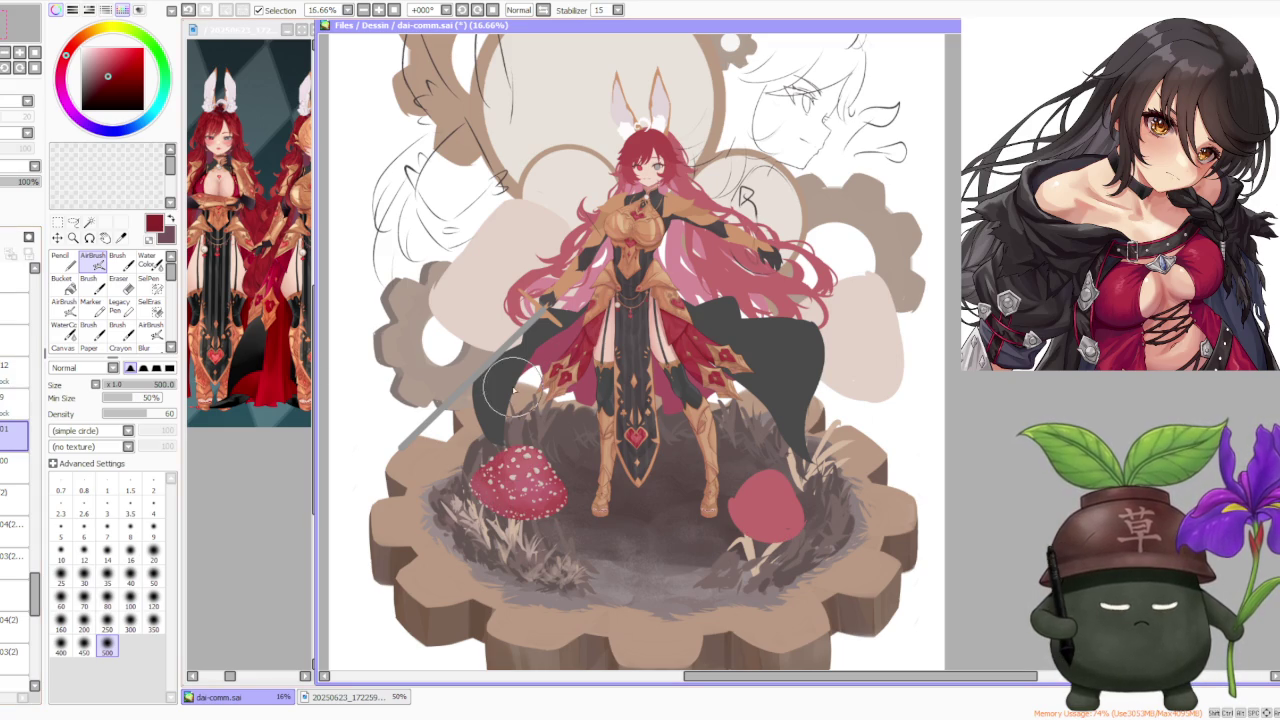
{"action": "scroll", "coordinate": [515, 370], "scroll_direction": "down", "scroll_amount": 1}
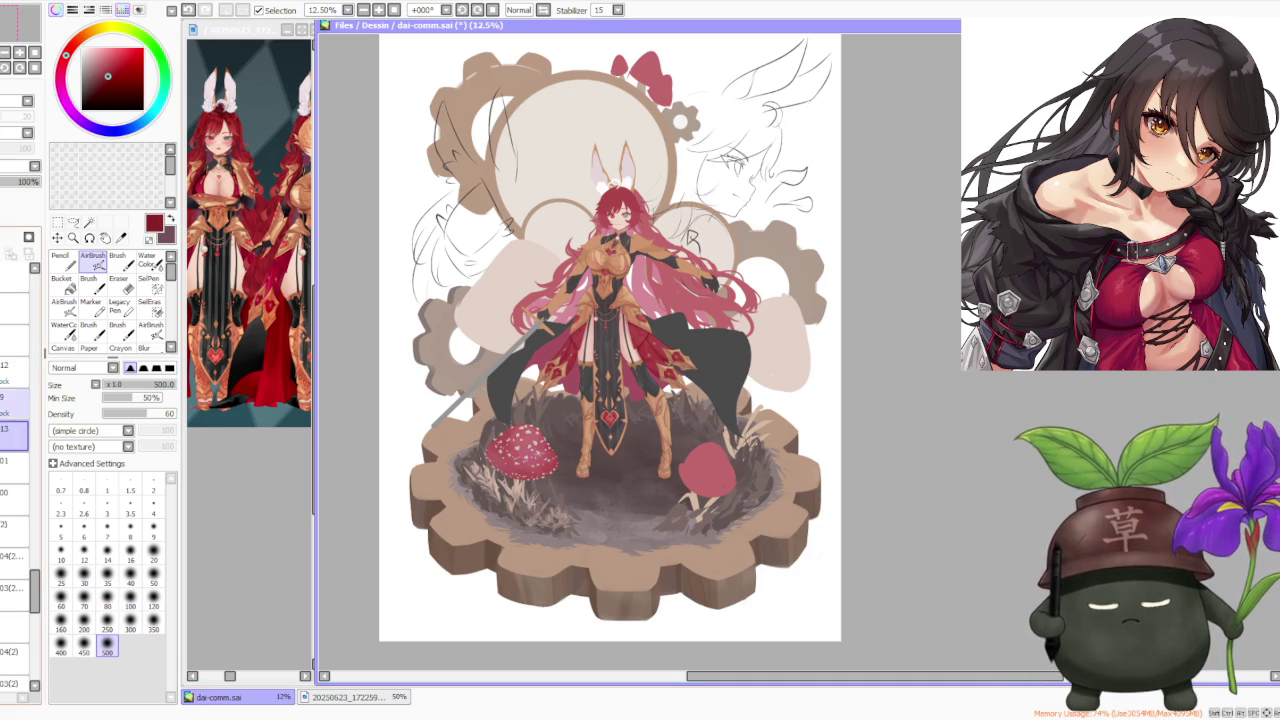
Add new empty layer 13 and select the layer above it
{"action": "key", "text": "ctrl+shift+n"}
{"action": "scroll", "coordinate": [464, 357], "scroll_direction": "up", "scroll_amount": 1}
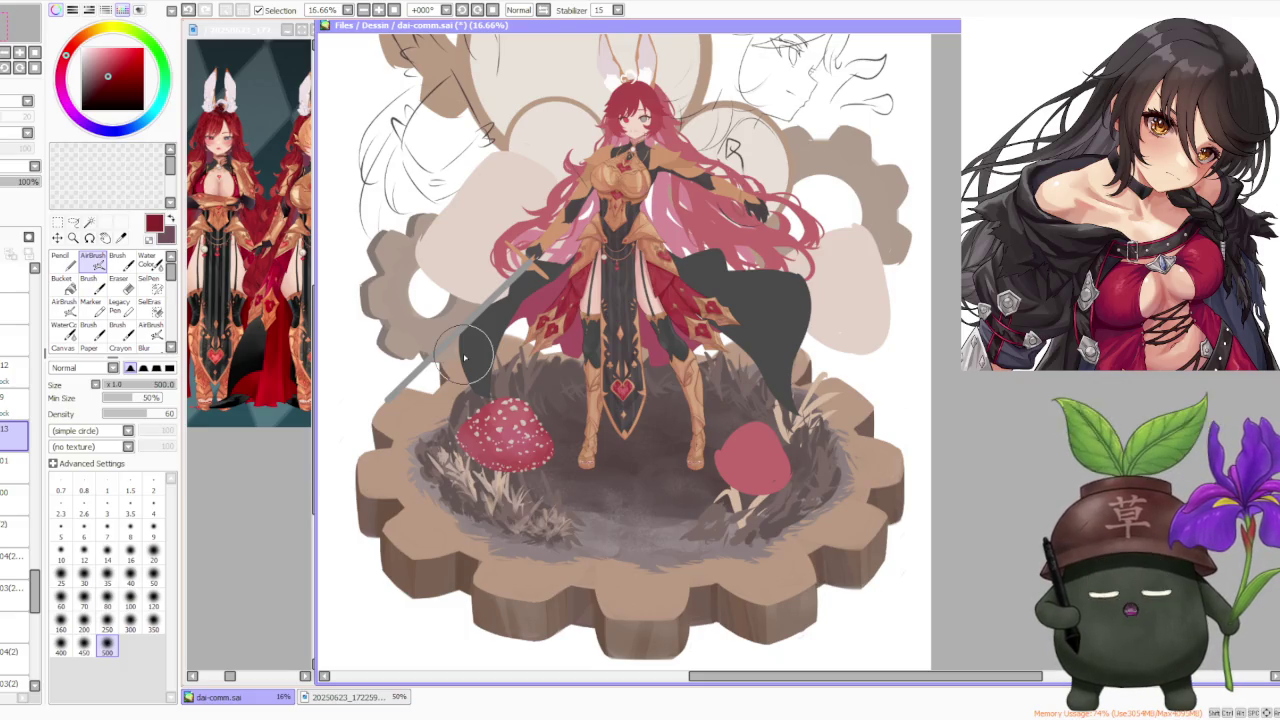
{"action": "left_click", "coordinate": [14, 400]}
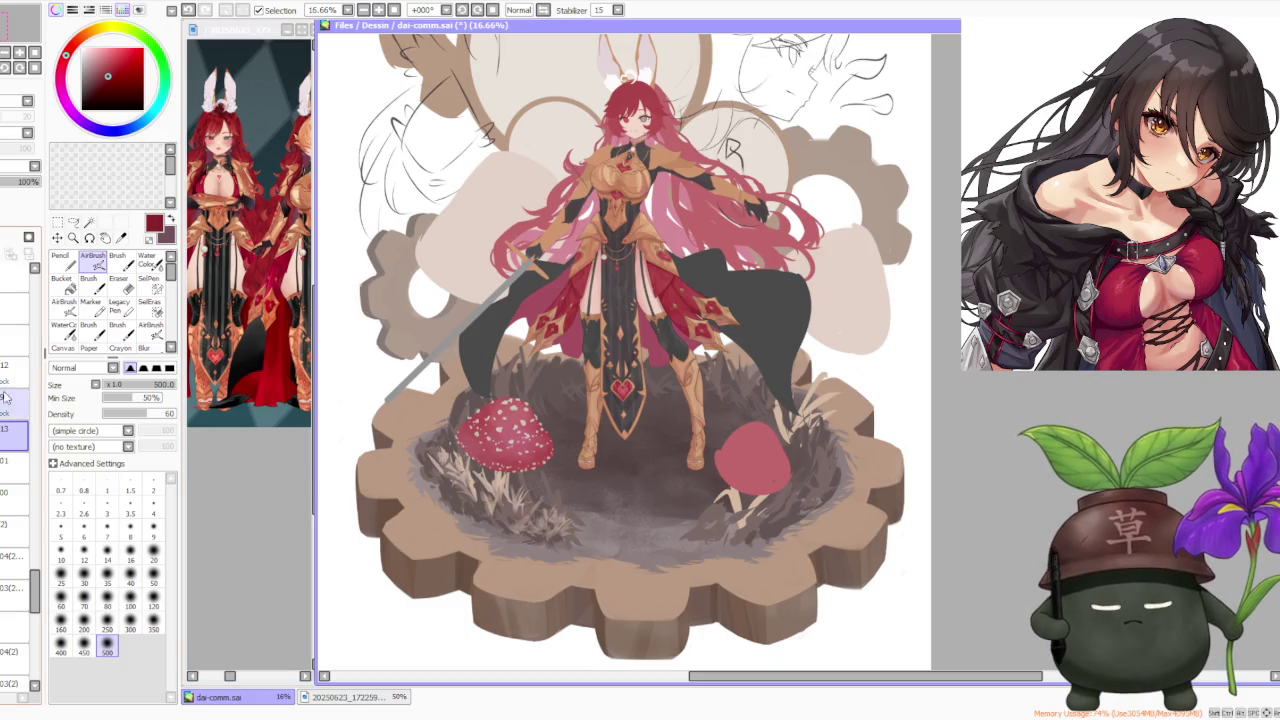
Pick a muted dark red and set the airbrush size to 100
{"action": "left_click", "coordinate": [99, 79]}
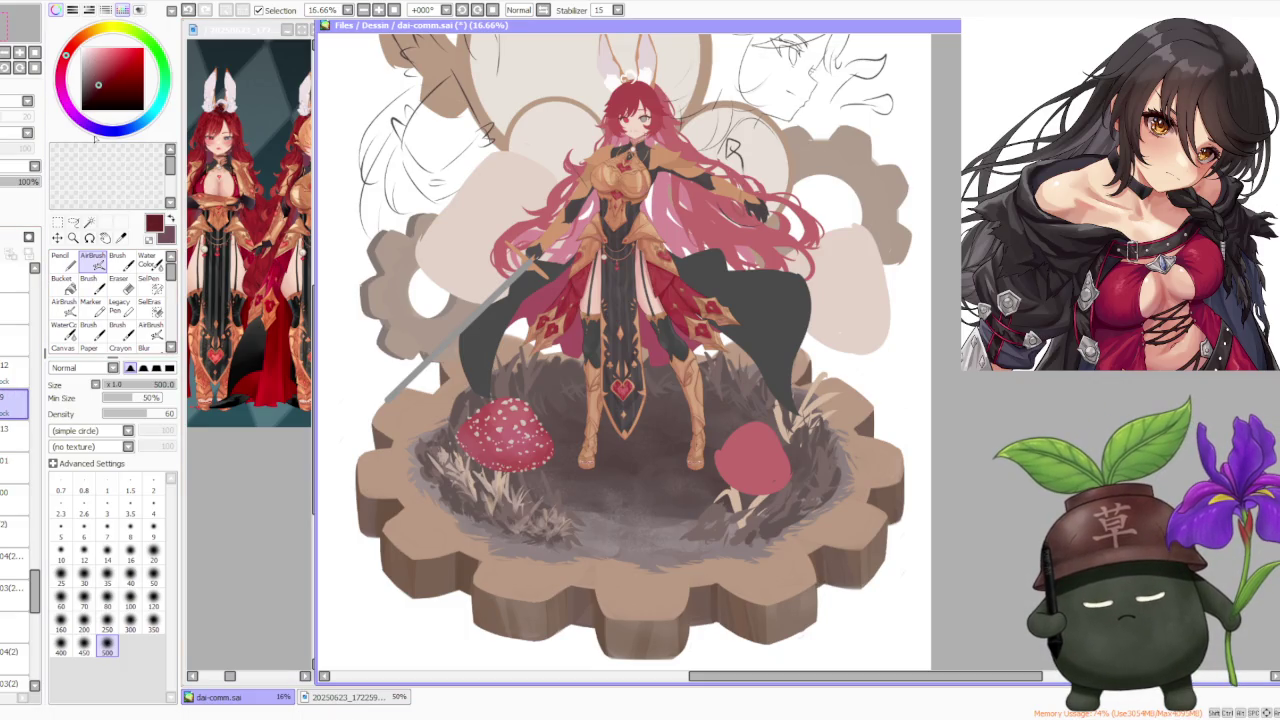
{"action": "left_click", "coordinate": [130, 597]}
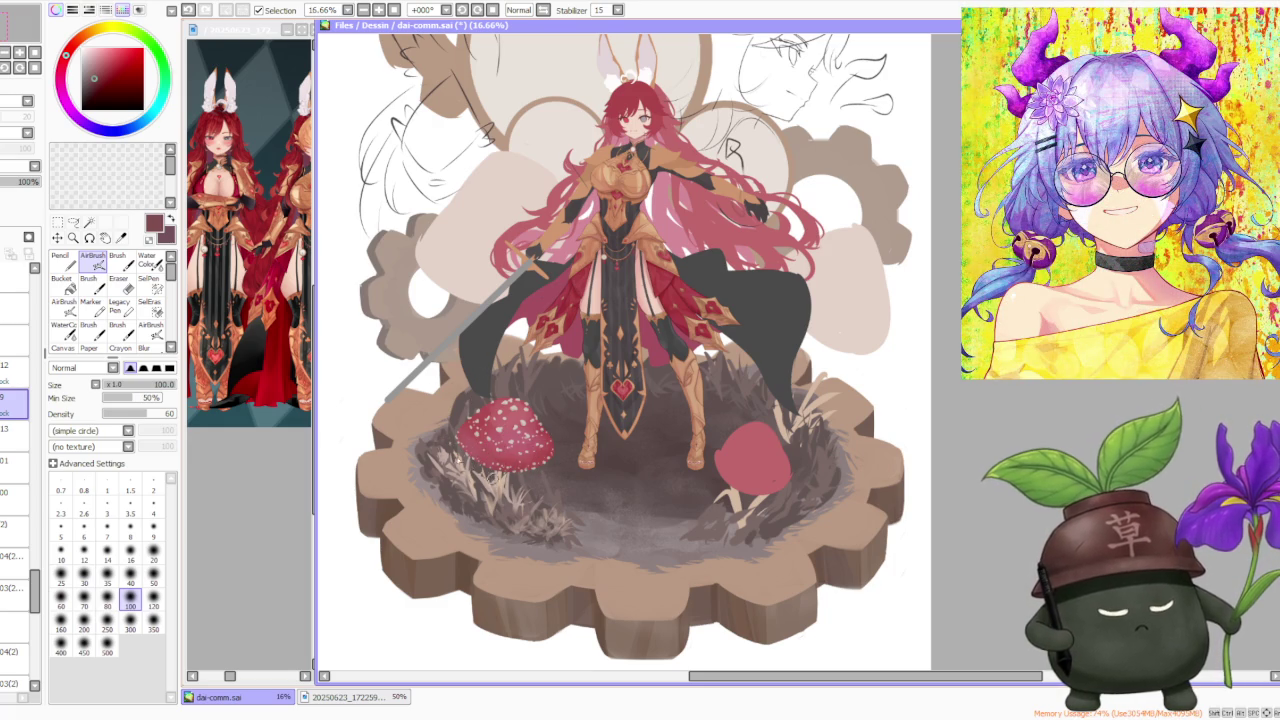
{"action": "scroll", "coordinate": [573, 368], "scroll_direction": "down", "scroll_amount": 1}
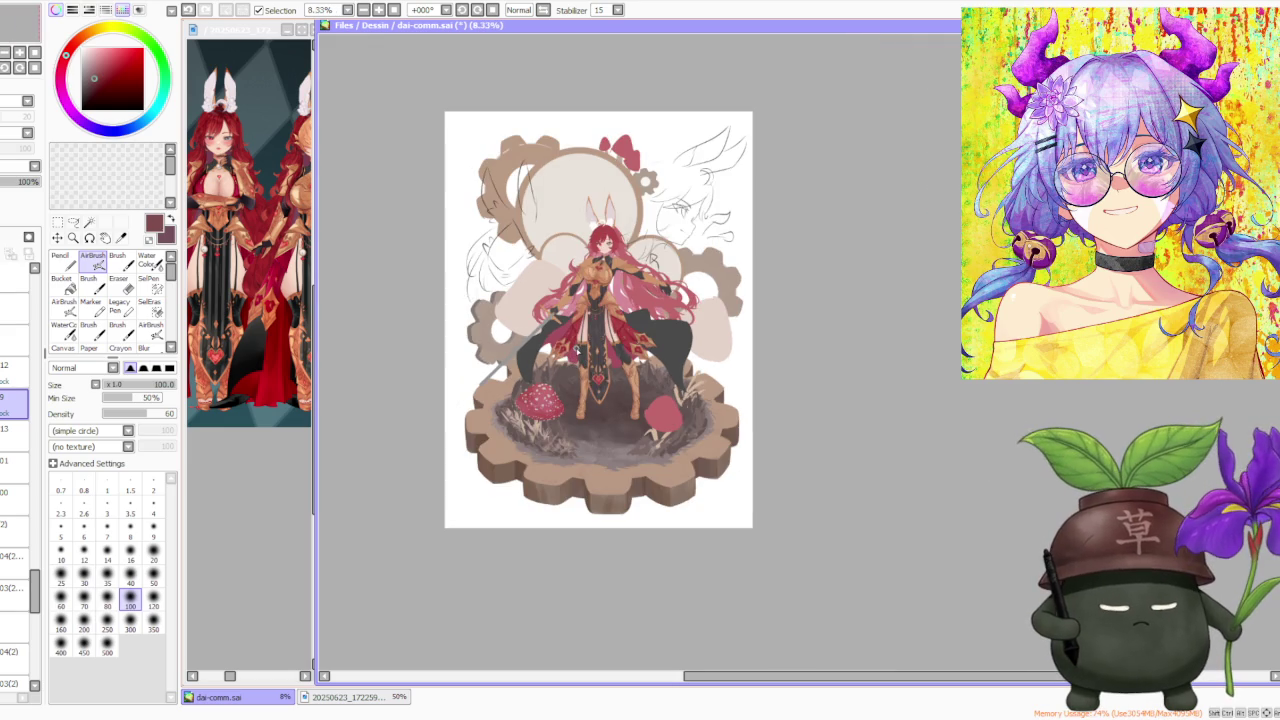
{"action": "scroll", "coordinate": [584, 365], "scroll_direction": "down", "scroll_amount": 1}
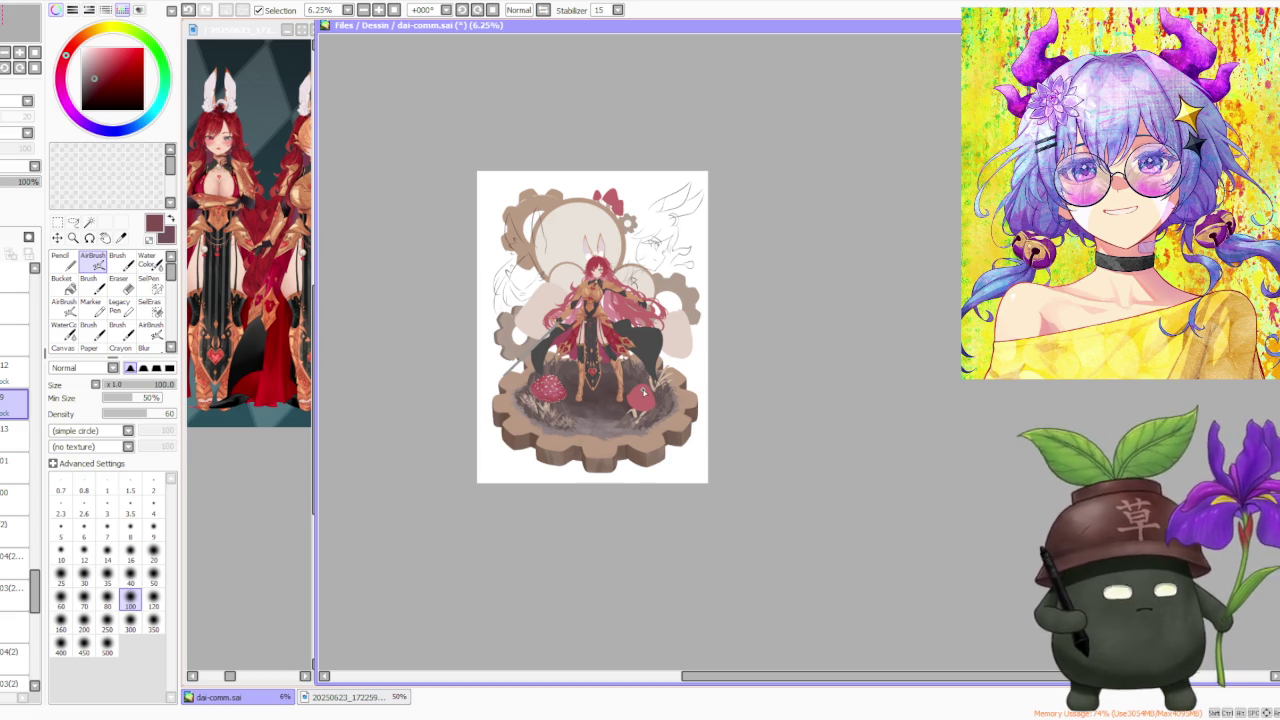
{"action": "scroll", "coordinate": [640, 390], "scroll_direction": "down", "scroll_amount": 1}
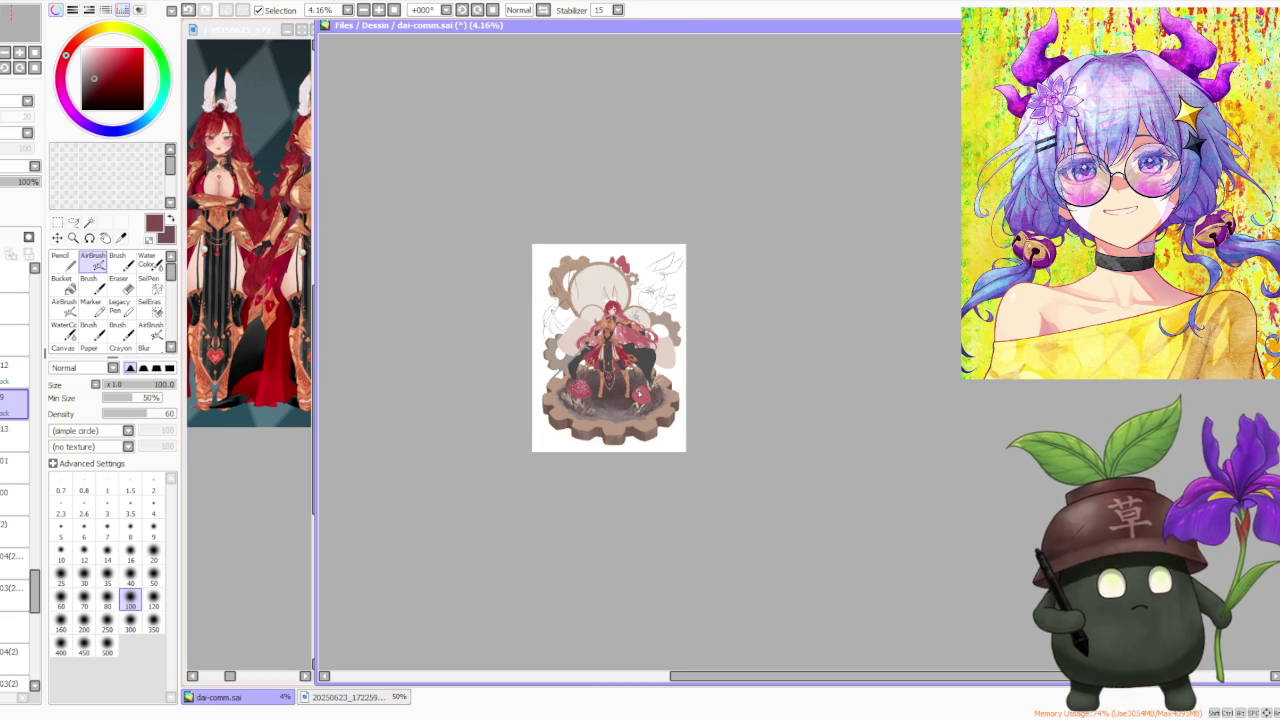
{"action": "scroll", "coordinate": [620, 420], "scroll_direction": "up", "scroll_amount": 1}
{"action": "scroll", "coordinate": [470, 425], "scroll_direction": "up", "scroll_amount": 1}
{"action": "scroll", "coordinate": [580, 375], "scroll_direction": "up", "scroll_amount": 1}
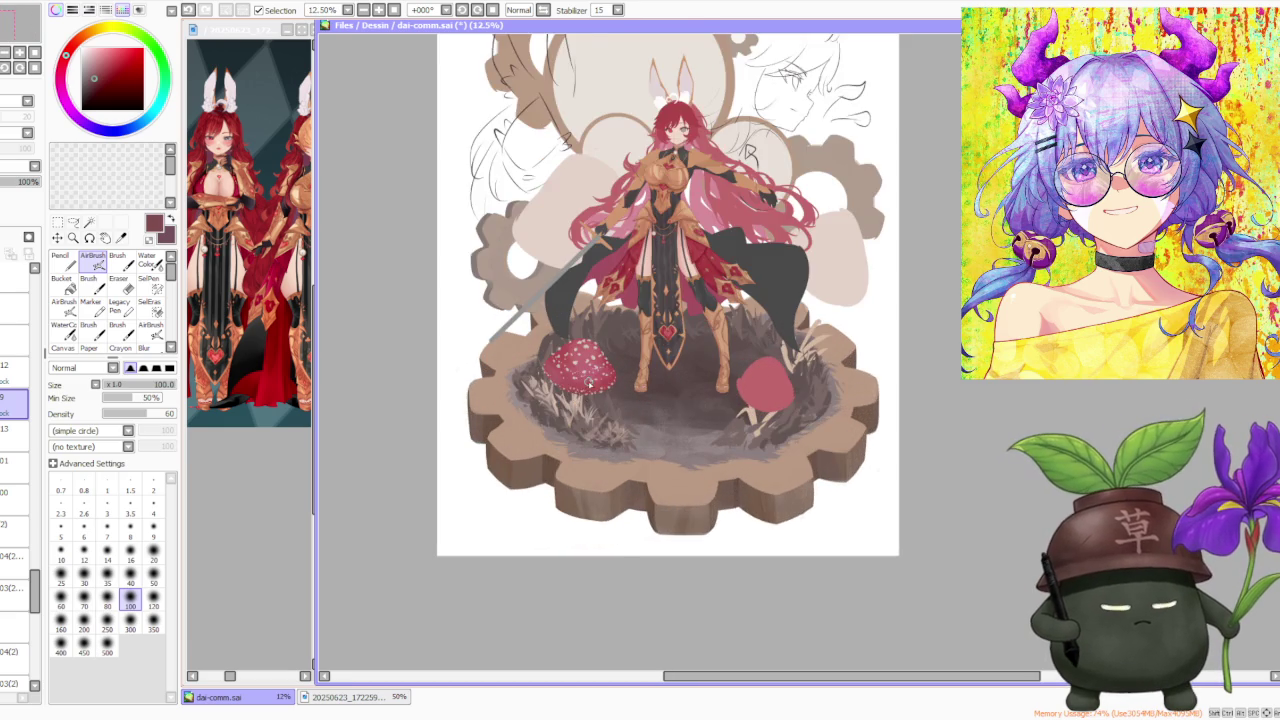
{"action": "scroll", "coordinate": [590, 372], "scroll_direction": "up", "scroll_amount": 1}
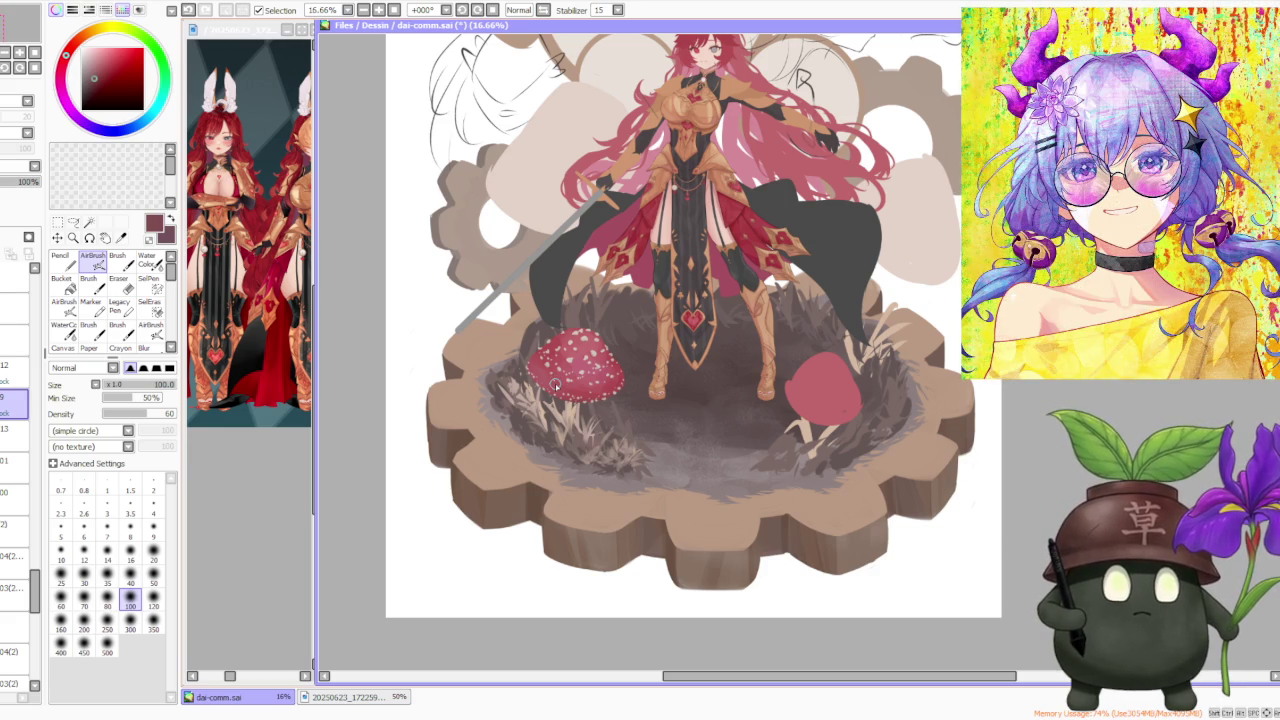
Make the new layer 13 the active layer
{"action": "scroll", "coordinate": [714, 509], "scroll_direction": "down", "scroll_amount": 2}
{"action": "scroll", "coordinate": [718, 330], "scroll_direction": "down", "scroll_amount": 2}
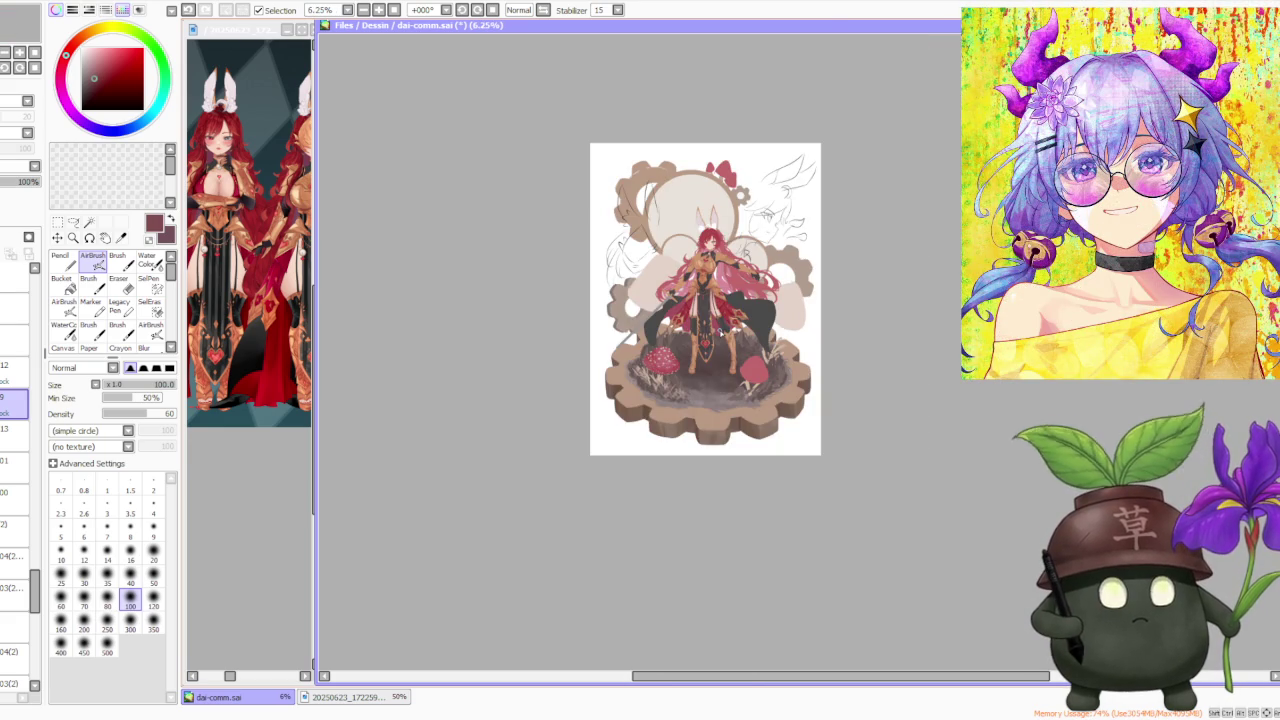
{"action": "scroll", "coordinate": [711, 329], "scroll_direction": "up", "scroll_amount": 3}
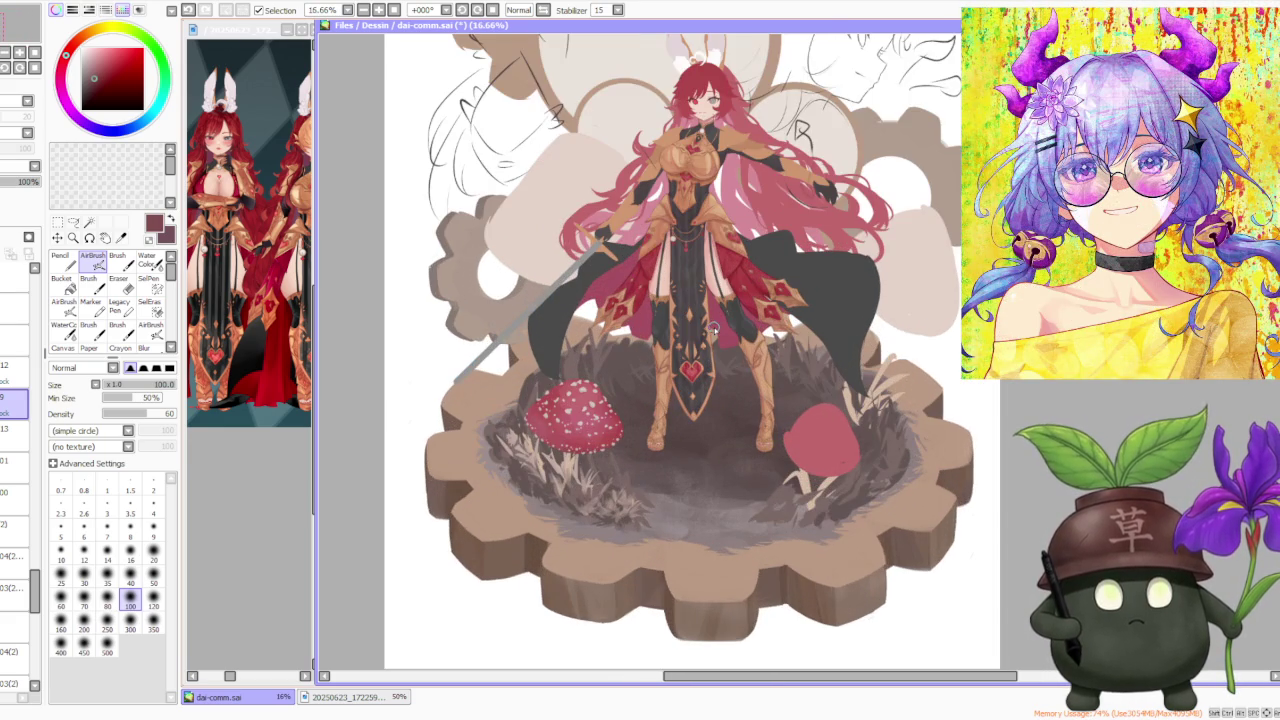
{"action": "left_click", "coordinate": [15, 430]}
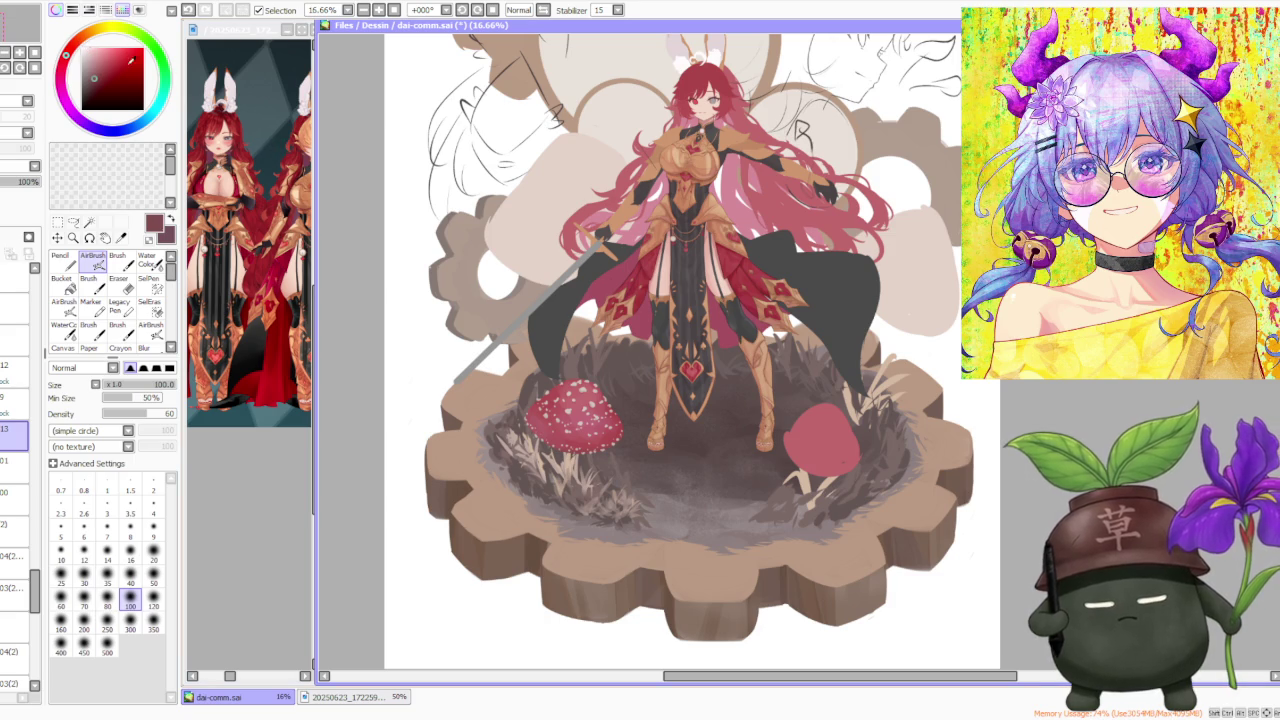
Switch to the Brush tool with Blending lowered to about 47
{"action": "scroll", "coordinate": [566, 452], "scroll_direction": "up", "scroll_amount": 3}
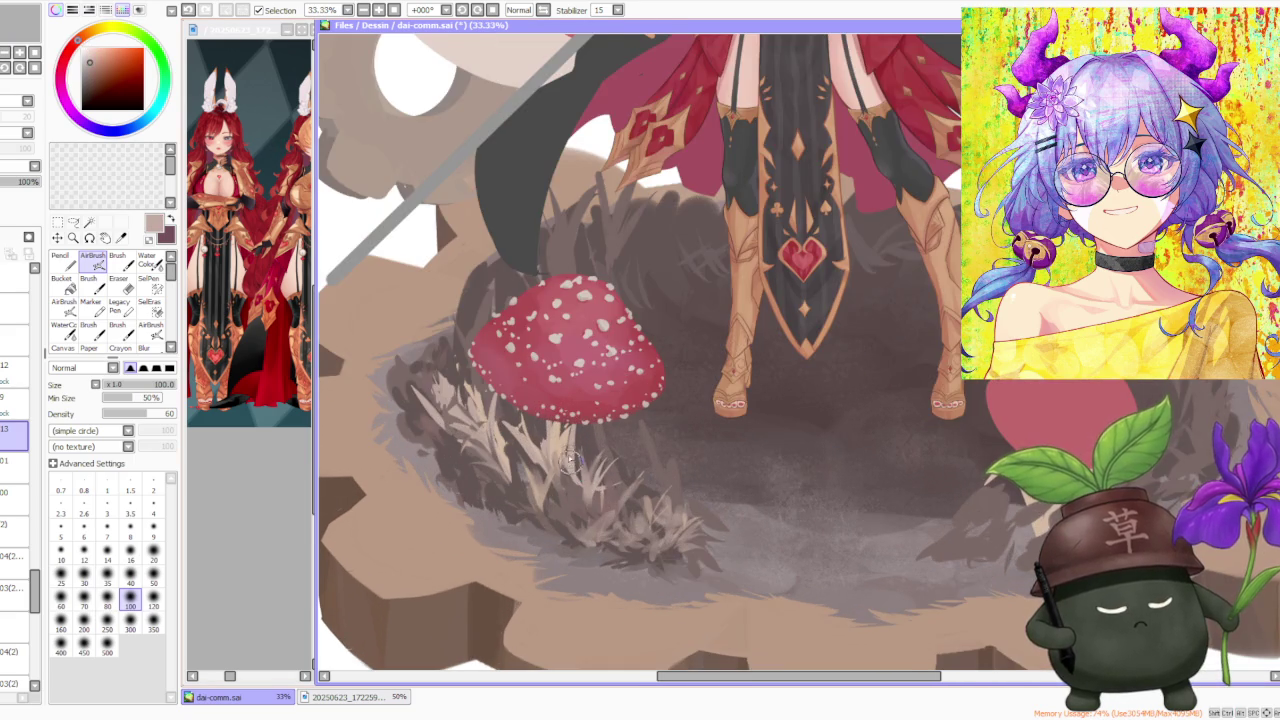
{"action": "scroll", "coordinate": [568, 456], "scroll_direction": "down", "scroll_amount": 1}
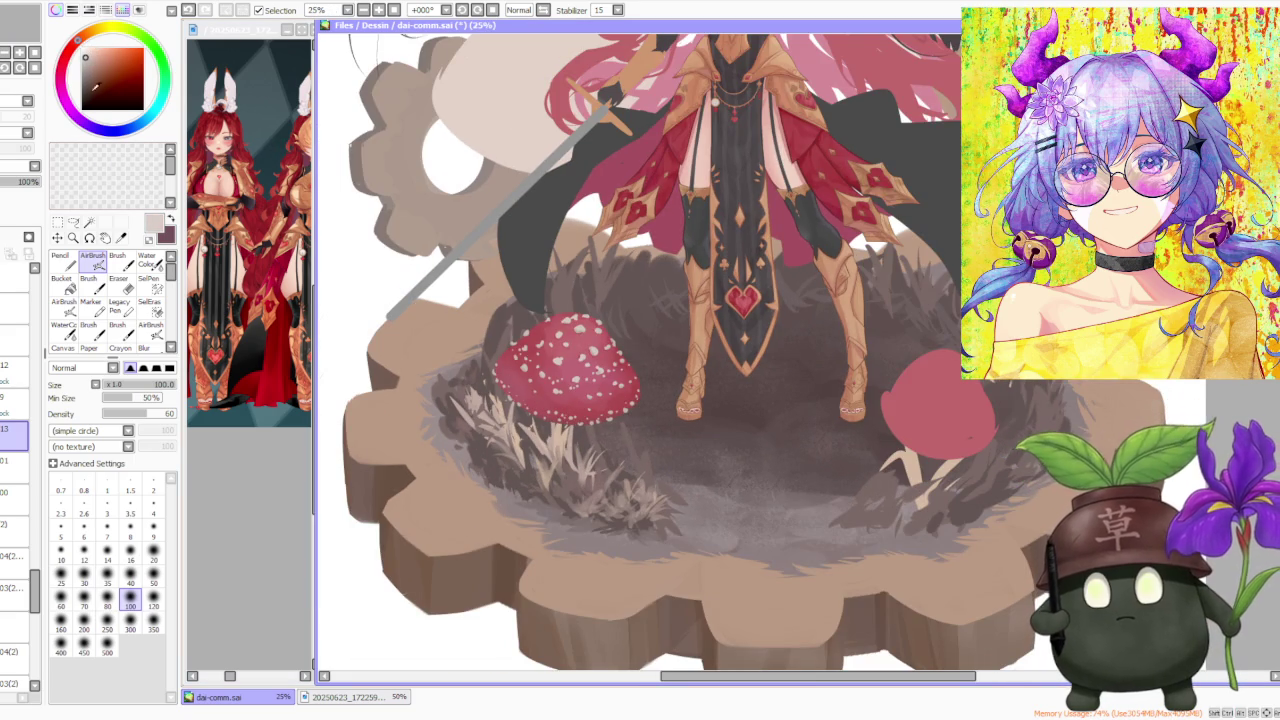
{"action": "left_click", "coordinate": [118, 258]}
{"action": "left_click", "coordinate": [138, 466]}
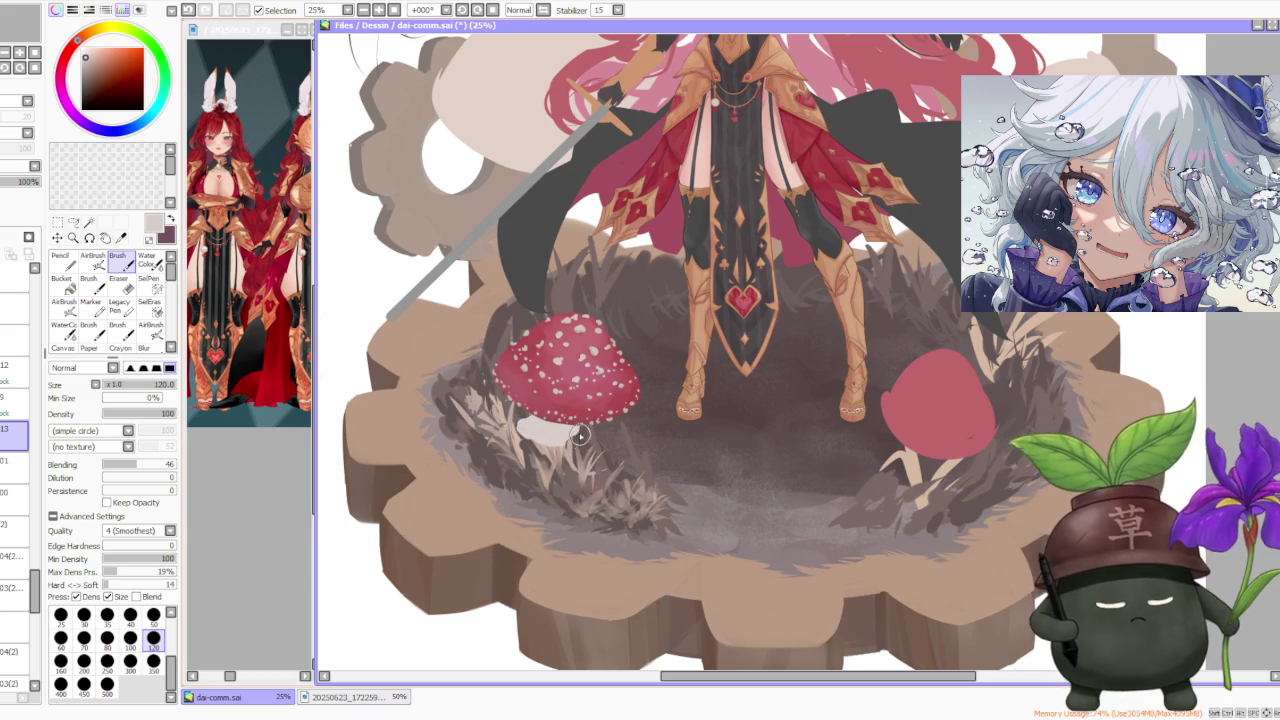
Paint a small stroke on the left mushroom's stem
{"action": "left_click_drag", "start_coordinate": [577, 437], "coordinate": [576, 433]}
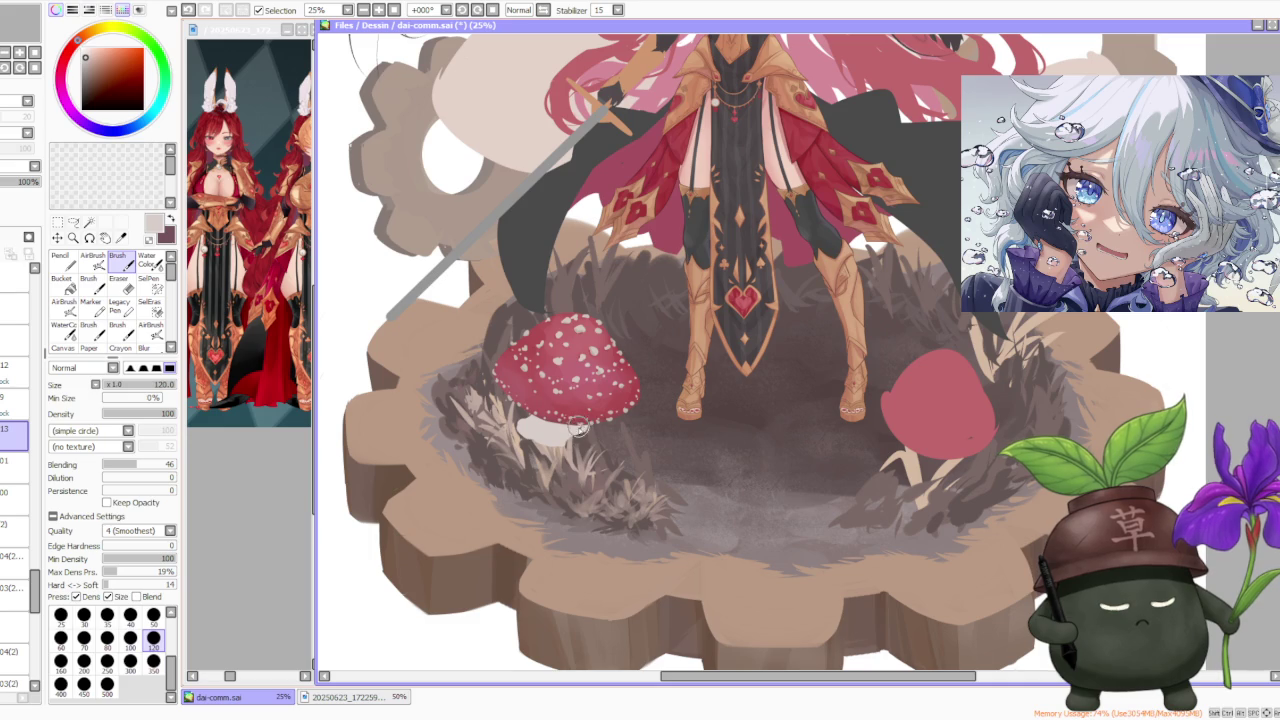
{"action": "key", "text": "a"}
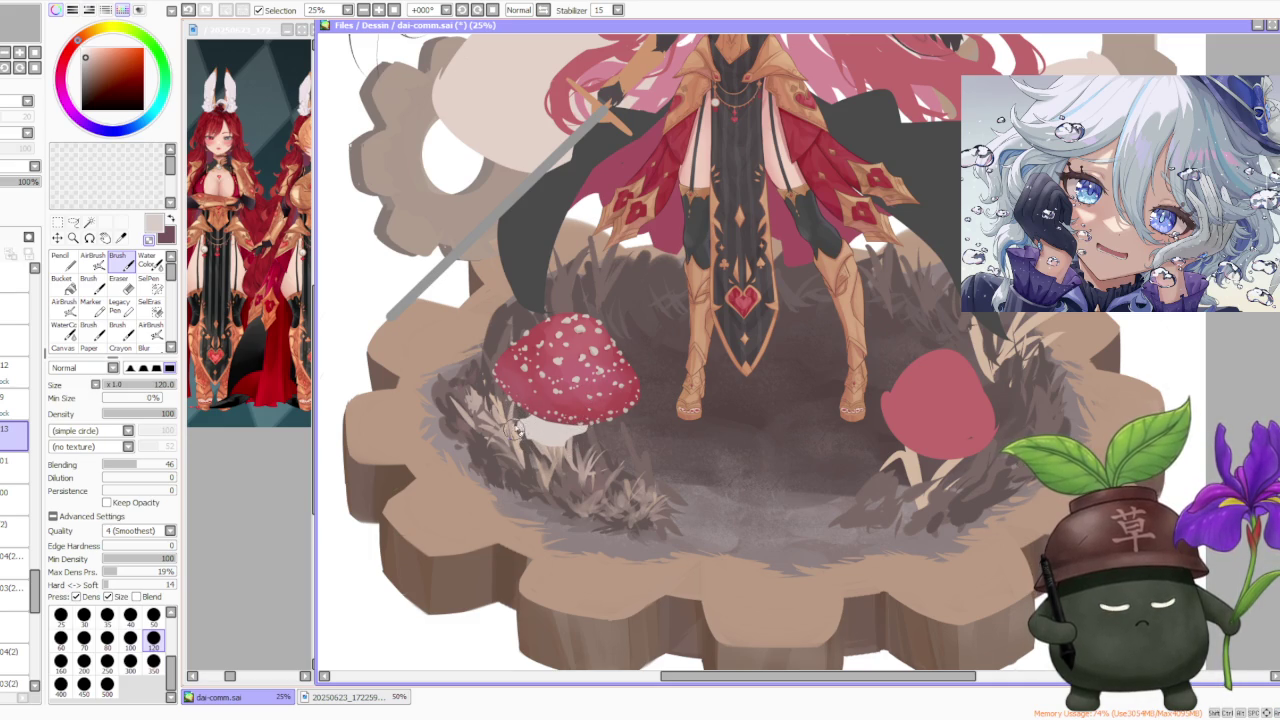
{"action": "scroll", "coordinate": [536, 398], "scroll_direction": "down", "scroll_amount": 1}
{"action": "scroll", "coordinate": [536, 398], "scroll_direction": "down", "scroll_amount": 1}
{"action": "scroll", "coordinate": [536, 398], "scroll_direction": "up", "scroll_amount": 1}
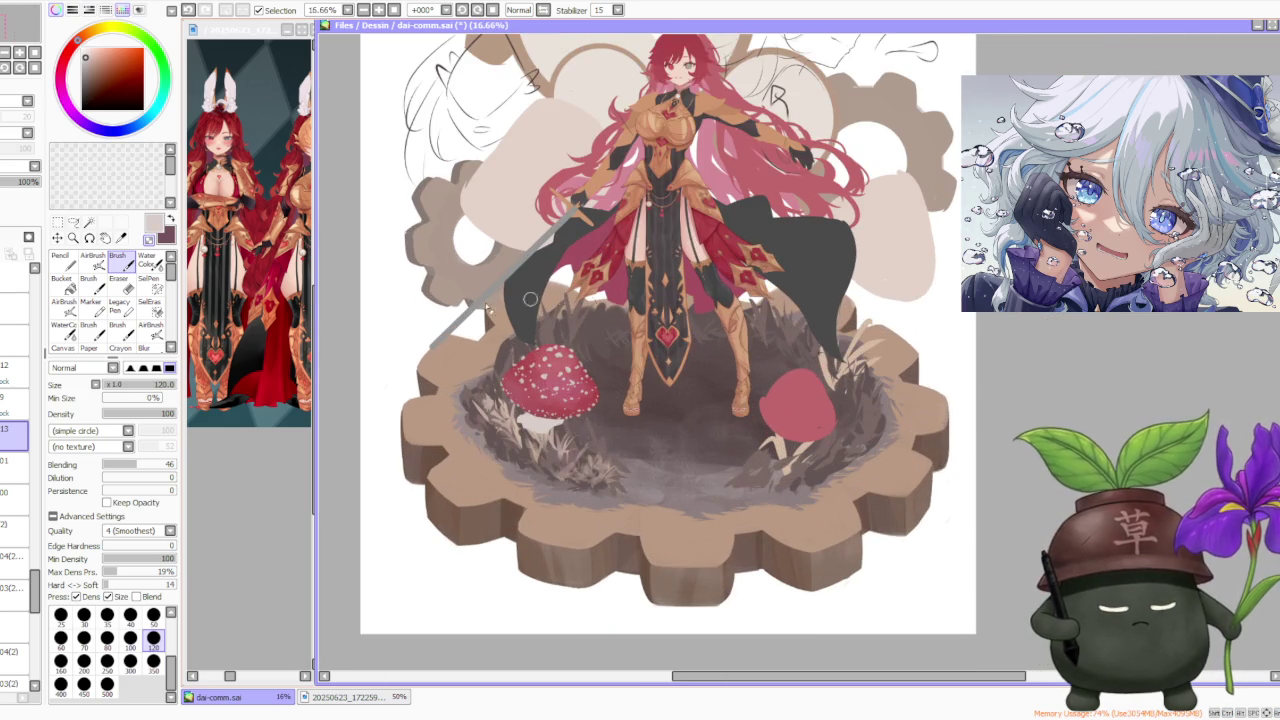
On new layer 14, paint light grass blades and the pale stem under the cap
{"action": "left_click", "coordinate": [15, 277]}
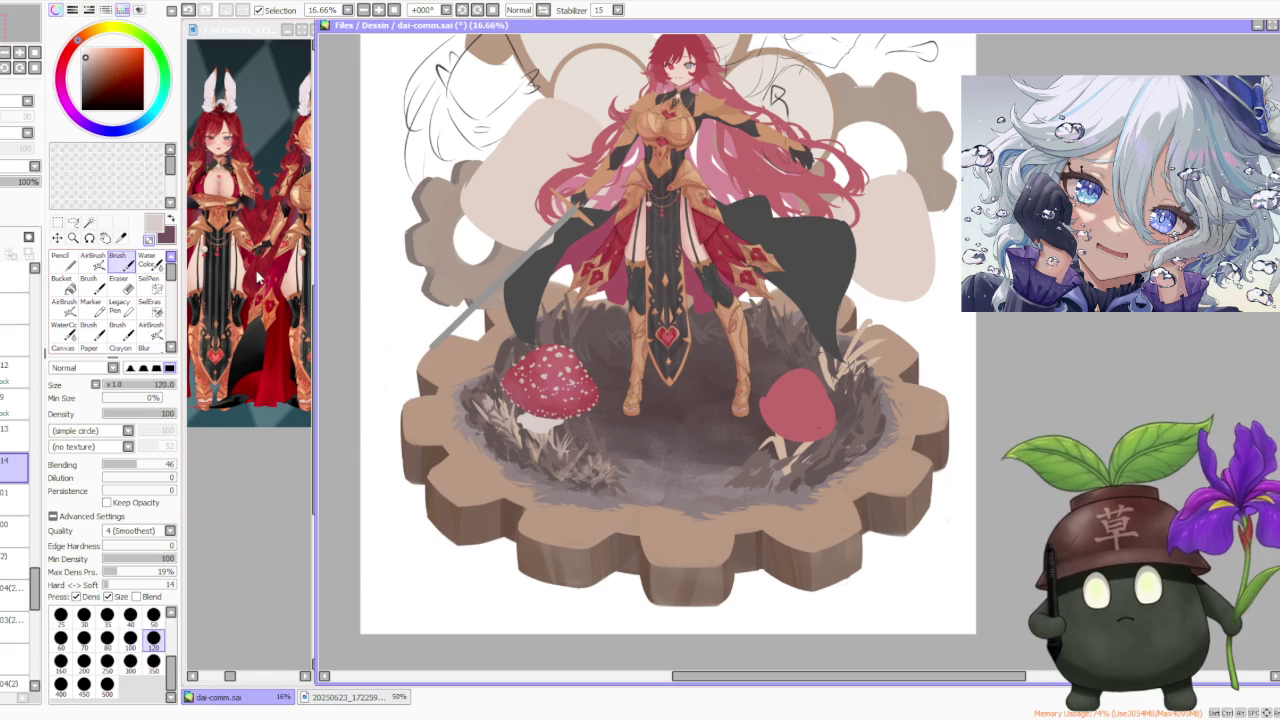
{"action": "scroll", "coordinate": [552, 430], "scroll_direction": "up", "scroll_amount": 2}
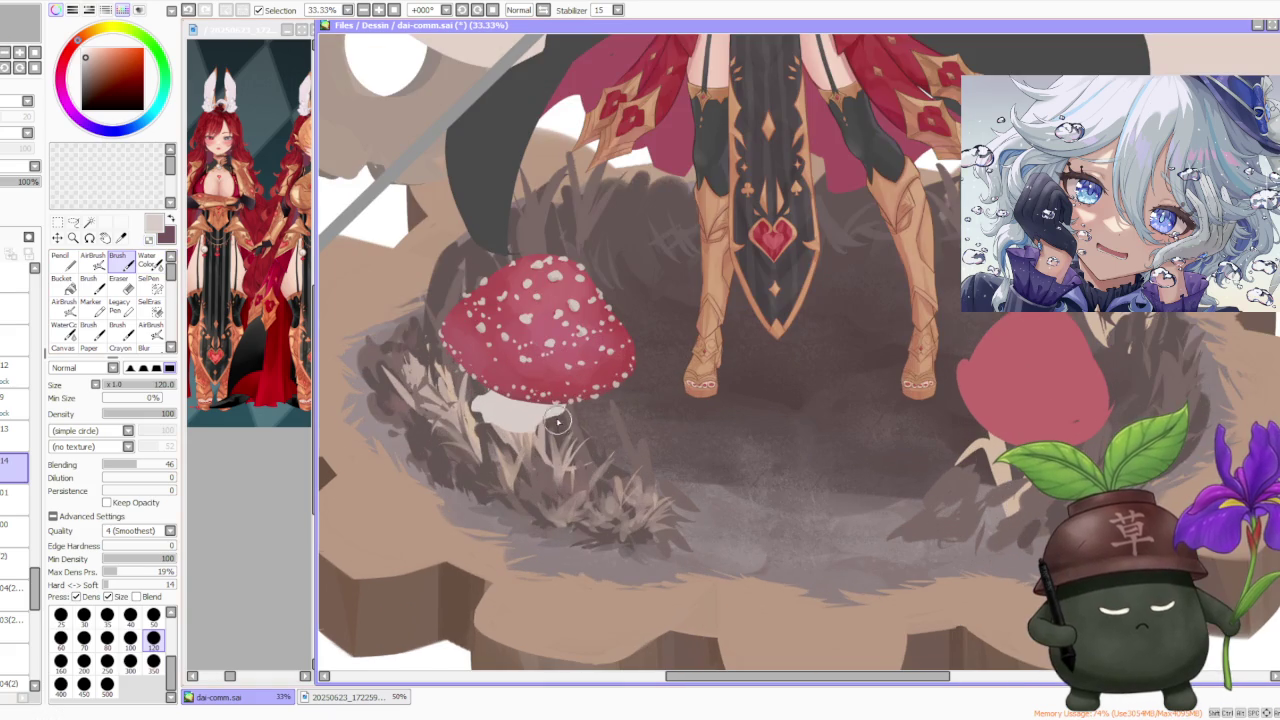
{"action": "mouse_move", "coordinate": [566, 421]}
{"action": "left_mouse_down"}
{"action": "mouse_move", "coordinate": [561, 402]}
{"action": "mouse_move", "coordinate": [500, 455]}
{"action": "mouse_move", "coordinate": [508, 425]}
{"action": "mouse_move", "coordinate": [500, 455]}
{"action": "mouse_move", "coordinate": [530, 462]}
{"action": "left_mouse_up"}
{"action": "mouse_move", "coordinate": [520, 406]}
{"action": "left_mouse_down"}
{"action": "mouse_move", "coordinate": [550, 455]}
{"action": "mouse_move", "coordinate": [540, 450]}
{"action": "left_mouse_up"}
{"action": "scroll", "coordinate": [540, 450], "scroll_direction": "down", "scroll_amount": 2}
{"action": "scroll", "coordinate": [590, 290], "scroll_direction": "down", "scroll_amount": 2}
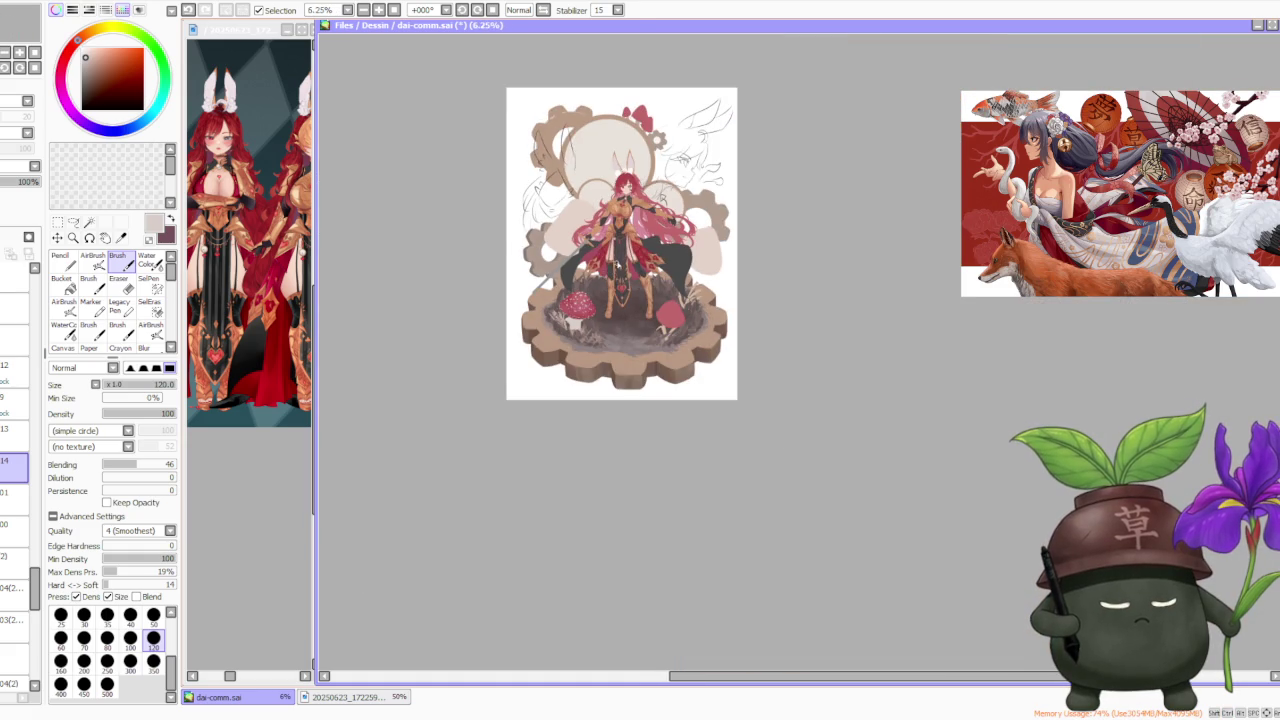
Select layer 13, pick a slightly darker pink and switch to the AirBrush
{"action": "scroll", "coordinate": [624, 256], "scroll_direction": "up", "scroll_amount": 1}
{"action": "scroll", "coordinate": [624, 256], "scroll_direction": "up", "scroll_amount": 1}
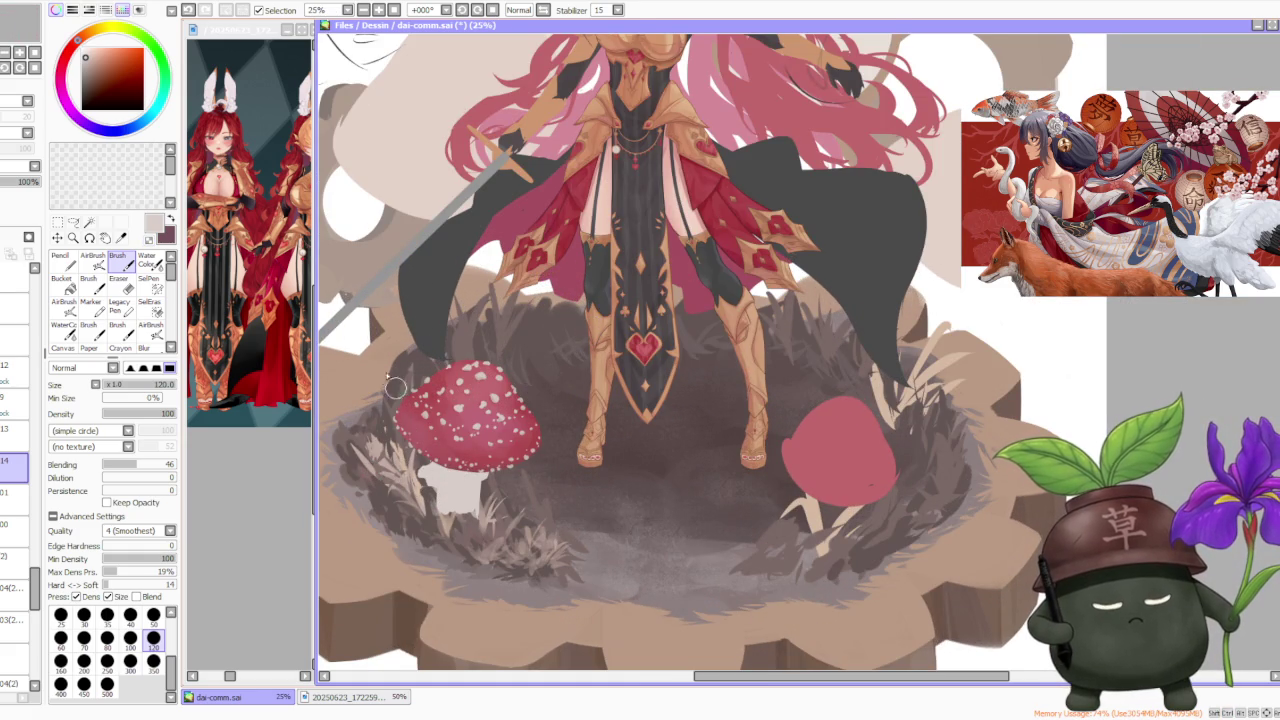
{"action": "left_click", "coordinate": [15, 432]}
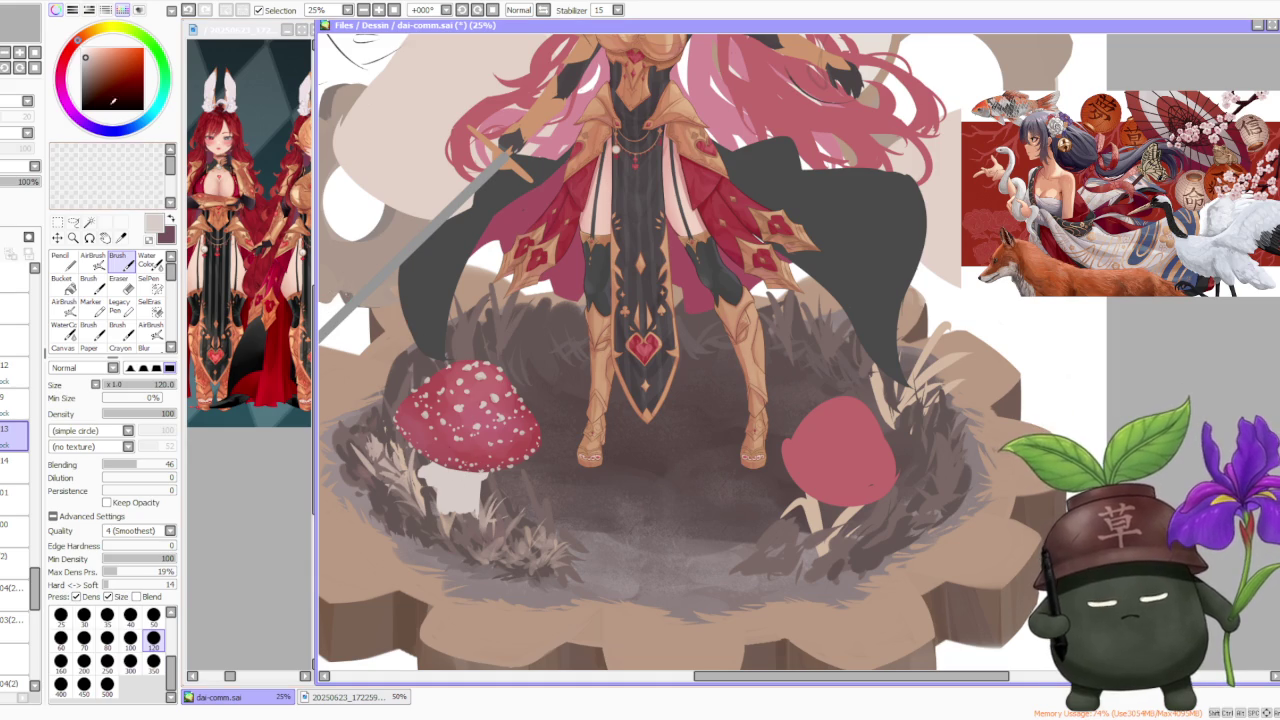
{"action": "left_click", "coordinate": [90, 62]}
{"action": "left_click", "coordinate": [92, 262]}
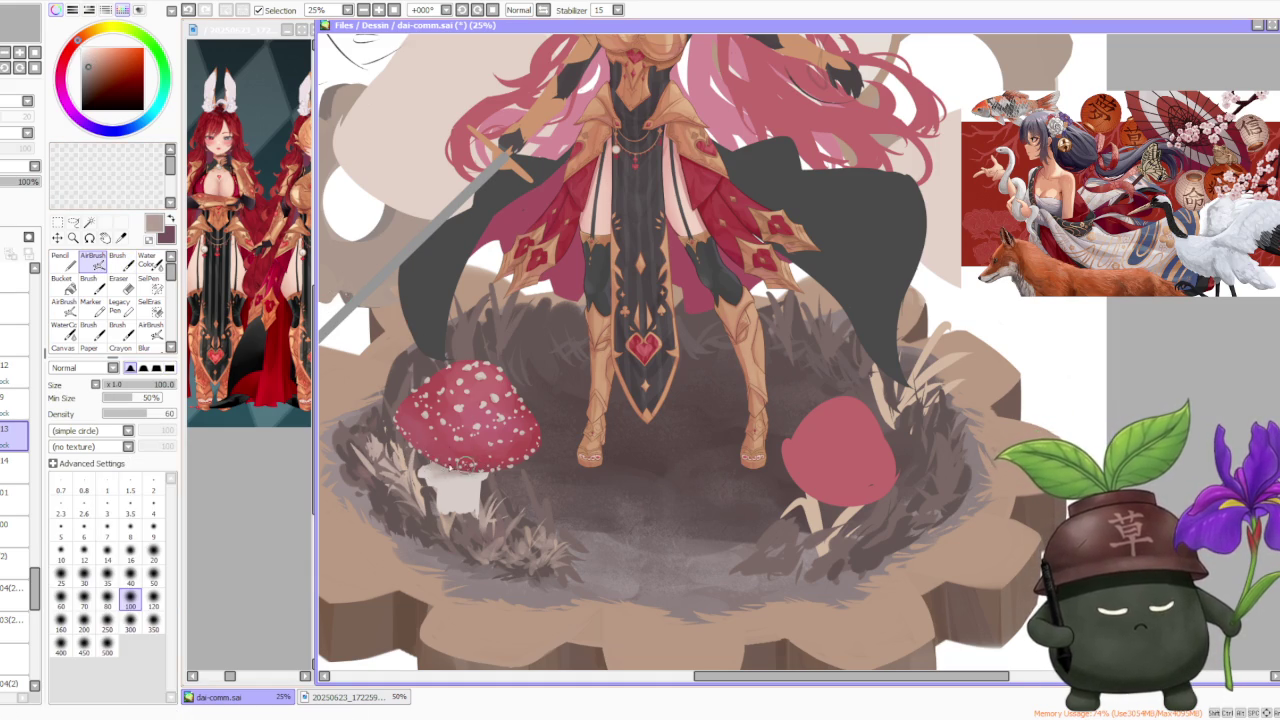
With the Brush and sampled stem greys, shade the stem and lighten its left side
{"action": "left_click", "coordinate": [450, 486], "text": "alt"}
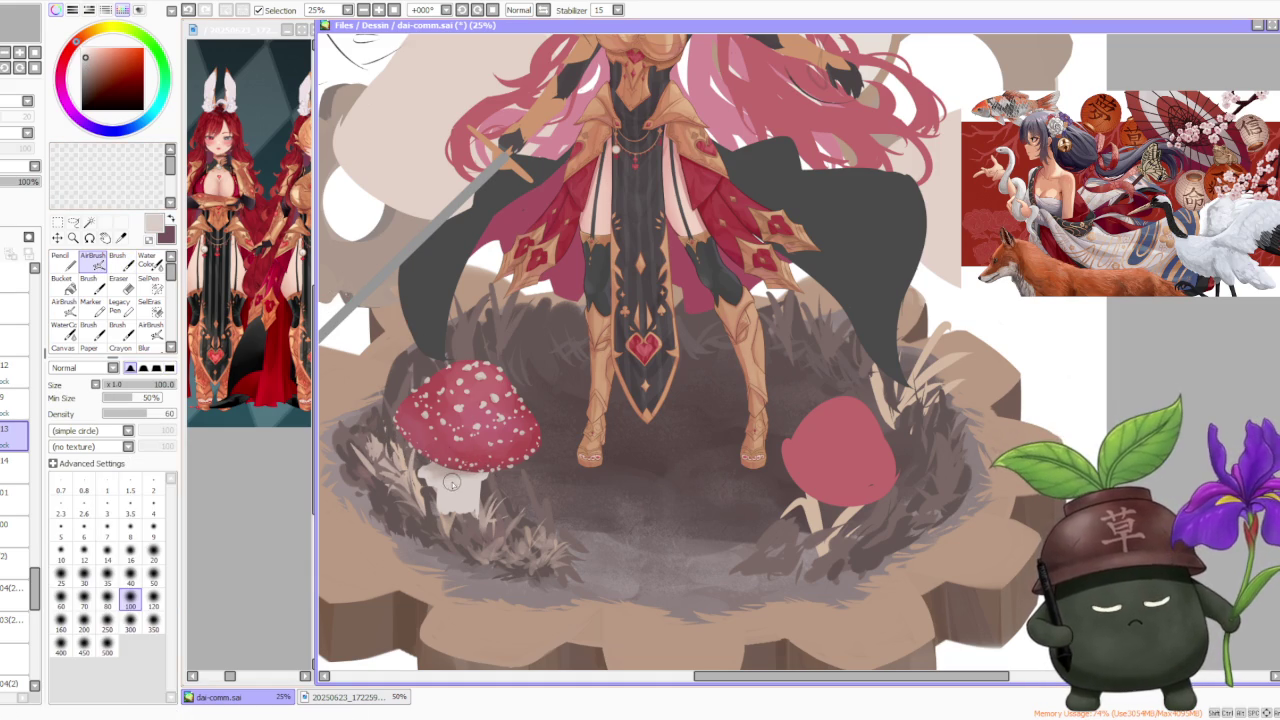
{"action": "left_click", "coordinate": [118, 262]}
{"action": "left_click", "coordinate": [445, 470], "text": "alt"}
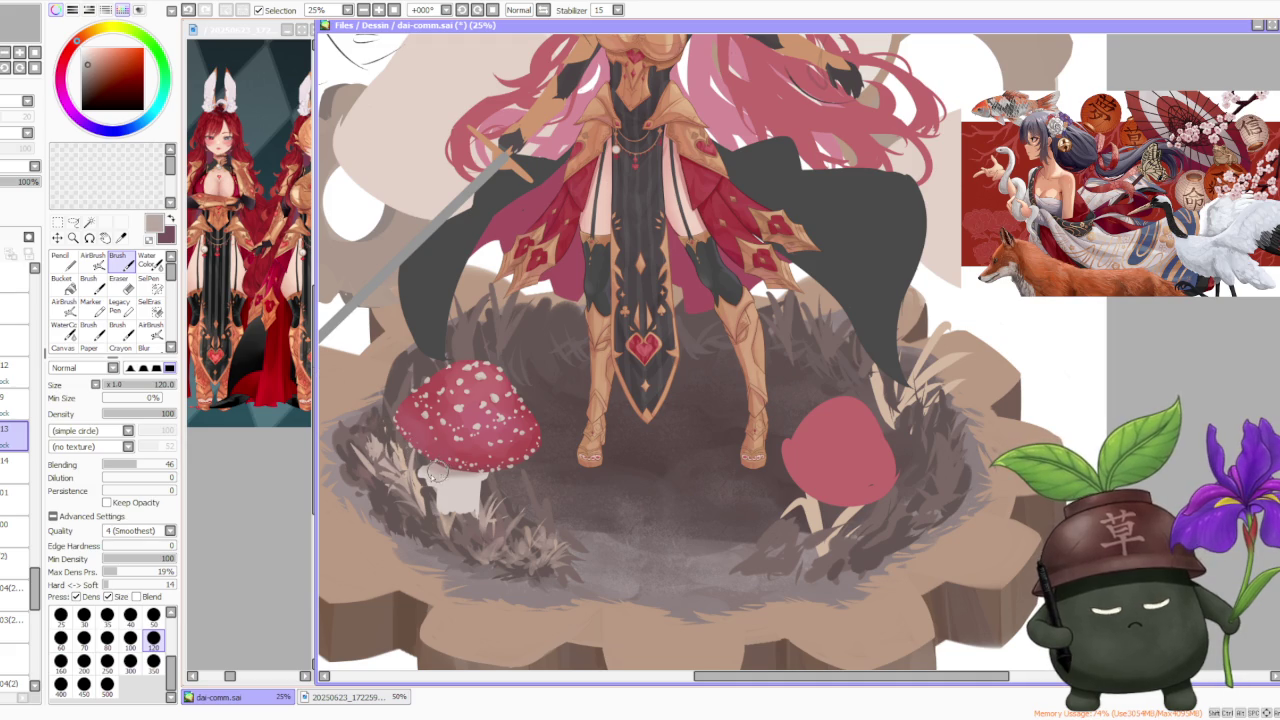
{"action": "mouse_move", "coordinate": [437, 487]}
{"action": "left_mouse_down"}
{"action": "mouse_move", "coordinate": [414, 466]}
{"action": "mouse_move", "coordinate": [453, 490]}
{"action": "mouse_move", "coordinate": [418, 484]}
{"action": "mouse_move", "coordinate": [472, 485]}
{"action": "mouse_move", "coordinate": [453, 480]}
{"action": "left_mouse_up"}
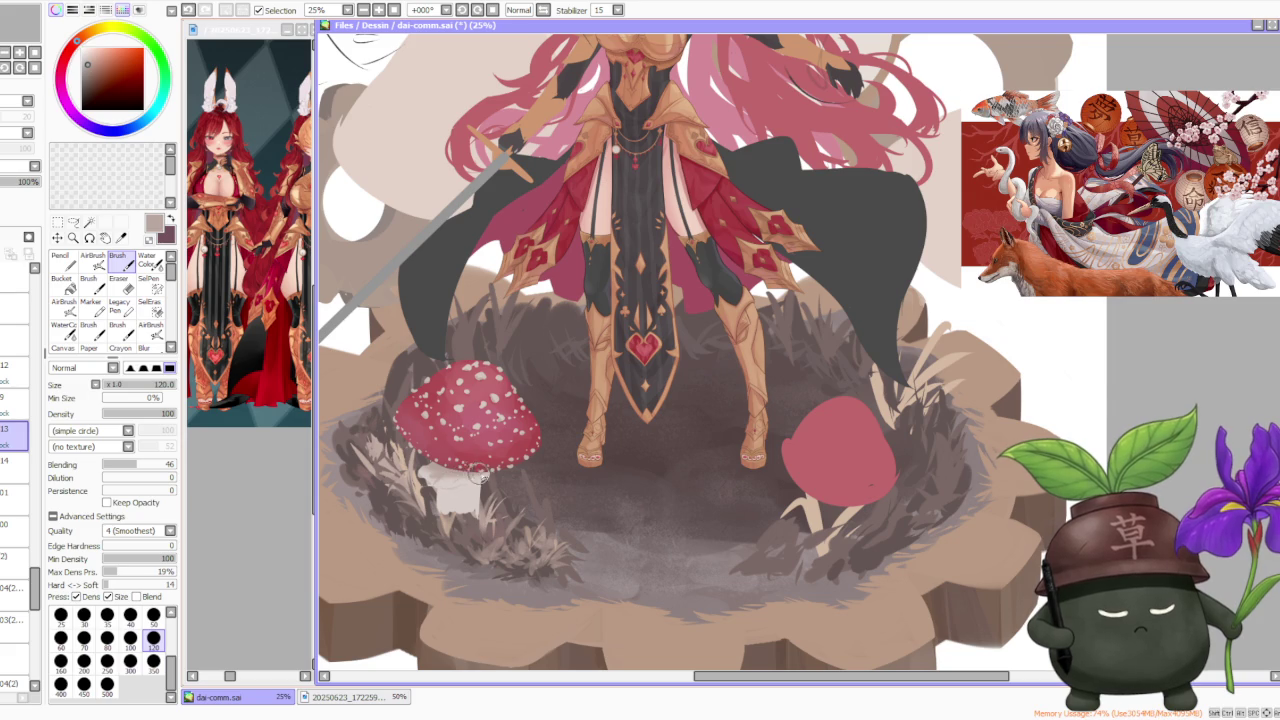
{"action": "left_click", "coordinate": [437, 481], "text": "alt"}
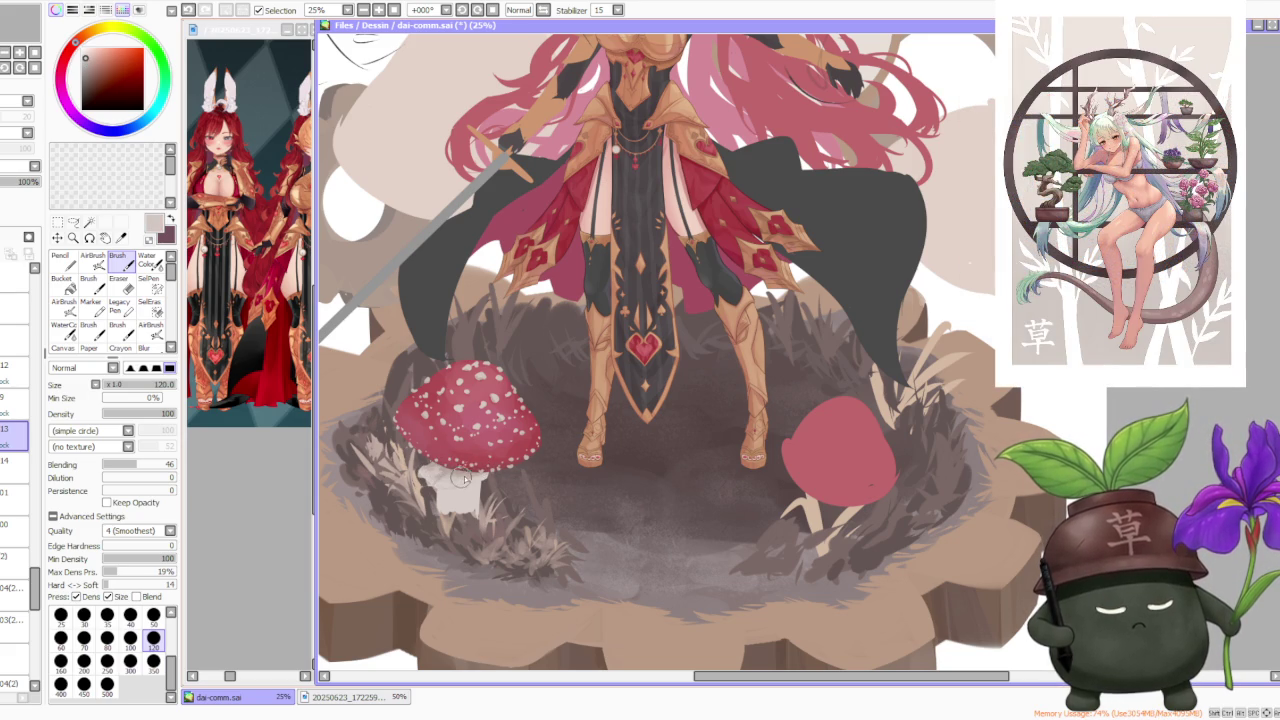
{"action": "left_click", "coordinate": [437, 468], "text": "alt"}
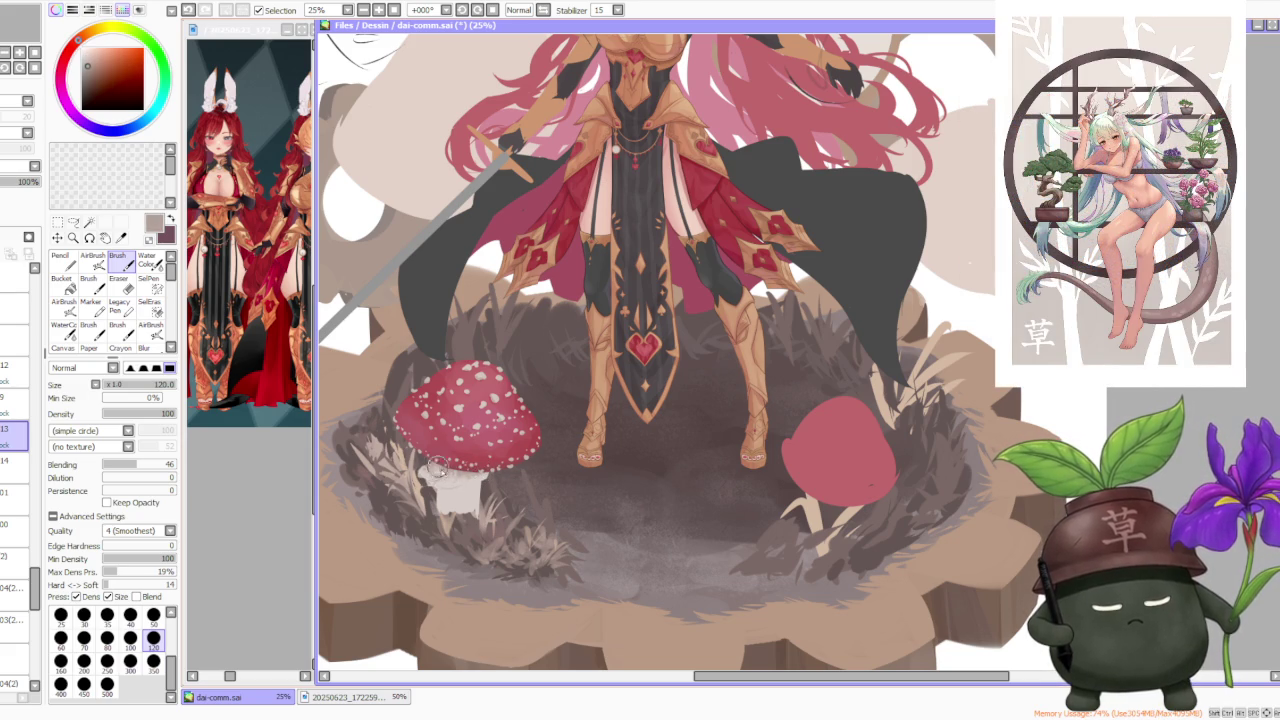
{"action": "left_click_drag", "start_coordinate": [445, 490], "coordinate": [430, 468]}
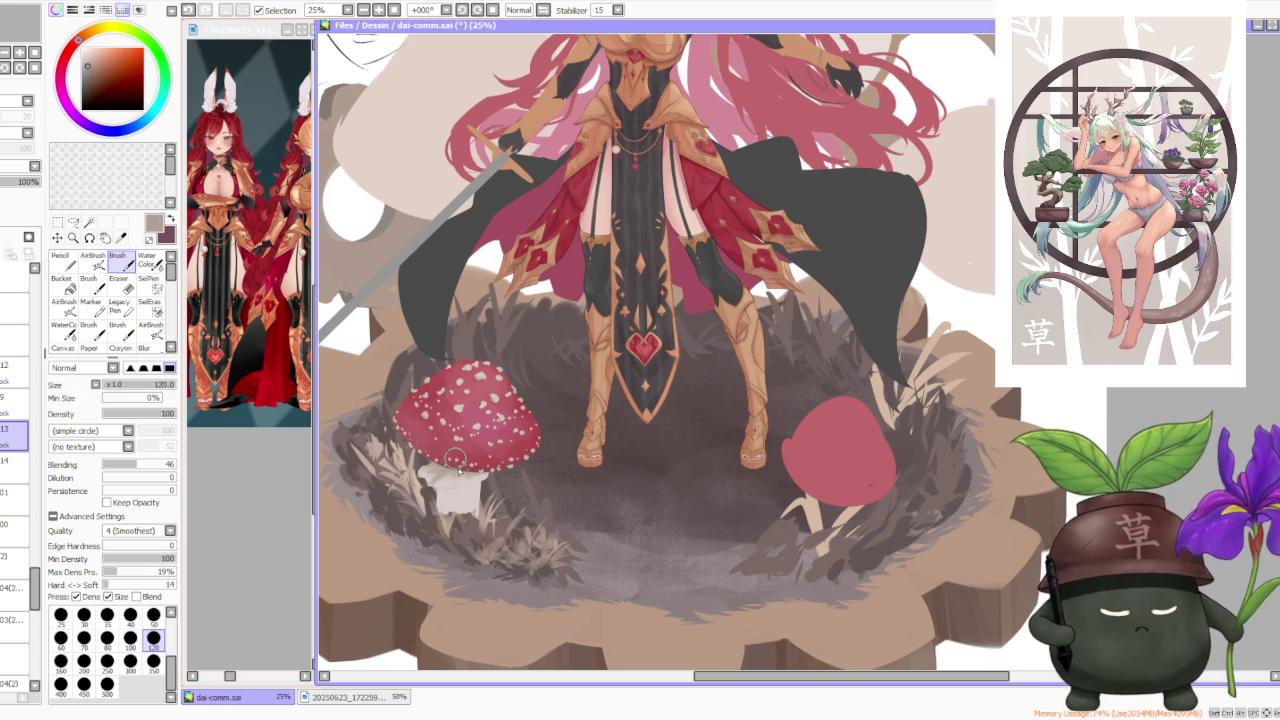
{"action": "left_click", "coordinate": [432, 482], "text": "alt"}
{"action": "mouse_move", "coordinate": [436, 482]}
{"action": "left_mouse_down"}
{"action": "mouse_move", "coordinate": [420, 481]}
{"action": "mouse_move", "coordinate": [470, 488]}
{"action": "left_mouse_up"}
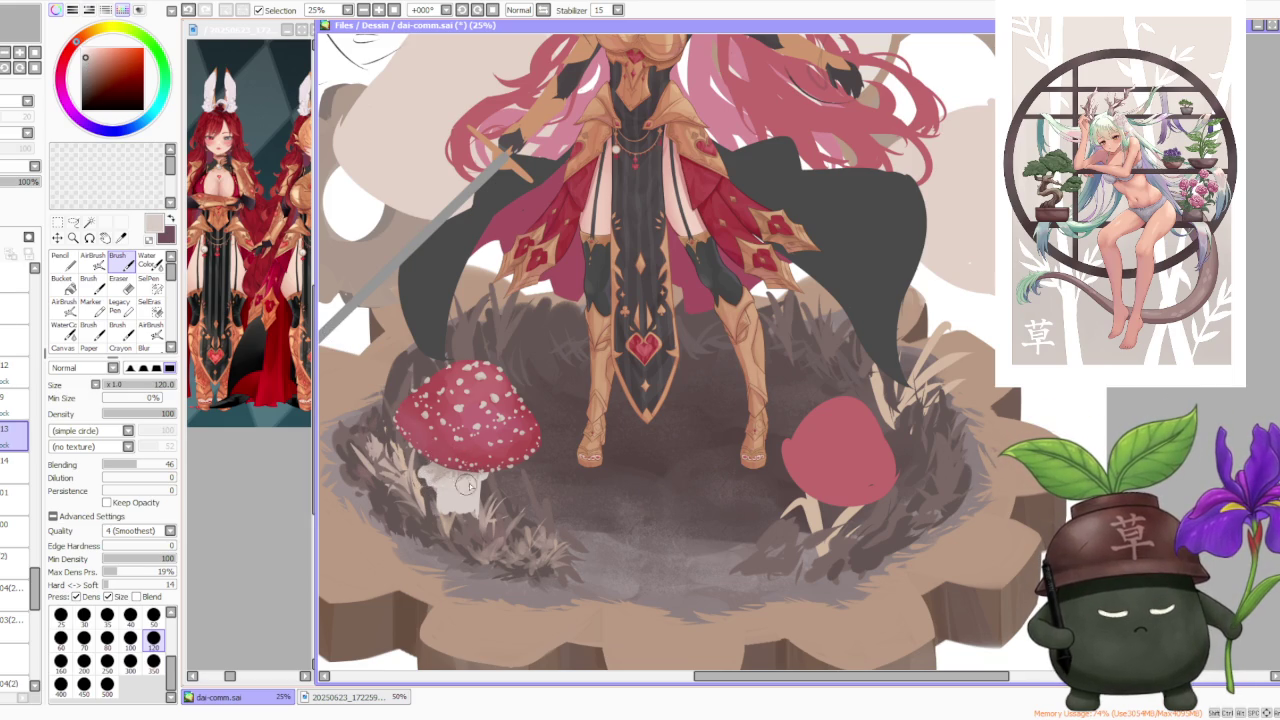
{"action": "left_click", "coordinate": [457, 483], "text": "alt"}
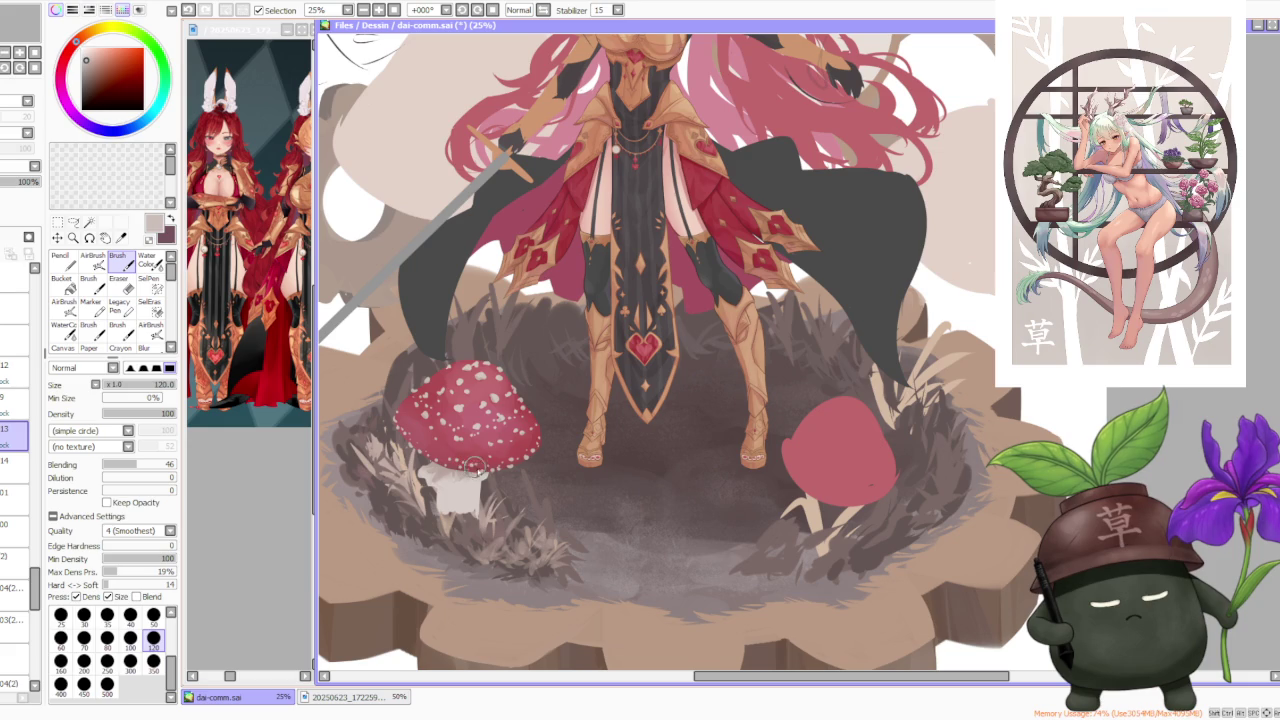
Airbrush a soft grey shadow just under the mushroom cap
{"action": "scroll", "coordinate": [505, 395], "scroll_direction": "down", "scroll_amount": 2}
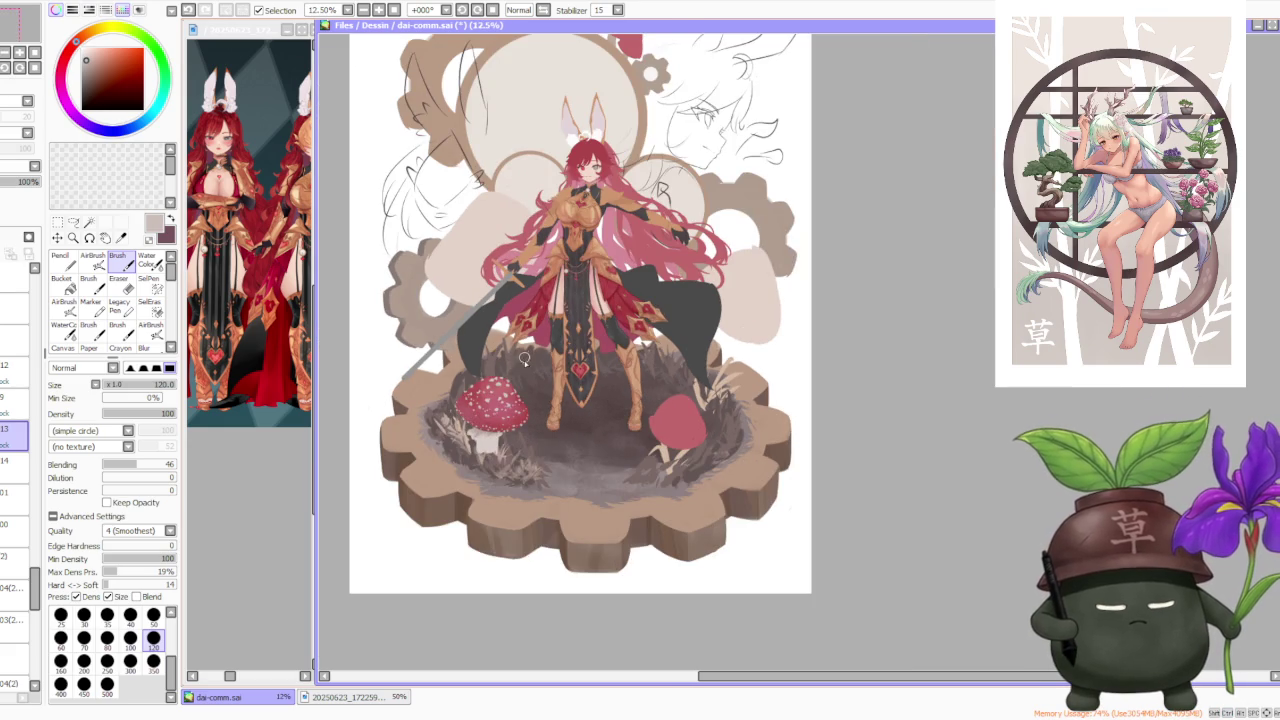
{"action": "scroll", "coordinate": [505, 400], "scroll_direction": "up", "scroll_amount": 1}
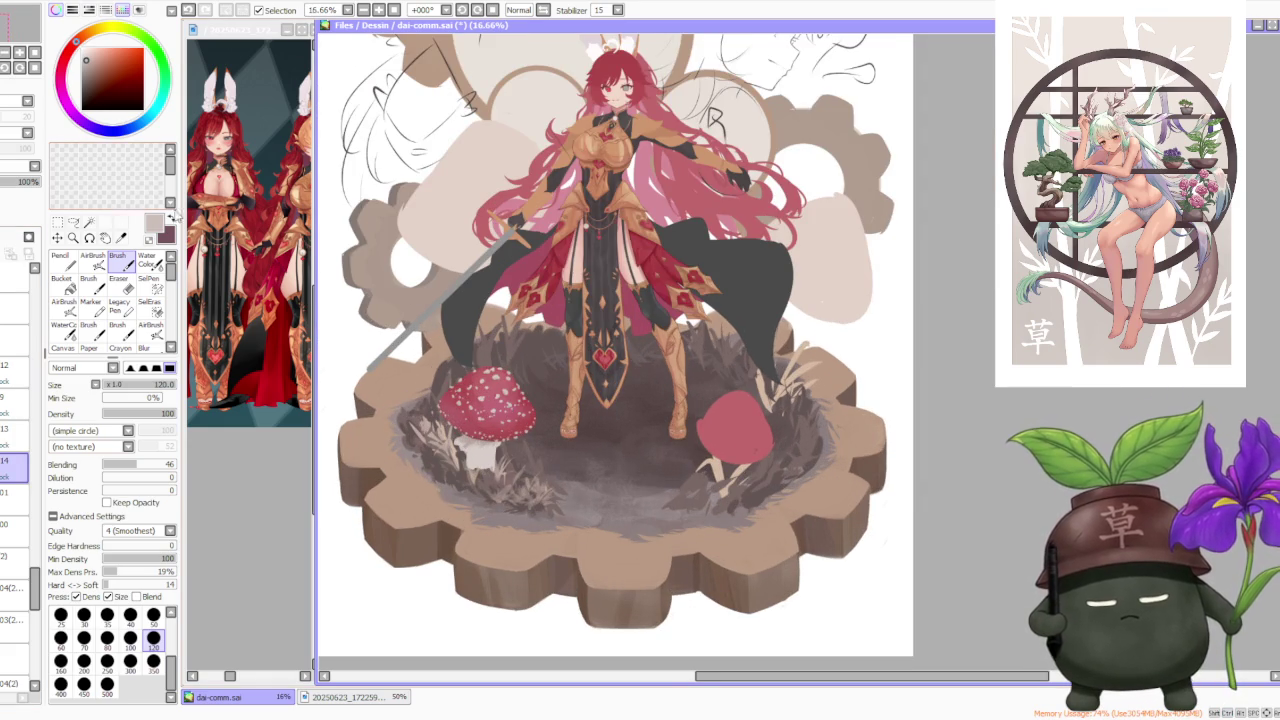
{"action": "scroll", "coordinate": [510, 478], "scroll_direction": "up", "scroll_amount": 1}
{"action": "key", "text": "v"}
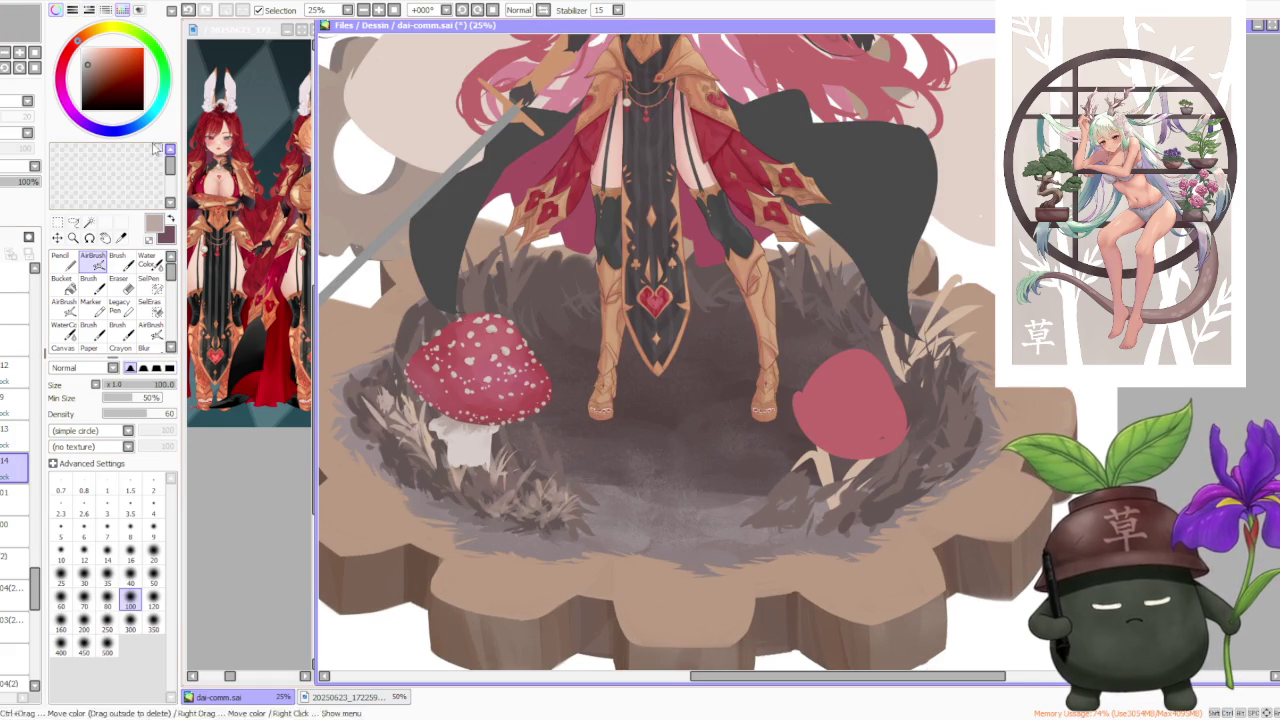
{"action": "left_click_drag", "start_coordinate": [86, 60], "coordinate": [88, 62]}
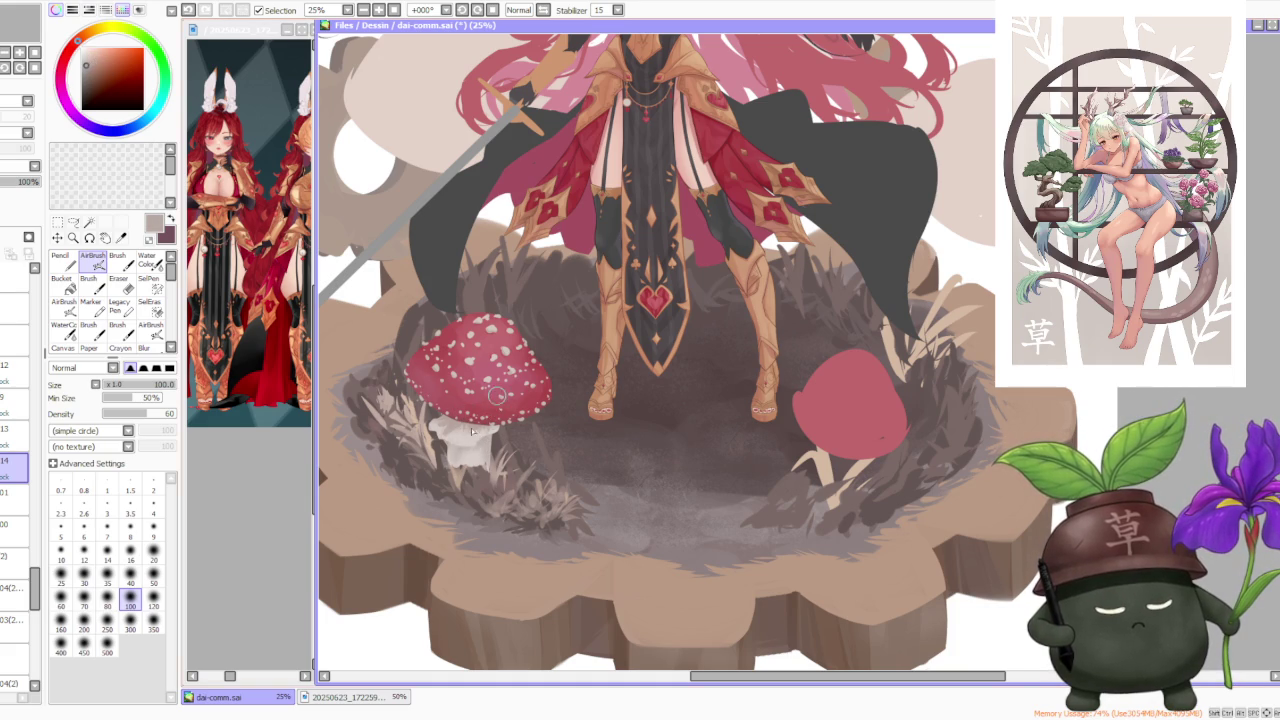
{"action": "left_click_drag", "start_coordinate": [452, 390], "coordinate": [477, 440]}
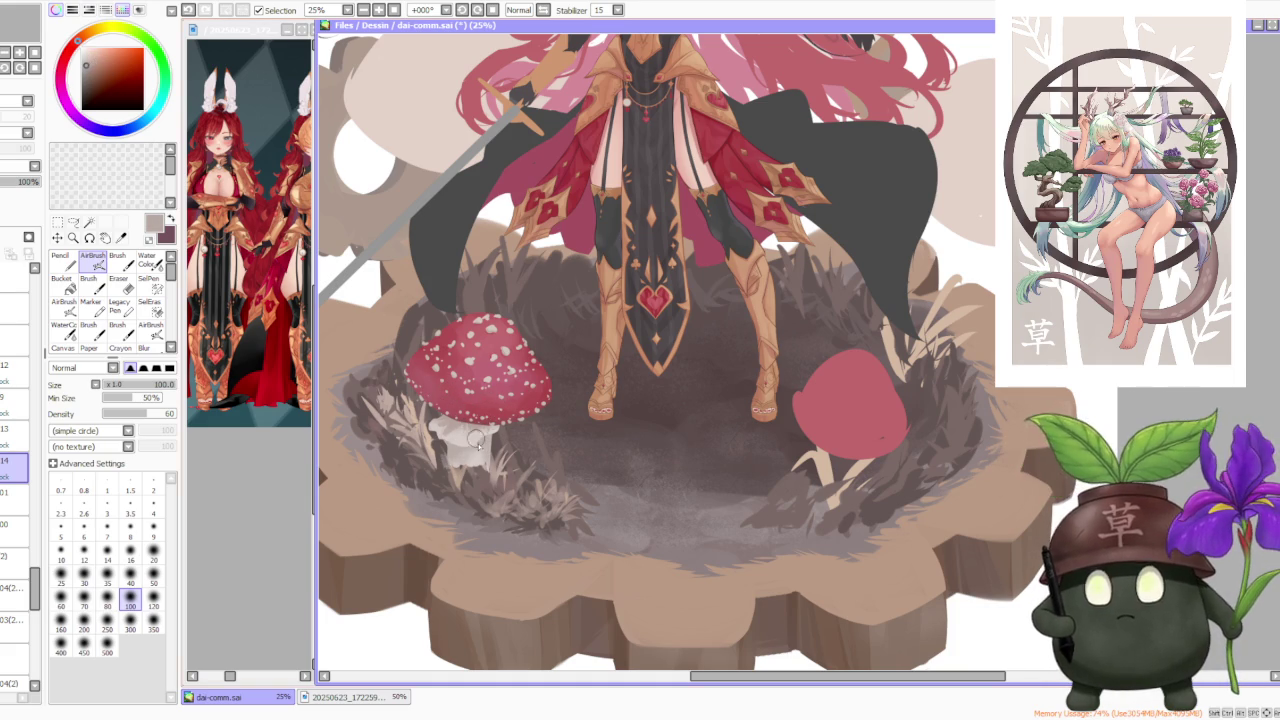
Lighten the stem's right side and length, then brighten it toward white on layer 13
{"action": "left_click", "coordinate": [477, 460], "text": "alt"}
{"action": "key", "text": "b"}
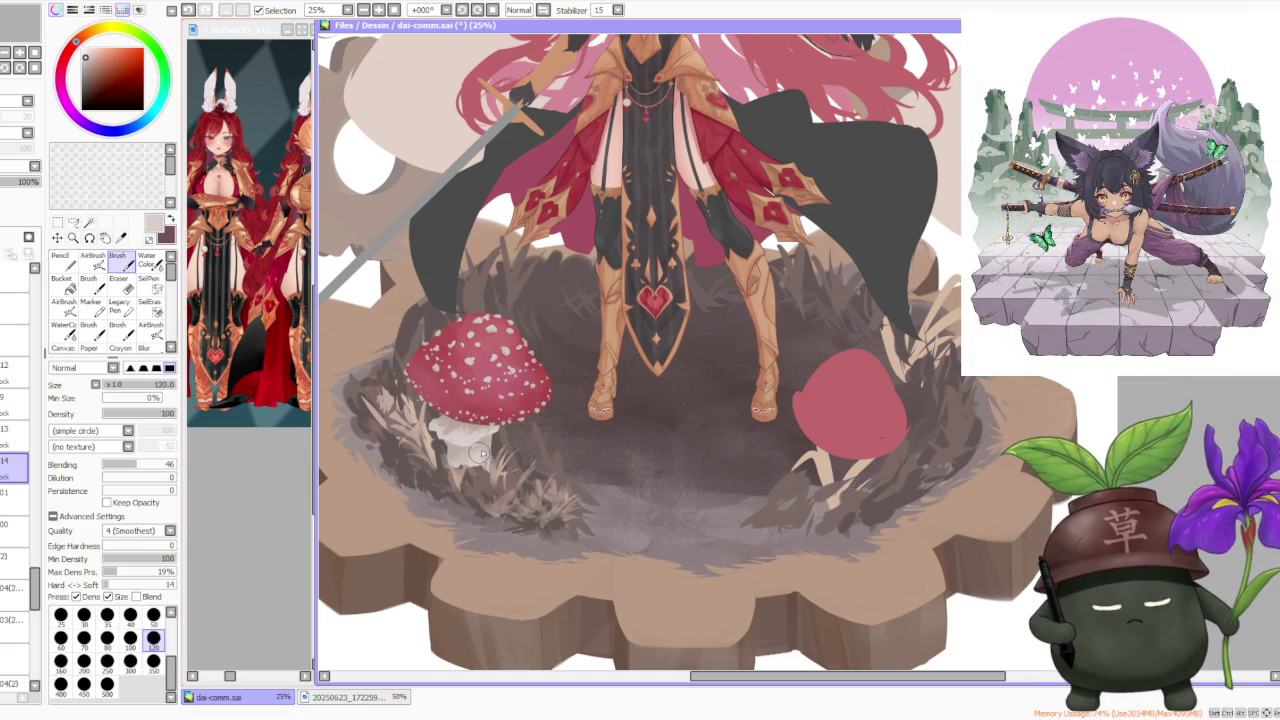
{"action": "left_click_drag", "start_coordinate": [489, 455], "coordinate": [491, 438]}
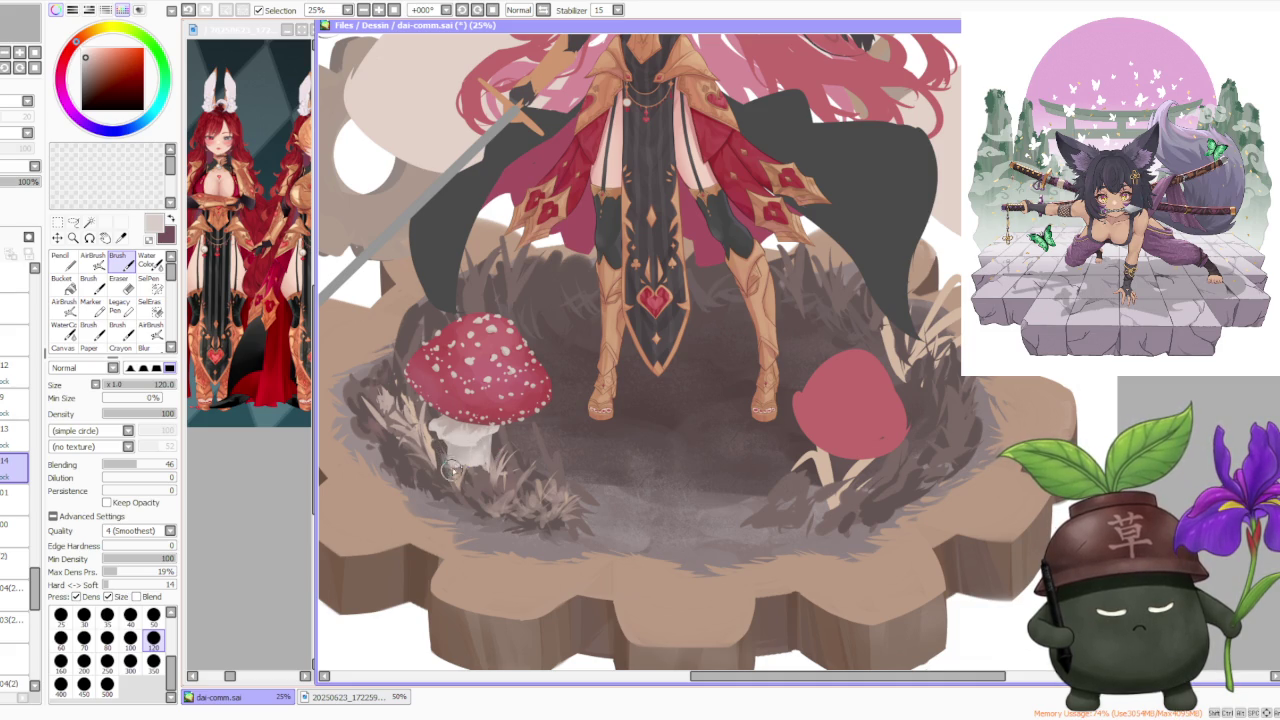
{"action": "left_click_drag", "start_coordinate": [483, 438], "coordinate": [480, 463]}
{"action": "scroll", "coordinate": [503, 410], "scroll_direction": "down", "scroll_amount": 1}
{"action": "scroll", "coordinate": [503, 410], "scroll_direction": "down", "scroll_amount": 1}
{"action": "scroll", "coordinate": [480, 350], "scroll_direction": "up", "scroll_amount": 2}
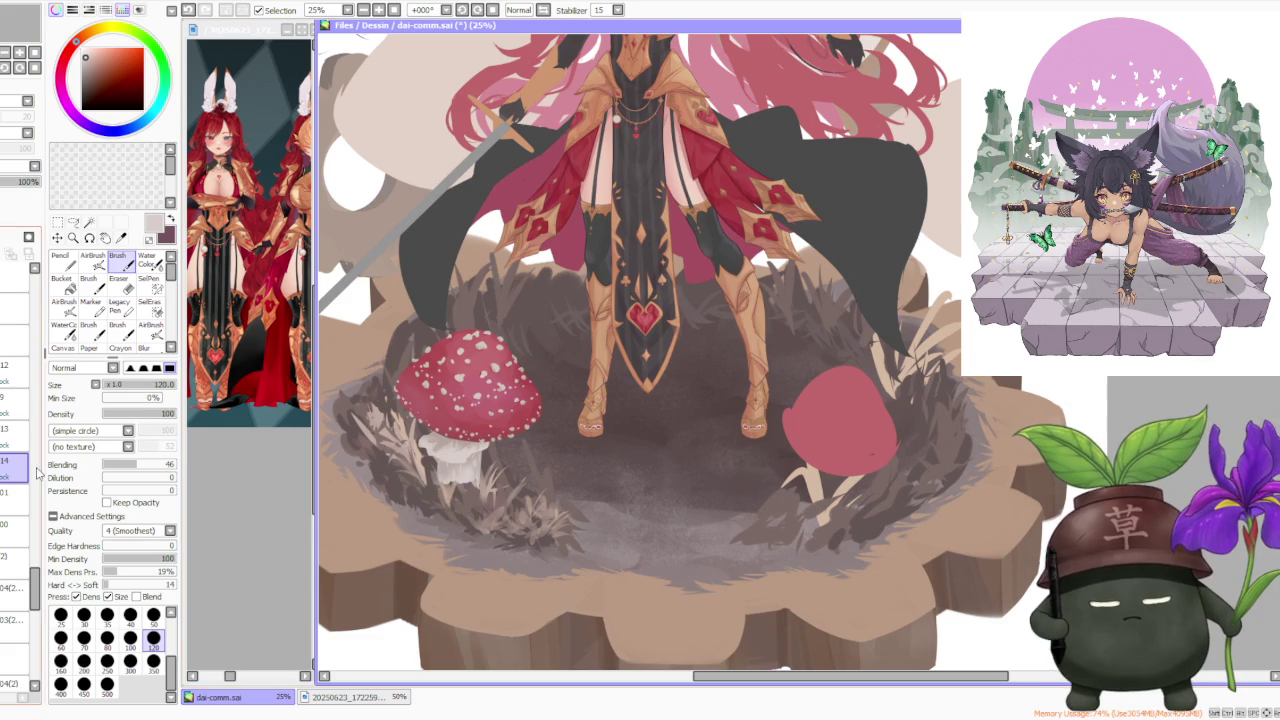
{"action": "left_click", "coordinate": [15, 428]}
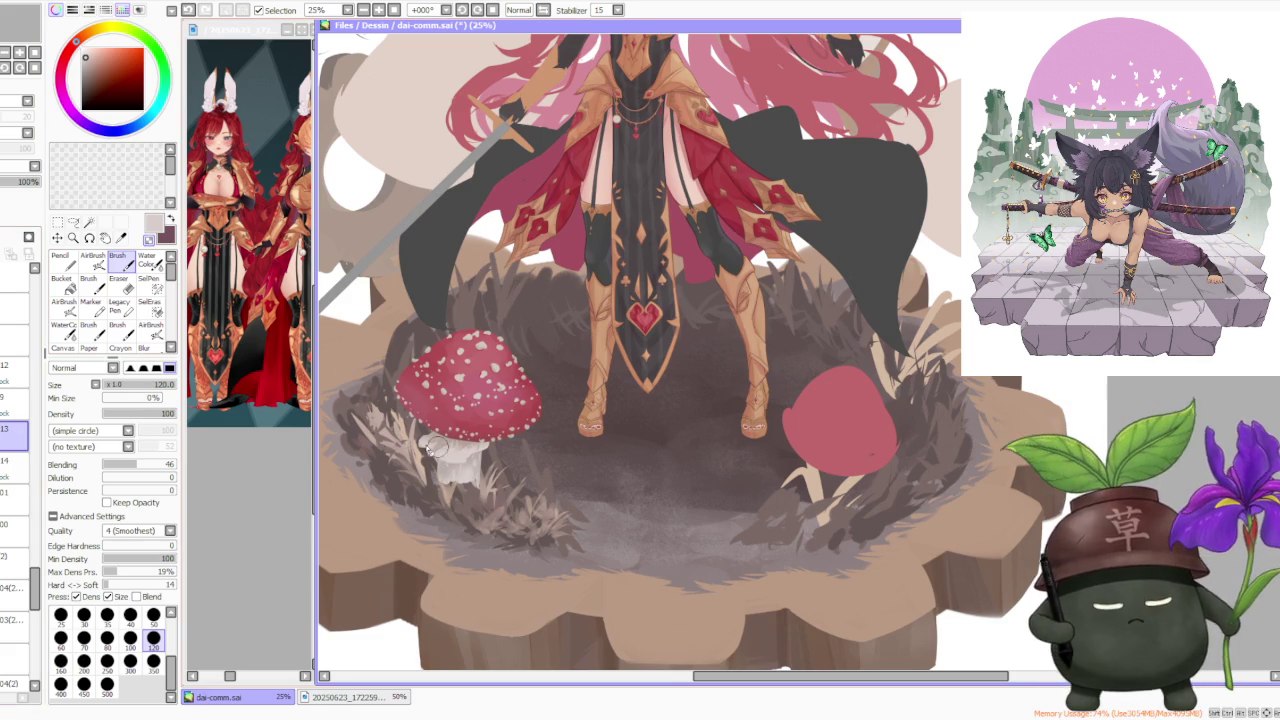
{"action": "scroll", "coordinate": [437, 447], "scroll_direction": "up", "scroll_amount": 1}
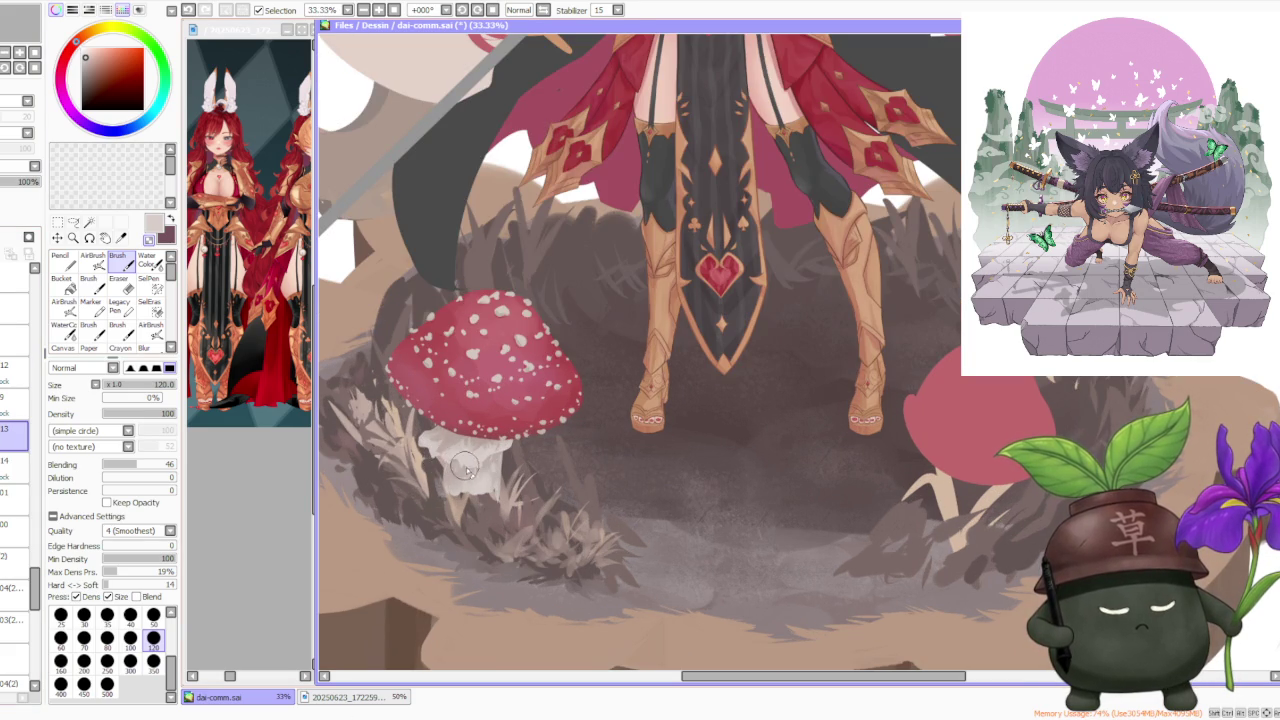
{"action": "left_click_drag", "start_coordinate": [483, 468], "coordinate": [428, 425]}
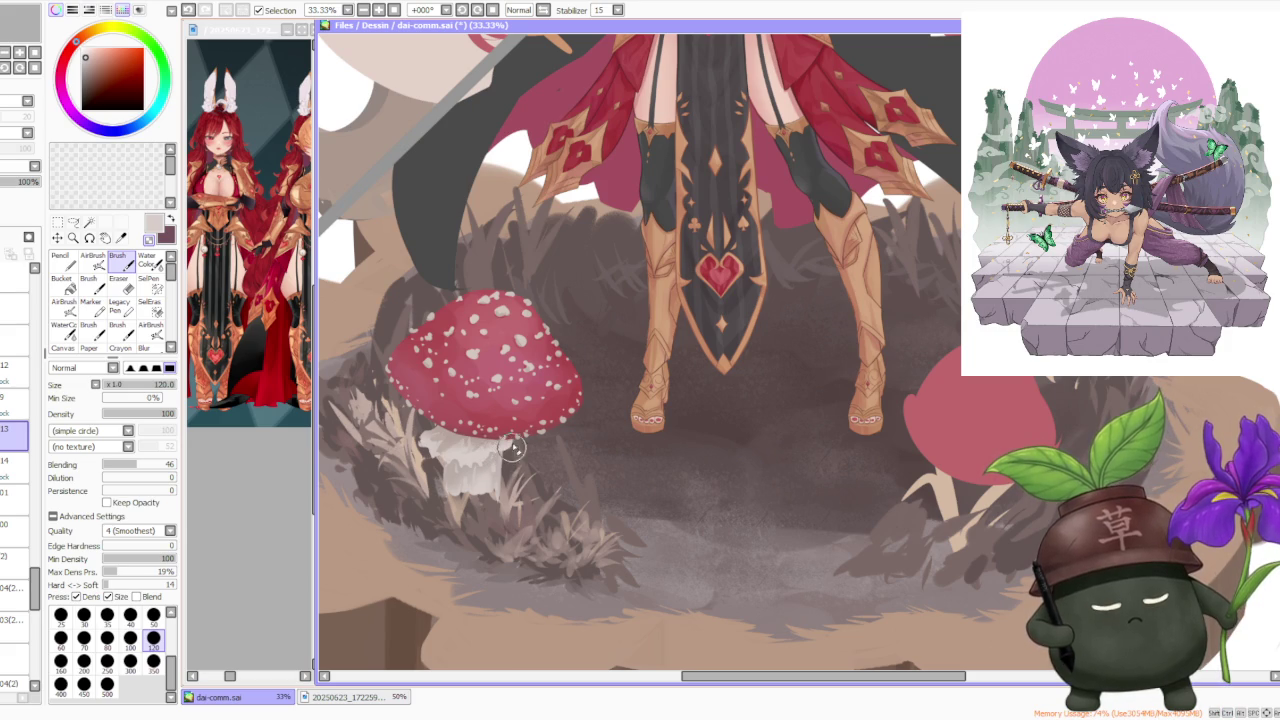
After zooming over the mushrooms, click through the Layer panel and activate layer 15
{"action": "scroll", "coordinate": [512, 405], "scroll_direction": "down", "scroll_amount": 2}
{"action": "scroll", "coordinate": [540, 360], "scroll_direction": "down", "scroll_amount": 2}
{"action": "scroll", "coordinate": [545, 345], "scroll_direction": "down", "scroll_amount": 1}
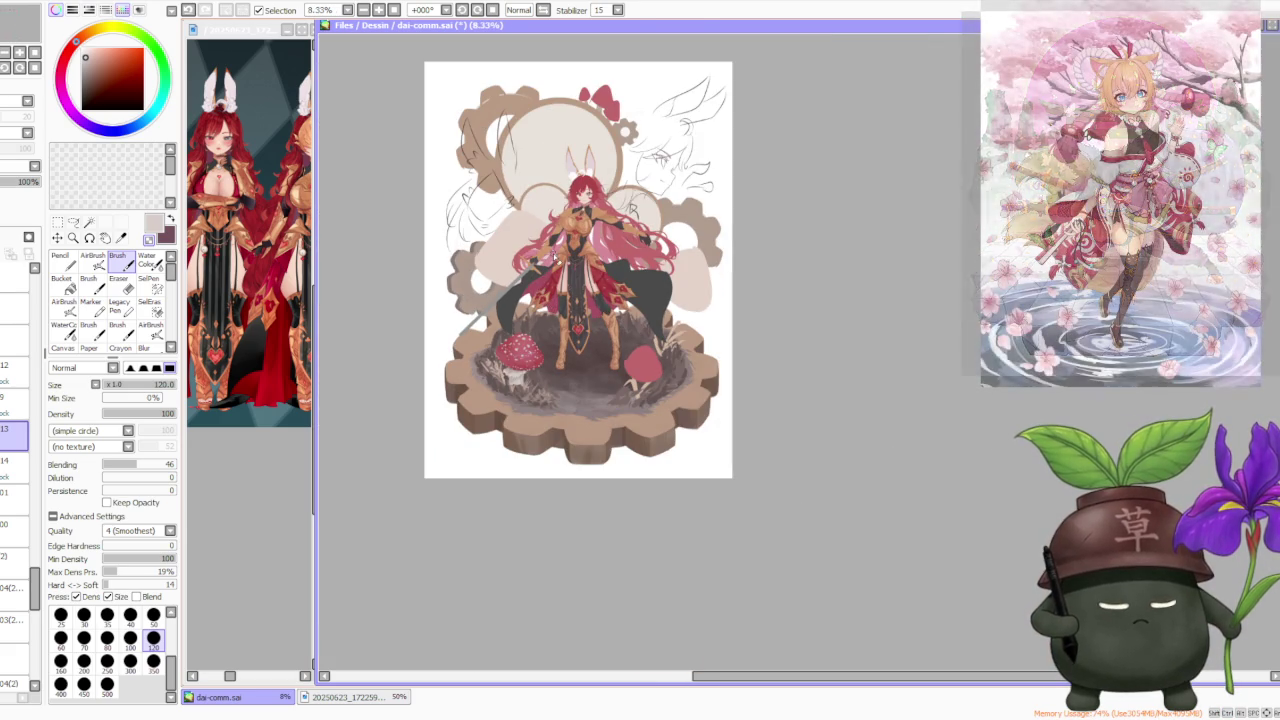
{"action": "scroll", "coordinate": [520, 345], "scroll_direction": "up", "scroll_amount": 2}
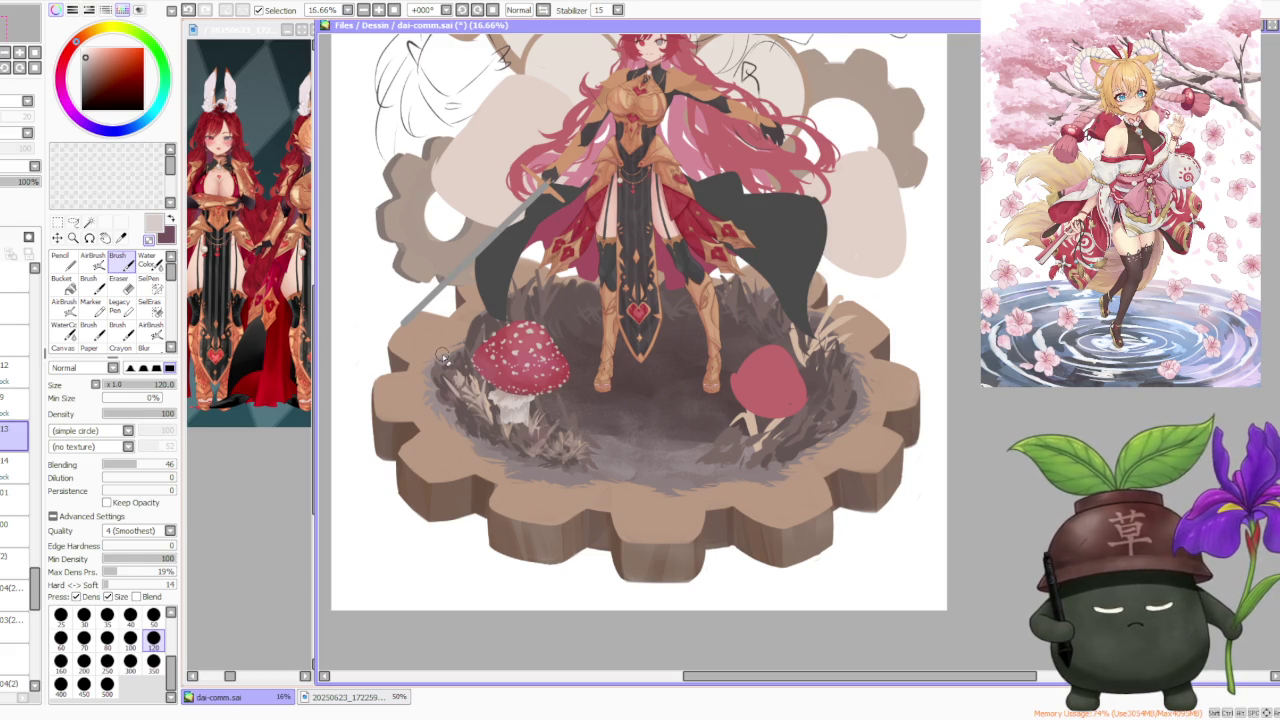
{"action": "scroll", "coordinate": [451, 358], "scroll_direction": "down", "scroll_amount": 2}
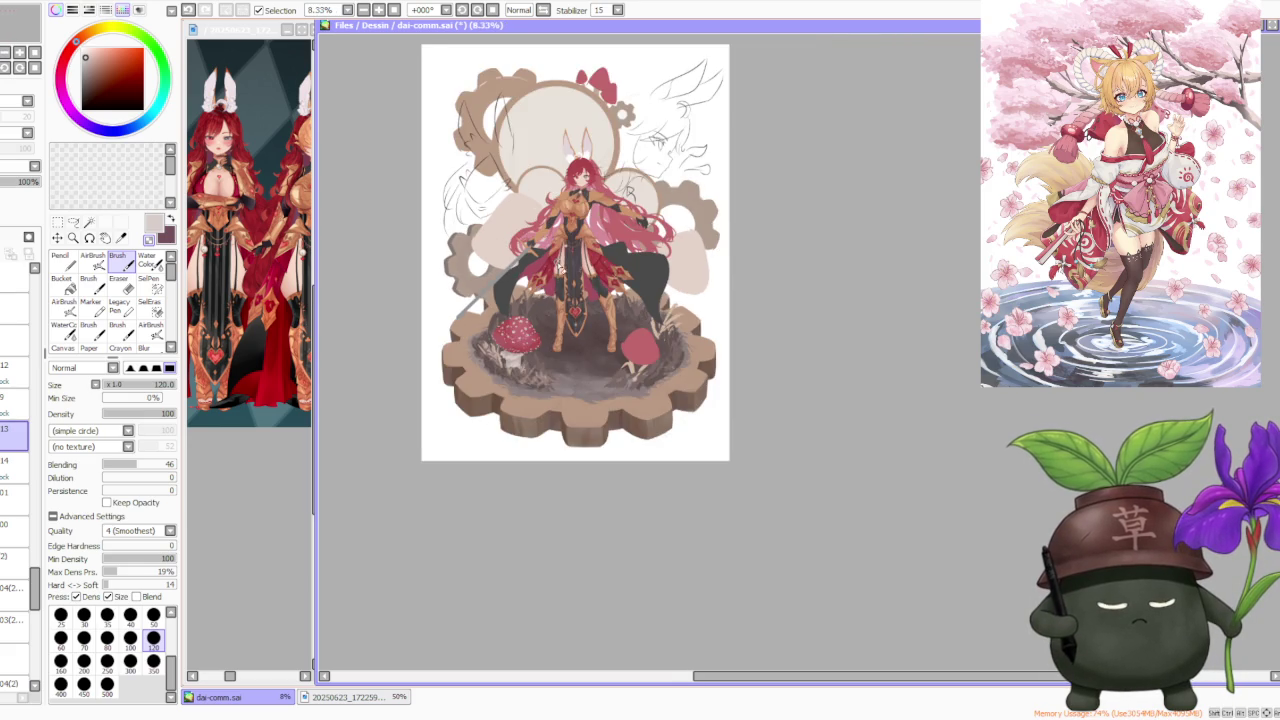
{"action": "scroll", "coordinate": [499, 278], "scroll_direction": "up", "scroll_amount": 2}
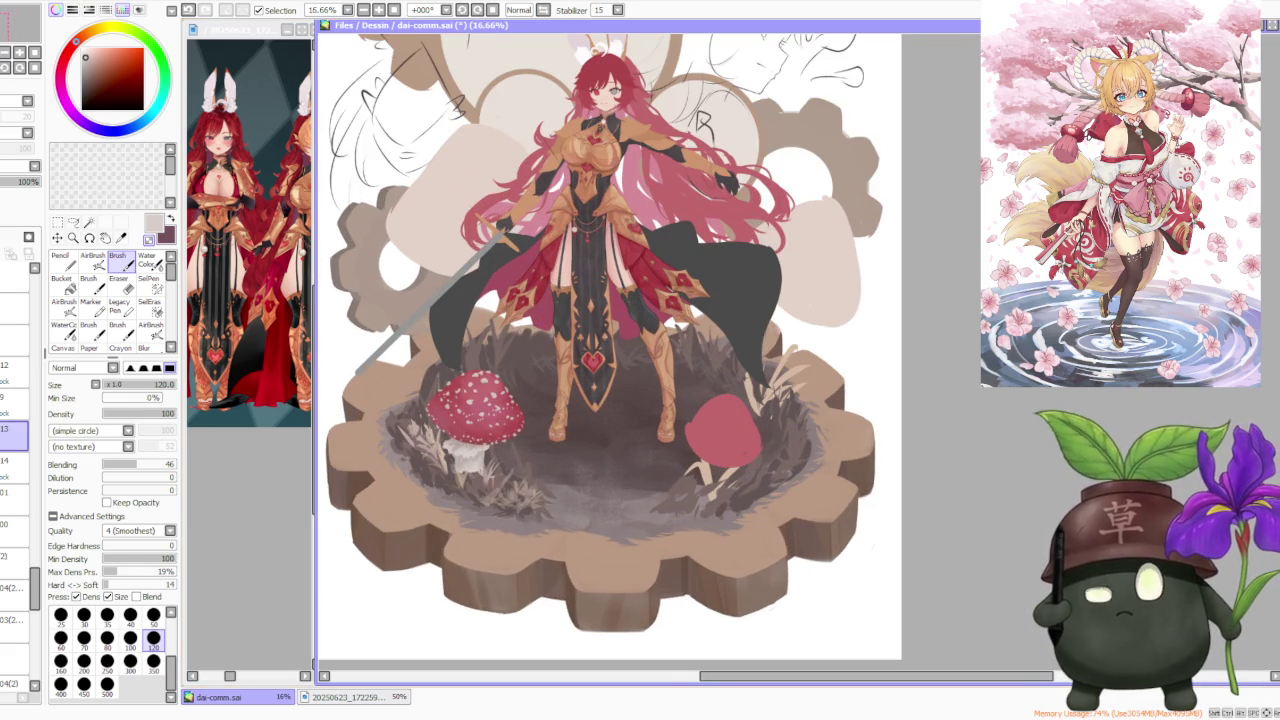
{"action": "key", "text": "alt+Tab"}
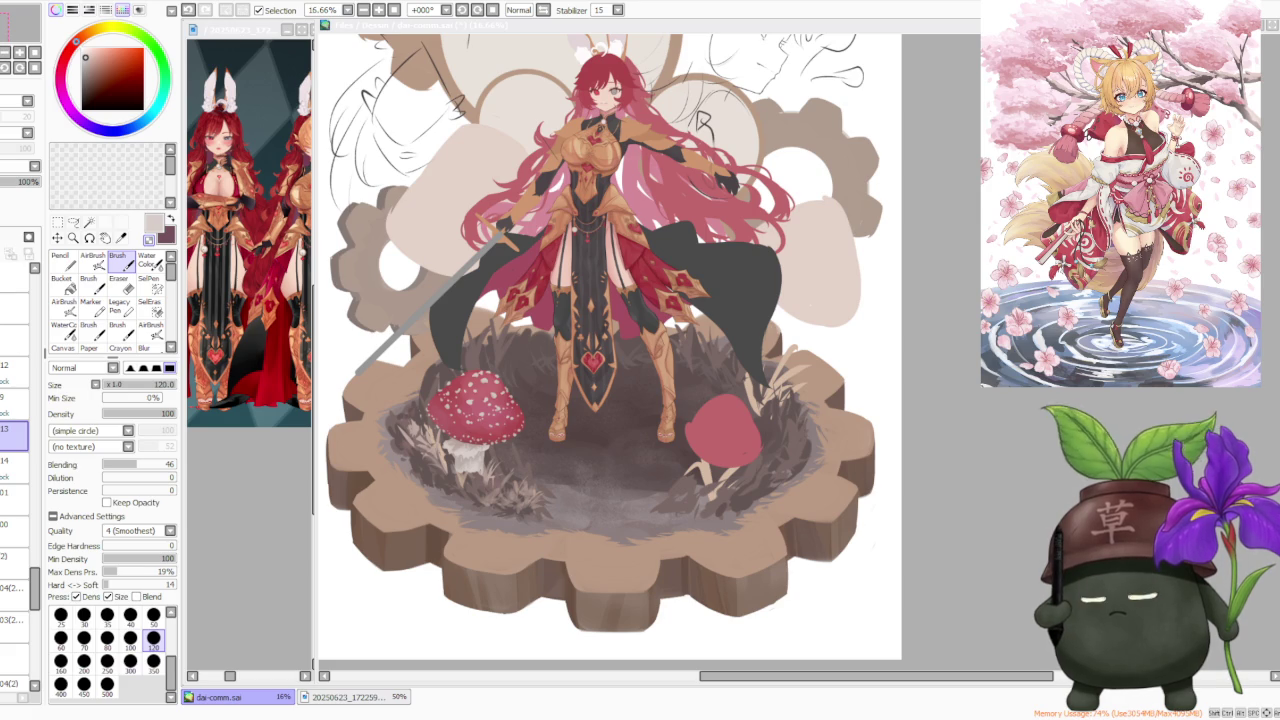
{"action": "left_click", "coordinate": [15, 402]}
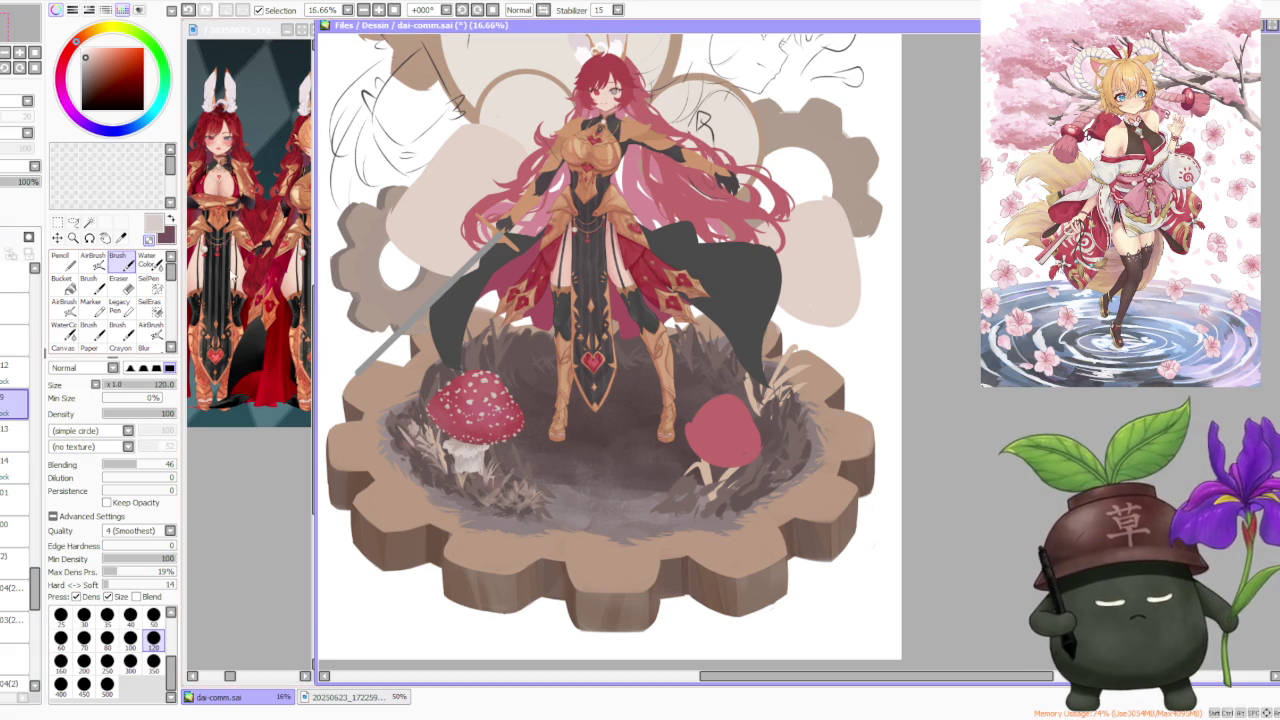
{"action": "left_click", "coordinate": [15, 402]}
{"action": "left_click", "coordinate": [15, 366]}
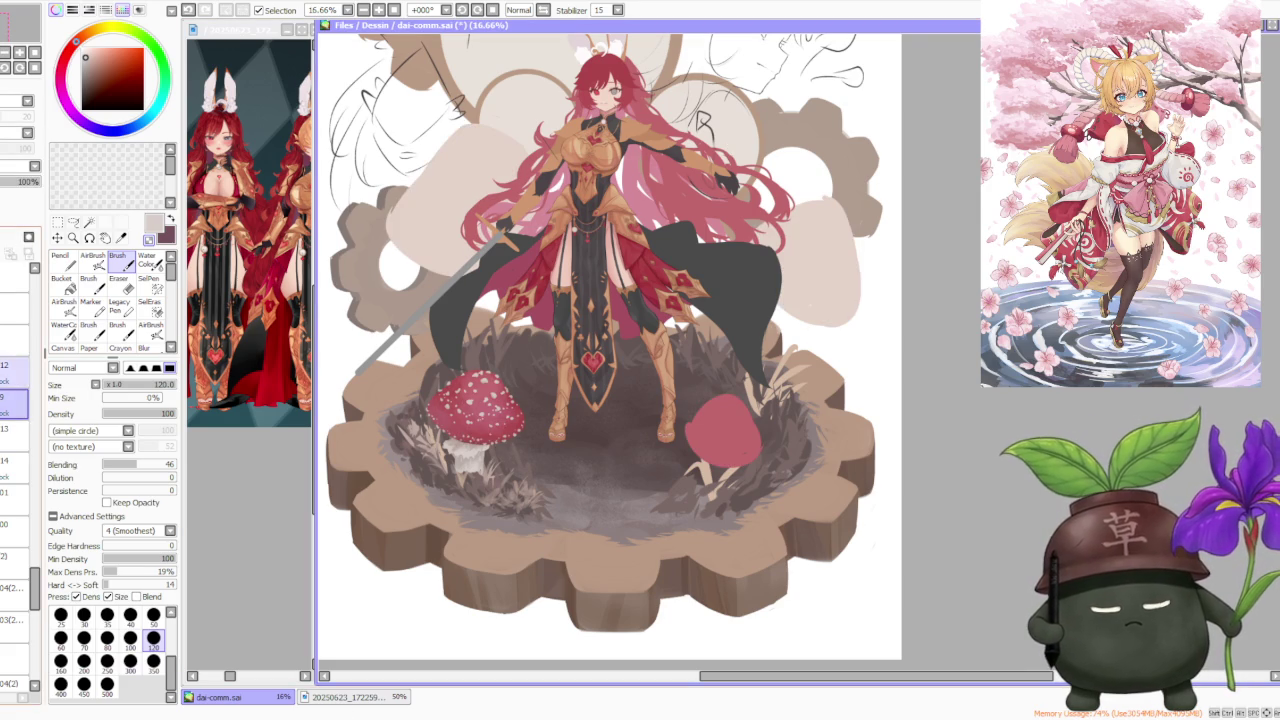
Choose a tan-brown, give the brush the Noise2 shape, and undo two recent strokes
{"action": "left_click", "coordinate": [463, 483], "text": "alt"}
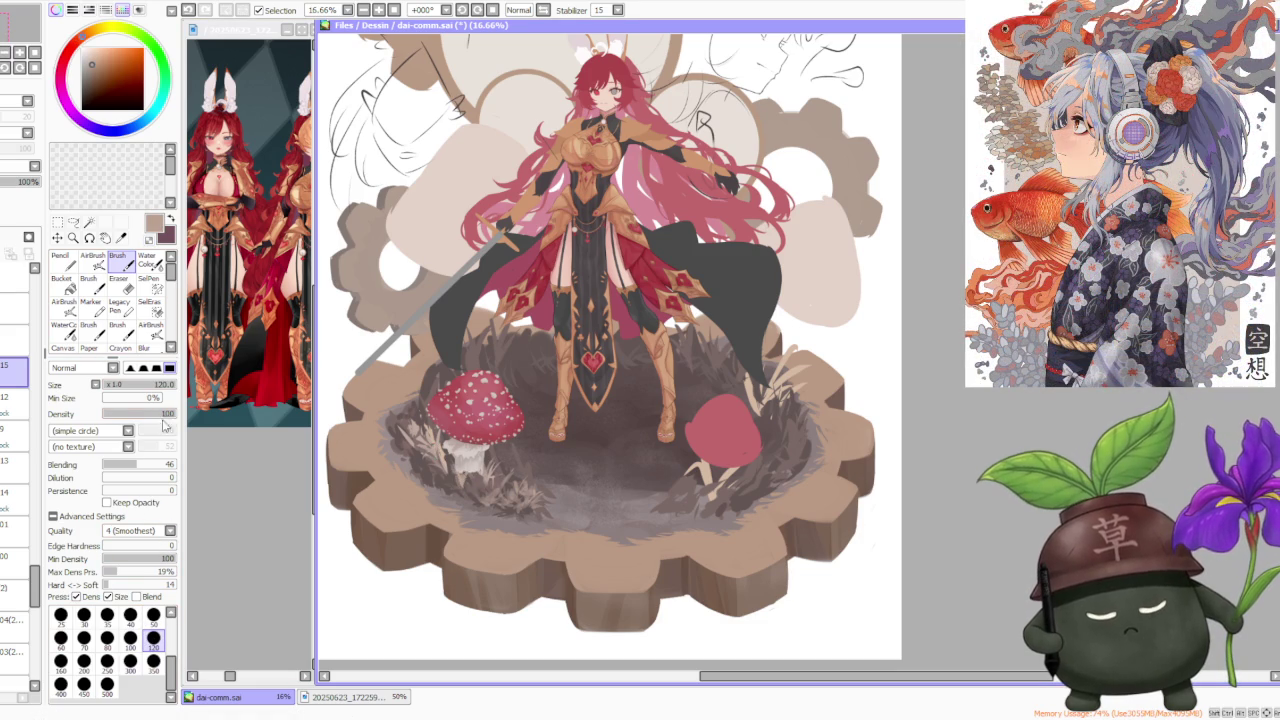
{"action": "left_click", "coordinate": [121, 476]}
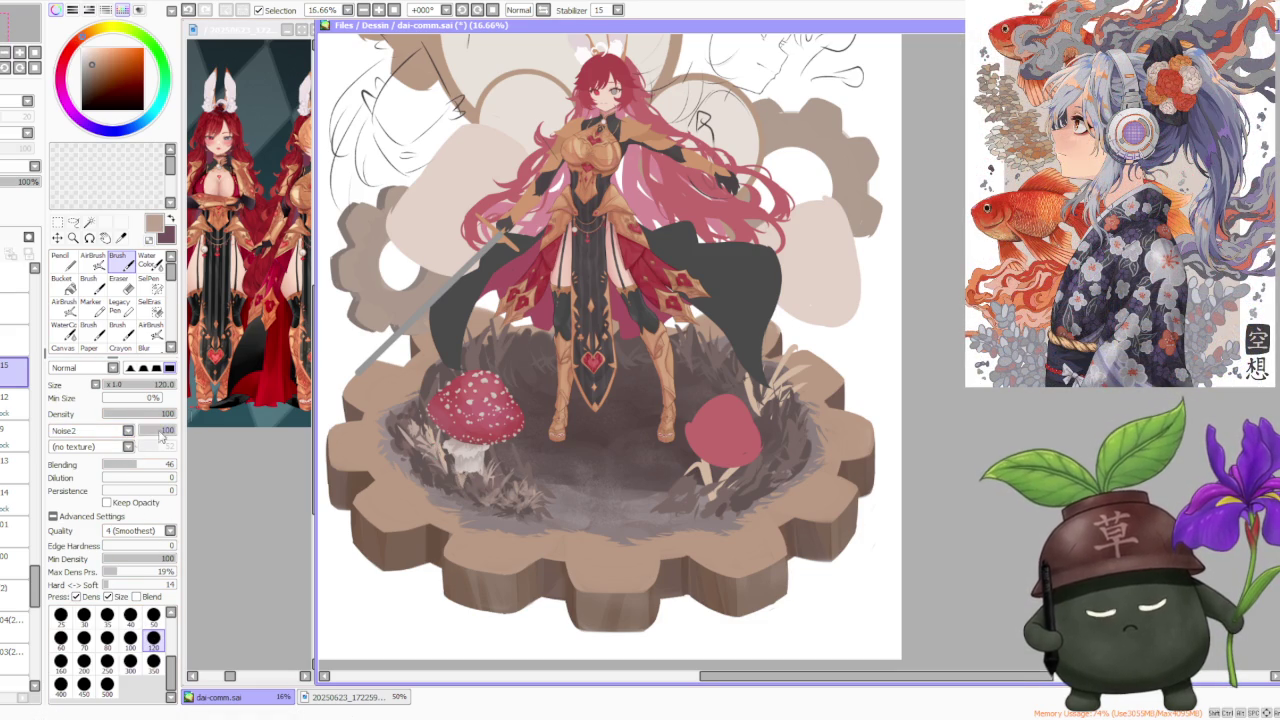
{"action": "scroll", "coordinate": [445, 455], "scroll_direction": "up", "scroll_amount": 1}
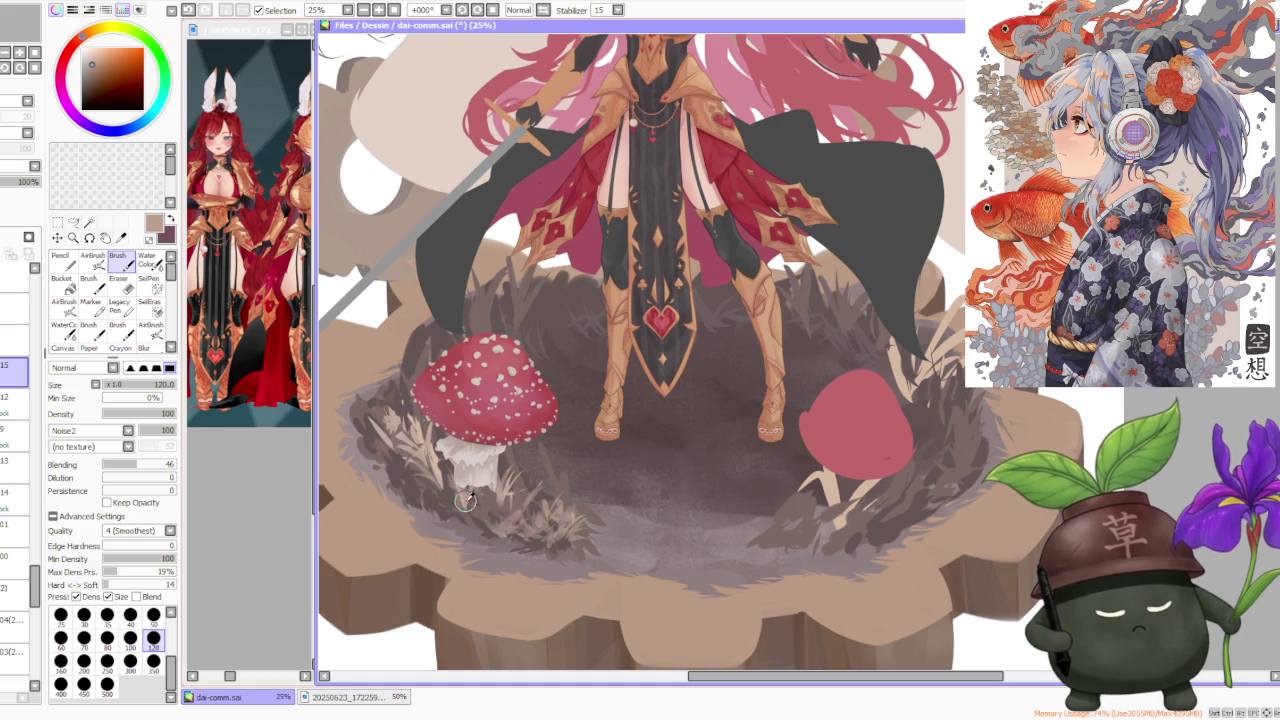
{"action": "key", "text": "ctrl+z"}
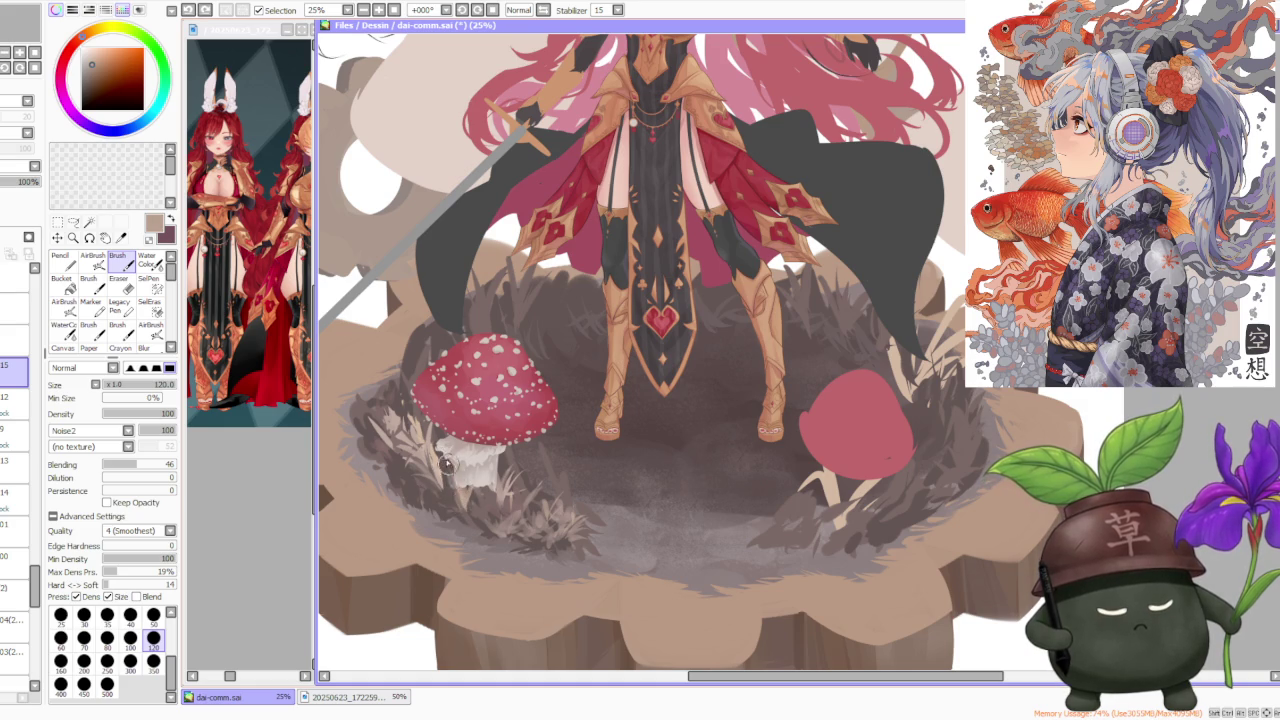
{"action": "key", "text": "ctrl+z"}
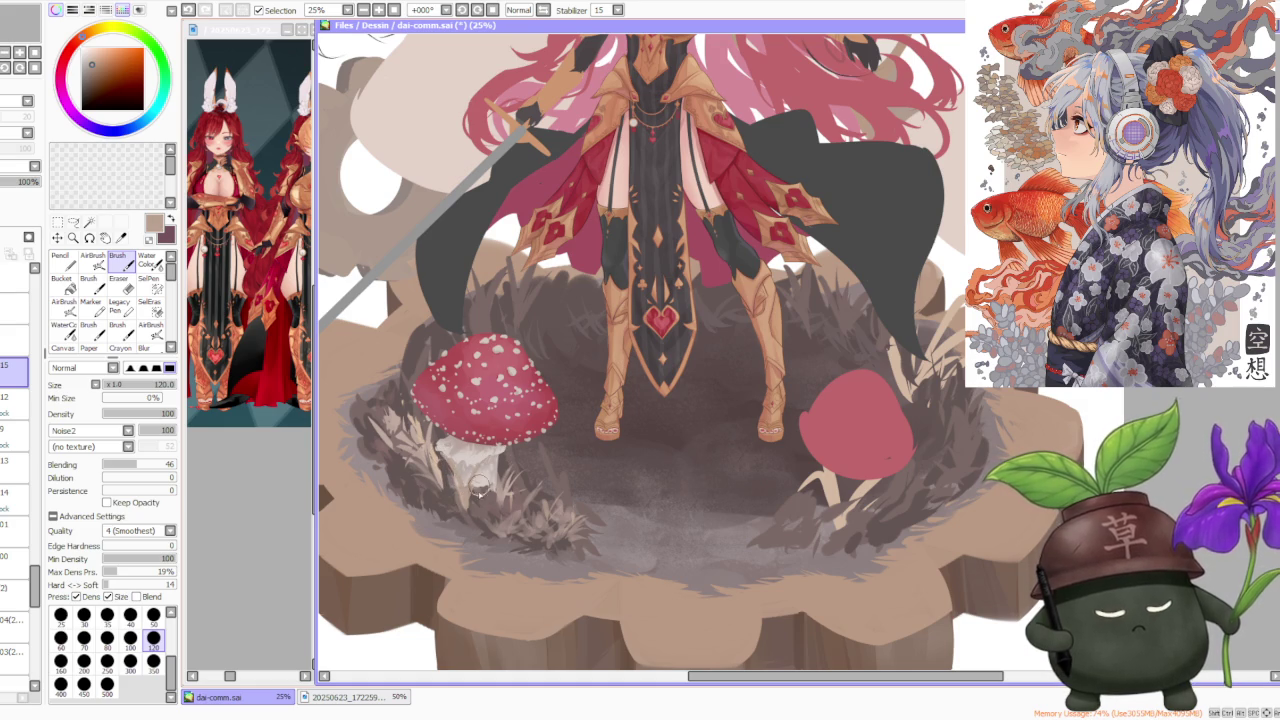
Sample a darker brown-mauve and shade along the mushroom stem
{"action": "left_click", "coordinate": [479, 487], "text": "alt"}
{"action": "key", "text": "ctrl+z"}
{"action": "left_click", "coordinate": [479, 485], "text": "alt"}
{"action": "left_click", "coordinate": [478, 483]}
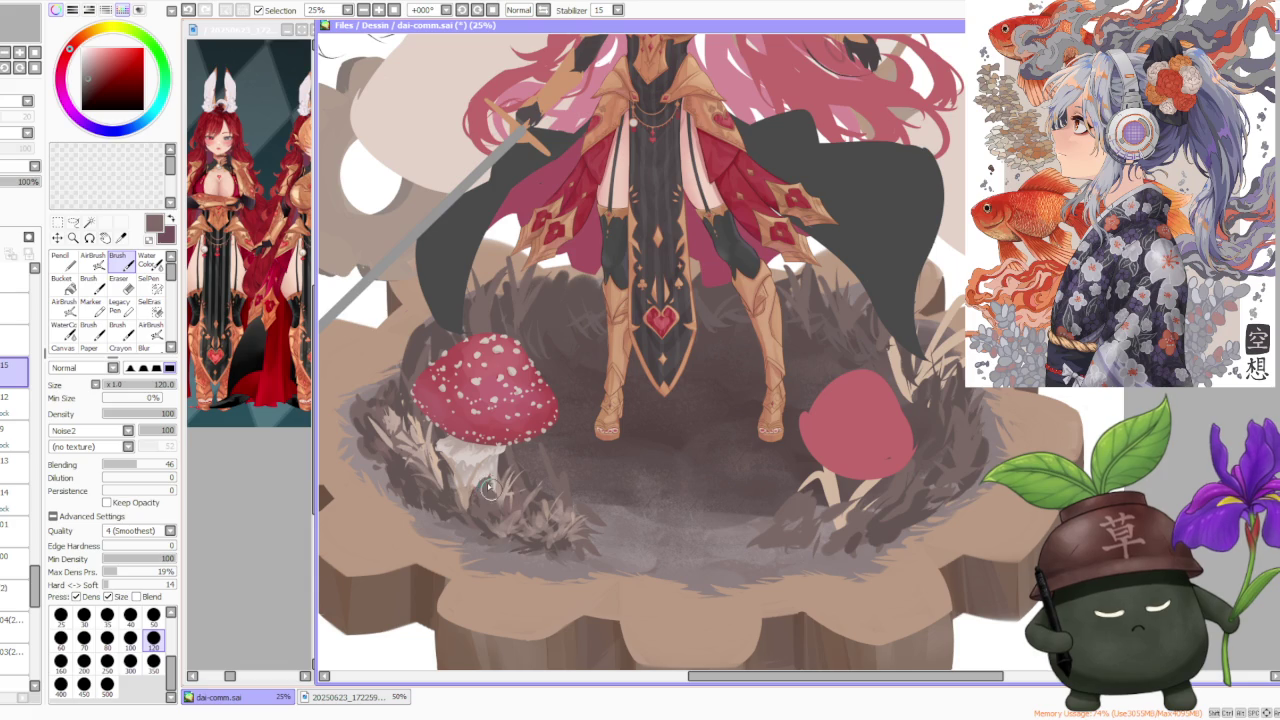
{"action": "left_click_drag", "start_coordinate": [476, 505], "coordinate": [483, 482]}
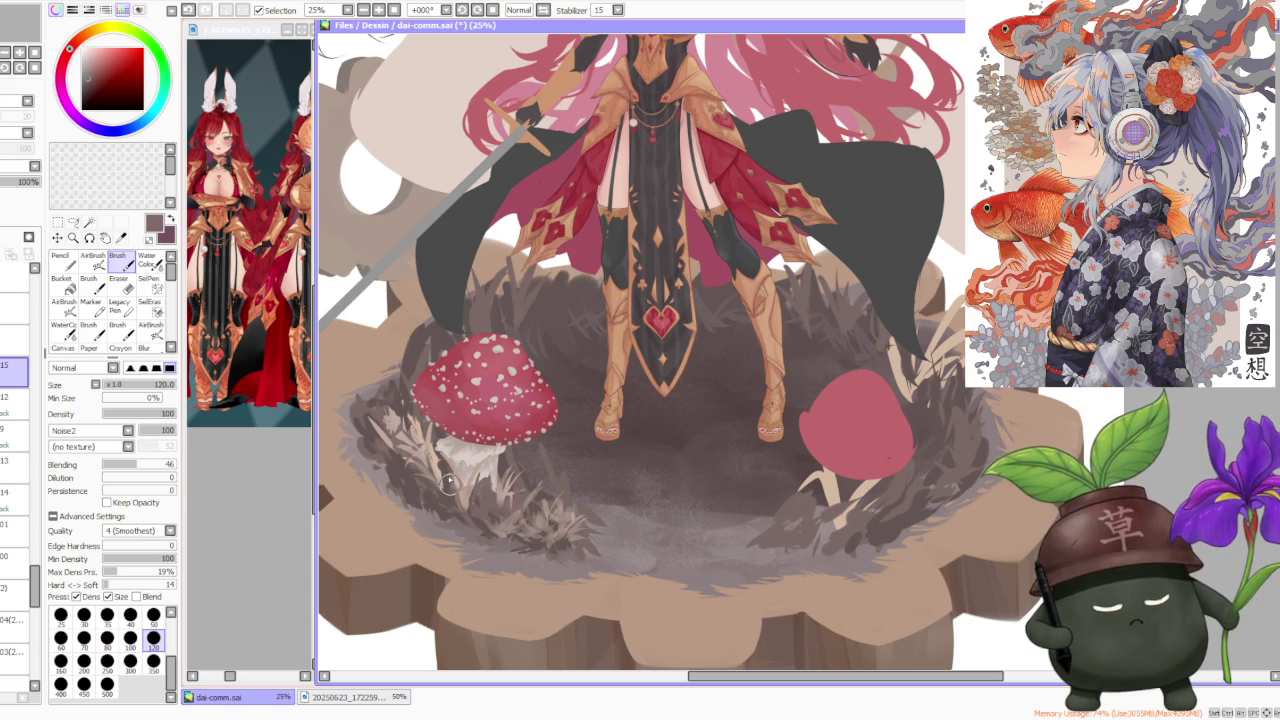
Sample nearby colours, lower brush Blending to about 31, and add a small stroke by the stem
{"action": "left_click", "coordinate": [451, 486], "text": "alt"}
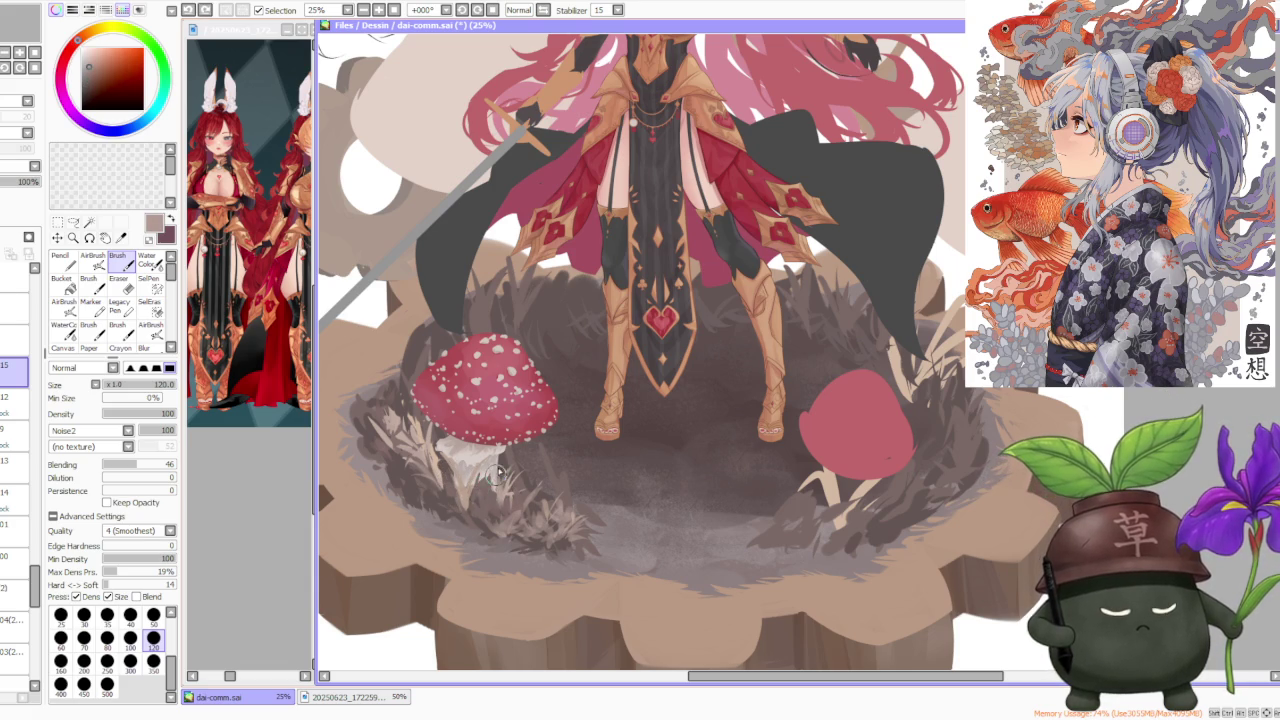
{"action": "left_click", "coordinate": [481, 476], "text": "alt"}
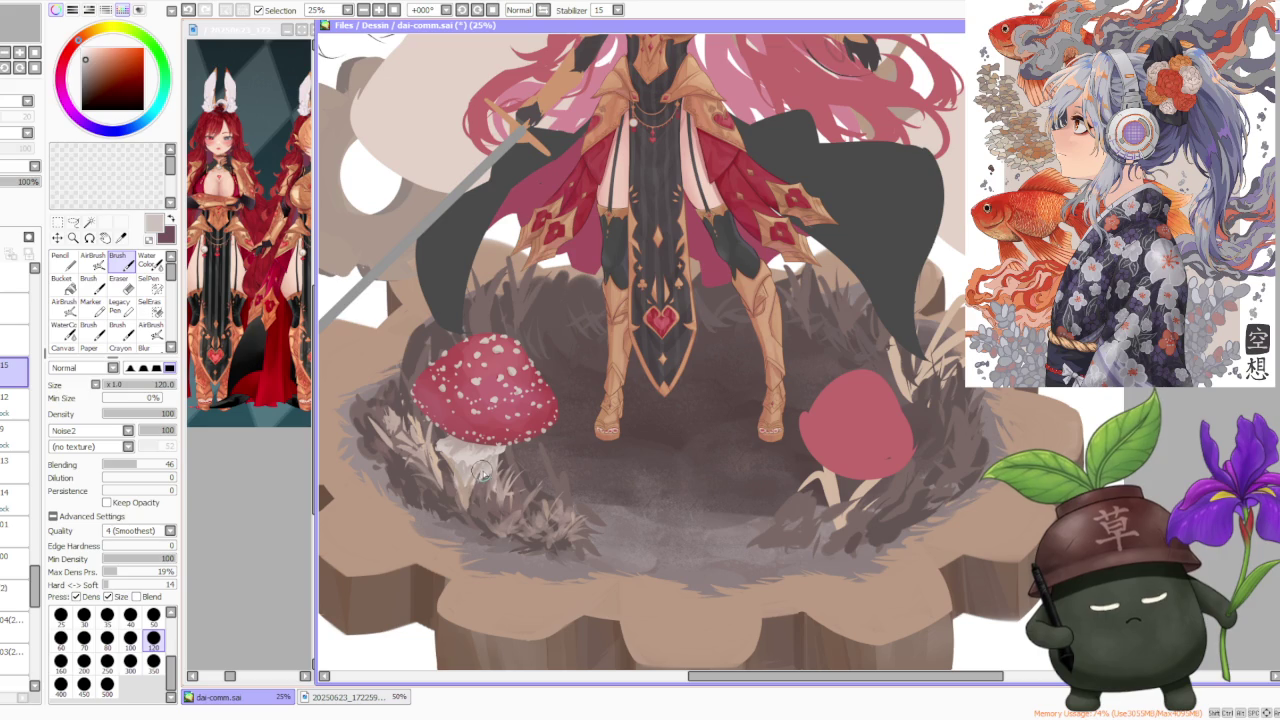
{"action": "left_click", "coordinate": [462, 476], "text": "alt"}
{"action": "left_click", "coordinate": [383, 440], "text": "alt"}
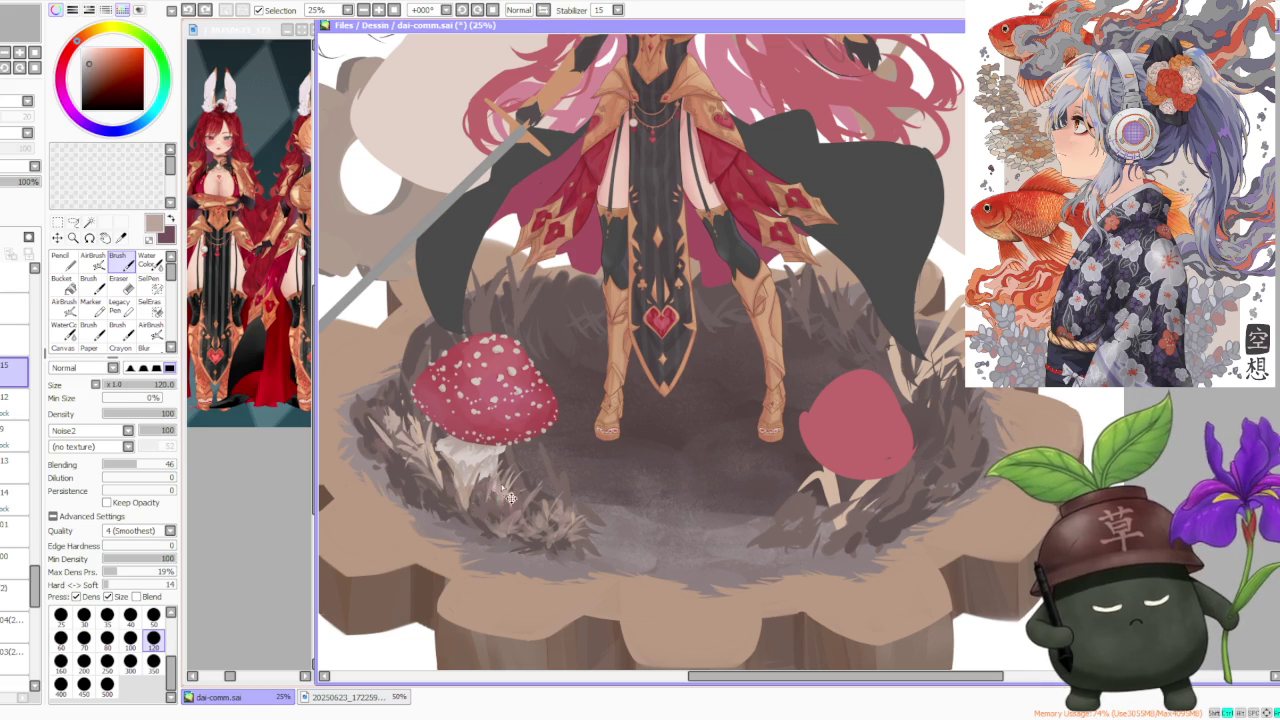
{"action": "left_click_drag", "start_coordinate": [172, 465], "coordinate": [165, 472]}
{"action": "mouse_move", "coordinate": [492, 468]}
{"action": "left_mouse_down"}
{"action": "mouse_move", "coordinate": [484, 498]}
{"action": "mouse_move", "coordinate": [488, 485]}
{"action": "left_mouse_up"}
Add light grey and beige strokes around the stem base
{"action": "left_click", "coordinate": [482, 480], "text": "alt"}
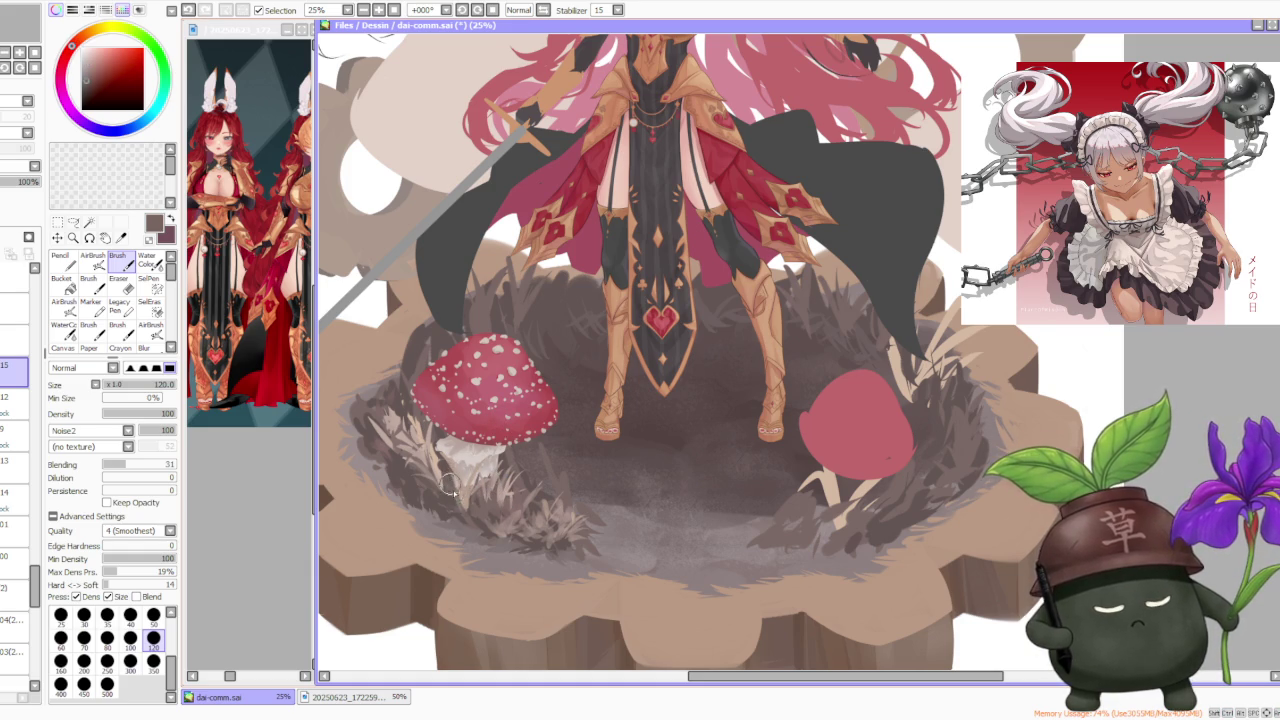
{"action": "left_click_drag", "start_coordinate": [450, 485], "coordinate": [440, 456]}
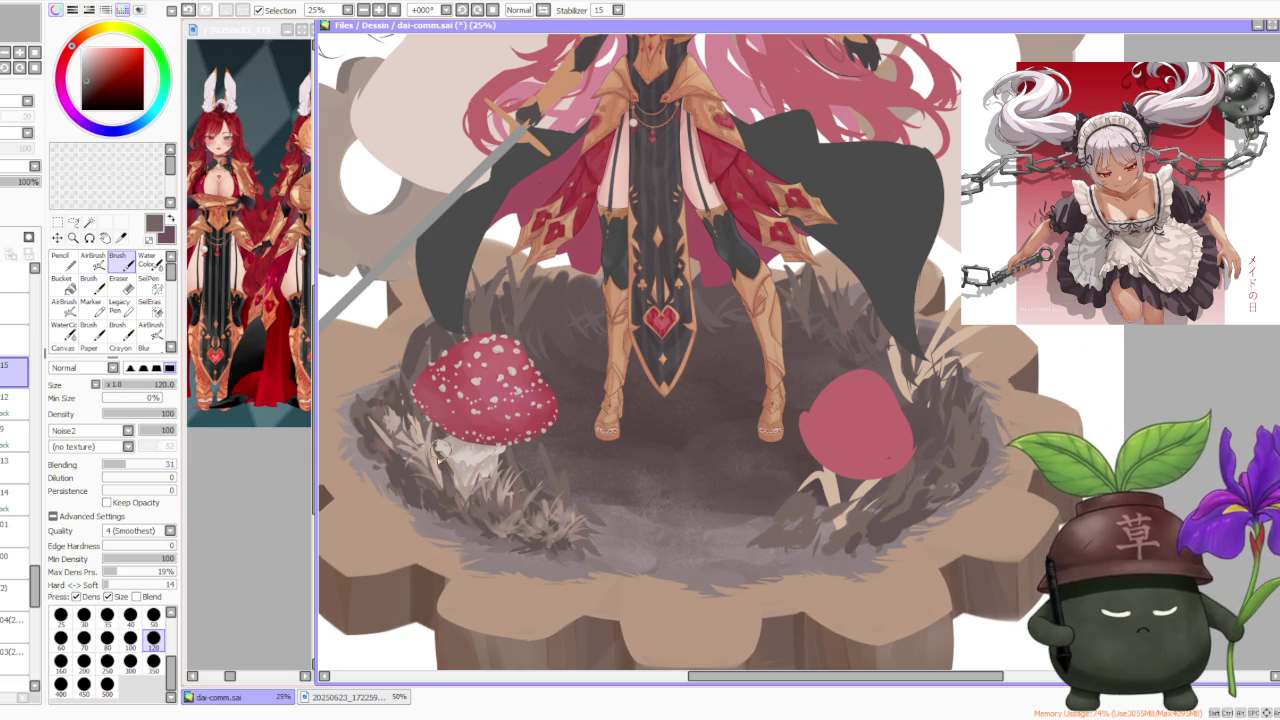
{"action": "left_click", "coordinate": [440, 462], "text": "alt"}
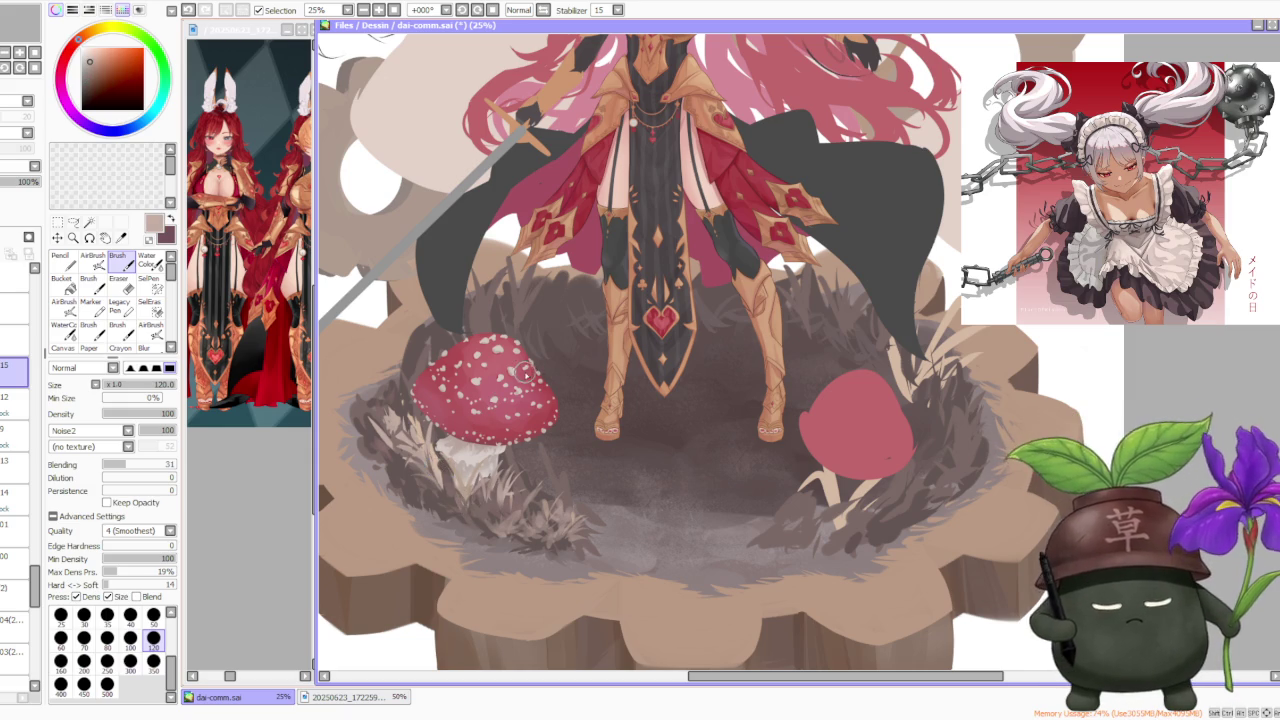
{"action": "scroll", "coordinate": [470, 490], "scroll_direction": "down", "scroll_amount": 2}
{"action": "scroll", "coordinate": [470, 490], "scroll_direction": "up", "scroll_amount": 3}
{"action": "left_click", "coordinate": [447, 478], "text": "alt"}
{"action": "mouse_move", "coordinate": [447, 478]}
{"action": "left_mouse_down"}
{"action": "mouse_move", "coordinate": [440, 456]}
{"action": "mouse_move", "coordinate": [457, 500]}
{"action": "left_mouse_up"}
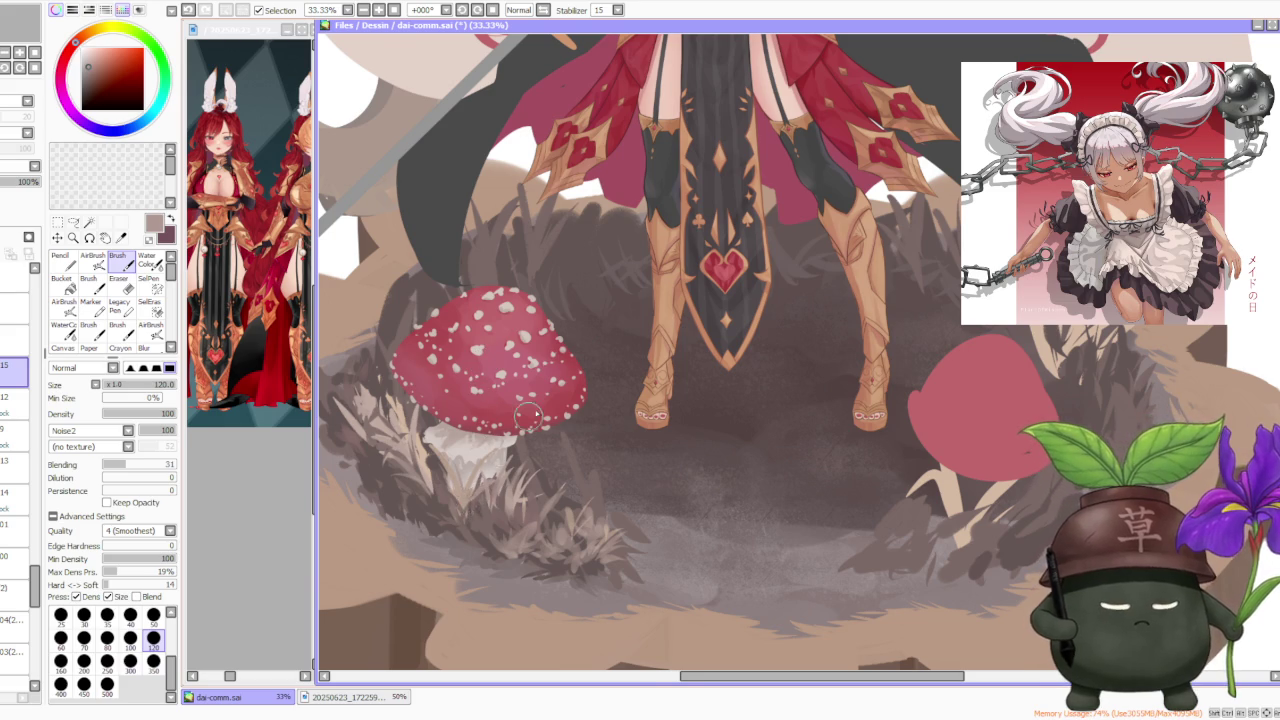
Sample ground browns and paint light pinkish grass strokes beside the stem
{"action": "scroll", "coordinate": [540, 410], "scroll_direction": "down", "scroll_amount": 1}
{"action": "scroll", "coordinate": [552, 405], "scroll_direction": "up", "scroll_amount": 1}
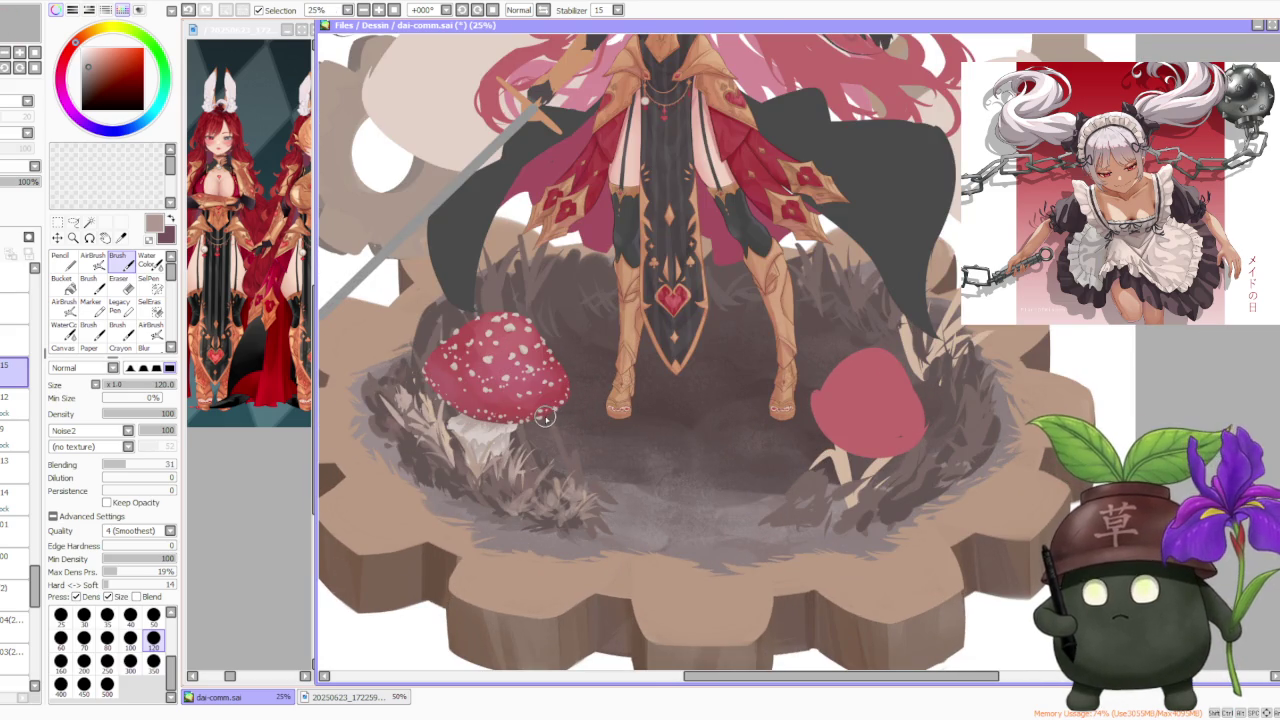
{"action": "scroll", "coordinate": [514, 410], "scroll_direction": "up", "scroll_amount": 1}
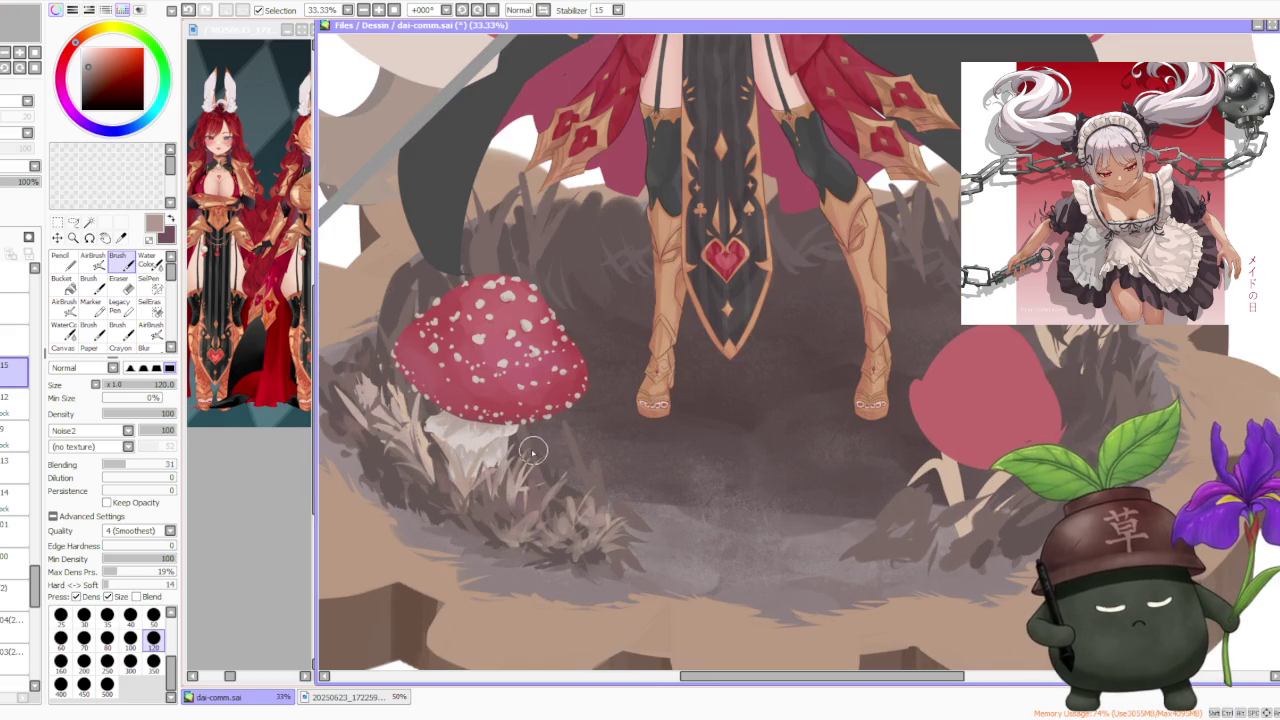
{"action": "left_click", "coordinate": [486, 508], "text": "alt"}
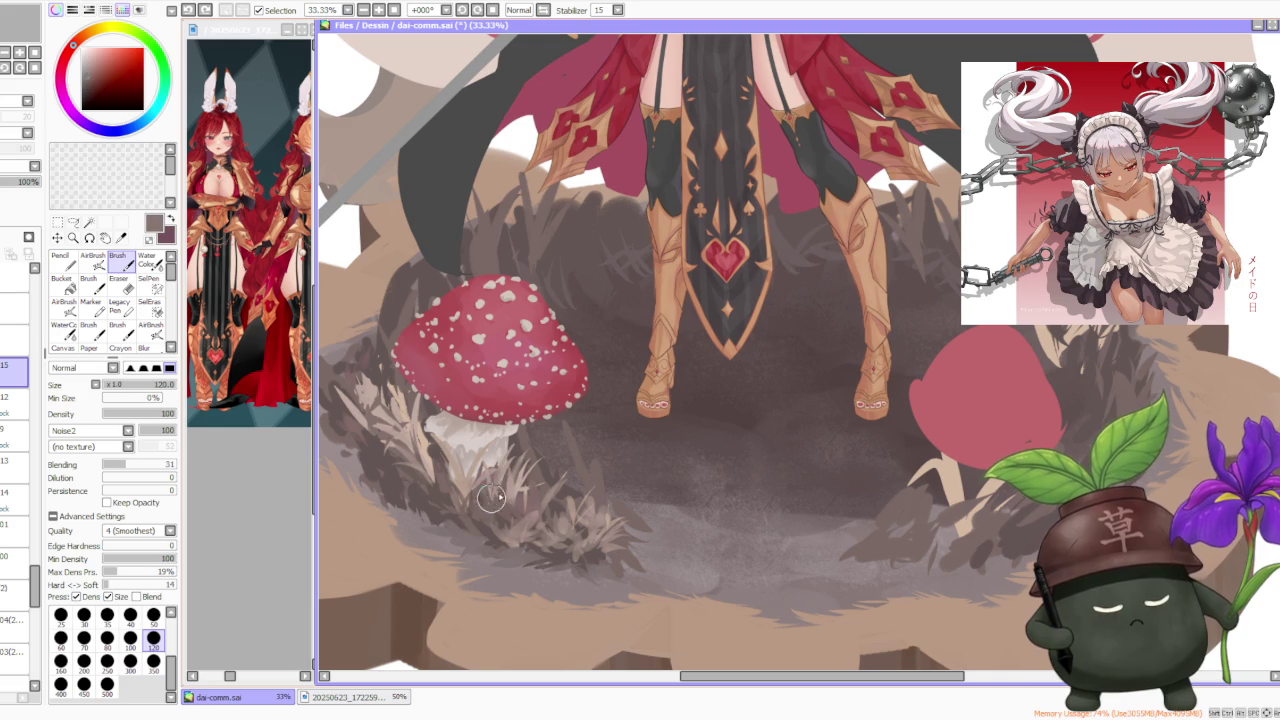
{"action": "left_click", "coordinate": [516, 484], "text": "alt"}
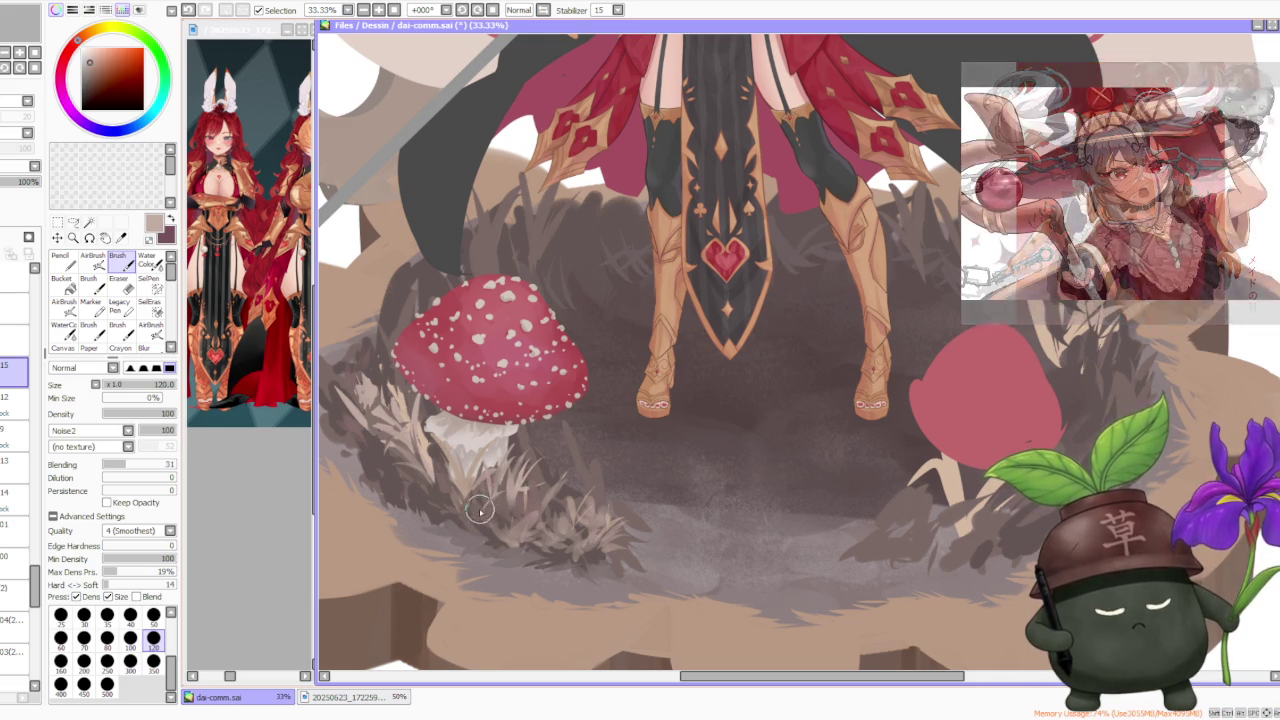
{"action": "left_click_drag", "start_coordinate": [486, 501], "coordinate": [490, 507]}
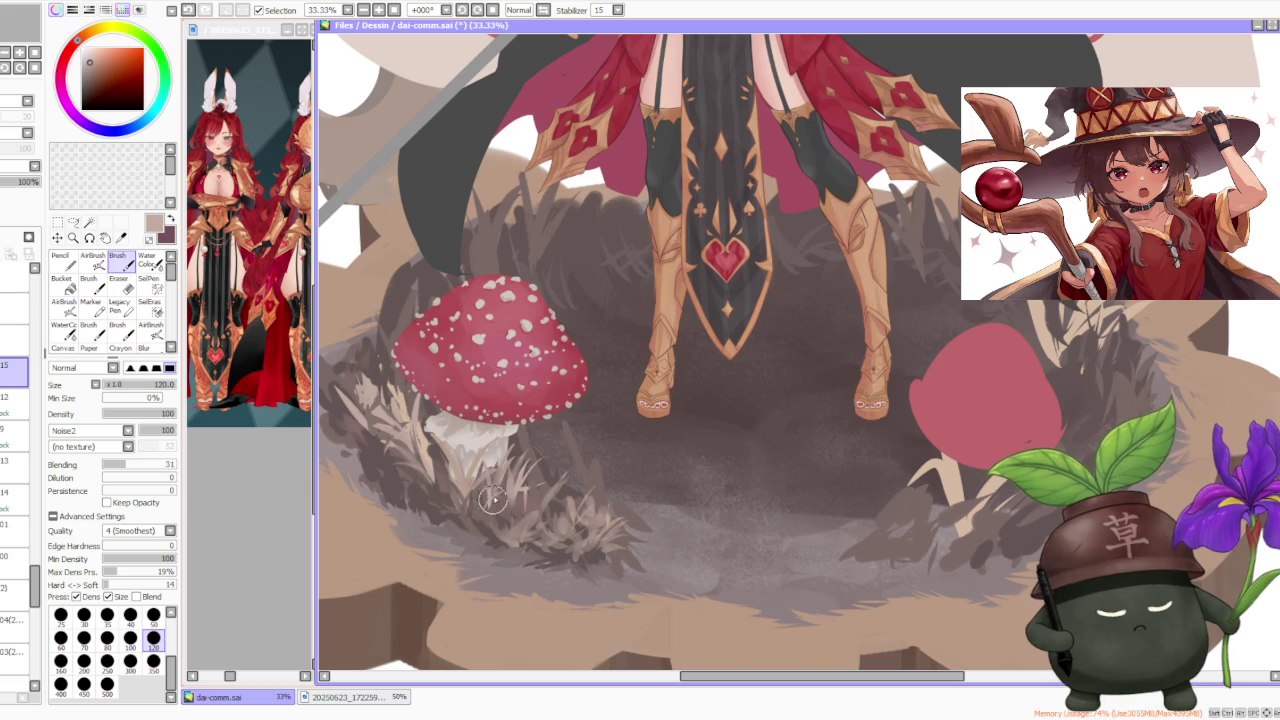
{"action": "scroll", "coordinate": [522, 450], "scroll_direction": "down", "scroll_amount": 1}
{"action": "scroll", "coordinate": [537, 435], "scroll_direction": "down", "scroll_amount": 1}
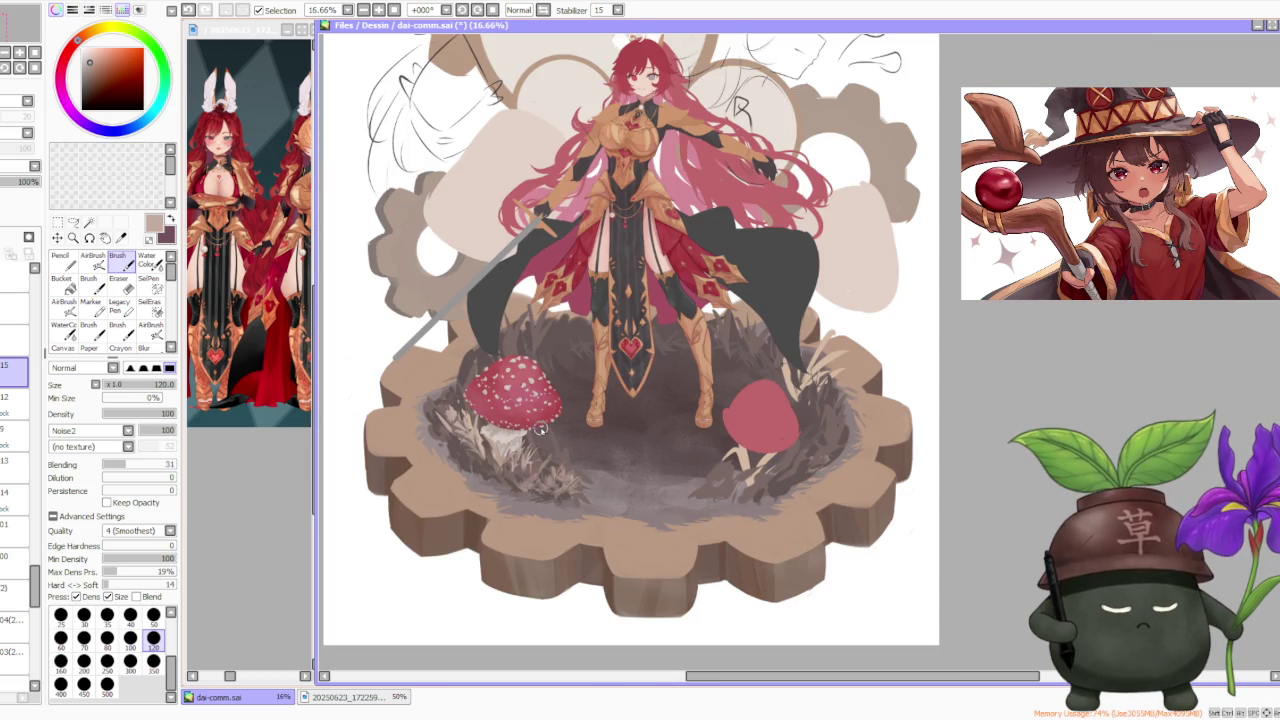
Enlarge the brush to size 350 and switch to the lower layer
{"action": "scroll", "coordinate": [541, 428], "scroll_direction": "up", "scroll_amount": 1}
{"action": "scroll", "coordinate": [541, 428], "scroll_direction": "up", "scroll_amount": 2}
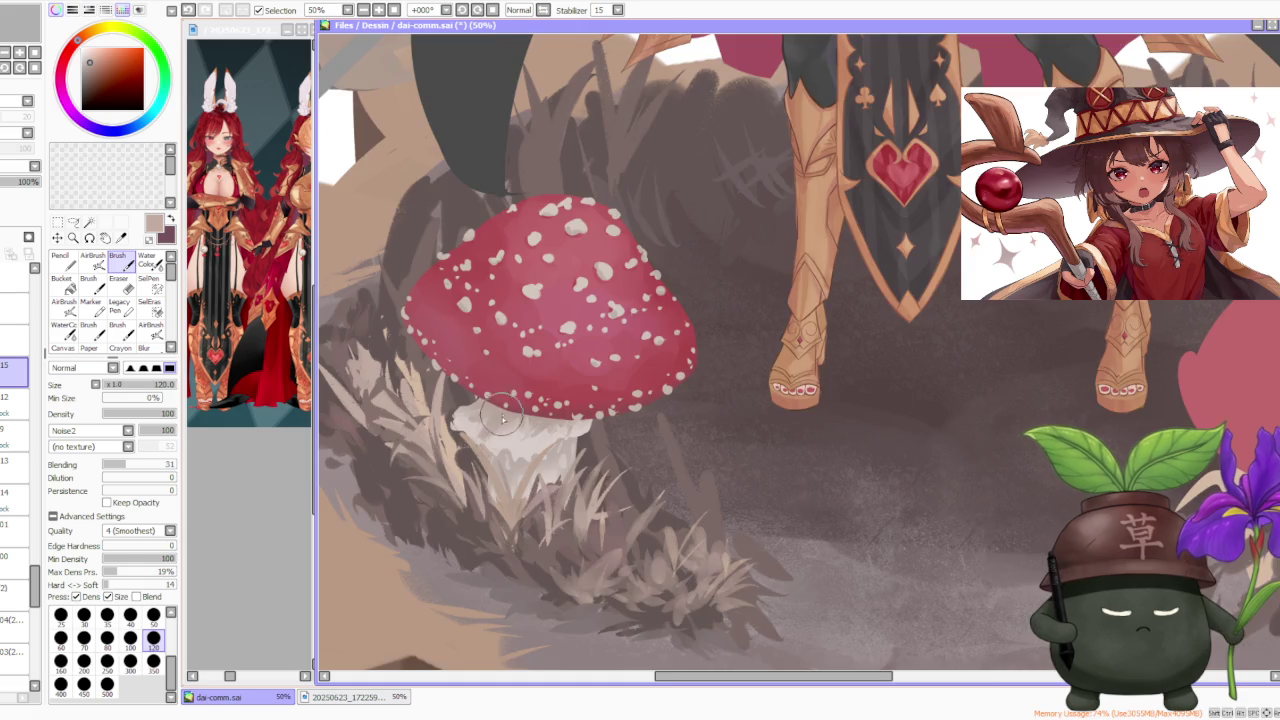
{"action": "scroll", "coordinate": [518, 402], "scroll_direction": "down", "scroll_amount": 3}
{"action": "scroll", "coordinate": [565, 318], "scroll_direction": "down", "scroll_amount": 1}
{"action": "scroll", "coordinate": [575, 312], "scroll_direction": "down", "scroll_amount": 1}
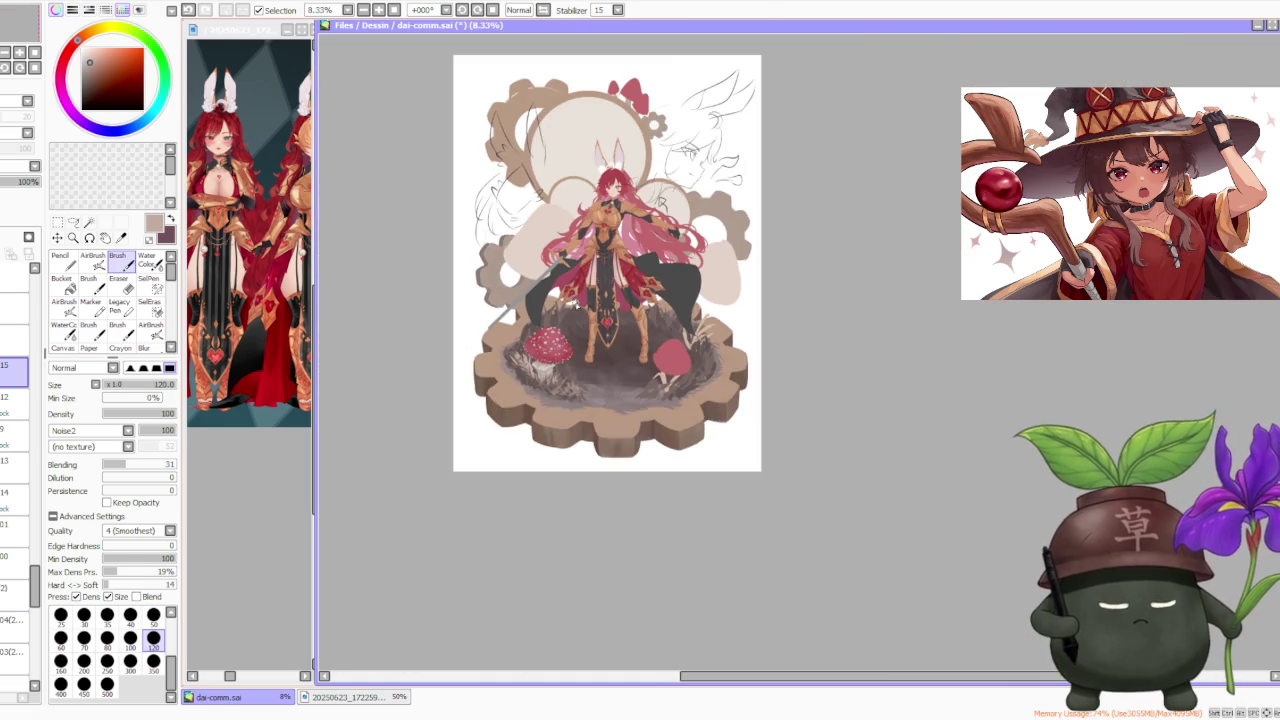
{"action": "scroll", "coordinate": [577, 308], "scroll_direction": "up", "scroll_amount": 2}
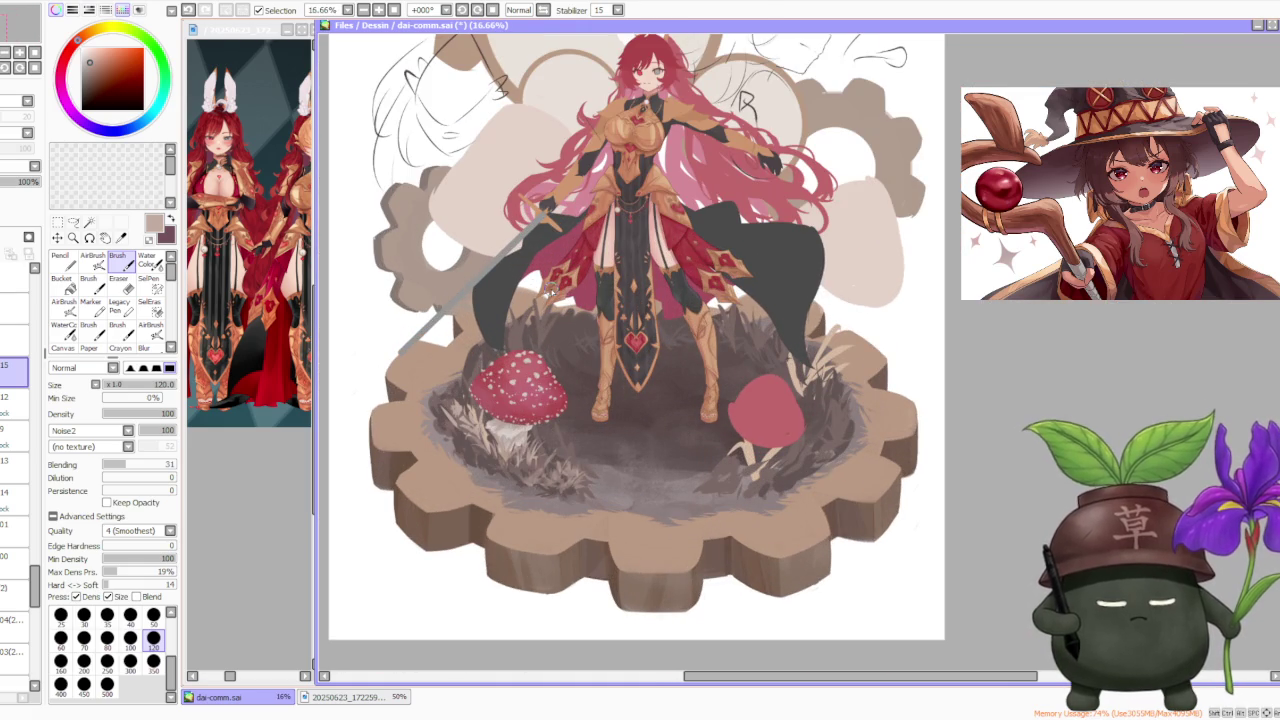
{"action": "scroll", "coordinate": [688, 407], "scroll_direction": "down", "scroll_amount": 1}
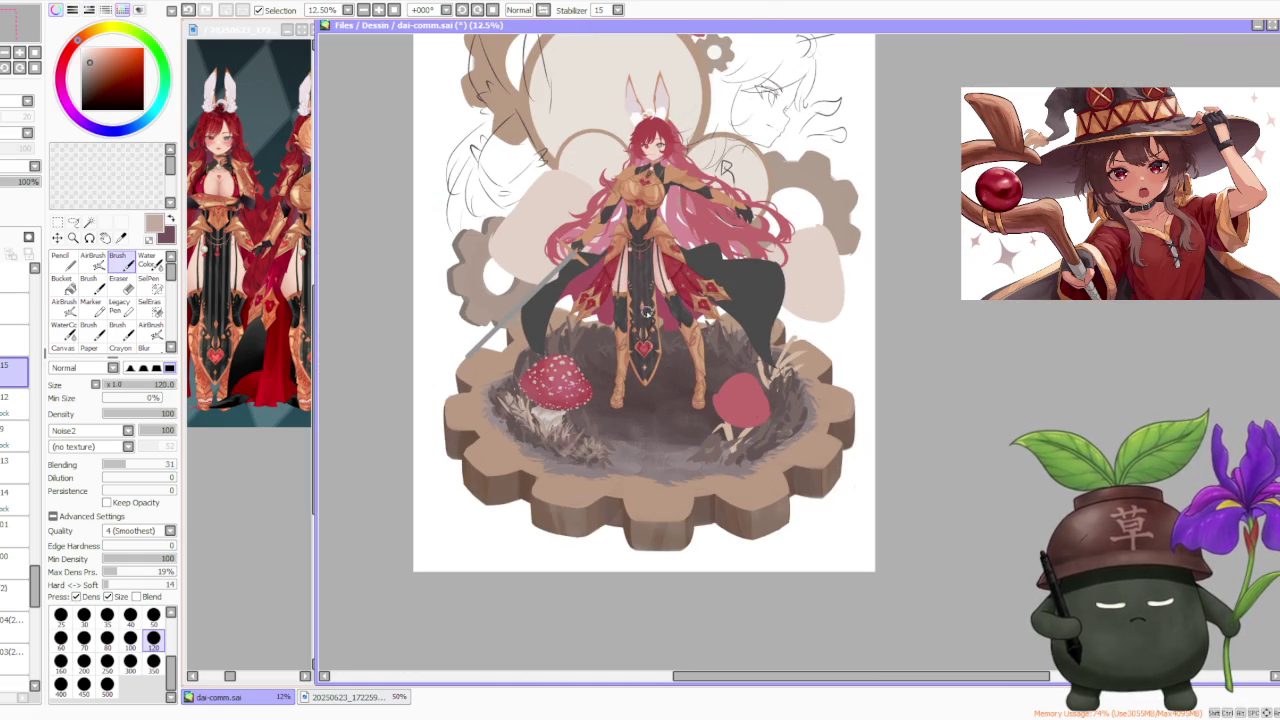
{"action": "scroll", "coordinate": [657, 323], "scroll_direction": "down", "scroll_amount": 1}
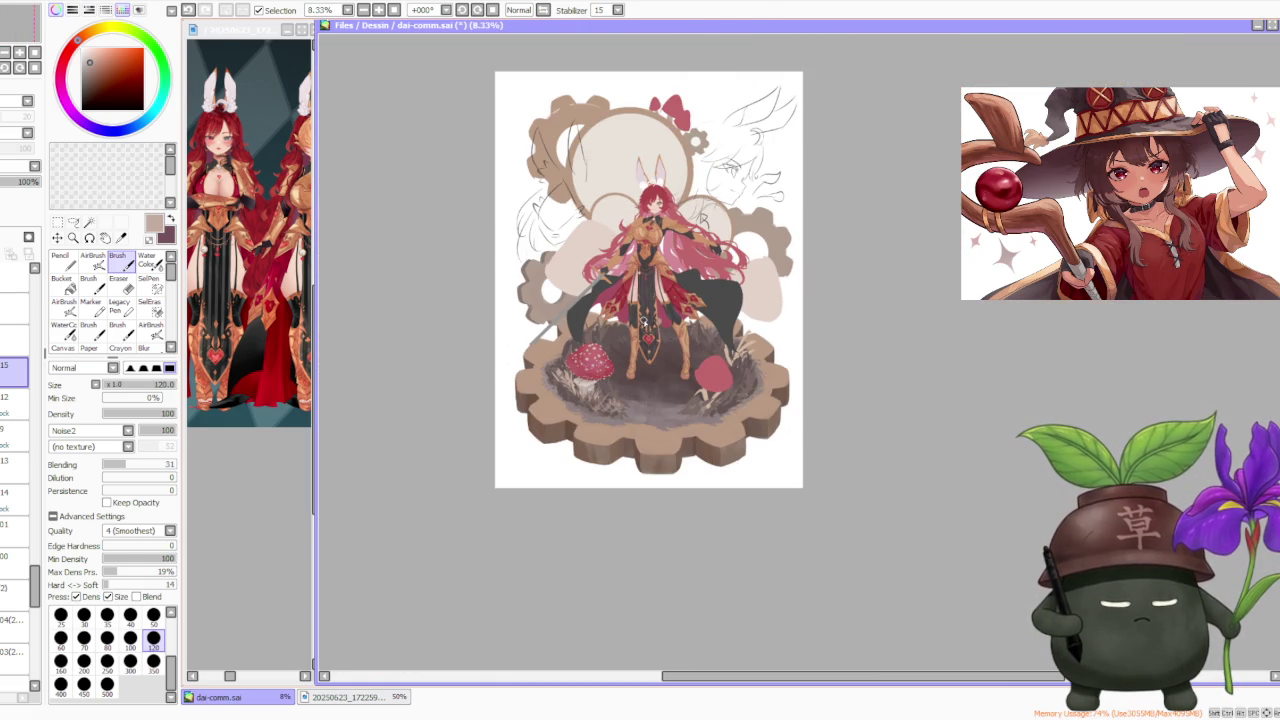
{"action": "scroll", "coordinate": [640, 321], "scroll_direction": "up", "scroll_amount": 1}
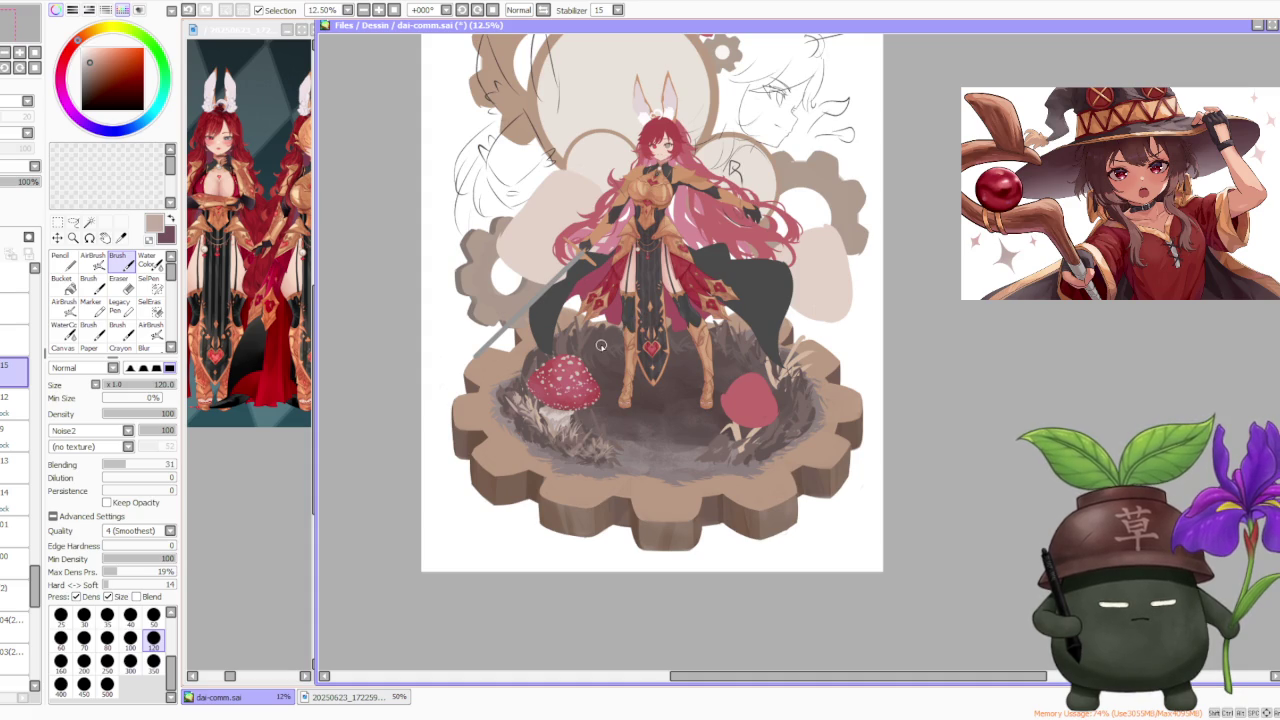
{"action": "scroll", "coordinate": [601, 345], "scroll_direction": "down", "scroll_amount": 1}
{"action": "scroll", "coordinate": [598, 360], "scroll_direction": "up", "scroll_amount": 1}
{"action": "scroll", "coordinate": [591, 380], "scroll_direction": "up", "scroll_amount": 1}
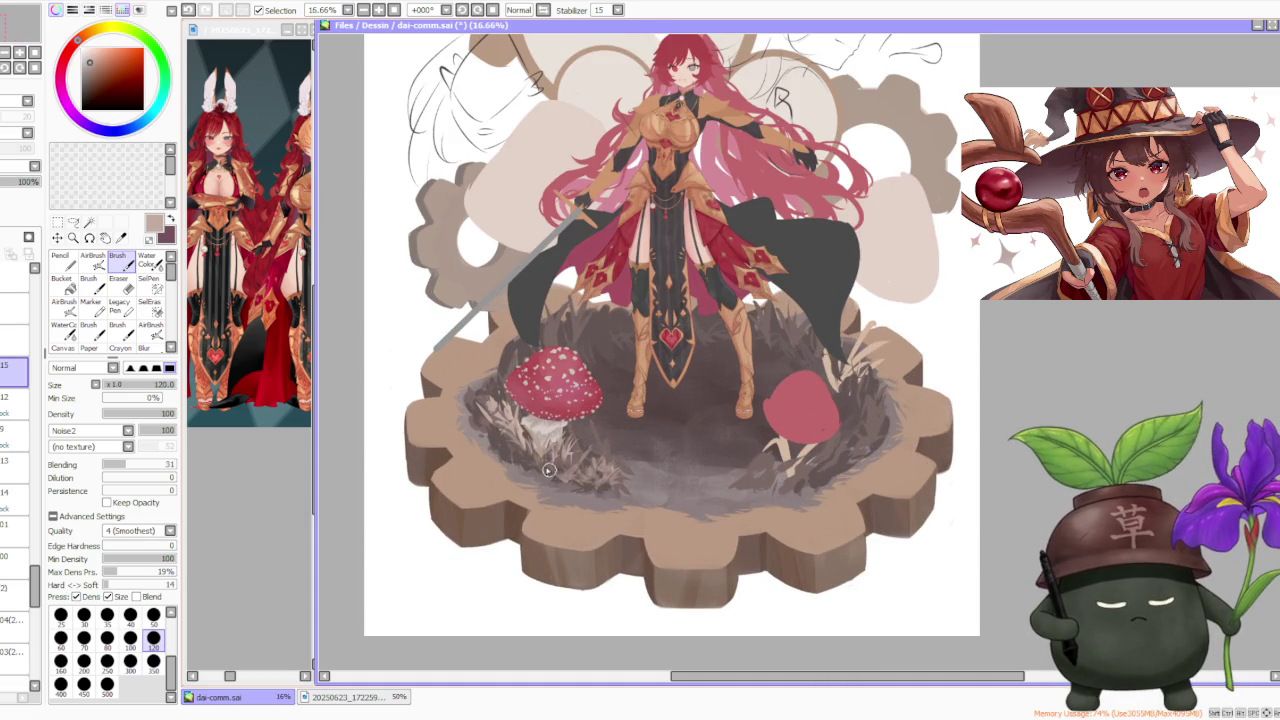
{"action": "left_click", "coordinate": [525, 448], "text": "alt"}
{"action": "key", "text": "bracketright"}
{"action": "key", "text": "bracketright"}
{"action": "key", "text": "bracketright"}
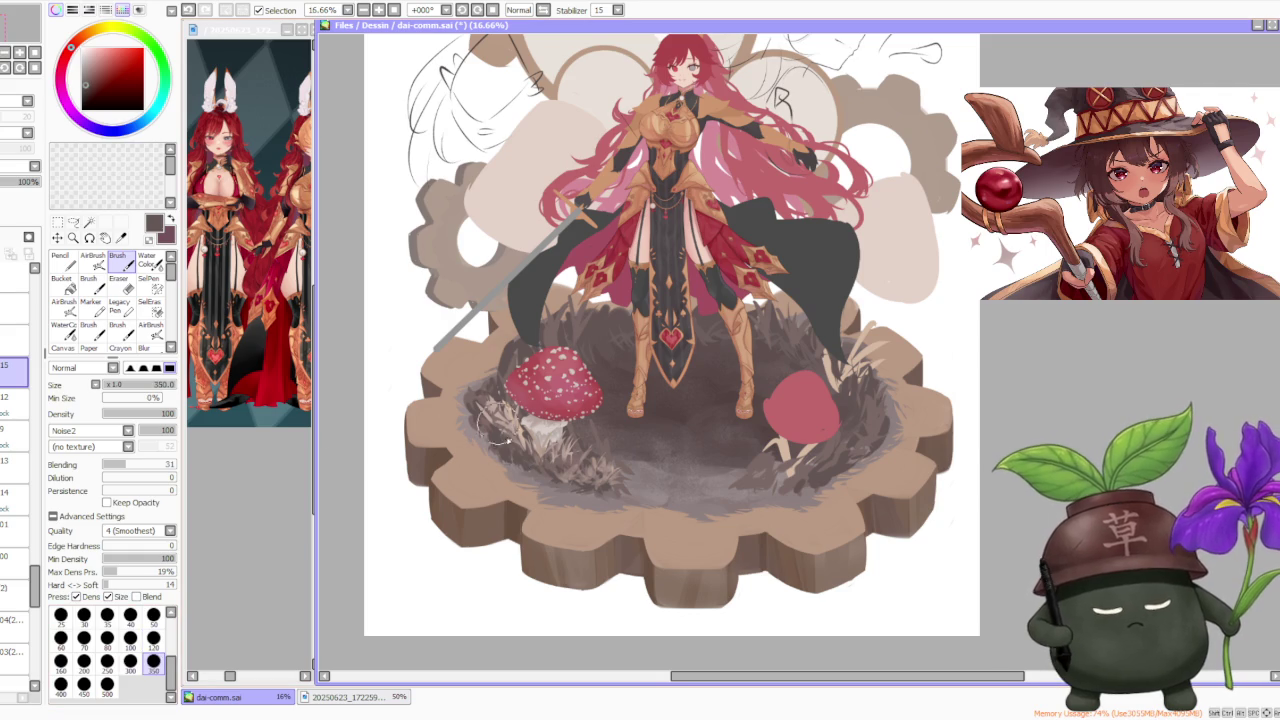
{"action": "left_click", "coordinate": [30, 538]}
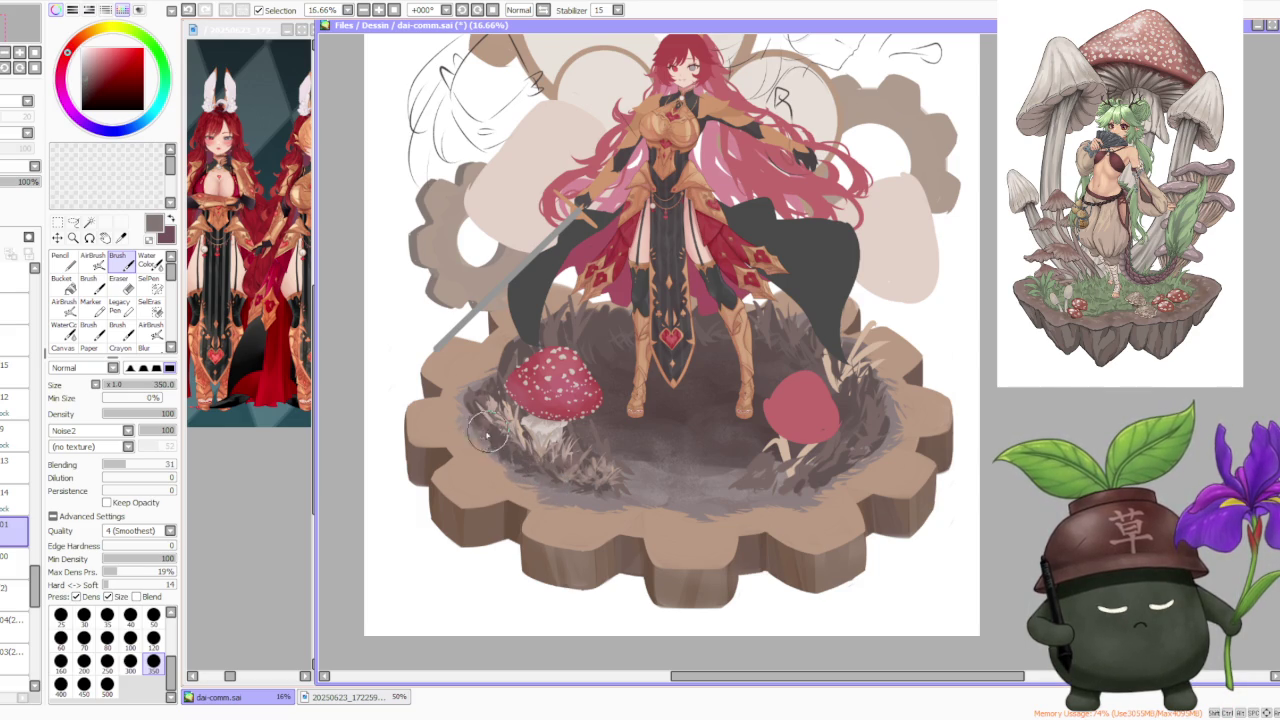
Sample a dark brown colour from the grass
{"action": "left_click", "coordinate": [562, 488], "text": "alt"}
{"action": "left_click", "coordinate": [580, 488], "text": "alt"}
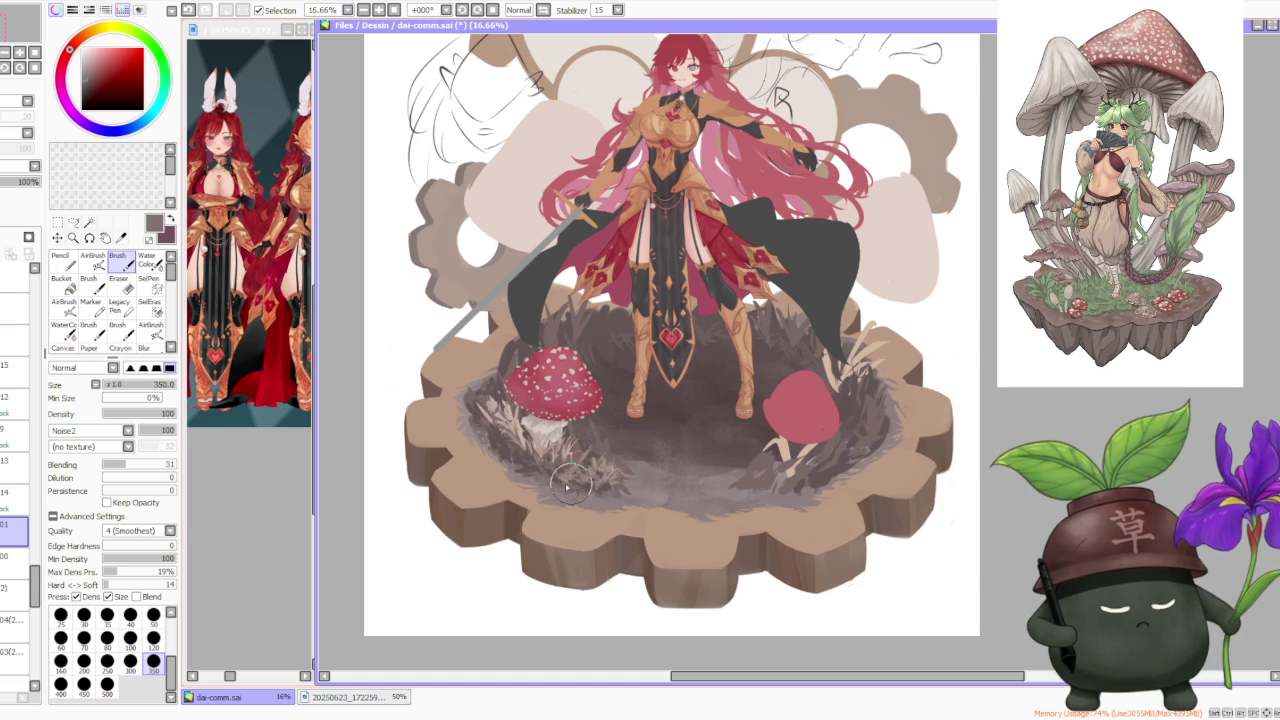
{"action": "left_click", "coordinate": [594, 490], "text": "alt"}
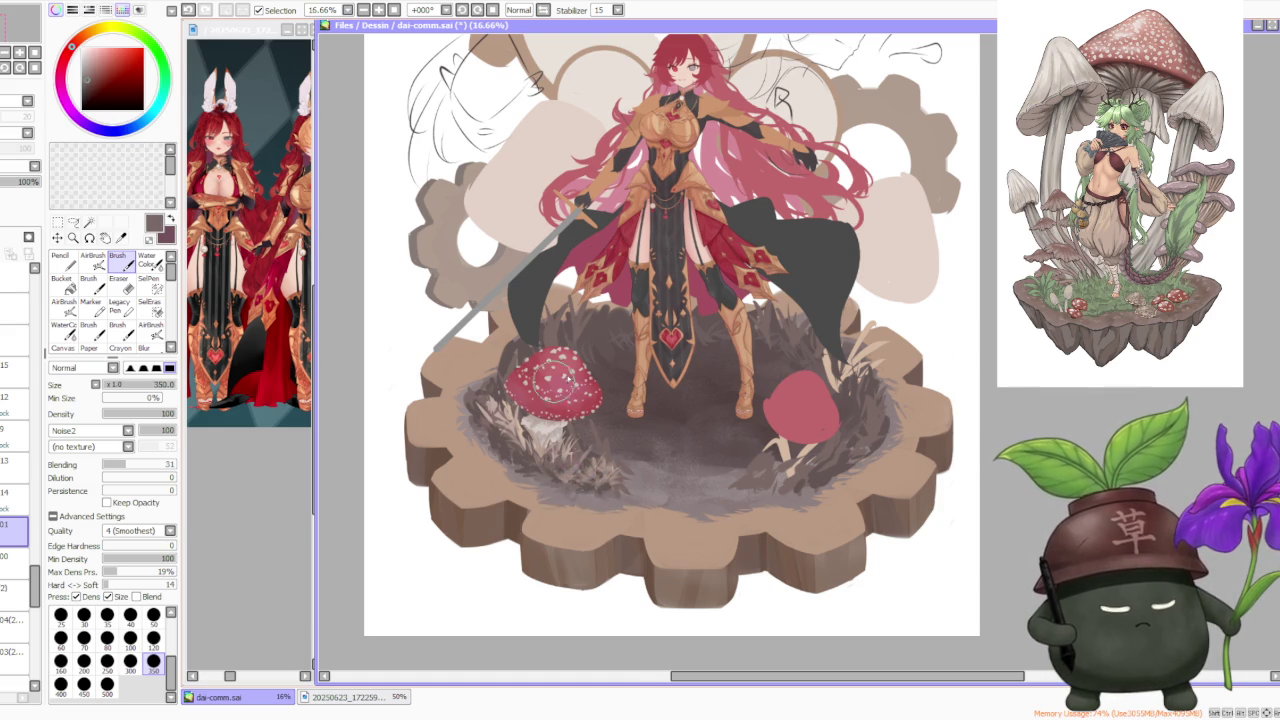
{"action": "scroll", "coordinate": [560, 380], "scroll_direction": "down", "scroll_amount": 2}
{"action": "scroll", "coordinate": [700, 322], "scroll_direction": "down", "scroll_amount": 1}
{"action": "scroll", "coordinate": [686, 347], "scroll_direction": "up", "scroll_amount": 1}
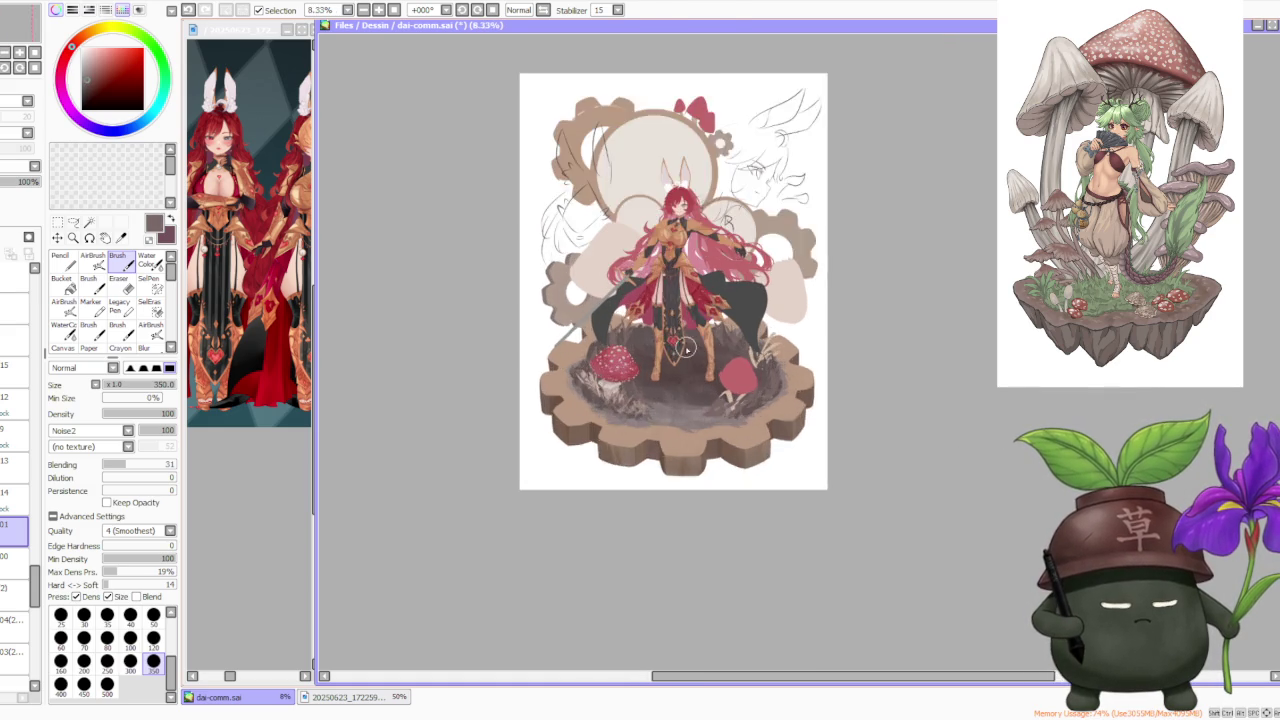
{"action": "scroll", "coordinate": [686, 347], "scroll_direction": "up", "scroll_amount": 1}
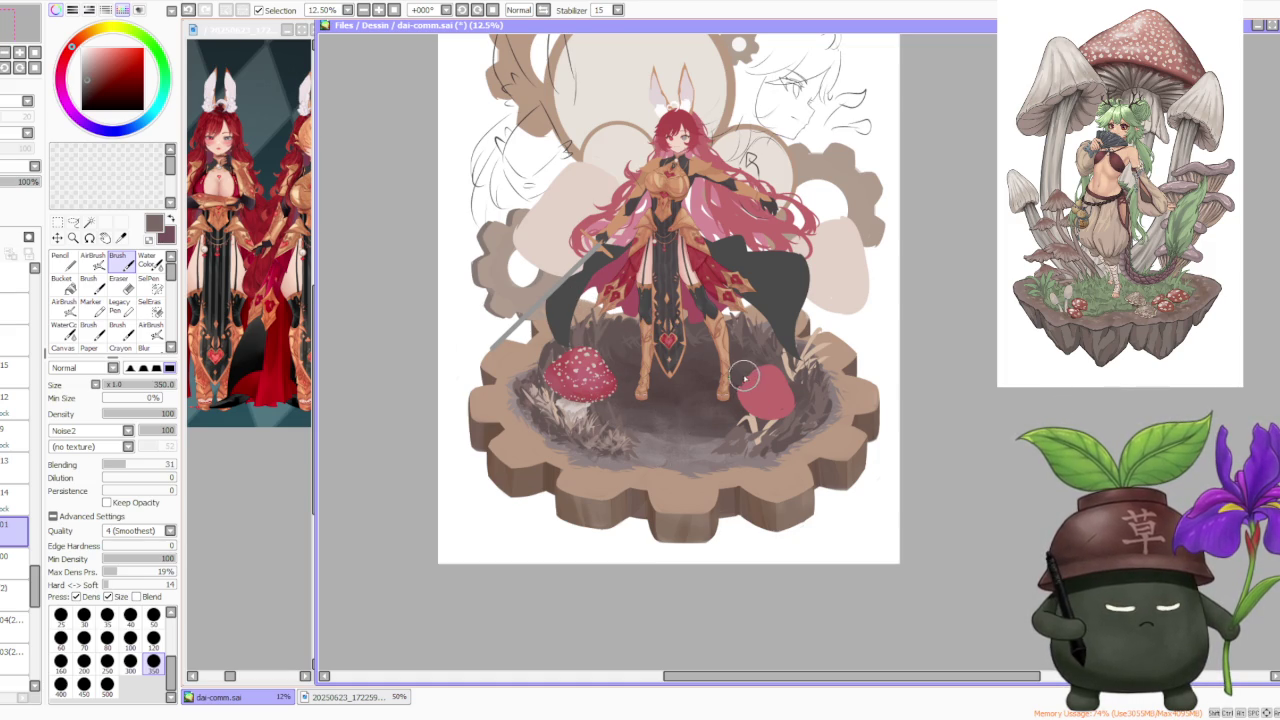
{"action": "scroll", "coordinate": [641, 424], "scroll_direction": "down", "scroll_amount": 1}
{"action": "scroll", "coordinate": [617, 363], "scroll_direction": "up", "scroll_amount": 2}
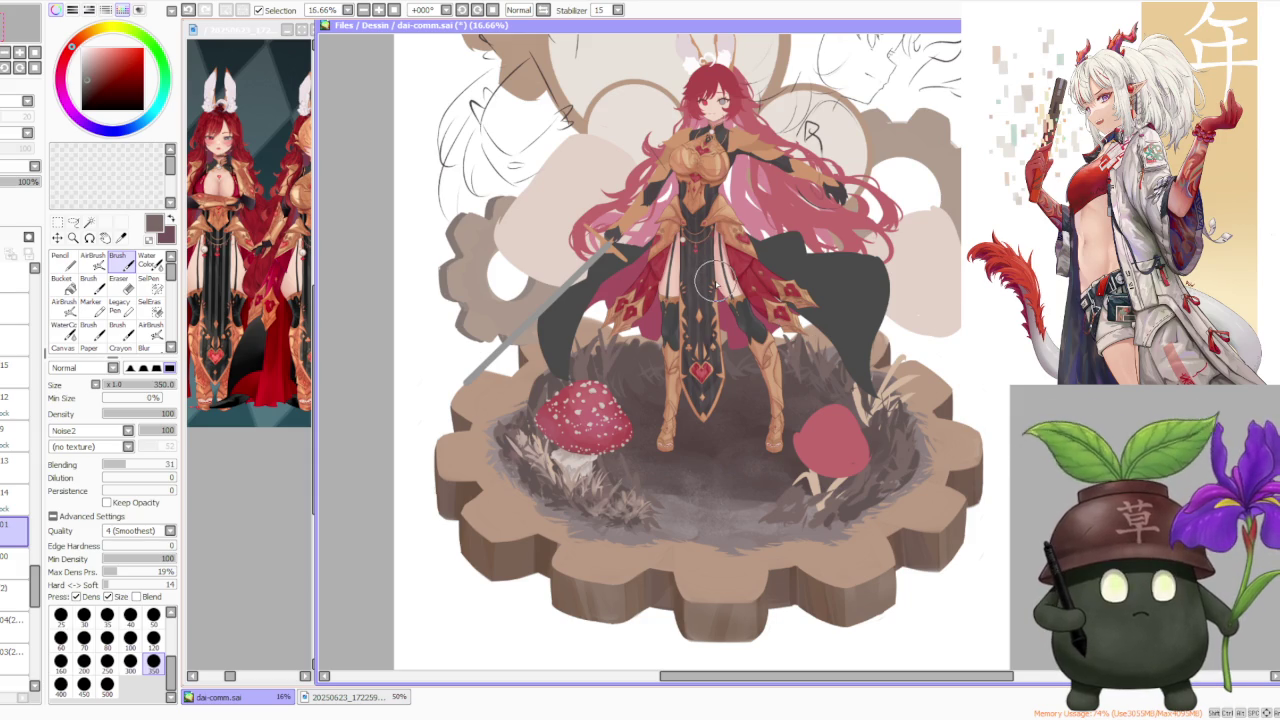
{"action": "scroll", "coordinate": [750, 350], "scroll_direction": "down", "scroll_amount": 1}
{"action": "scroll", "coordinate": [745, 350], "scroll_direction": "down", "scroll_amount": 1}
{"action": "scroll", "coordinate": [750, 292], "scroll_direction": "up", "scroll_amount": 1}
{"action": "scroll", "coordinate": [750, 292], "scroll_direction": "down", "scroll_amount": 1}
{"action": "scroll", "coordinate": [743, 257], "scroll_direction": "up", "scroll_amount": 1}
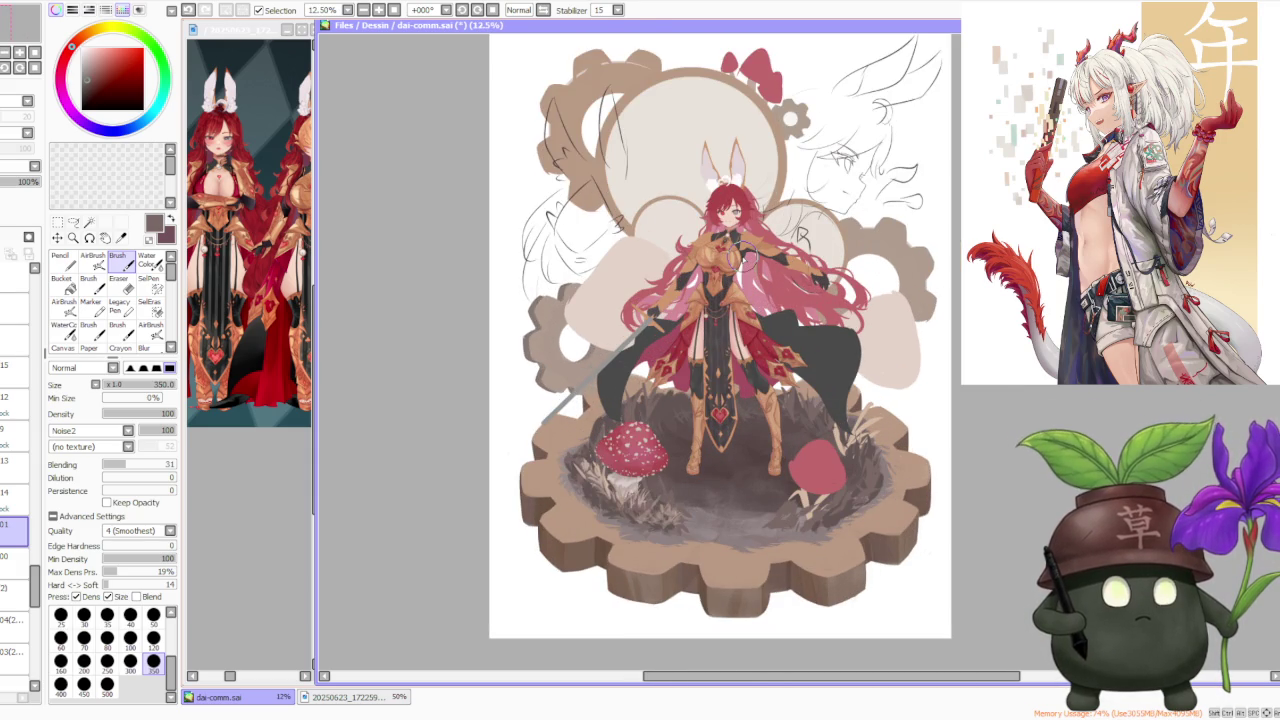
{"action": "scroll", "coordinate": [724, 426], "scroll_direction": "down", "scroll_amount": 1}
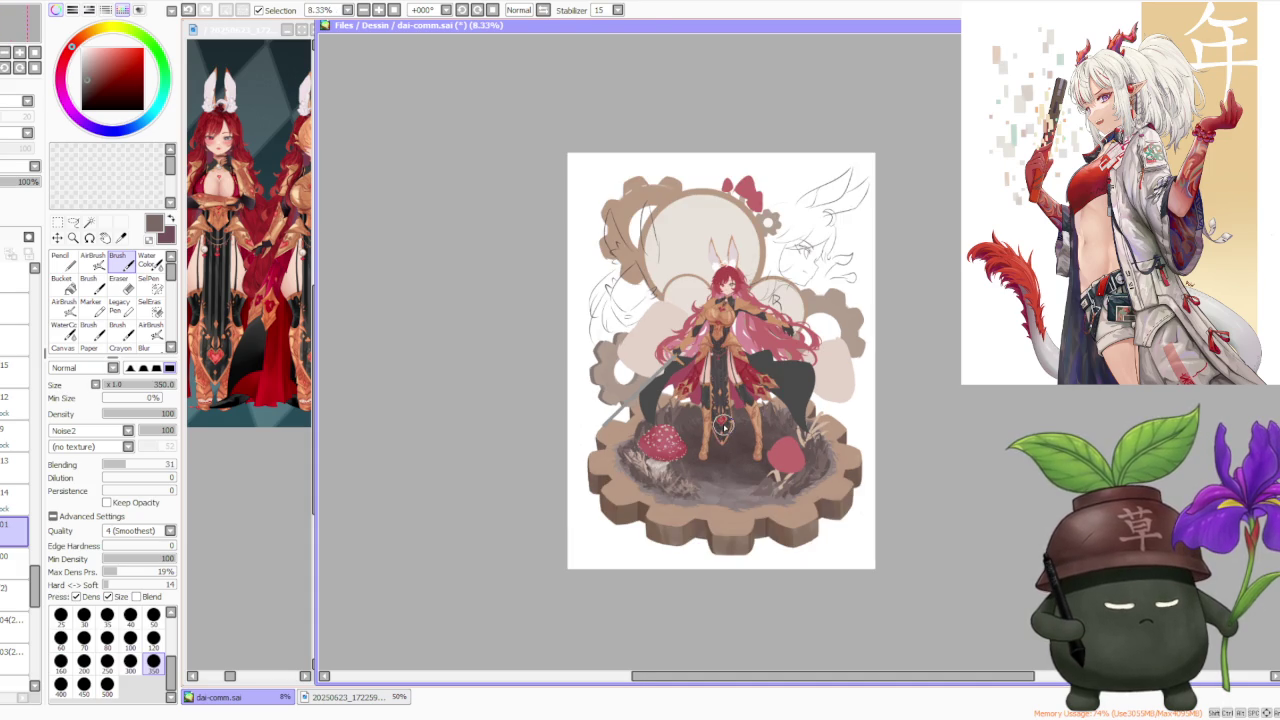
{"action": "scroll", "coordinate": [724, 426], "scroll_direction": "up", "scroll_amount": 1}
{"action": "scroll", "coordinate": [724, 426], "scroll_direction": "up", "scroll_amount": 1}
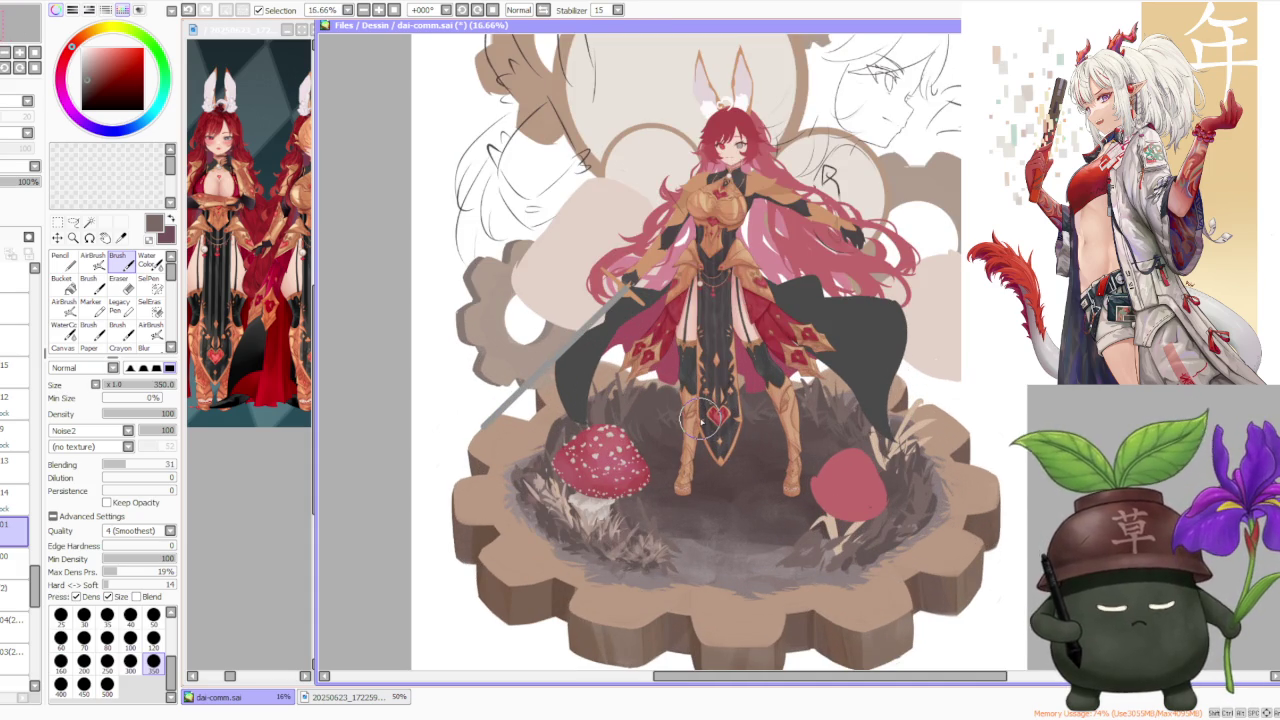
Sample light tan and reddish-brown tones, then paint grass strokes under the left mushroom
{"action": "left_click", "coordinate": [522, 431], "text": "alt"}
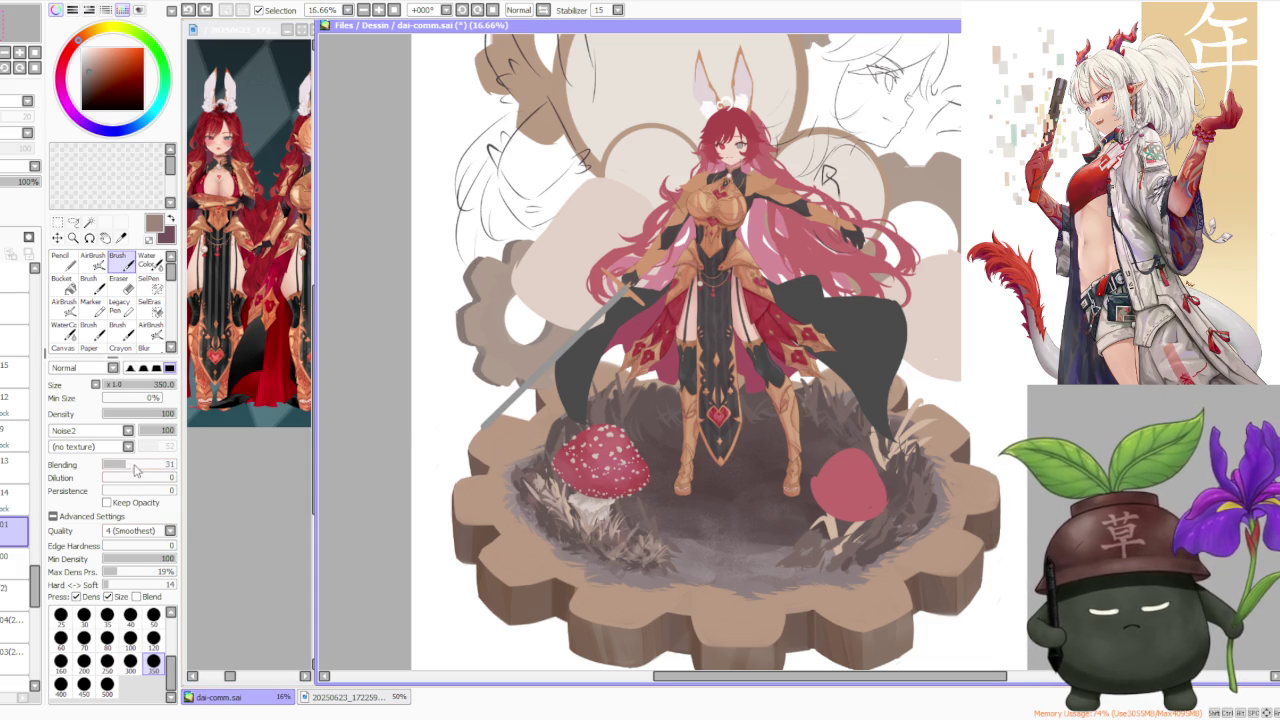
{"action": "left_click", "coordinate": [538, 470], "text": "alt"}
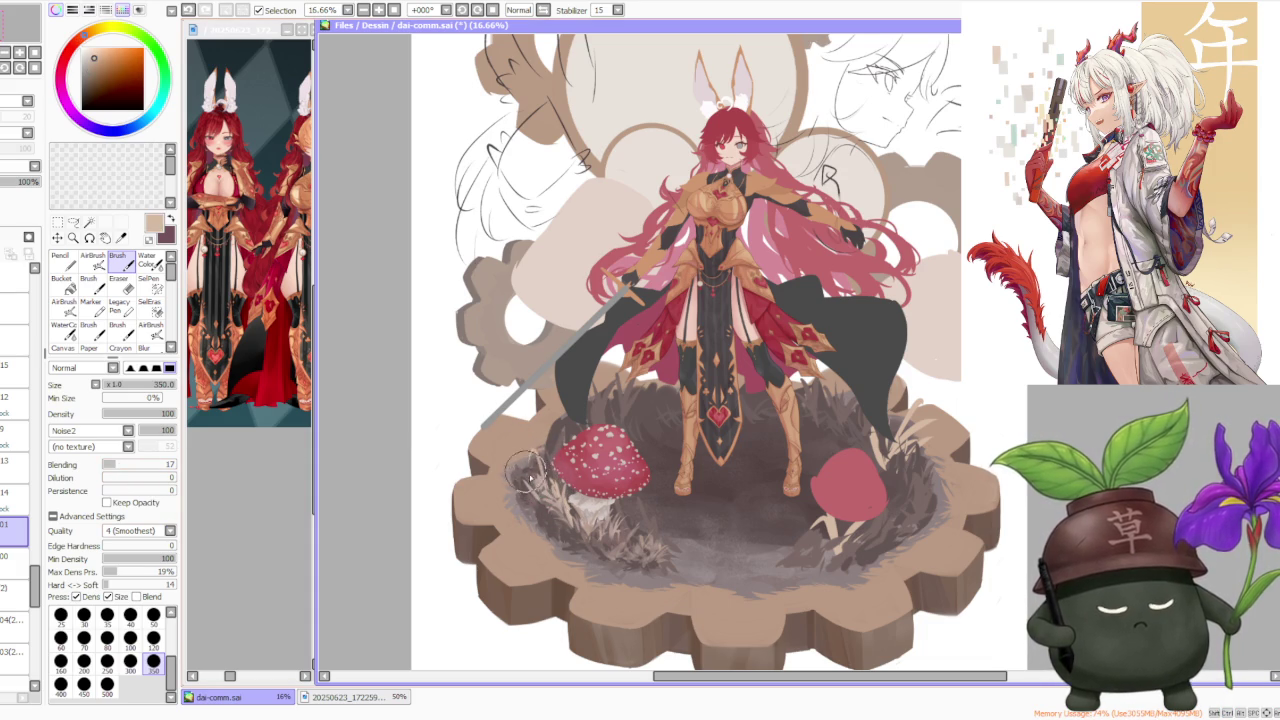
{"action": "left_click", "coordinate": [538, 475], "text": "alt"}
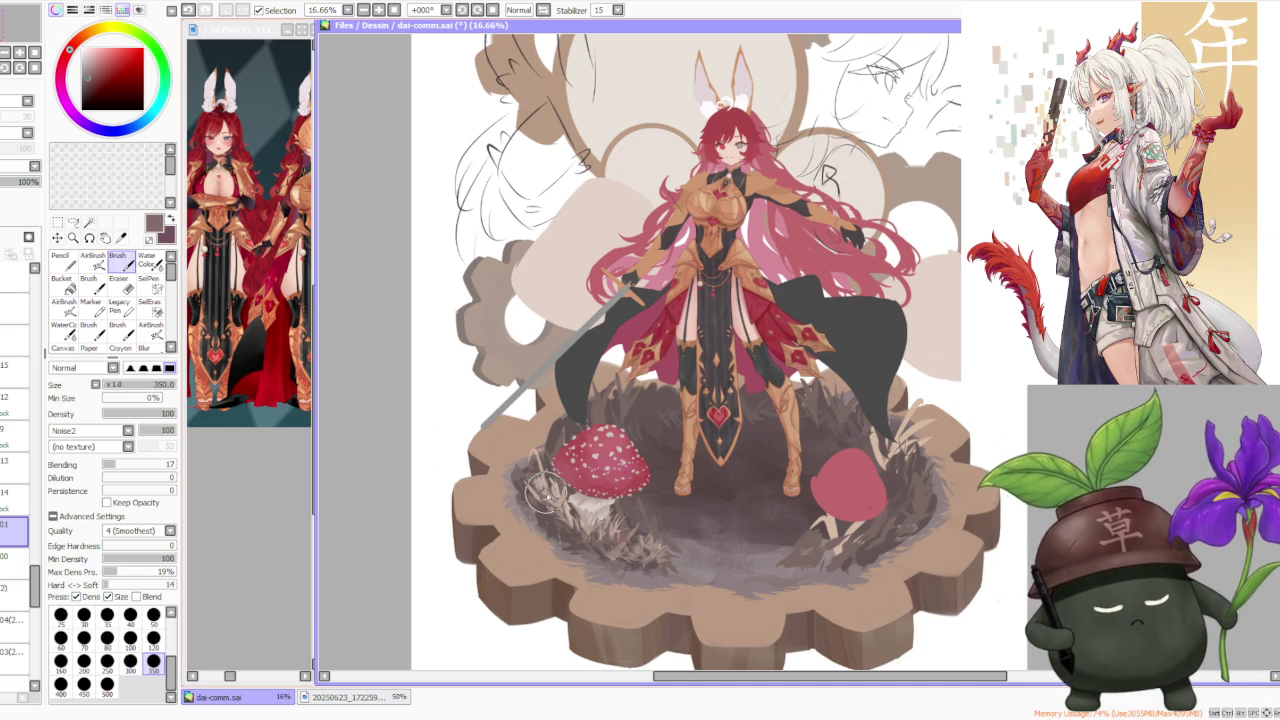
{"action": "left_click", "coordinate": [545, 487], "text": "alt"}
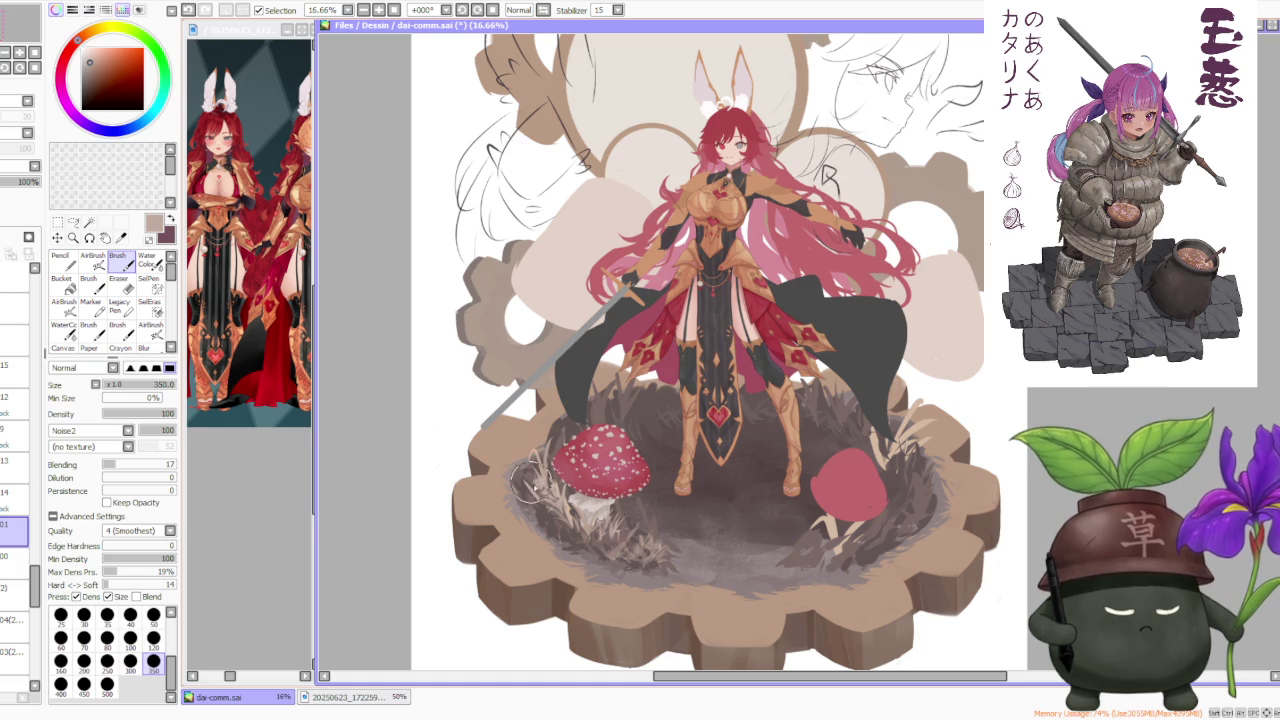
{"action": "left_click", "coordinate": [535, 505], "text": "alt"}
{"action": "left_click", "coordinate": [560, 515], "text": "alt"}
{"action": "left_click_drag", "start_coordinate": [580, 520], "coordinate": [610, 548]}
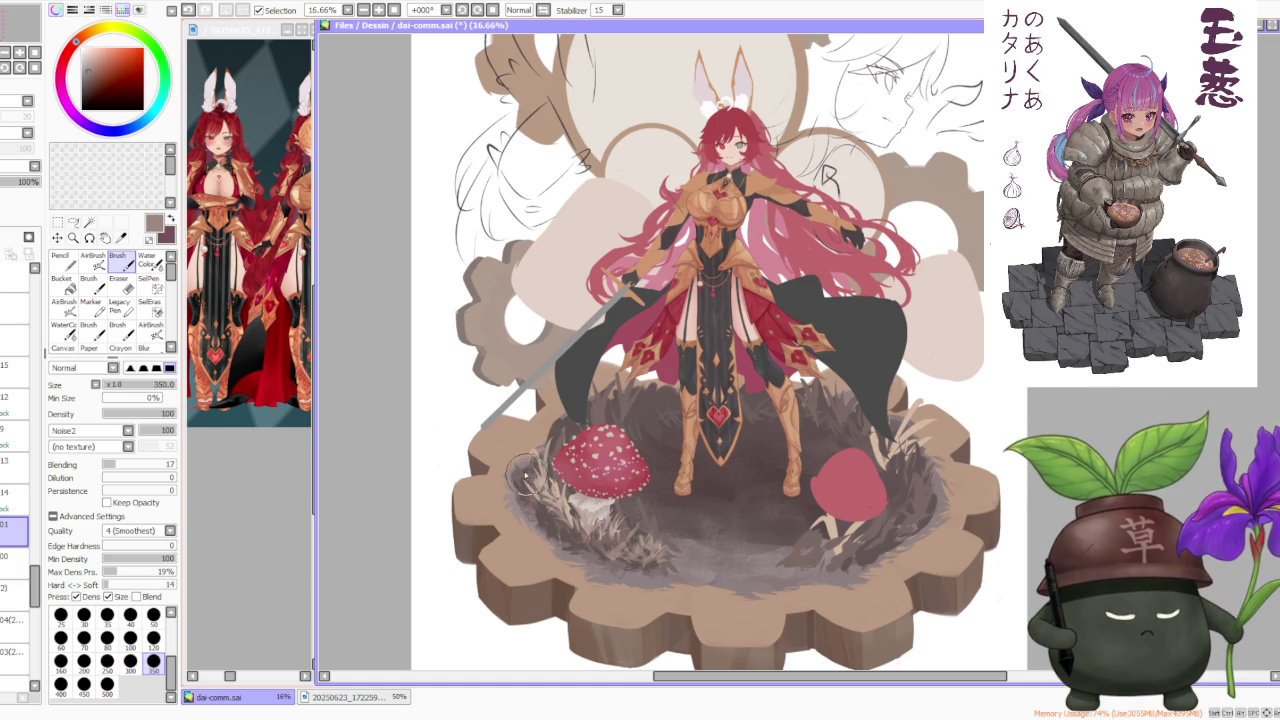
Compare the last grass stroke with undo/redo while sampling maroon and beige, keeping it
{"action": "key", "text": "ctrl+z"}
{"action": "key", "text": "ctrl+y"}
{"action": "key", "text": "ctrl+z"}
{"action": "key", "text": "ctrl+y"}
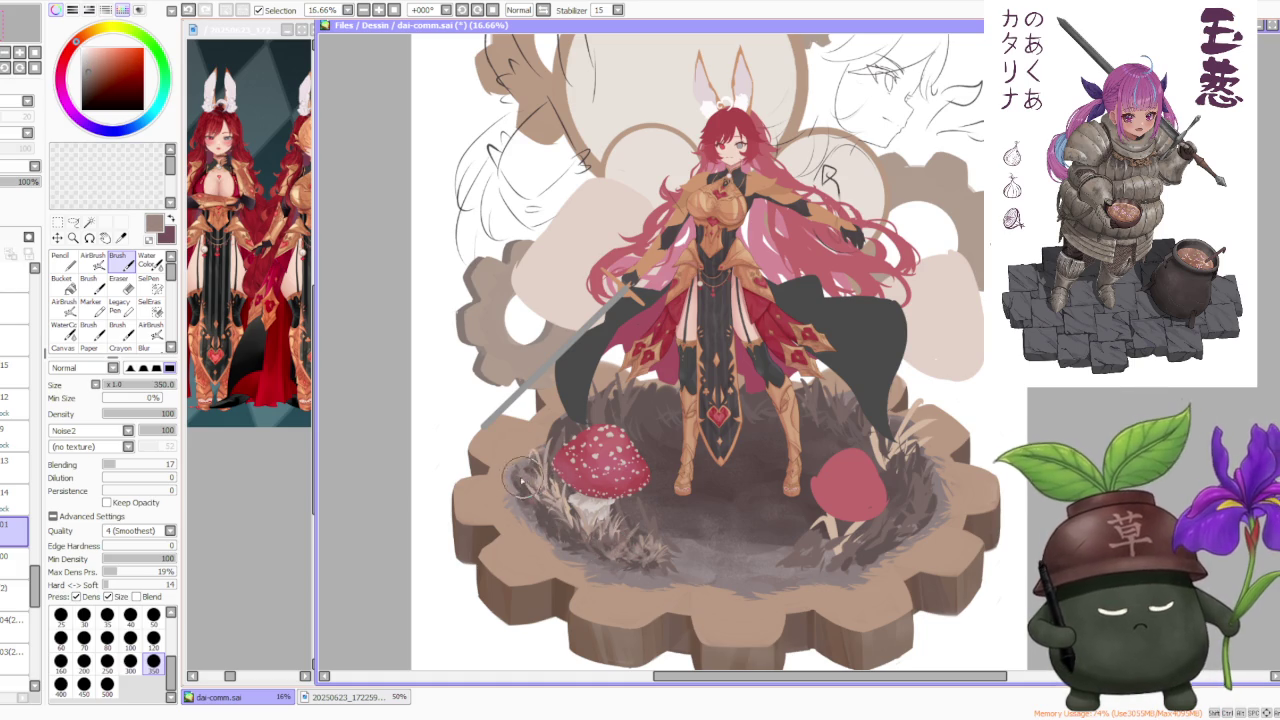
{"action": "left_click", "coordinate": [538, 490], "text": "alt"}
{"action": "key", "text": "ctrl+z"}
{"action": "key", "text": "ctrl+y"}
{"action": "key", "text": "ctrl+z"}
{"action": "key", "text": "ctrl+y"}
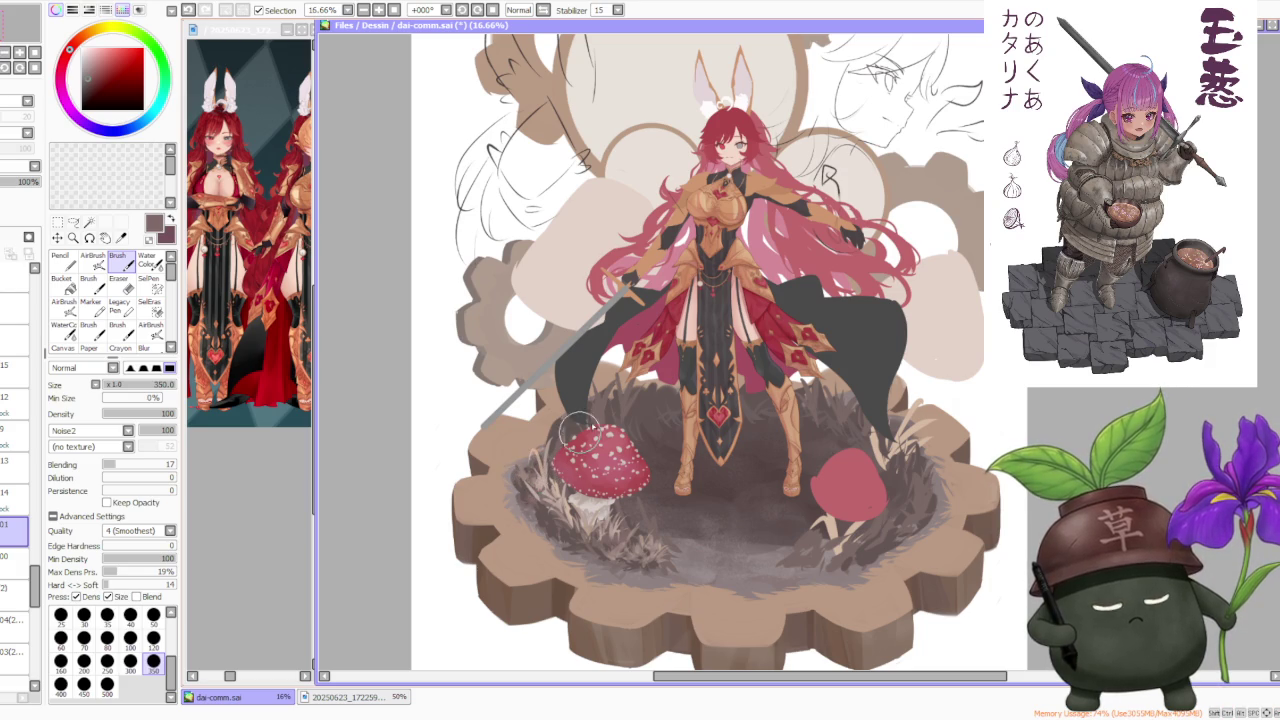
{"action": "left_click", "coordinate": [532, 478], "text": "alt"}
{"action": "key", "text": "ctrl+z"}
{"action": "key", "text": "ctrl+y"}
{"action": "key", "text": "ctrl+z"}
{"action": "key", "text": "ctrl+y"}
{"action": "scroll", "coordinate": [548, 472], "scroll_direction": "down", "scroll_amount": 2}
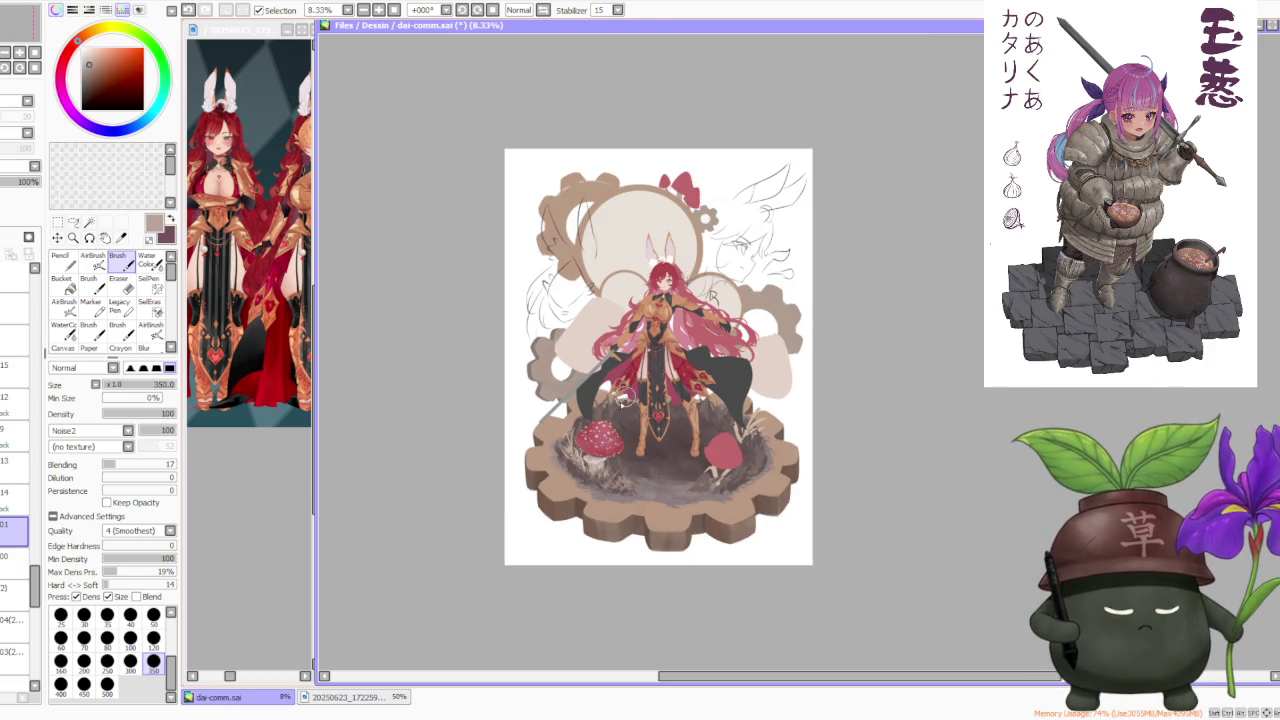
{"action": "scroll", "coordinate": [620, 396], "scroll_direction": "down", "scroll_amount": 1}
{"action": "scroll", "coordinate": [620, 392], "scroll_direction": "up", "scroll_amount": 2}
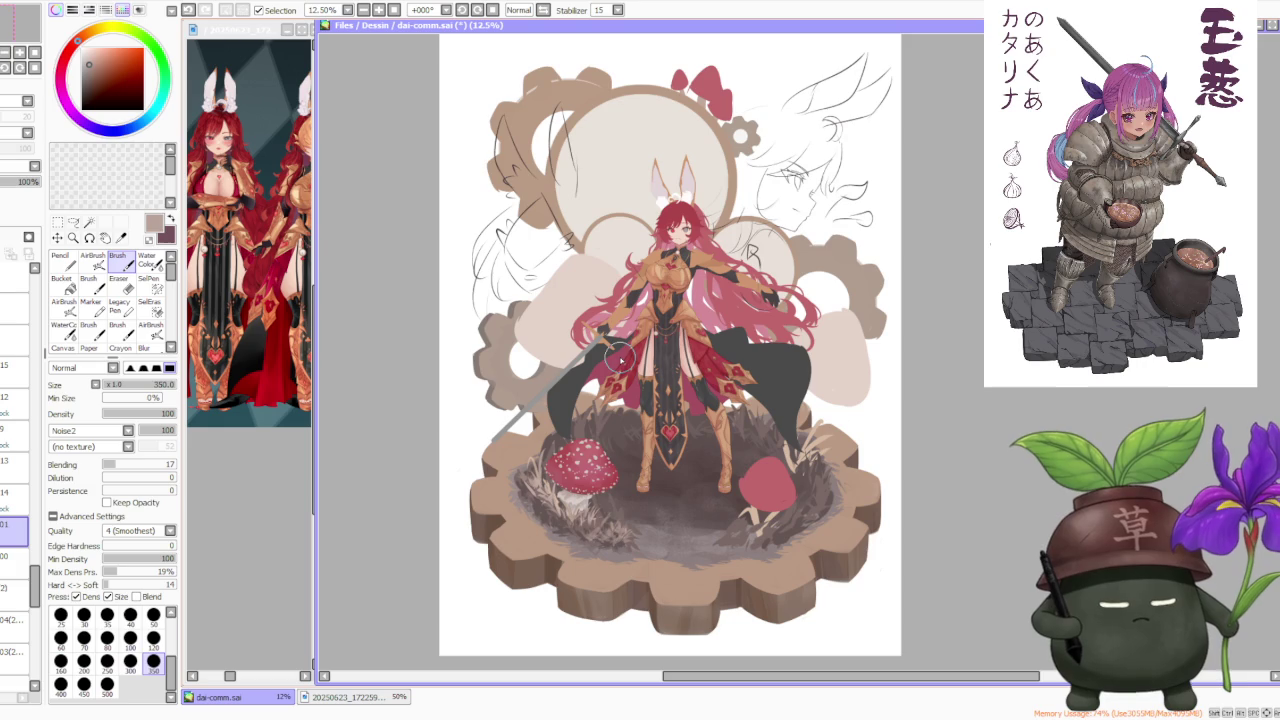
{"action": "scroll", "coordinate": [620, 356], "scroll_direction": "down", "scroll_amount": 1}
{"action": "scroll", "coordinate": [636, 429], "scroll_direction": "down", "scroll_amount": 1}
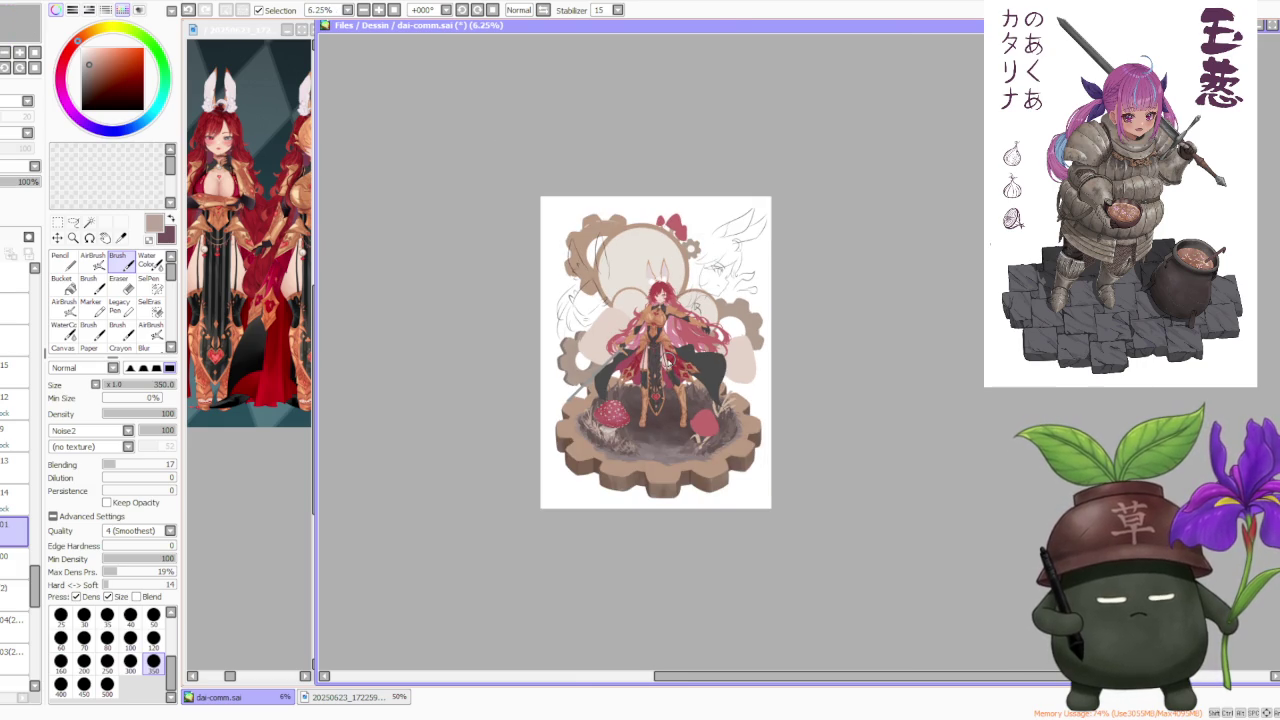
{"action": "scroll", "coordinate": [655, 370], "scroll_direction": "up", "scroll_amount": 1}
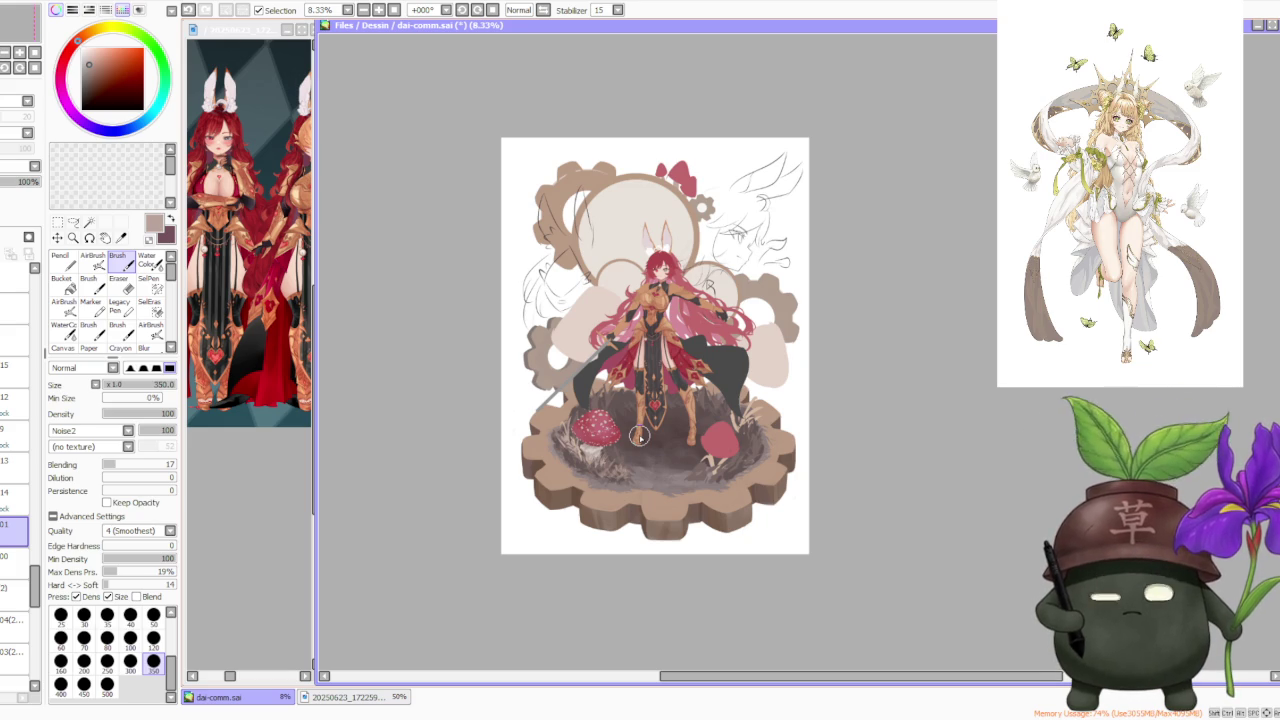
{"action": "scroll", "coordinate": [638, 436], "scroll_direction": "up", "scroll_amount": 2}
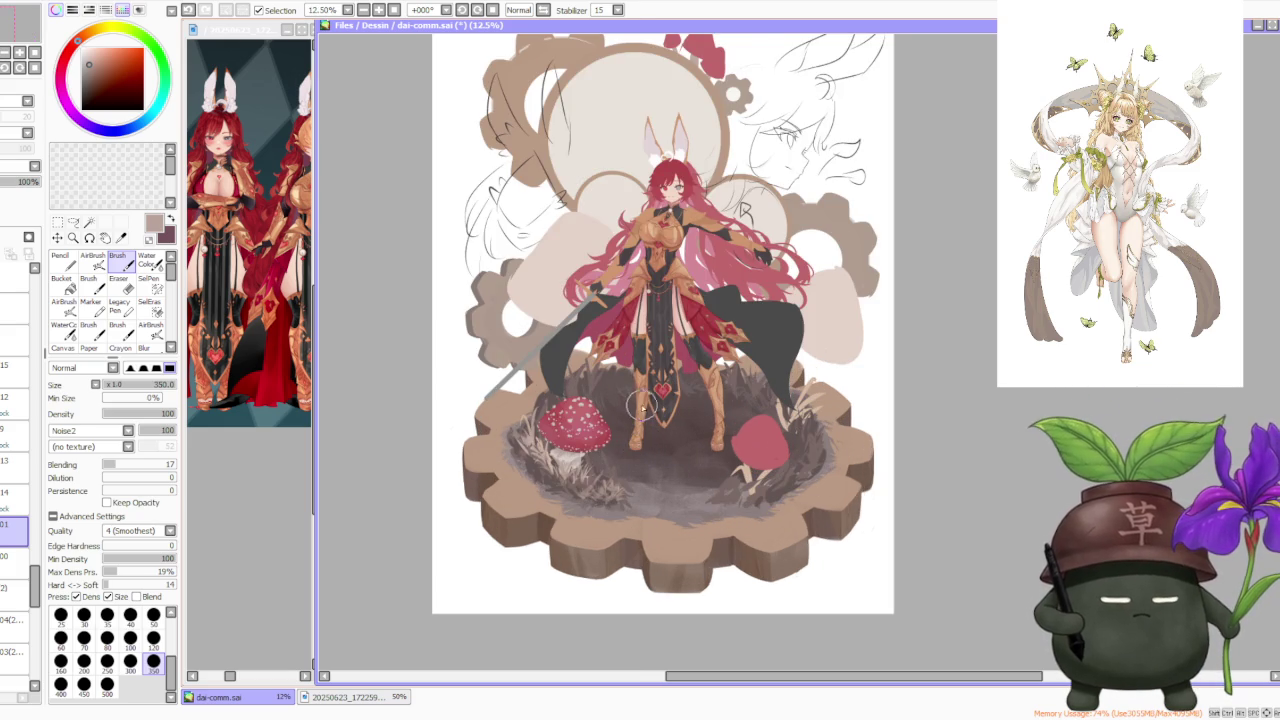
{"action": "scroll", "coordinate": [632, 402], "scroll_direction": "up", "scroll_amount": 1}
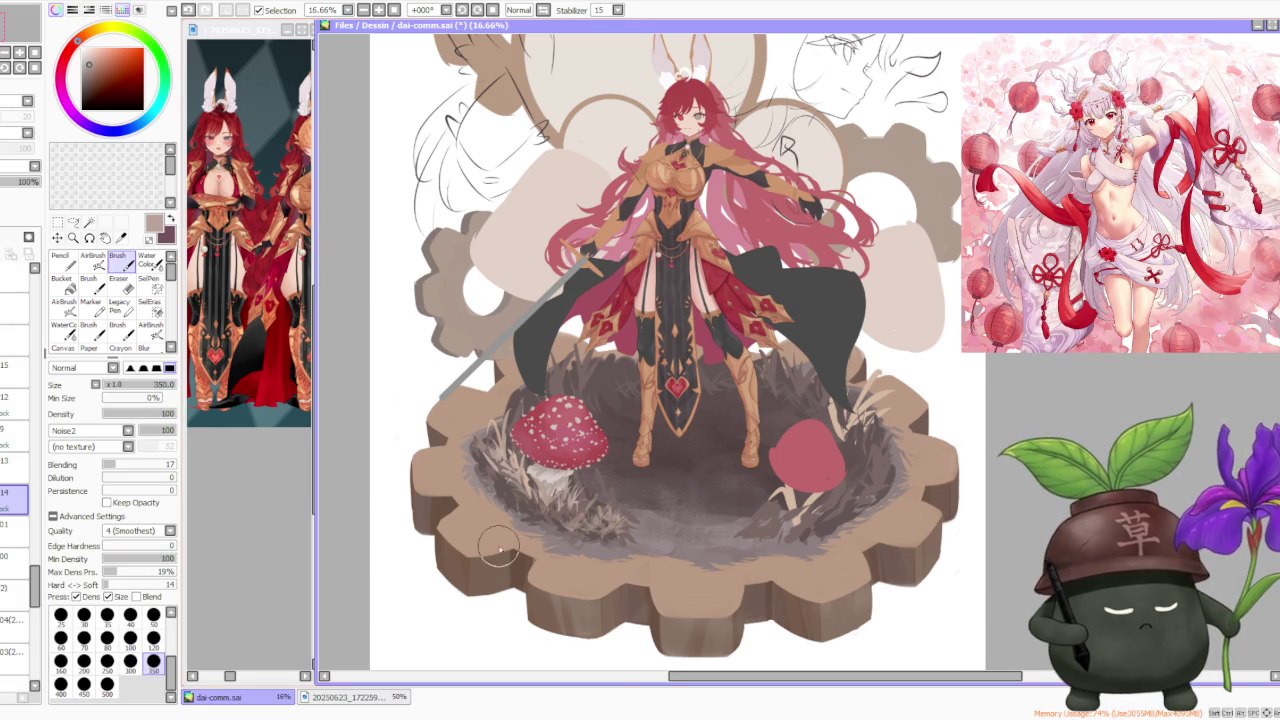
Select the layer to paint the grass on
{"action": "scroll", "coordinate": [485, 530], "scroll_direction": "up", "scroll_amount": 5}
{"action": "scroll", "coordinate": [607, 492], "scroll_direction": "down", "scroll_amount": 3}
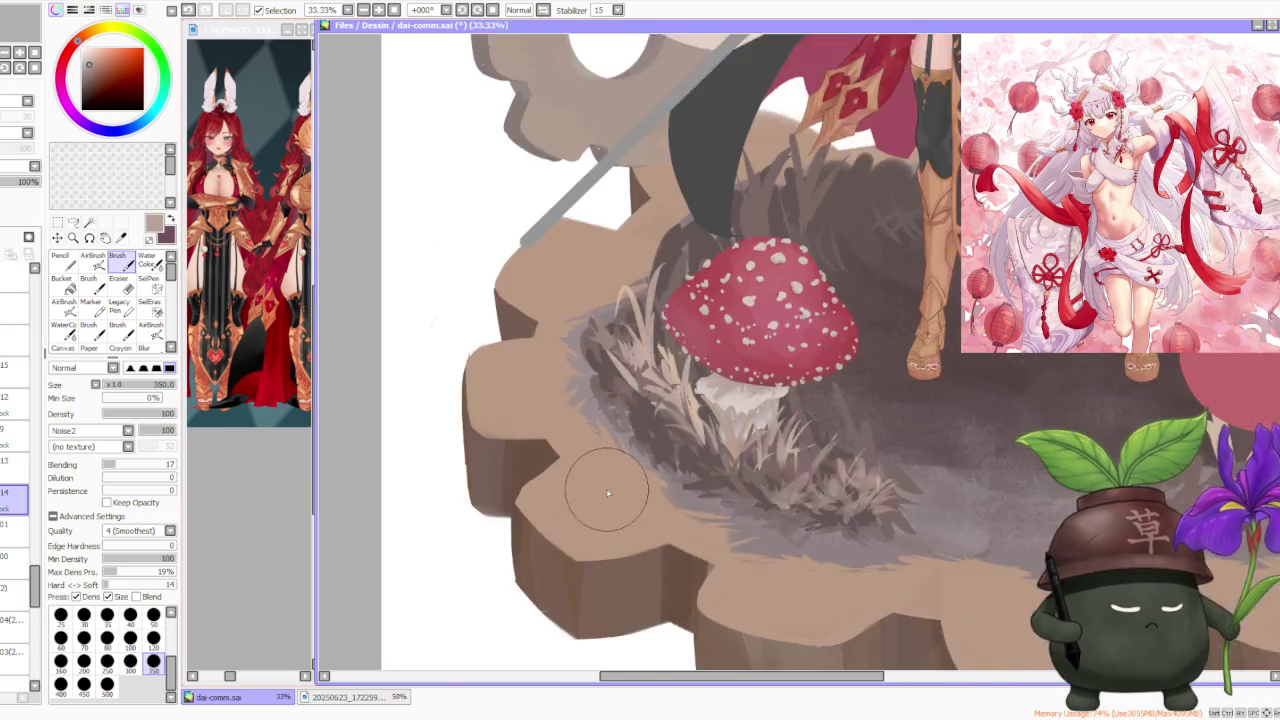
{"action": "scroll", "coordinate": [586, 486], "scroll_direction": "down", "scroll_amount": 1}
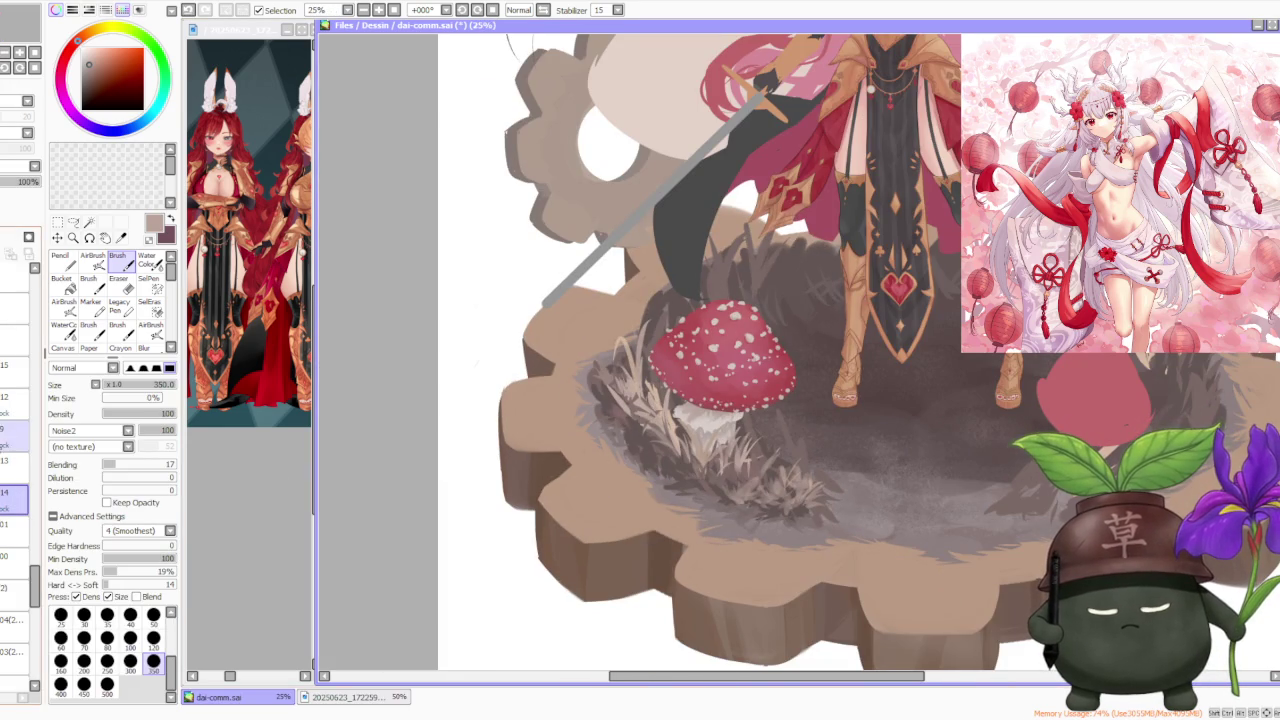
{"action": "left_click", "coordinate": [10, 556]}
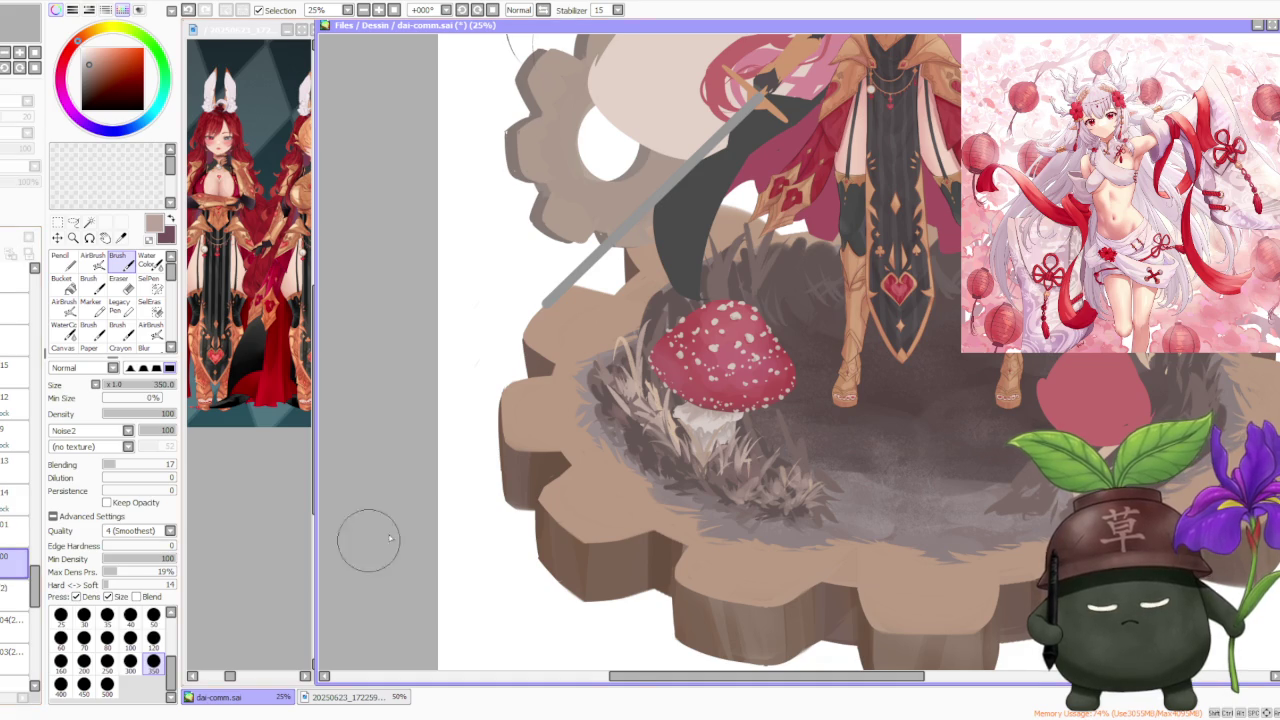
{"action": "scroll", "coordinate": [586, 457], "scroll_direction": "up", "scroll_amount": 3}
{"action": "scroll", "coordinate": [586, 457], "scroll_direction": "down", "scroll_amount": 1}
{"action": "scroll", "coordinate": [538, 522], "scroll_direction": "up", "scroll_amount": 2}
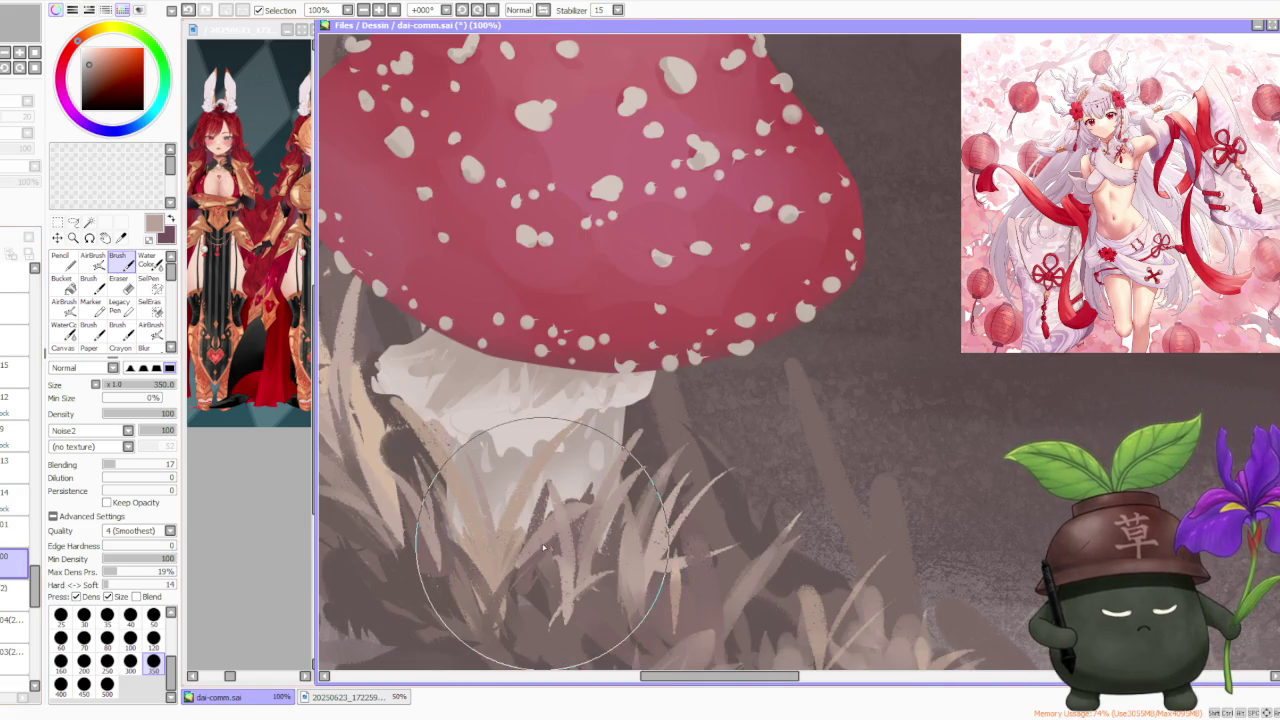
{"action": "scroll", "coordinate": [420, 555], "scroll_direction": "down", "scroll_amount": 1}
{"action": "scroll", "coordinate": [400, 520], "scroll_direction": "down", "scroll_amount": 2}
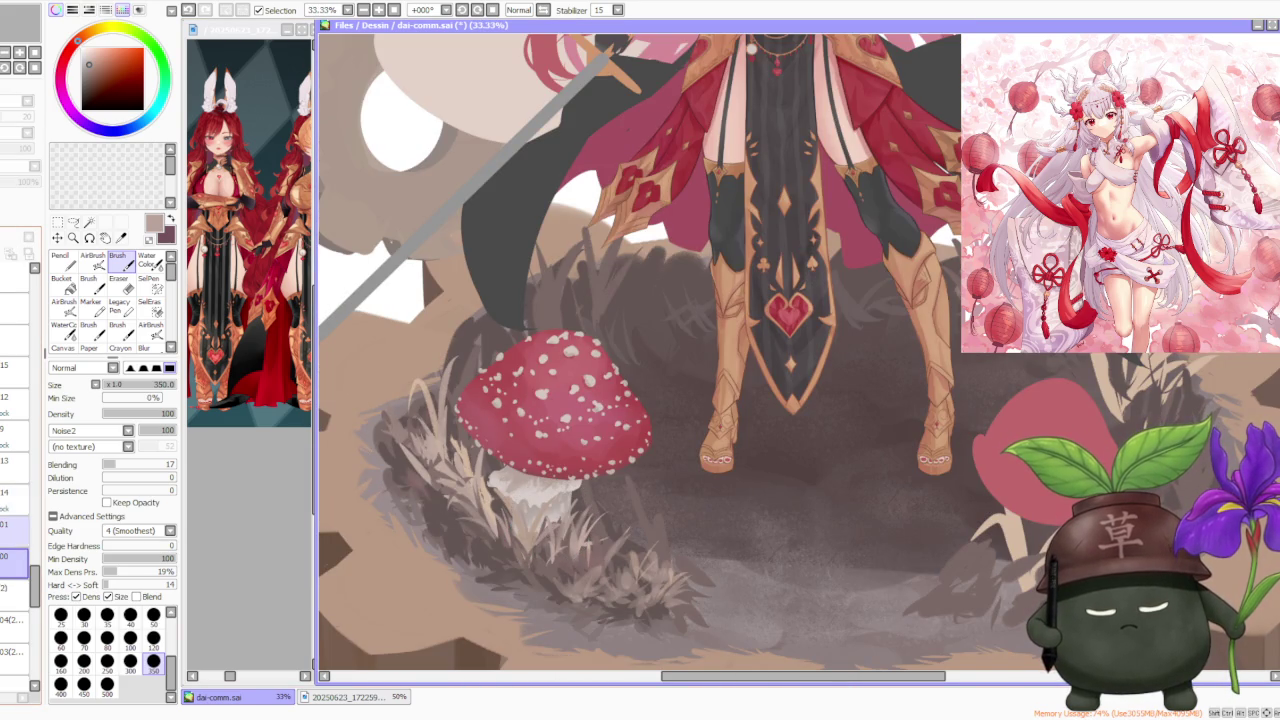
{"action": "left_click", "coordinate": [15, 527]}
Brush faint shading into the grass beside the mushroom stem
{"action": "scroll", "coordinate": [108, 440], "scroll_direction": "up", "scroll_amount": 5}
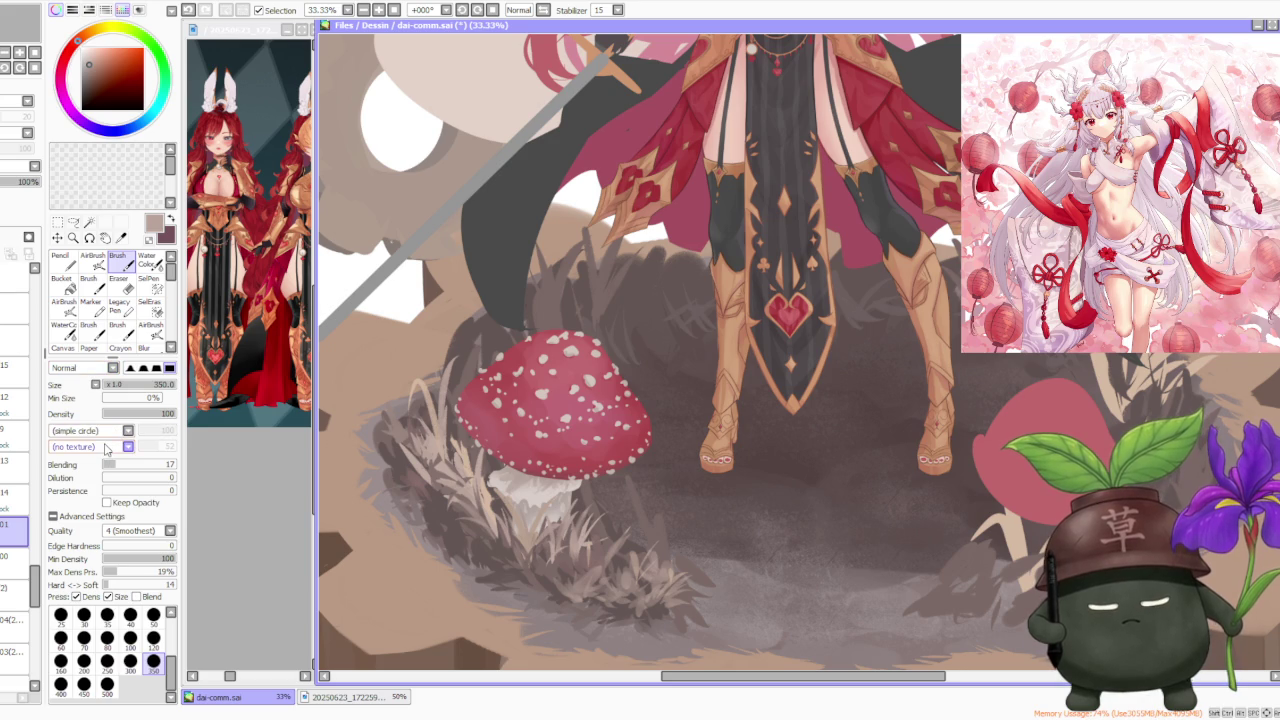
{"action": "scroll", "coordinate": [476, 460], "scroll_direction": "up", "scroll_amount": 3}
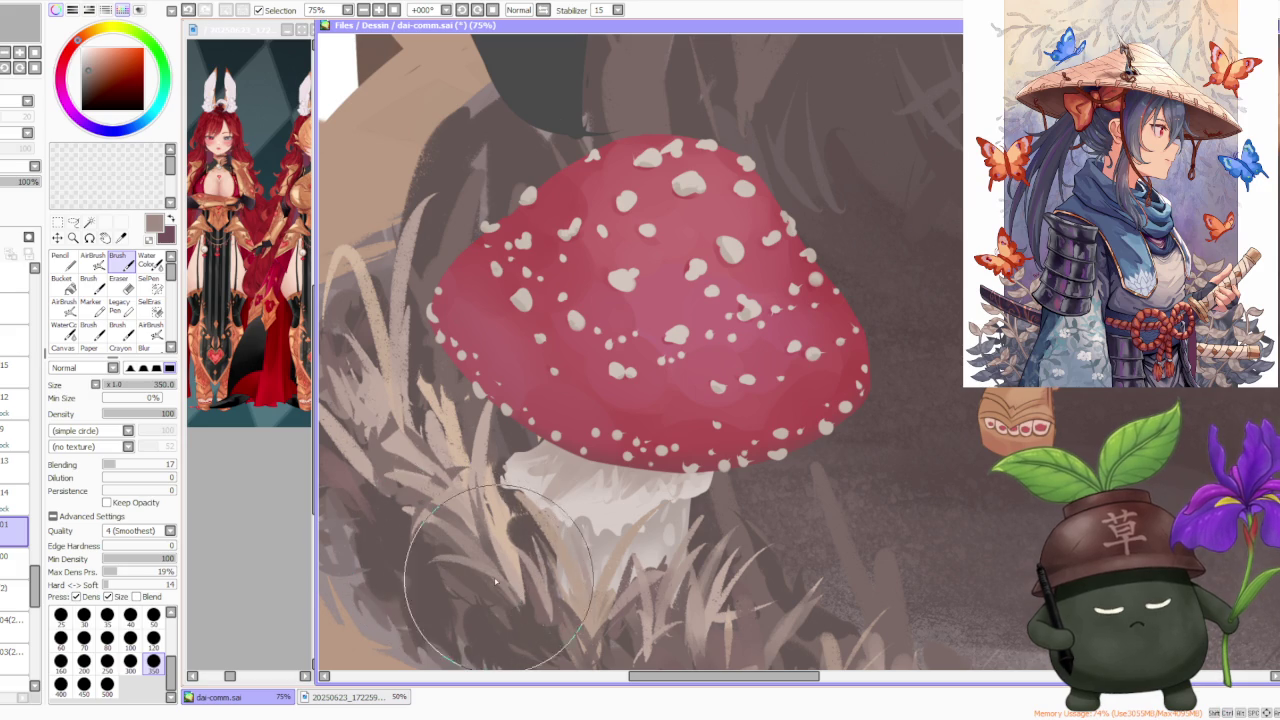
{"action": "left_click_drag", "start_coordinate": [457, 571], "coordinate": [450, 530]}
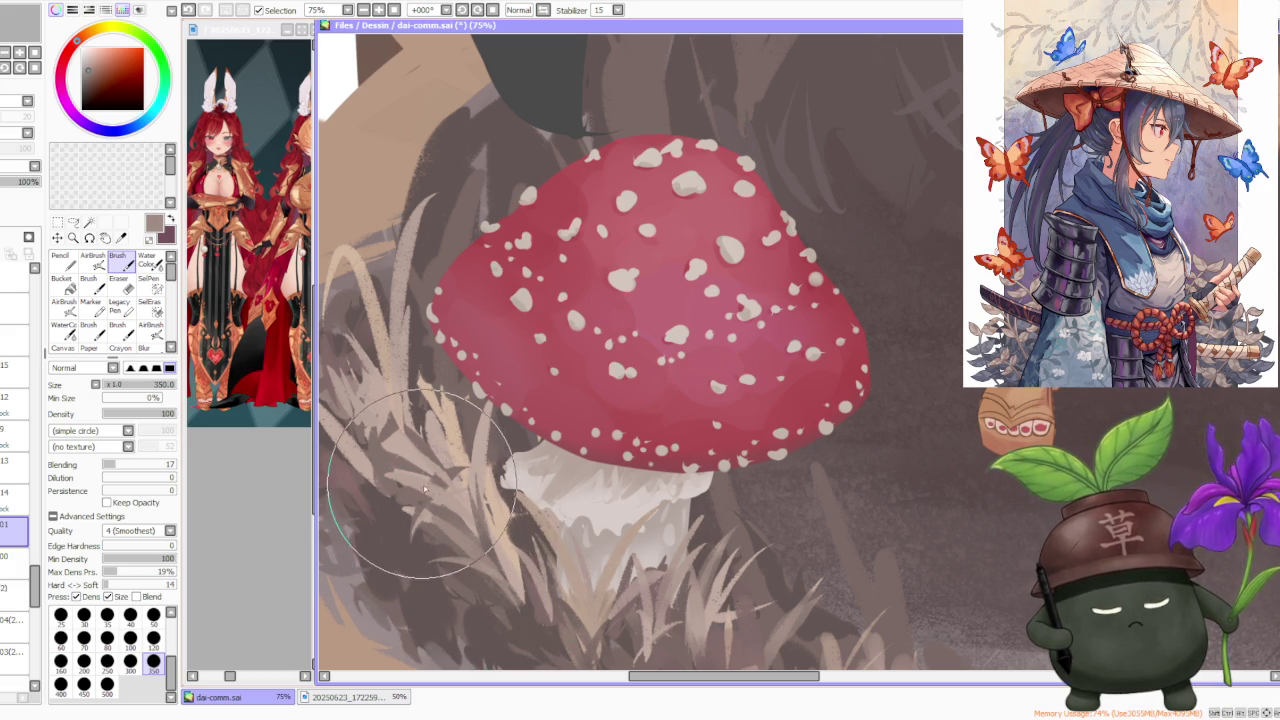
{"action": "left_click_drag", "start_coordinate": [395, 481], "coordinate": [400, 480]}
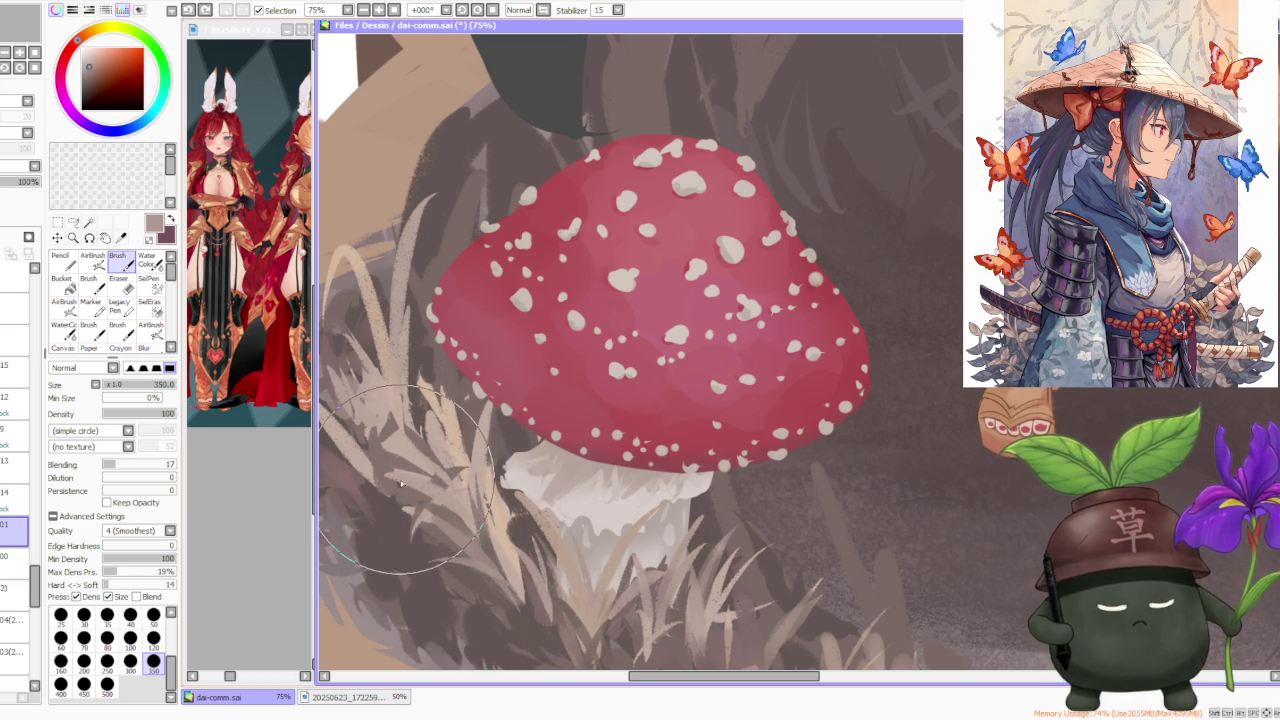
{"action": "scroll", "coordinate": [395, 481], "scroll_direction": "down", "scroll_amount": 3}
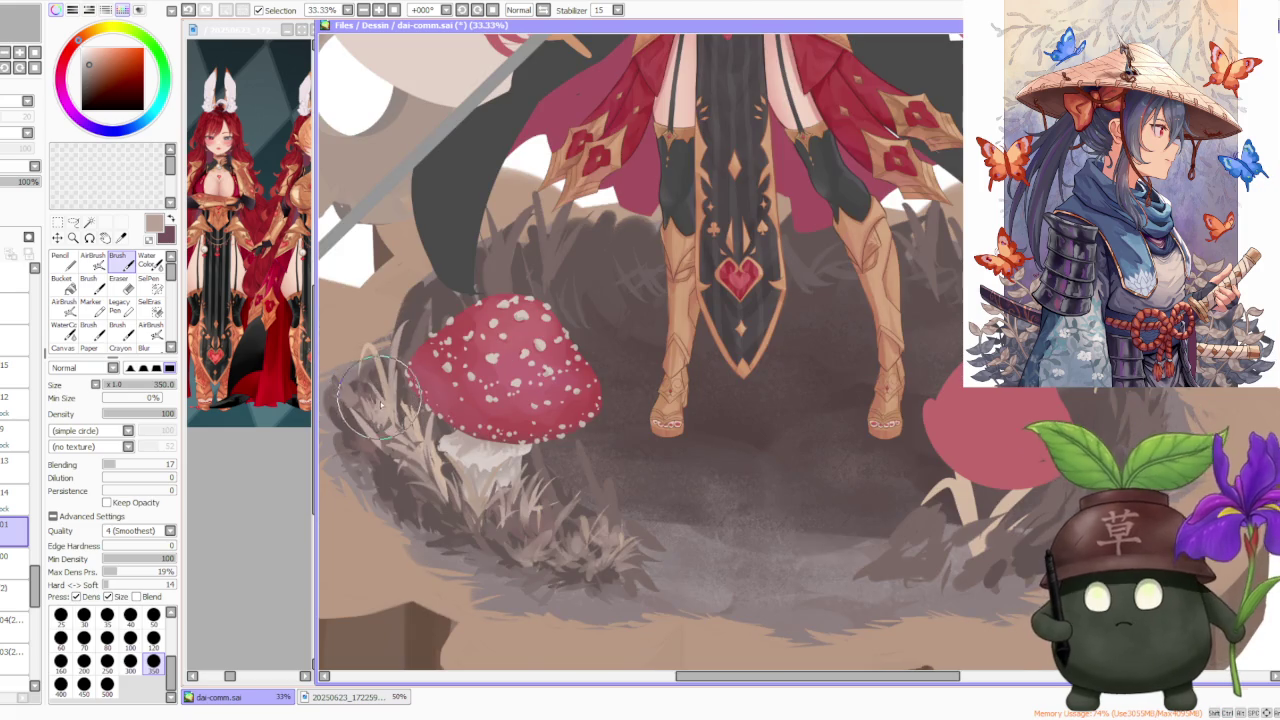
Sample dark brown and paint dark strokes into the grass left of the stem
{"action": "scroll", "coordinate": [372, 410], "scroll_direction": "up", "scroll_amount": 1}
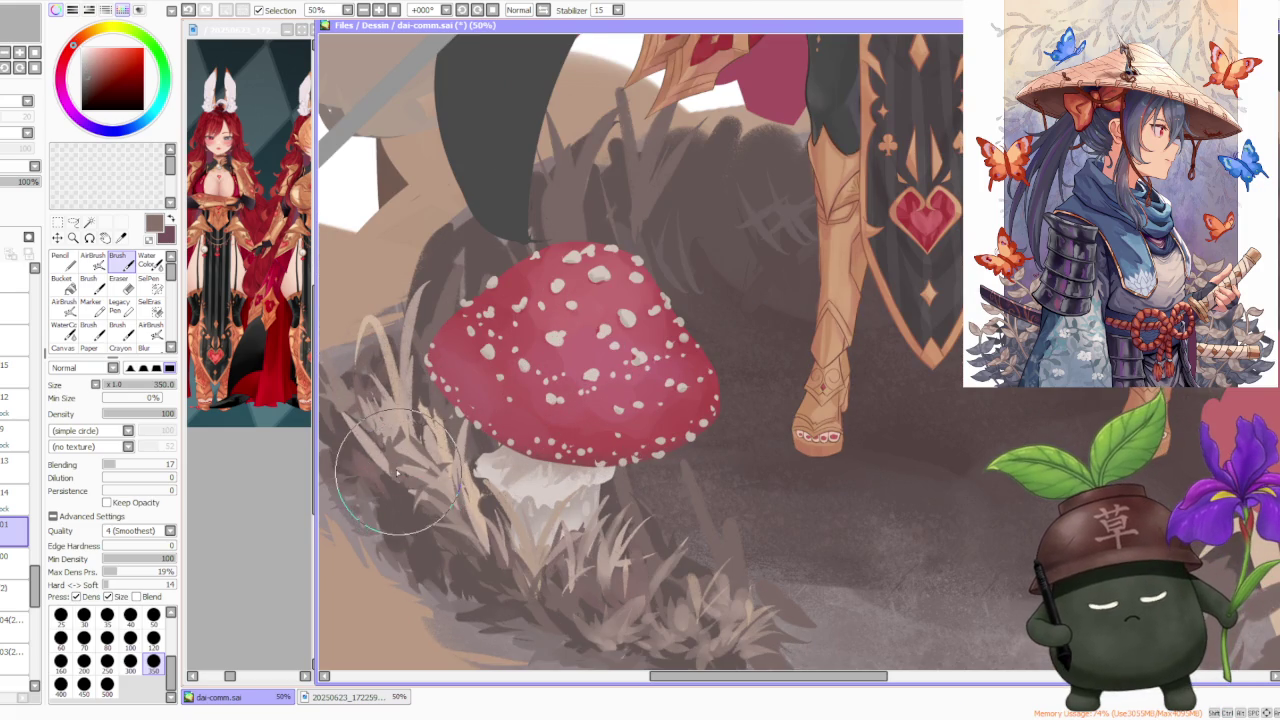
{"action": "left_click", "coordinate": [430, 510], "text": "alt"}
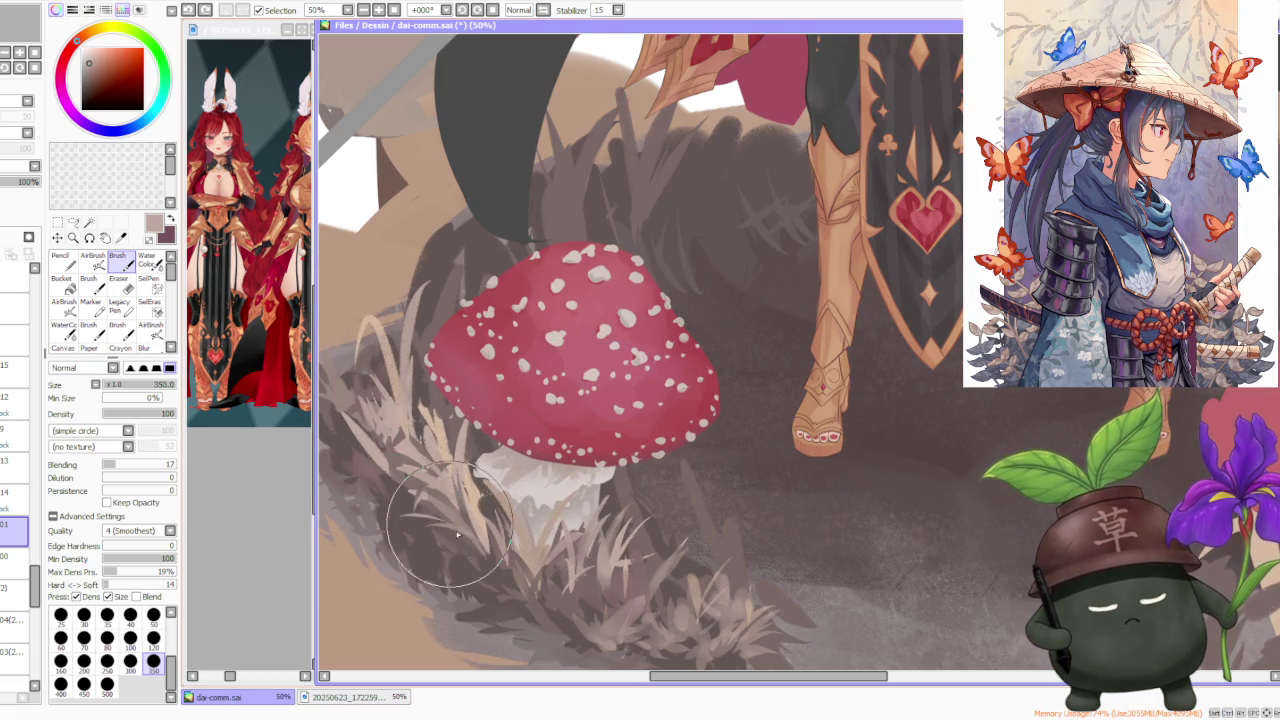
{"action": "left_click", "coordinate": [452, 523], "text": "alt"}
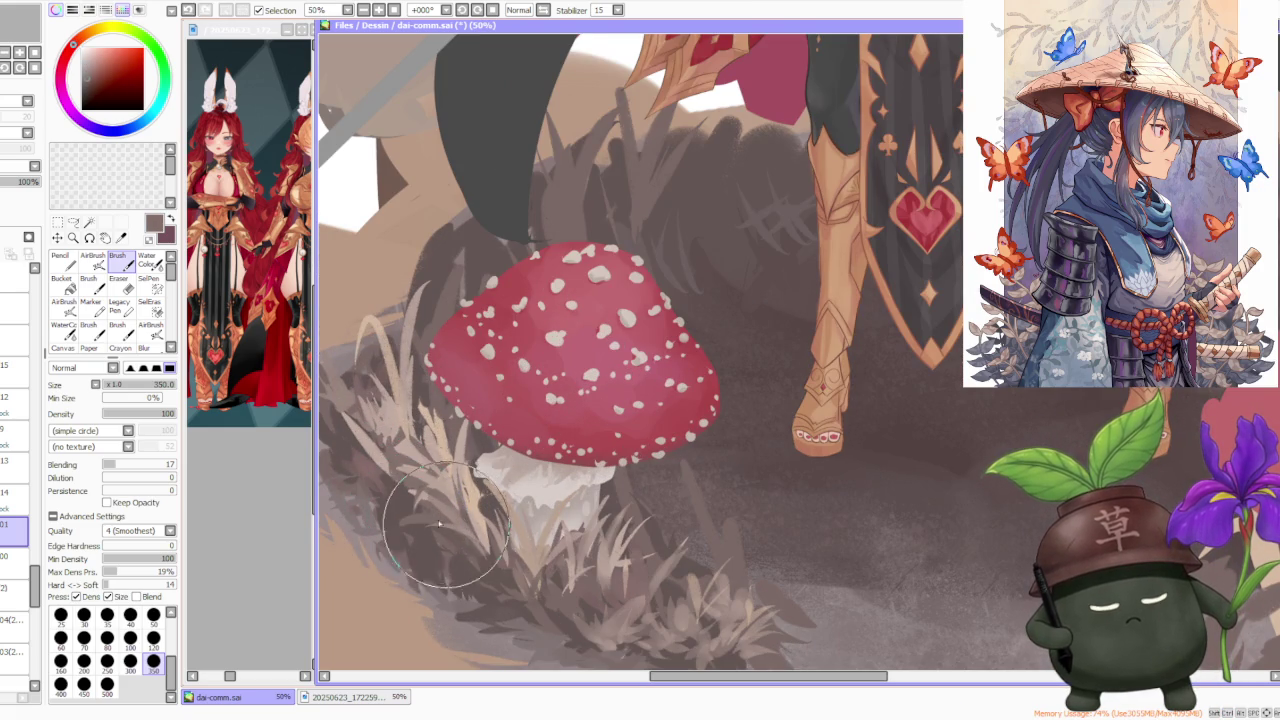
{"action": "left_click_drag", "start_coordinate": [451, 527], "coordinate": [418, 497]}
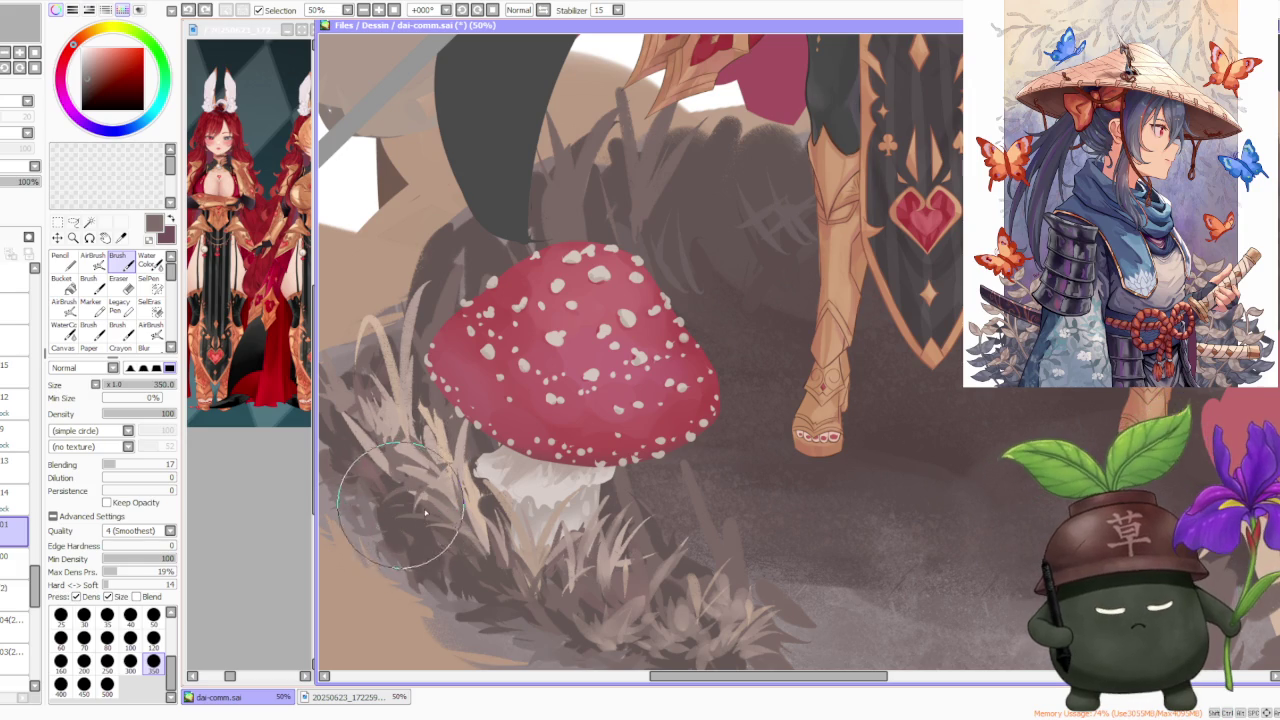
{"action": "left_click_drag", "start_coordinate": [418, 497], "coordinate": [399, 460]}
Paint light beige blades beside the stem, sampling beige and brown alternately
{"action": "left_click", "coordinate": [405, 465], "text": "alt"}
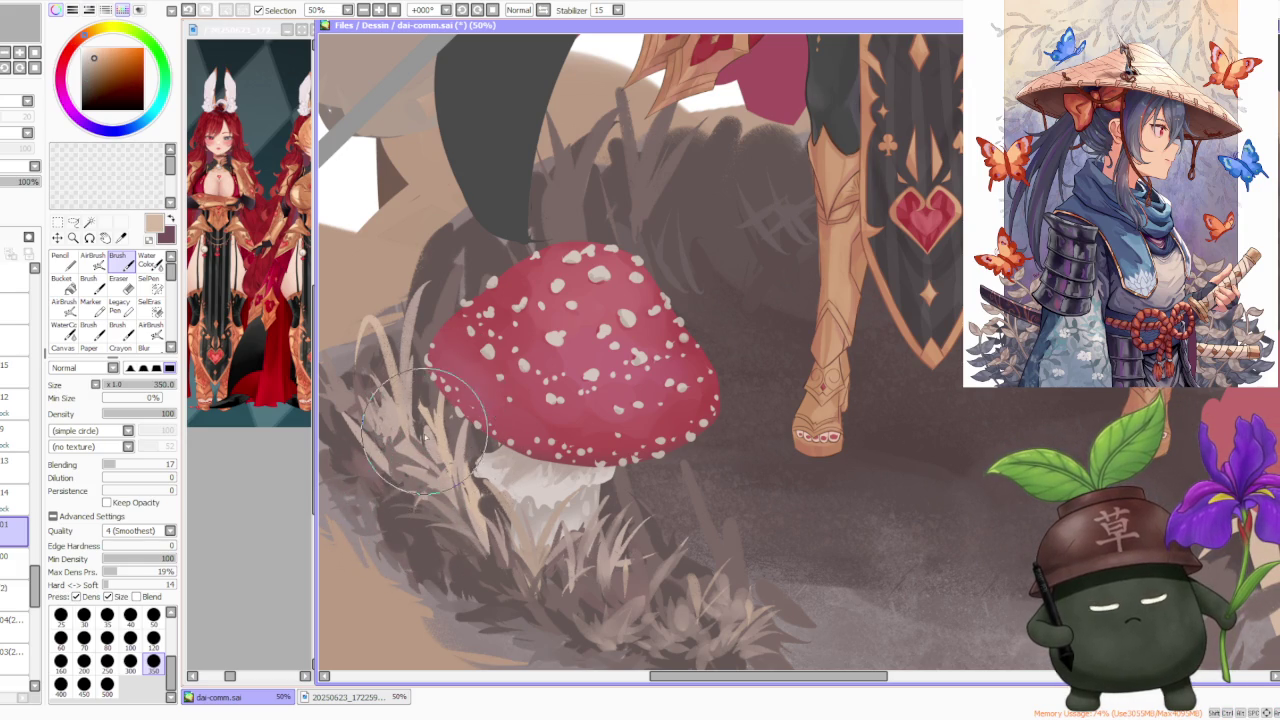
{"action": "left_click", "coordinate": [426, 395], "text": "alt"}
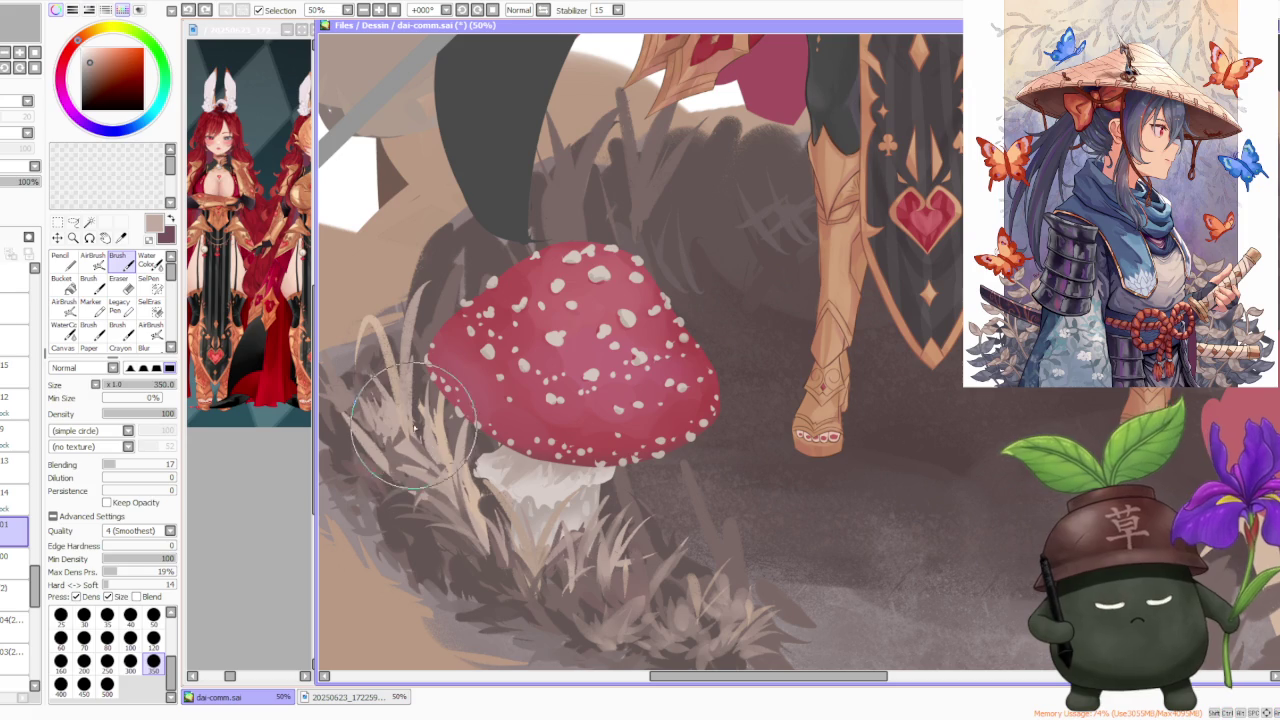
{"action": "left_click_drag", "start_coordinate": [426, 395], "coordinate": [415, 443]}
{"action": "left_click", "coordinate": [415, 443], "text": "alt"}
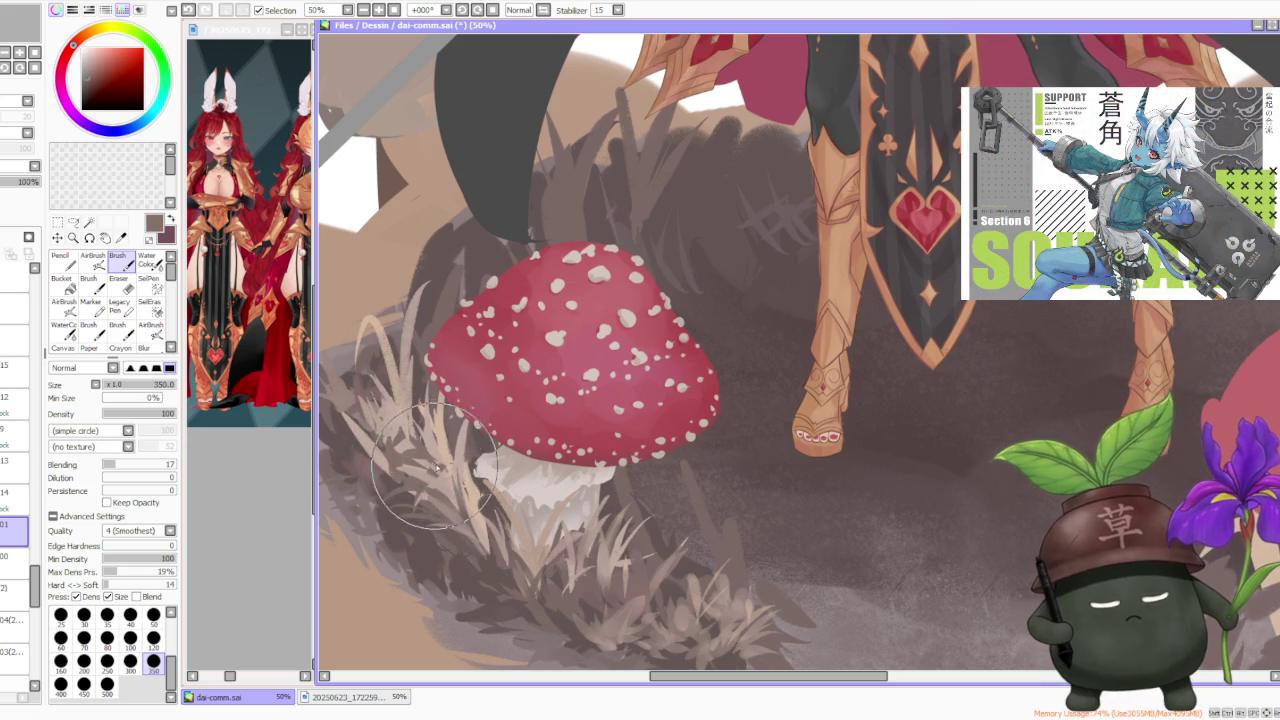
{"action": "left_click", "coordinate": [424, 460], "text": "alt"}
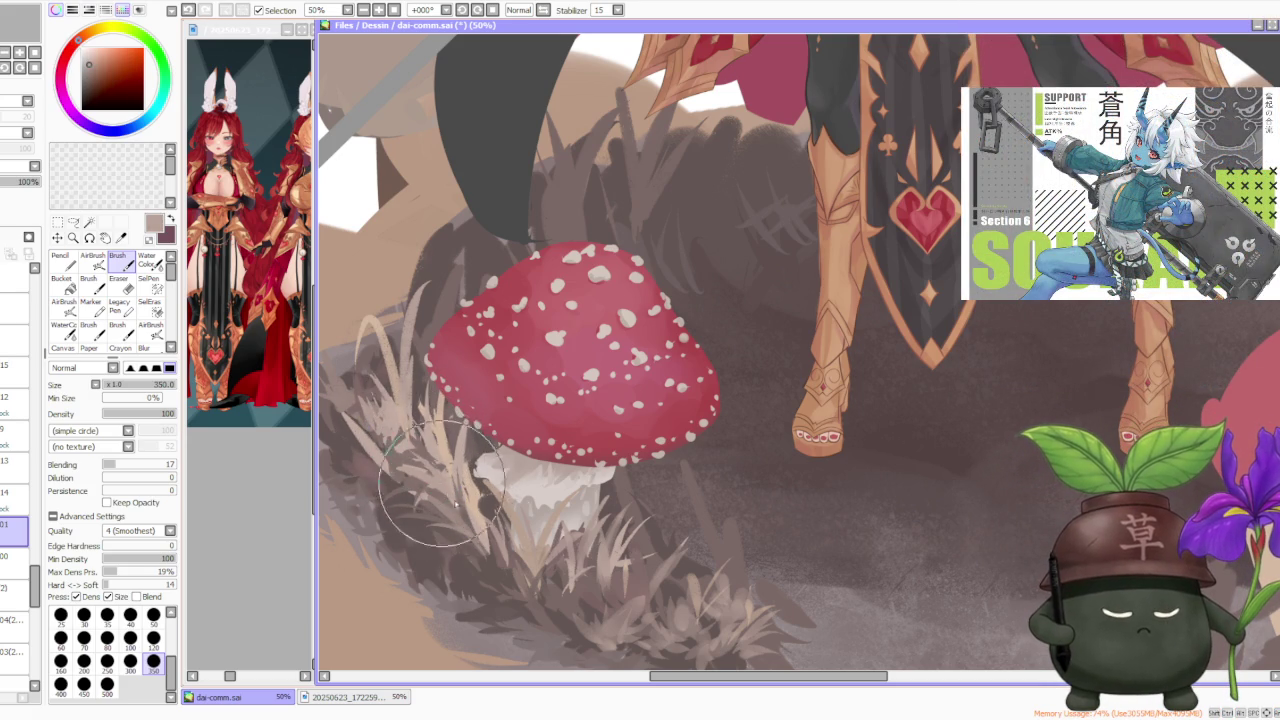
{"action": "left_click", "coordinate": [446, 488], "text": "alt"}
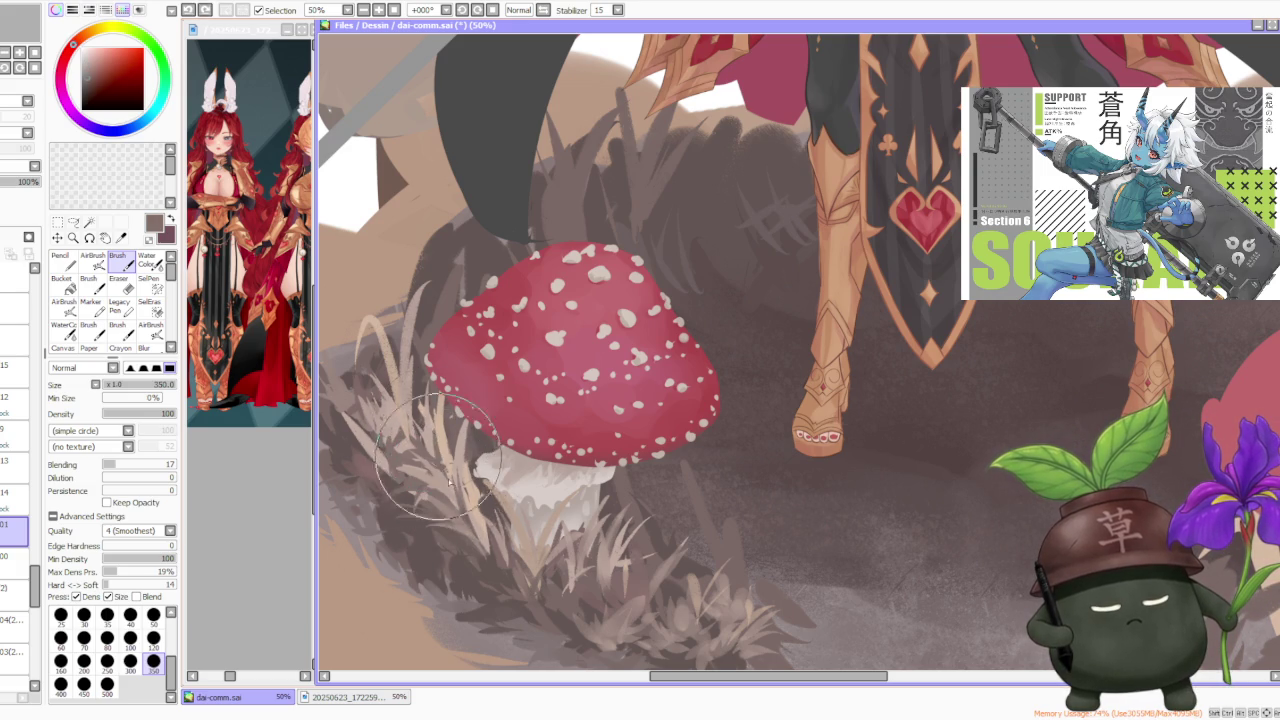
{"action": "left_click", "coordinate": [453, 452], "text": "alt"}
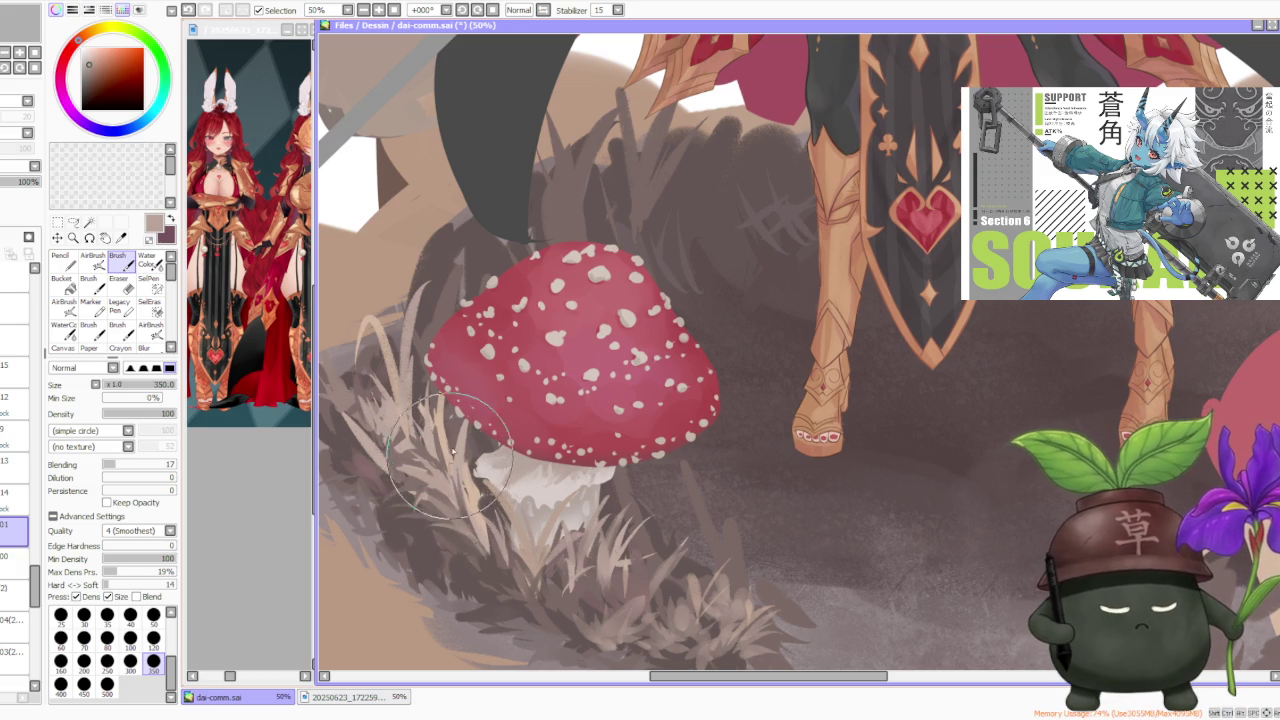
{"action": "left_click", "coordinate": [470, 495], "text": "alt"}
{"action": "left_click", "coordinate": [440, 530], "text": "alt"}
Add beige grass strands and greyish-brown darkening at the mushroom's lower-left edge
{"action": "scroll", "coordinate": [496, 392], "scroll_direction": "down", "scroll_amount": 3}
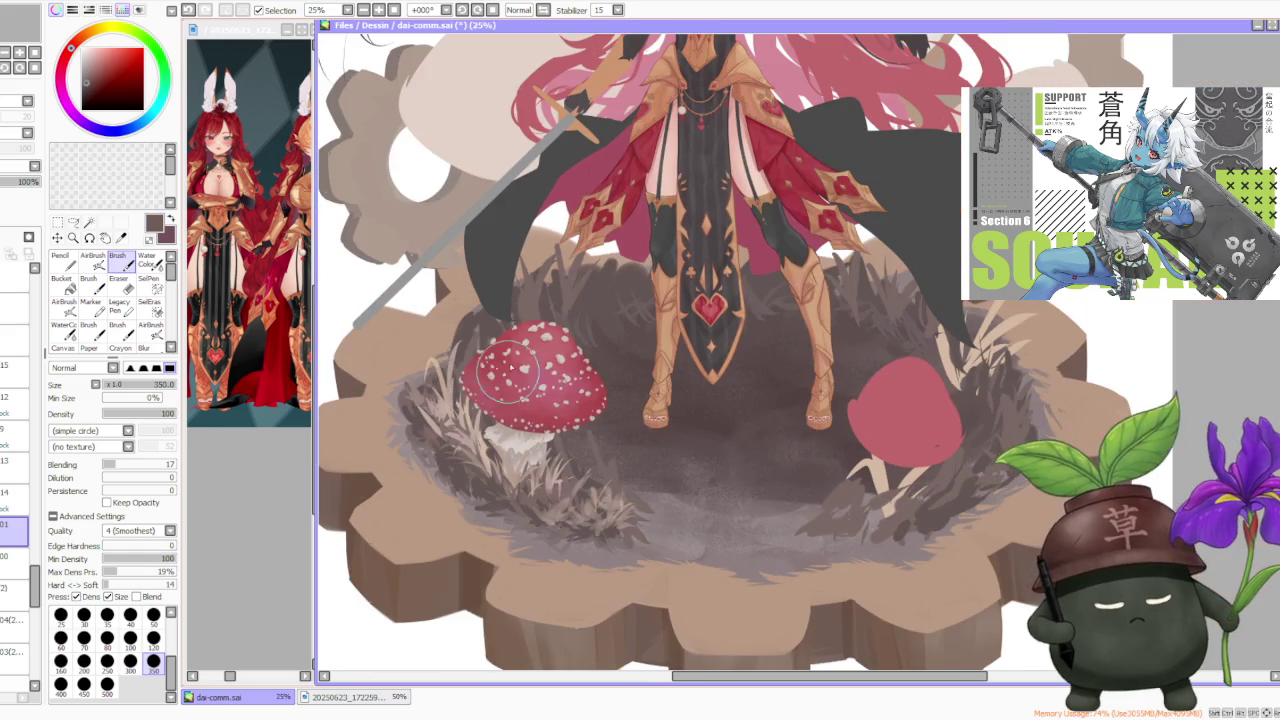
{"action": "scroll", "coordinate": [476, 346], "scroll_direction": "up", "scroll_amount": 2}
{"action": "left_click", "coordinate": [480, 380], "text": "alt"}
{"action": "left_click", "coordinate": [470, 380], "text": "alt"}
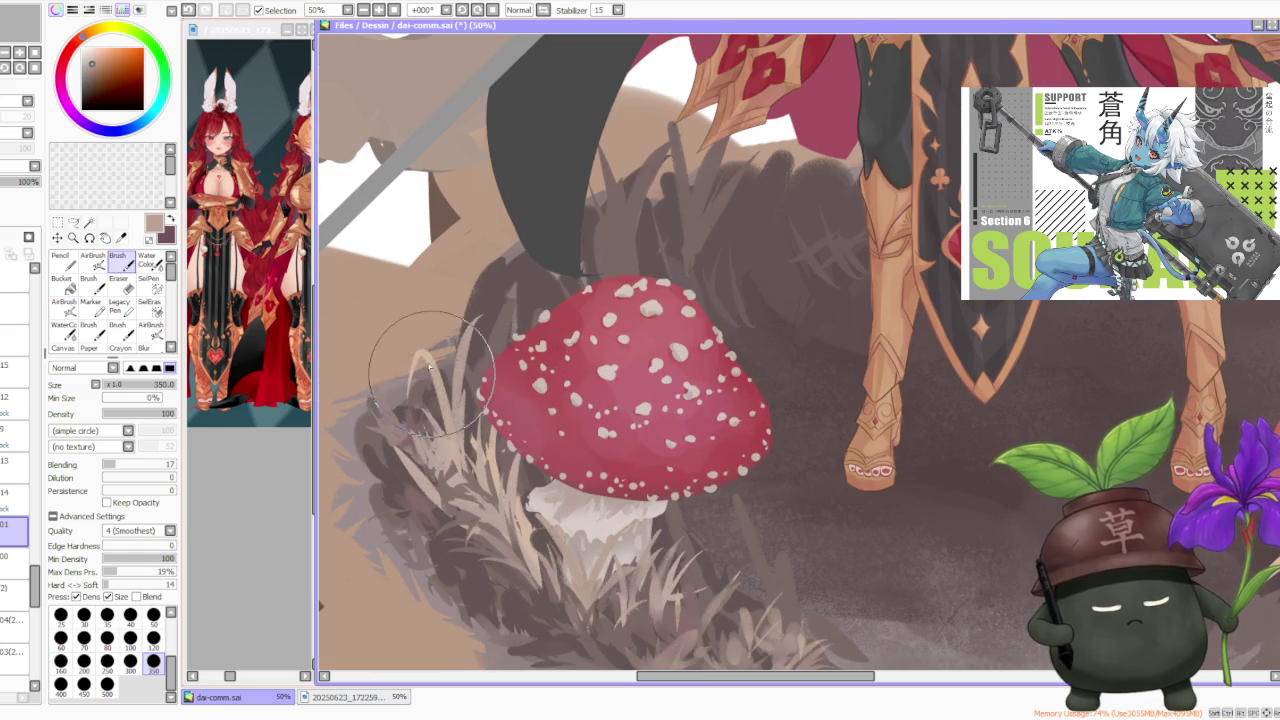
{"action": "left_click_drag", "start_coordinate": [453, 447], "coordinate": [440, 350]}
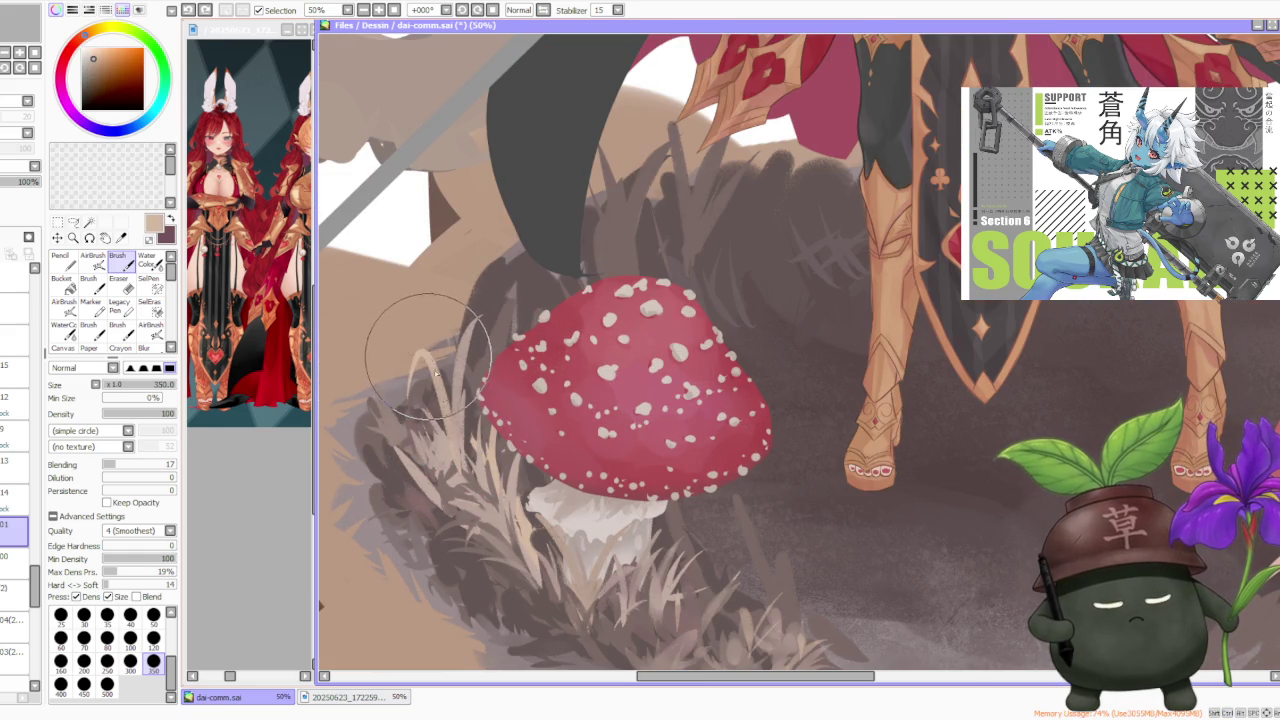
{"action": "left_click_drag", "start_coordinate": [428, 405], "coordinate": [416, 352]}
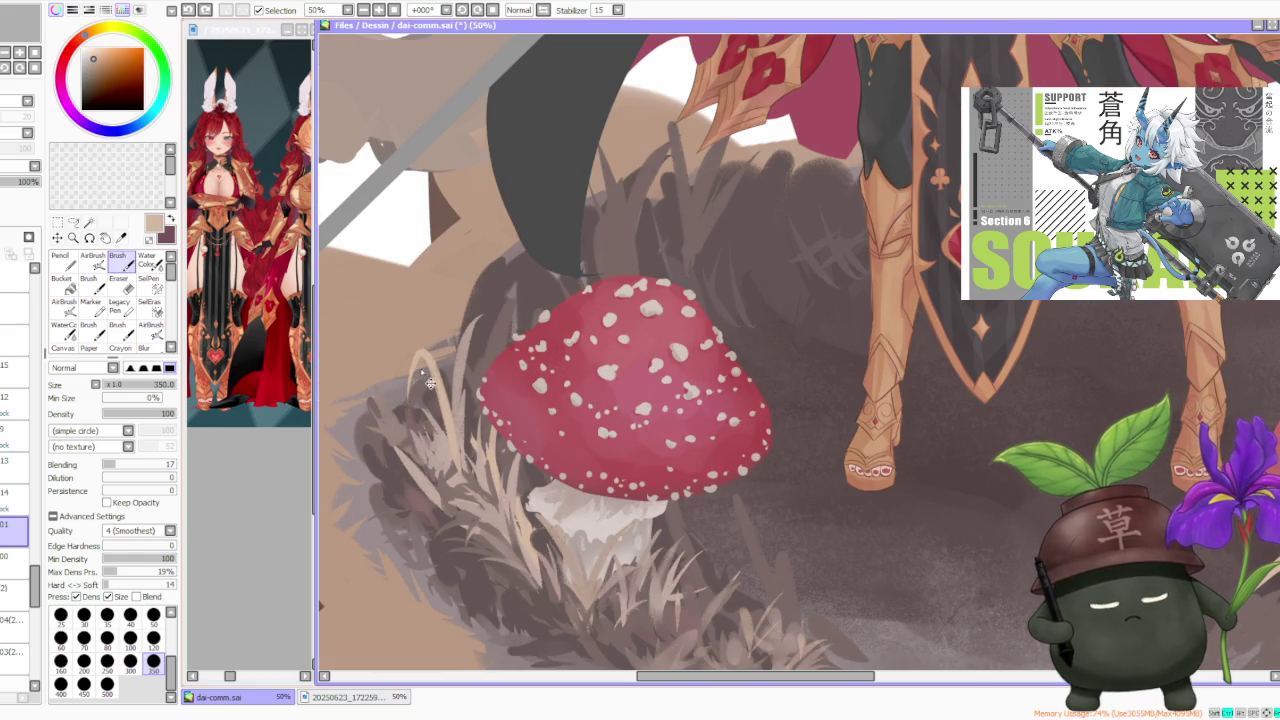
{"action": "left_click", "coordinate": [465, 335], "text": "alt"}
{"action": "left_click_drag", "start_coordinate": [470, 440], "coordinate": [478, 345]}
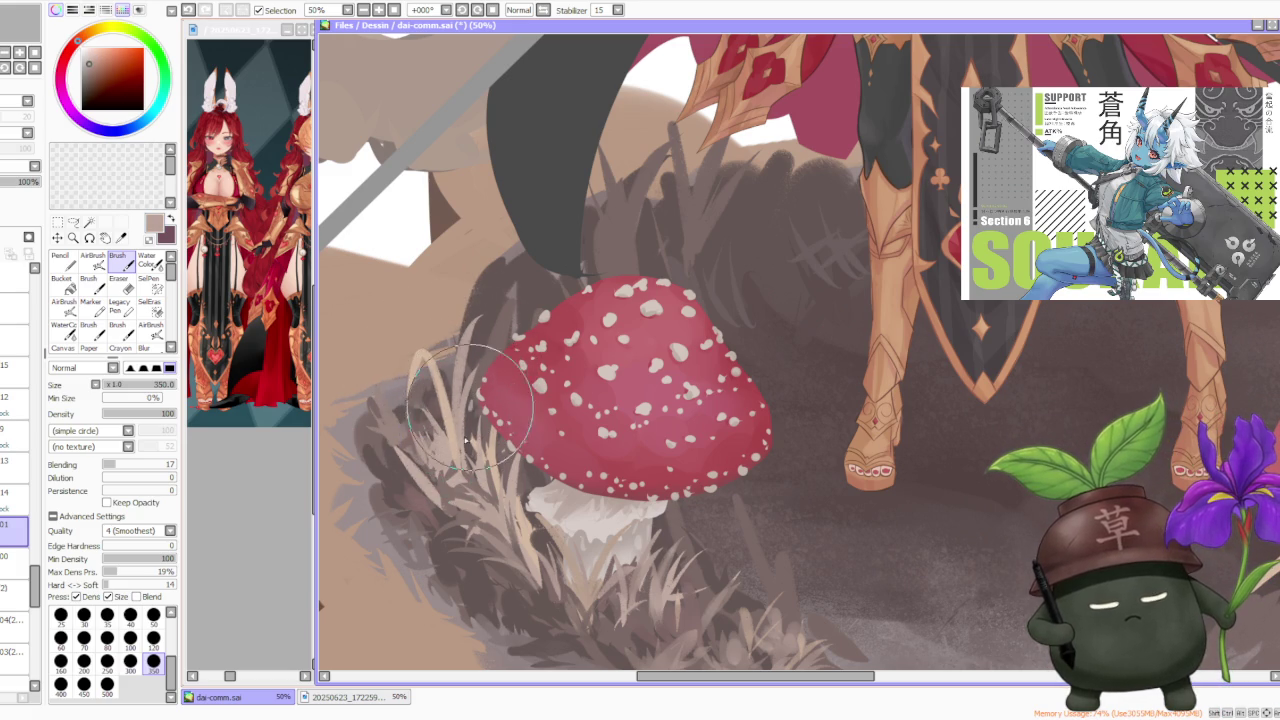
{"action": "left_click_drag", "start_coordinate": [467, 444], "coordinate": [410, 463]}
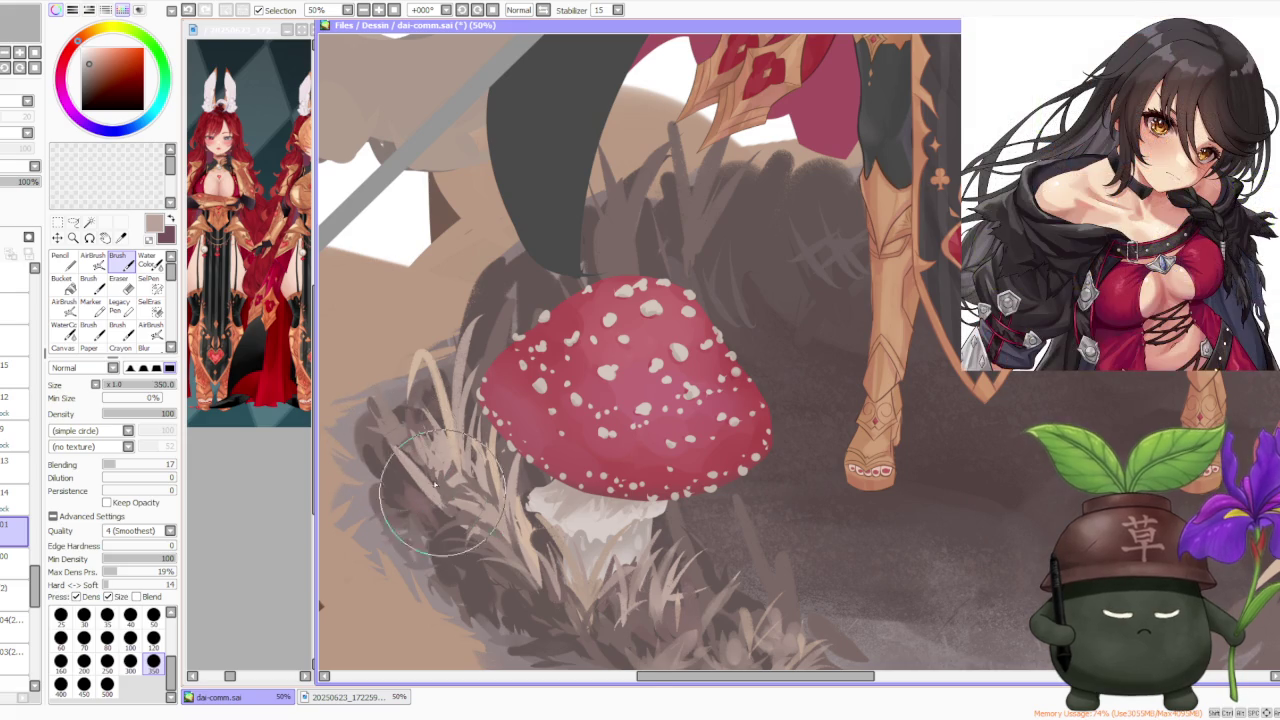
{"action": "scroll", "coordinate": [410, 463], "scroll_direction": "down", "scroll_amount": 1}
{"action": "scroll", "coordinate": [633, 549], "scroll_direction": "up", "scroll_amount": 2}
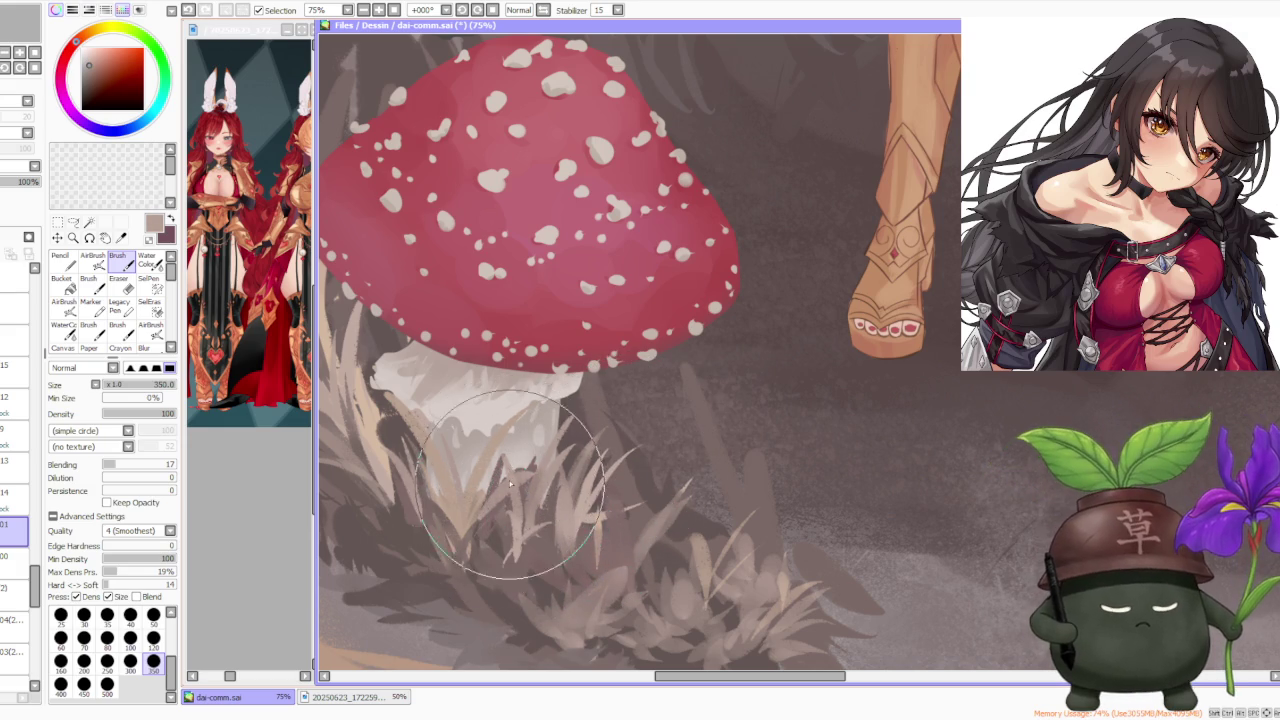
{"action": "scroll", "coordinate": [512, 488], "scroll_direction": "down", "scroll_amount": 3}
{"action": "scroll", "coordinate": [601, 466], "scroll_direction": "up", "scroll_amount": 1}
{"action": "scroll", "coordinate": [605, 480], "scroll_direction": "down", "scroll_amount": 1}
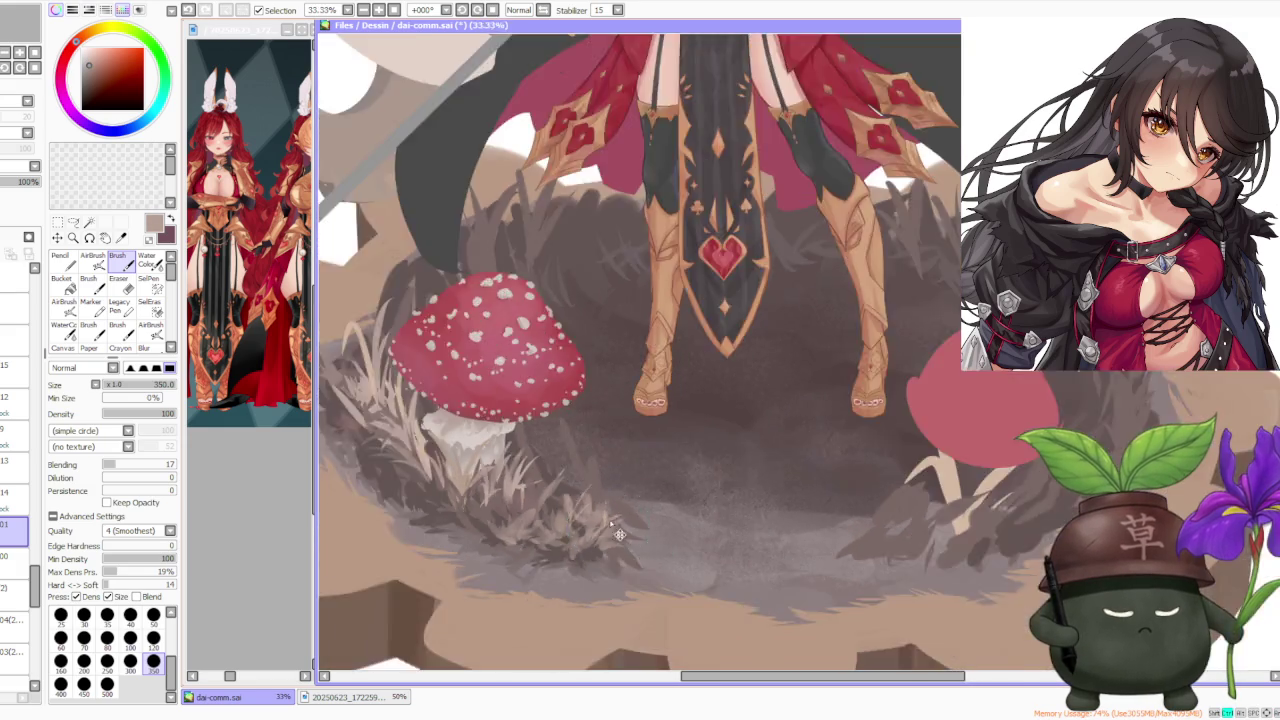
{"action": "scroll", "coordinate": [608, 450], "scroll_direction": "down", "scroll_amount": 2}
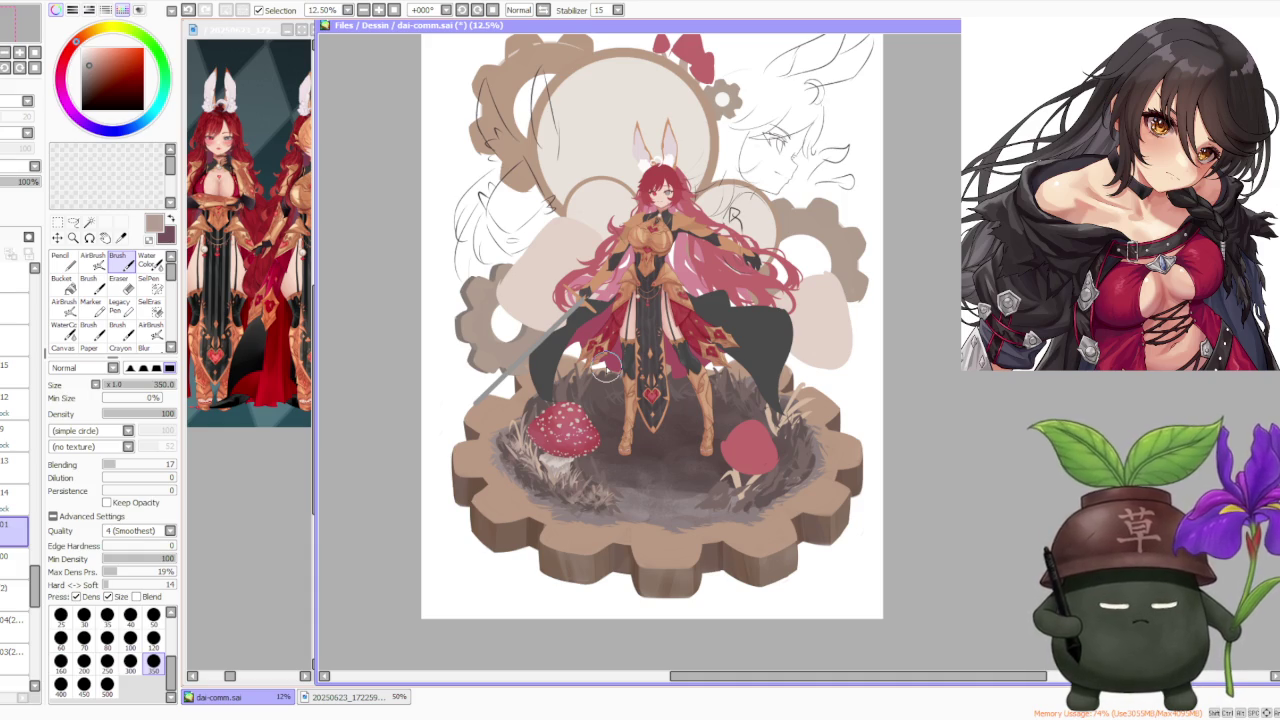
{"action": "scroll", "coordinate": [575, 428], "scroll_direction": "up", "scroll_amount": 1}
{"action": "scroll", "coordinate": [560, 445], "scroll_direction": "up", "scroll_amount": 1}
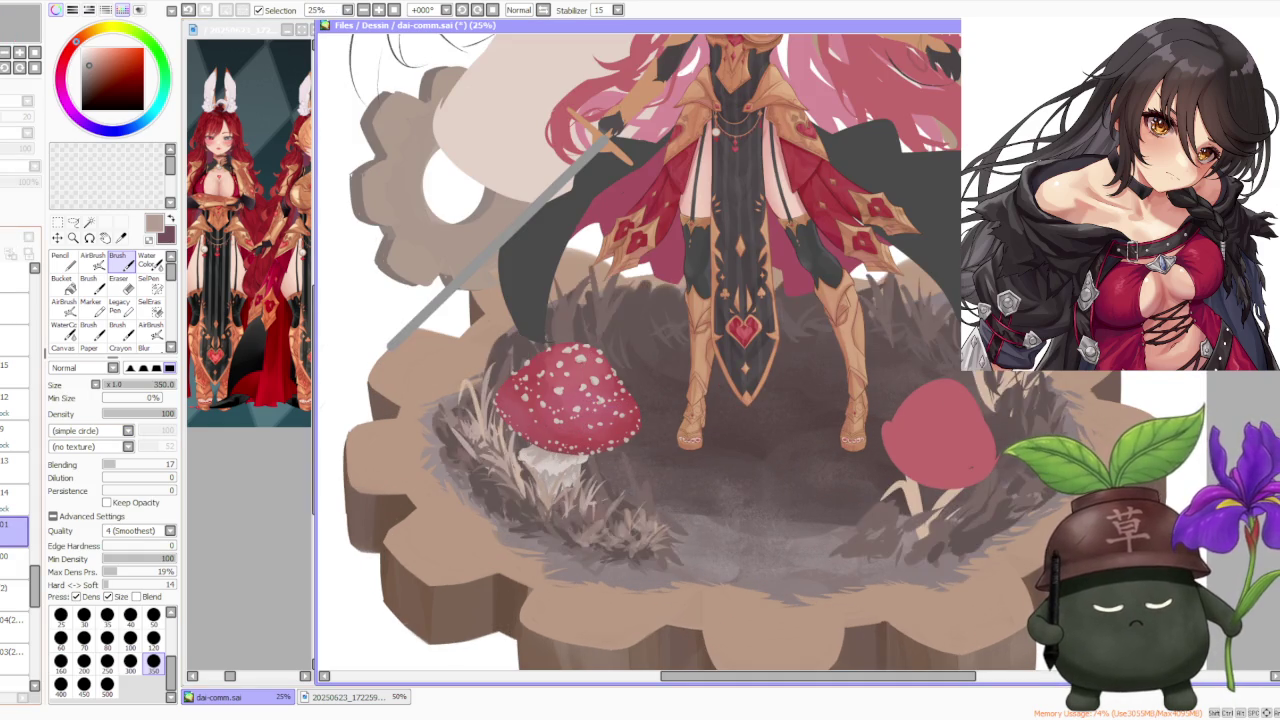
{"action": "scroll", "coordinate": [622, 335], "scroll_direction": "down", "scroll_amount": 1}
{"action": "scroll", "coordinate": [707, 297], "scroll_direction": "down", "scroll_amount": 1}
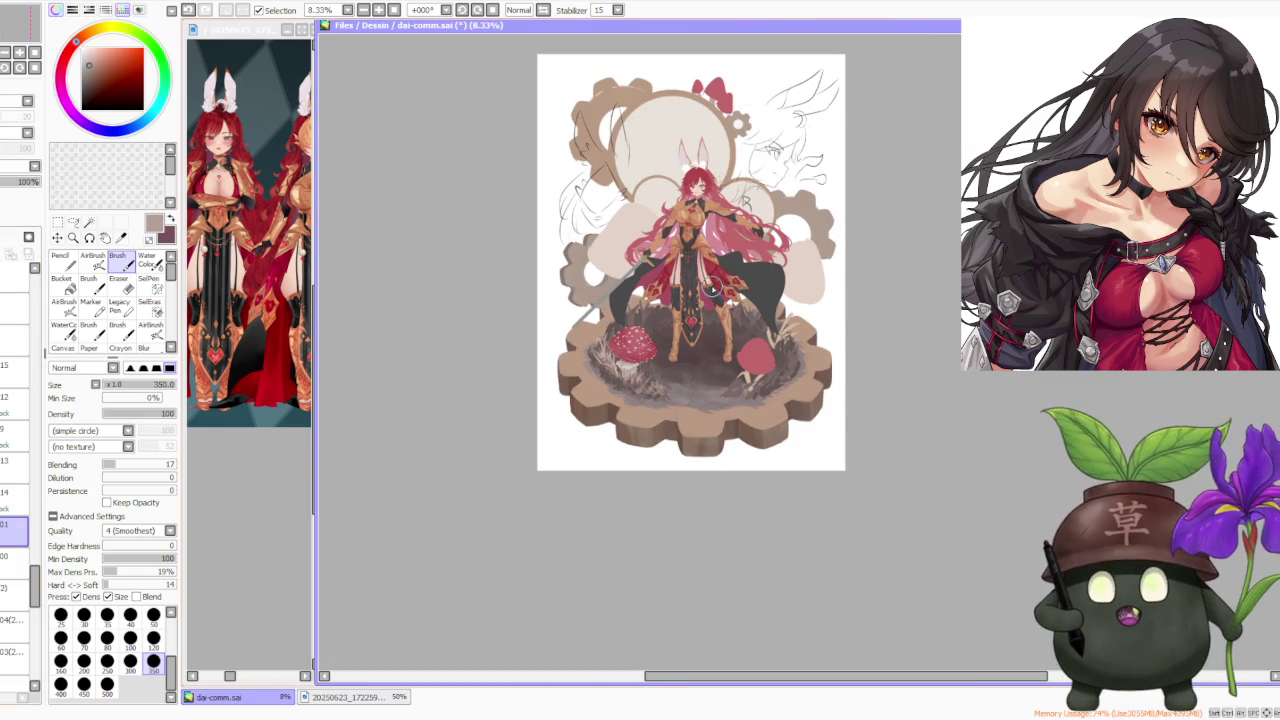
{"action": "scroll", "coordinate": [712, 288], "scroll_direction": "up", "scroll_amount": 1}
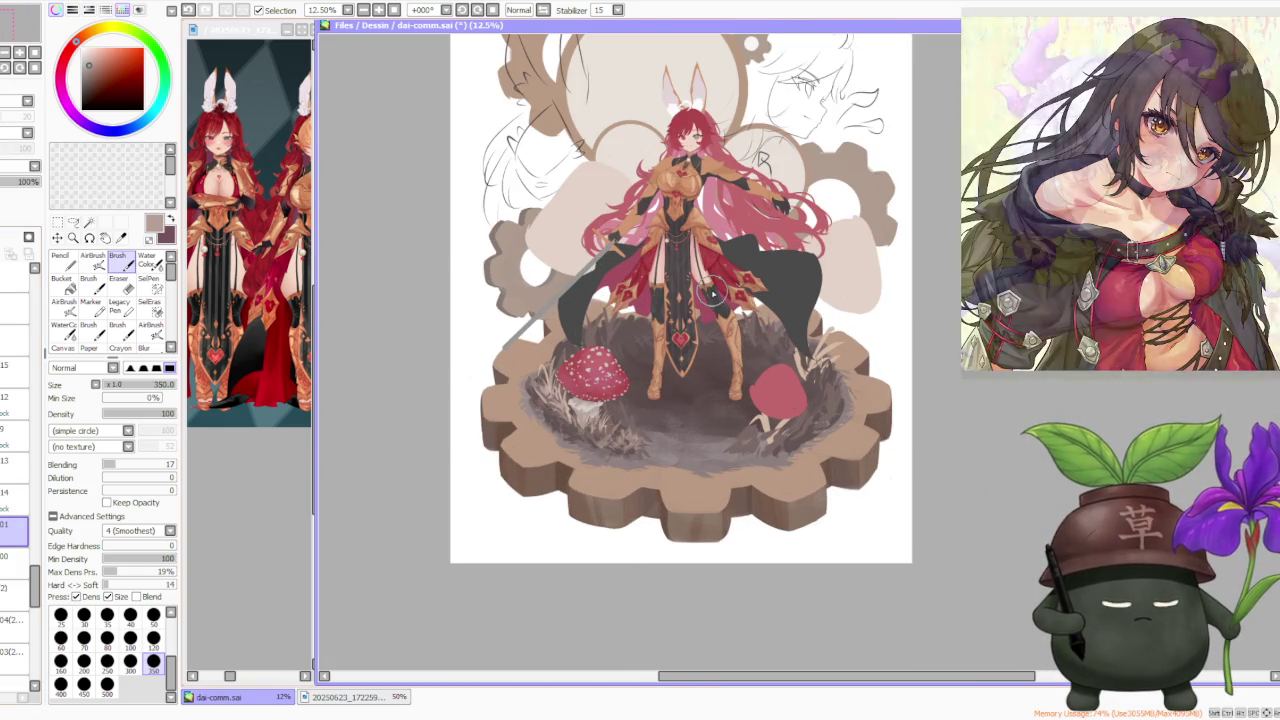
{"action": "scroll", "coordinate": [712, 290], "scroll_direction": "down", "scroll_amount": 1}
{"action": "scroll", "coordinate": [729, 187], "scroll_direction": "up", "scroll_amount": 1}
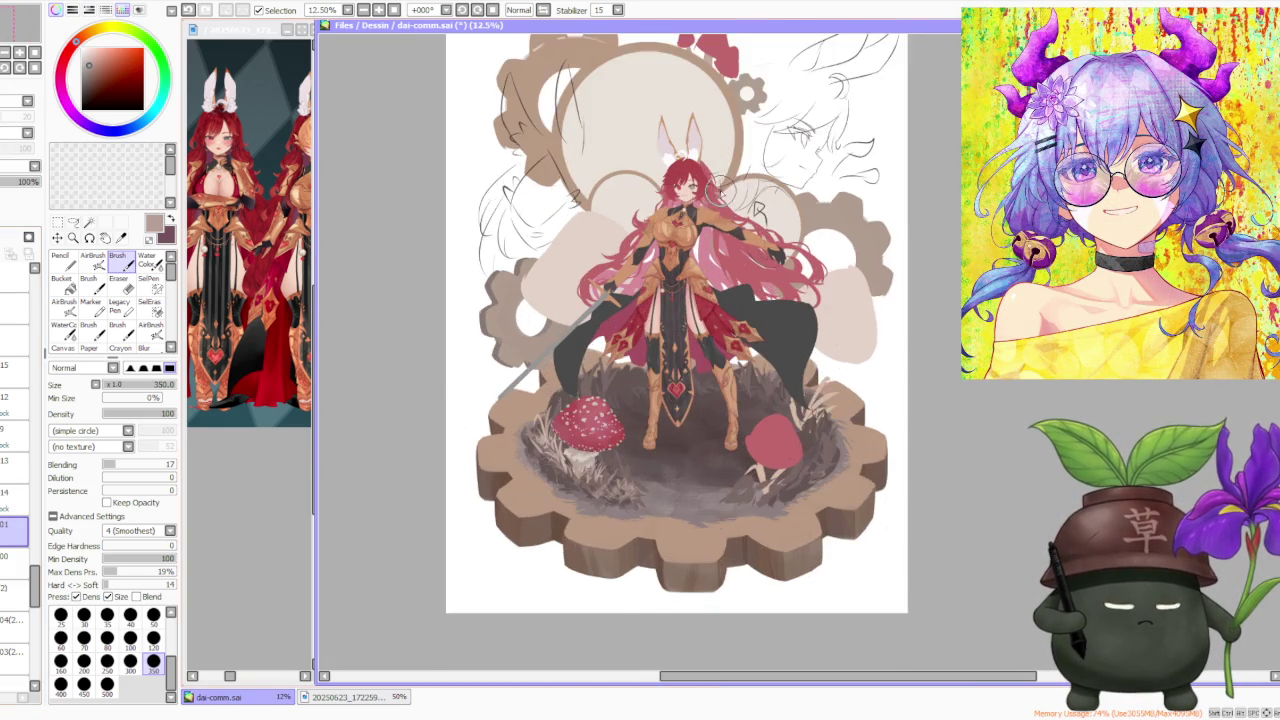
{"action": "scroll", "coordinate": [720, 205], "scroll_direction": "up", "scroll_amount": 1}
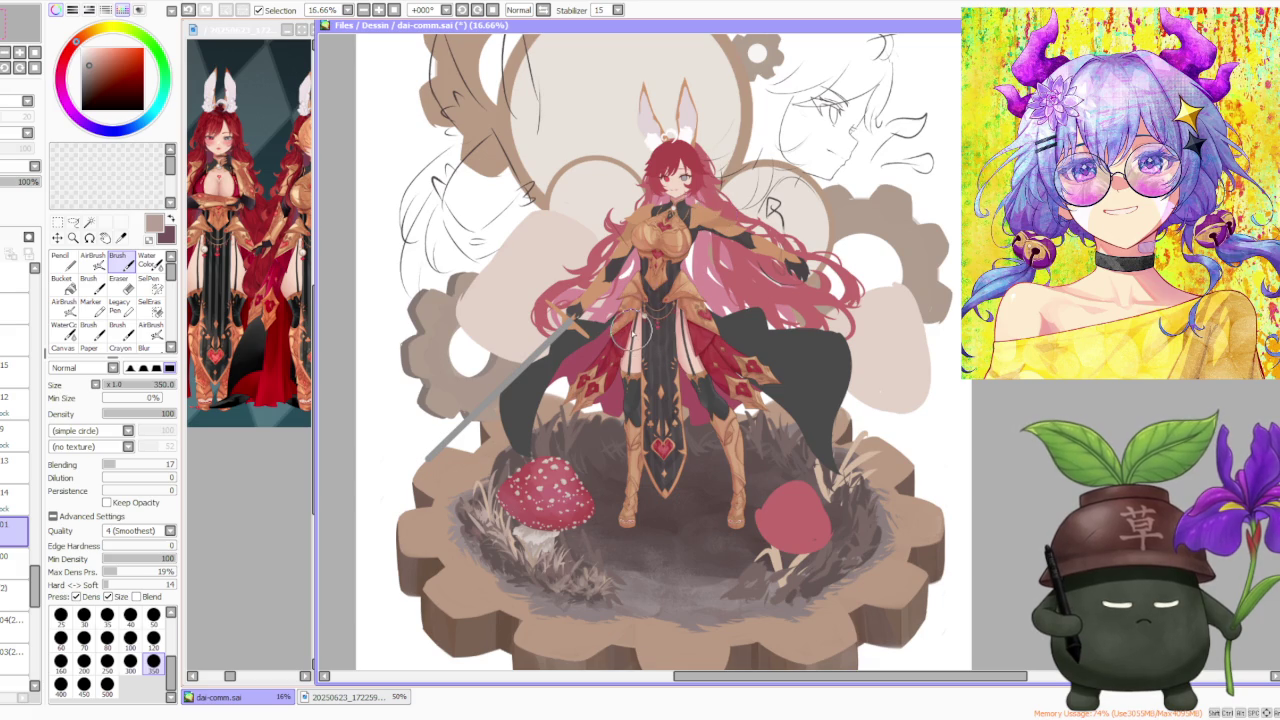
{"action": "scroll", "coordinate": [635, 325], "scroll_direction": "down", "scroll_amount": 1}
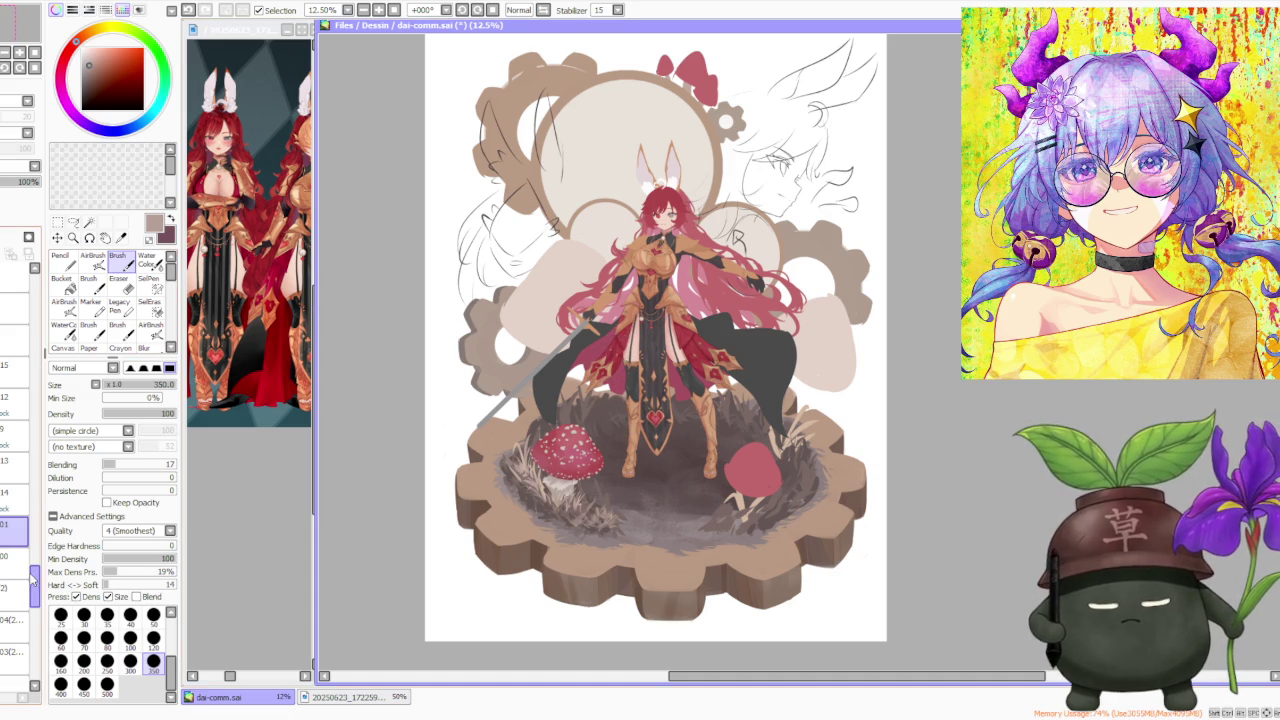
{"action": "scroll", "coordinate": [36, 578], "scroll_direction": "up", "scroll_amount": 3}
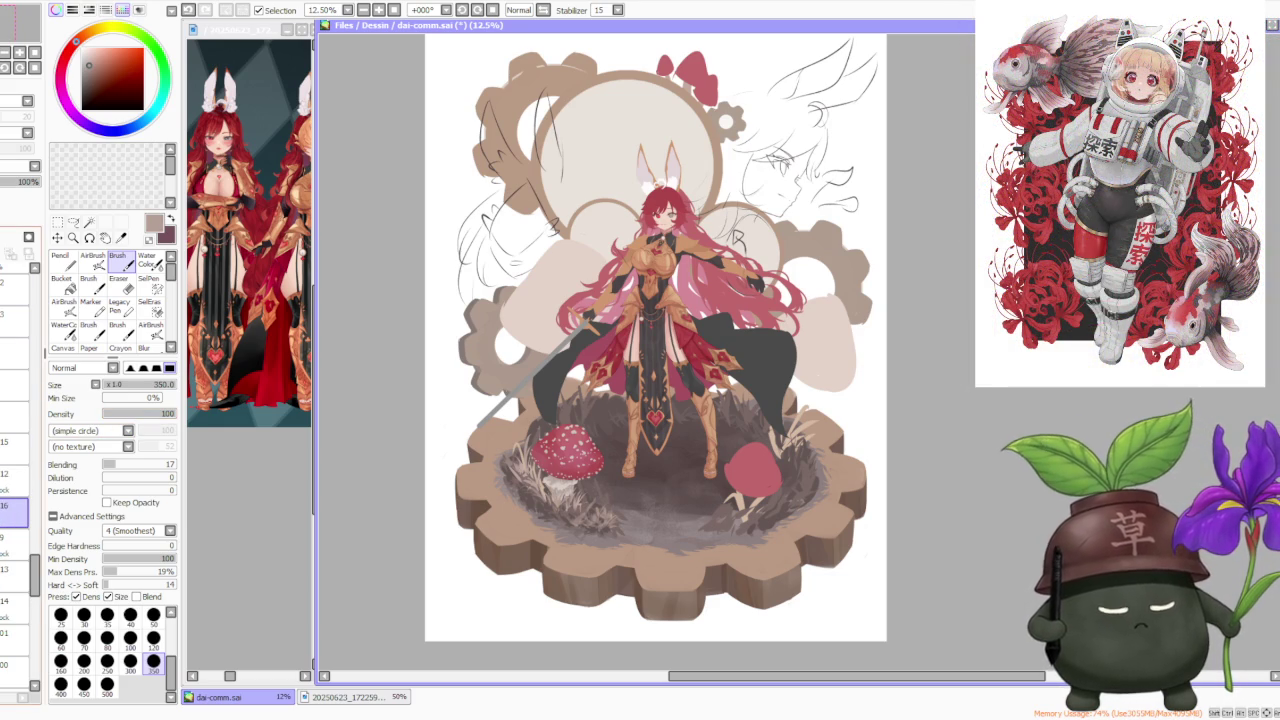
Sample the mushroom red and set the brush size to 300
{"action": "left_click", "coordinate": [587, 465], "text": "alt"}
{"action": "scroll", "coordinate": [587, 465], "scroll_direction": "down", "scroll_amount": 1}
{"action": "scroll", "coordinate": [585, 460], "scroll_direction": "up", "scroll_amount": 3}
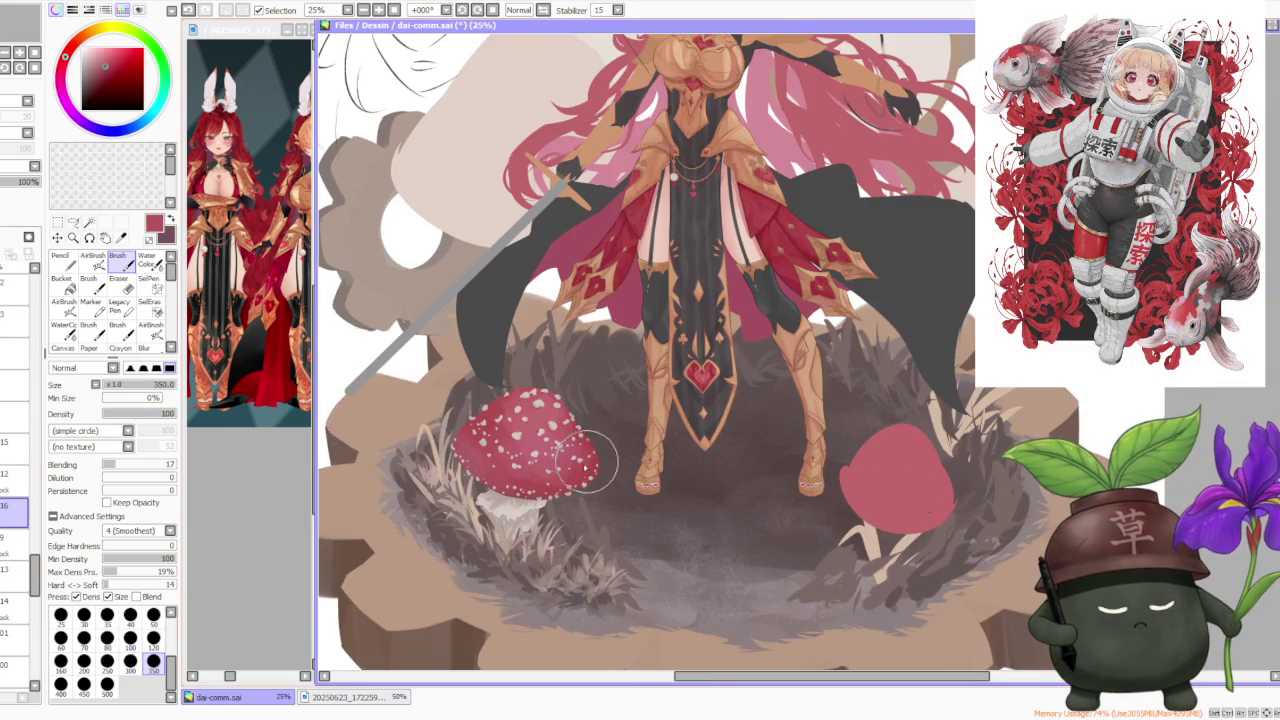
{"action": "left_click", "coordinate": [153, 638]}
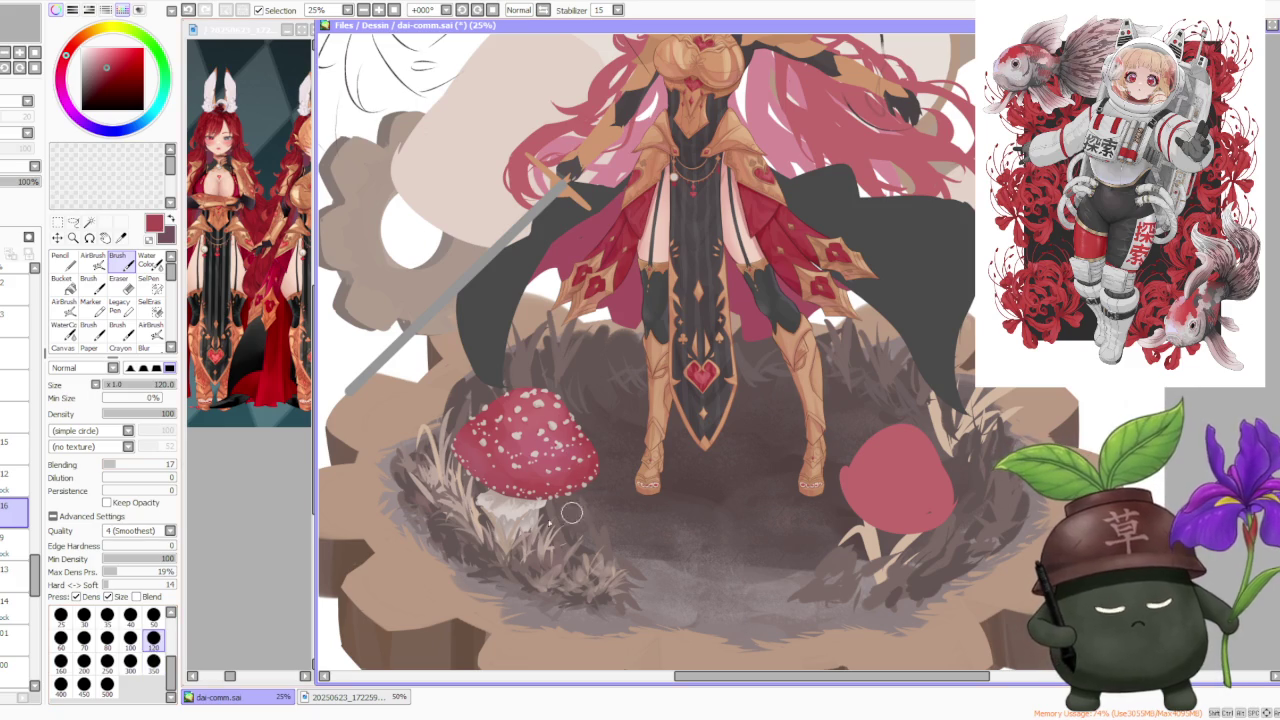
{"action": "left_click", "coordinate": [130, 663]}
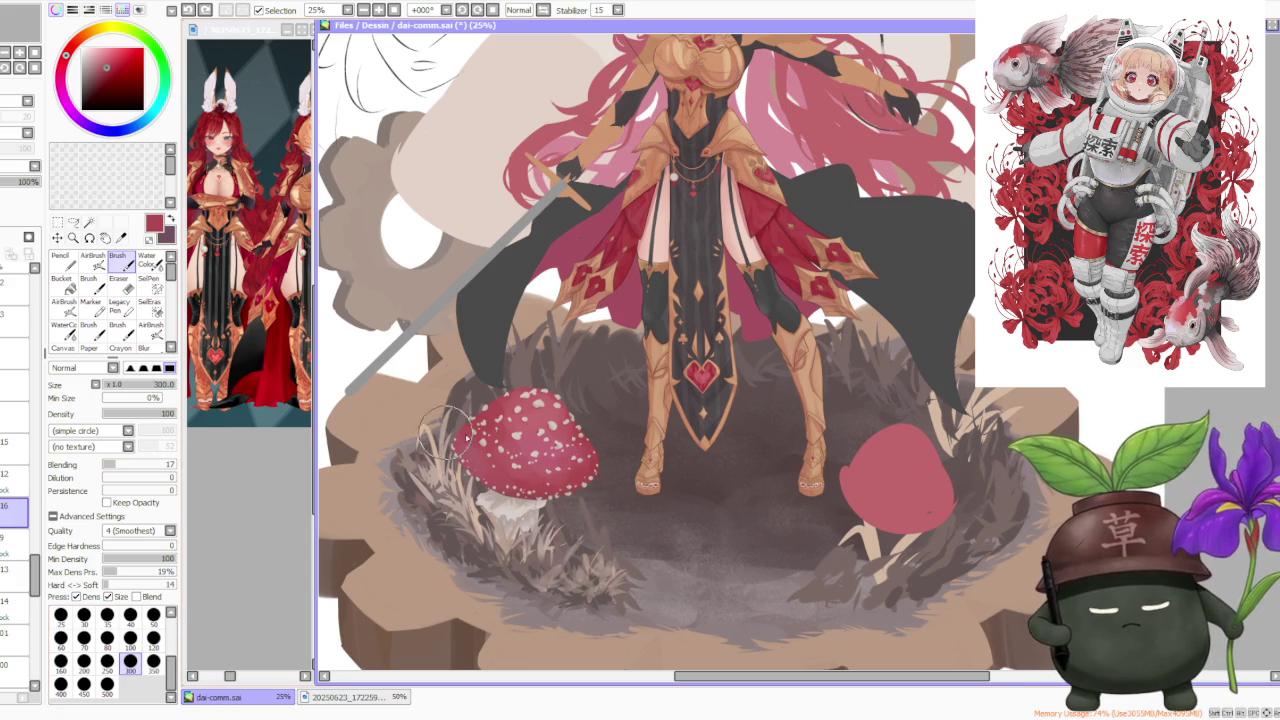
Move layer 16 above layer 12 and paint a small red cap beside the spotted mushroom
{"action": "left_click_drag", "start_coordinate": [15, 505], "coordinate": [15, 476]}
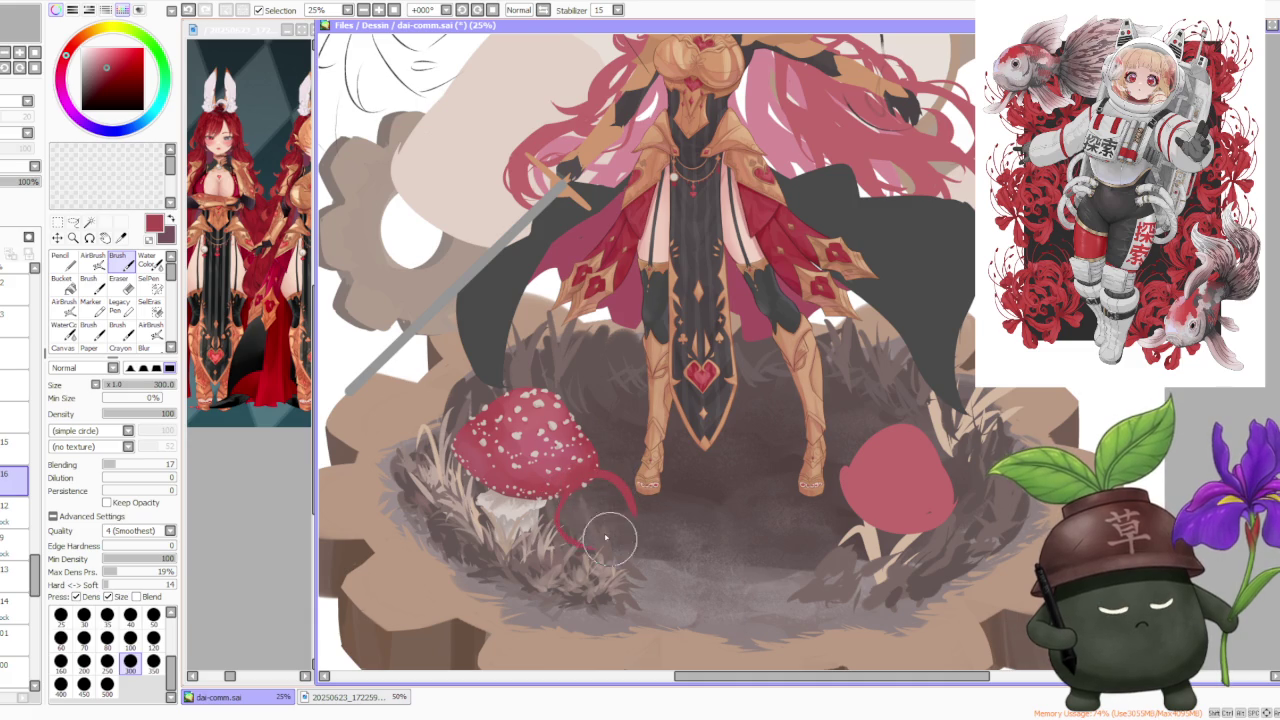
{"action": "key", "text": "ctrl+z"}
{"action": "left_click_drag", "start_coordinate": [558, 505], "coordinate": [627, 527]}
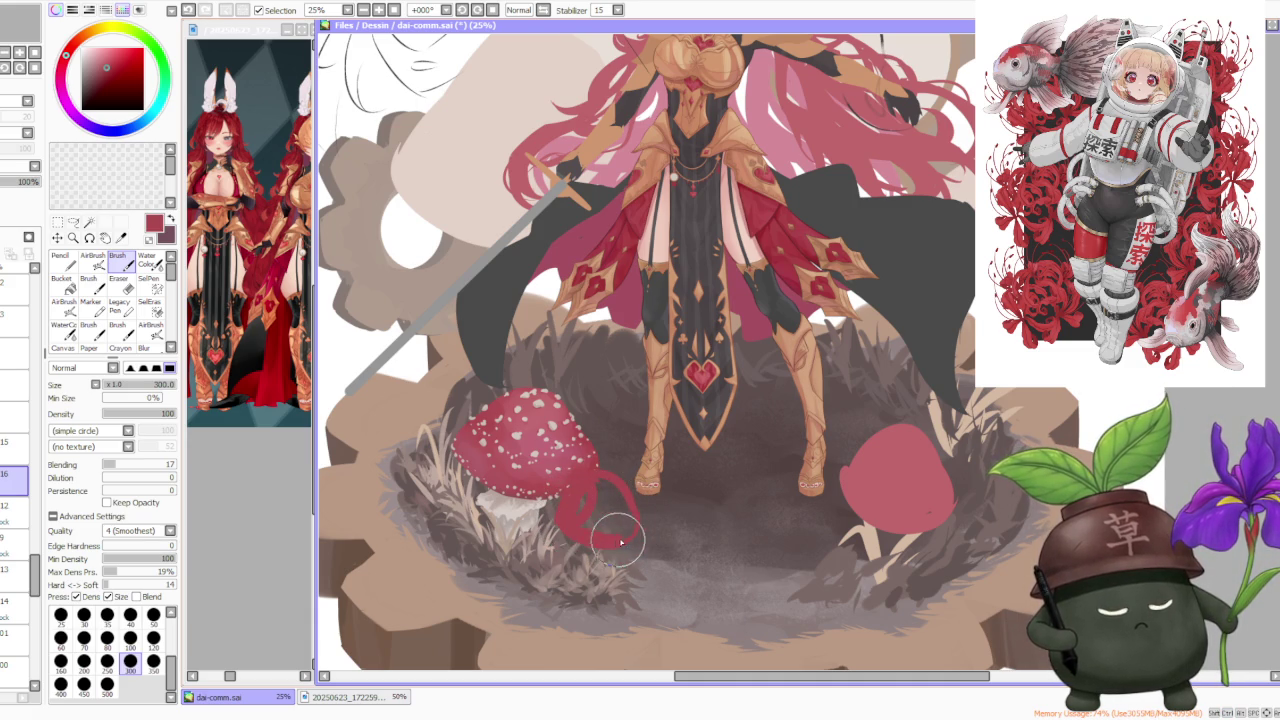
{"action": "left_click_drag", "start_coordinate": [608, 512], "coordinate": [601, 511]}
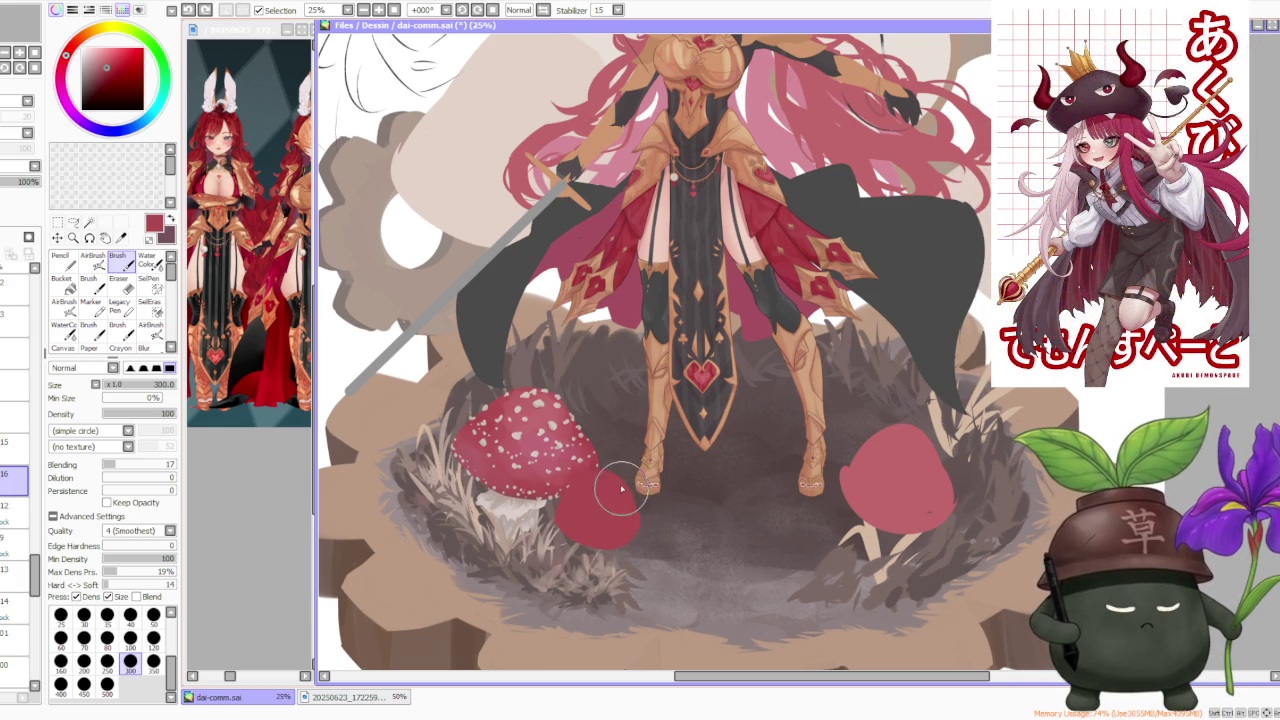
{"action": "scroll", "coordinate": [625, 446], "scroll_direction": "down", "scroll_amount": 1}
{"action": "scroll", "coordinate": [625, 446], "scroll_direction": "down", "scroll_amount": 4}
{"action": "scroll", "coordinate": [628, 430], "scroll_direction": "up", "scroll_amount": 2}
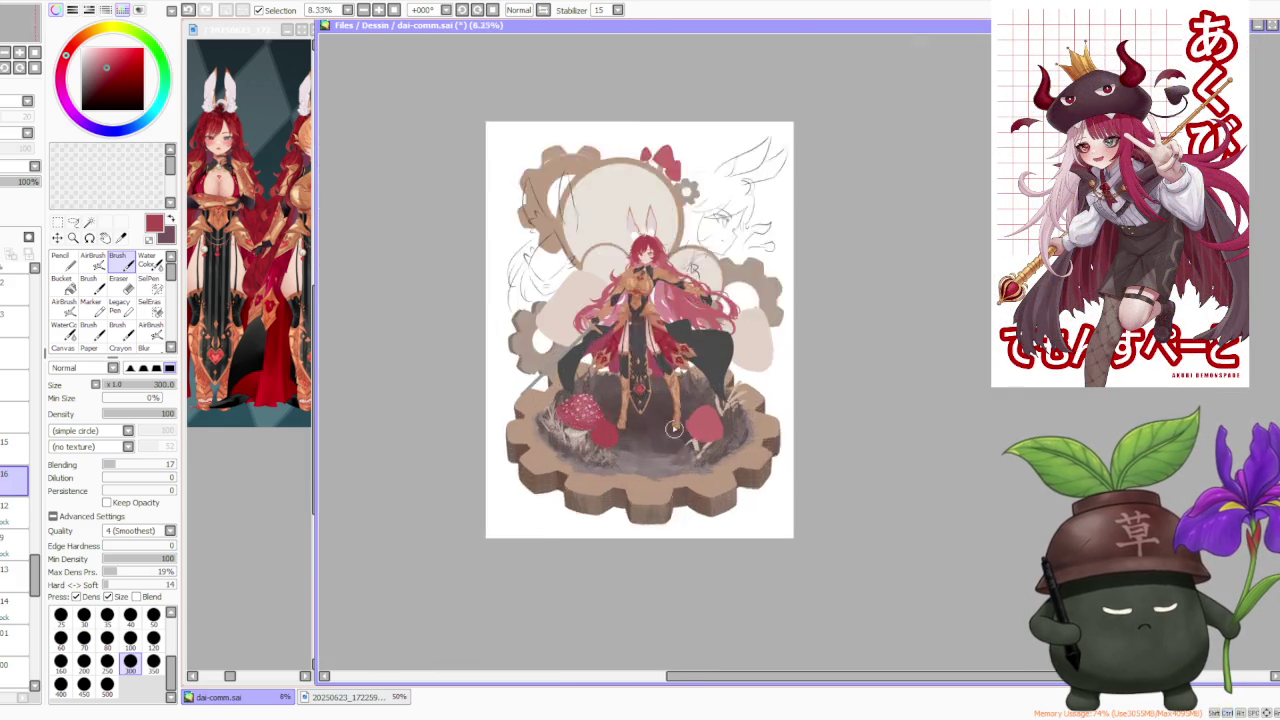
{"action": "scroll", "coordinate": [632, 410], "scroll_direction": "up", "scroll_amount": 4}
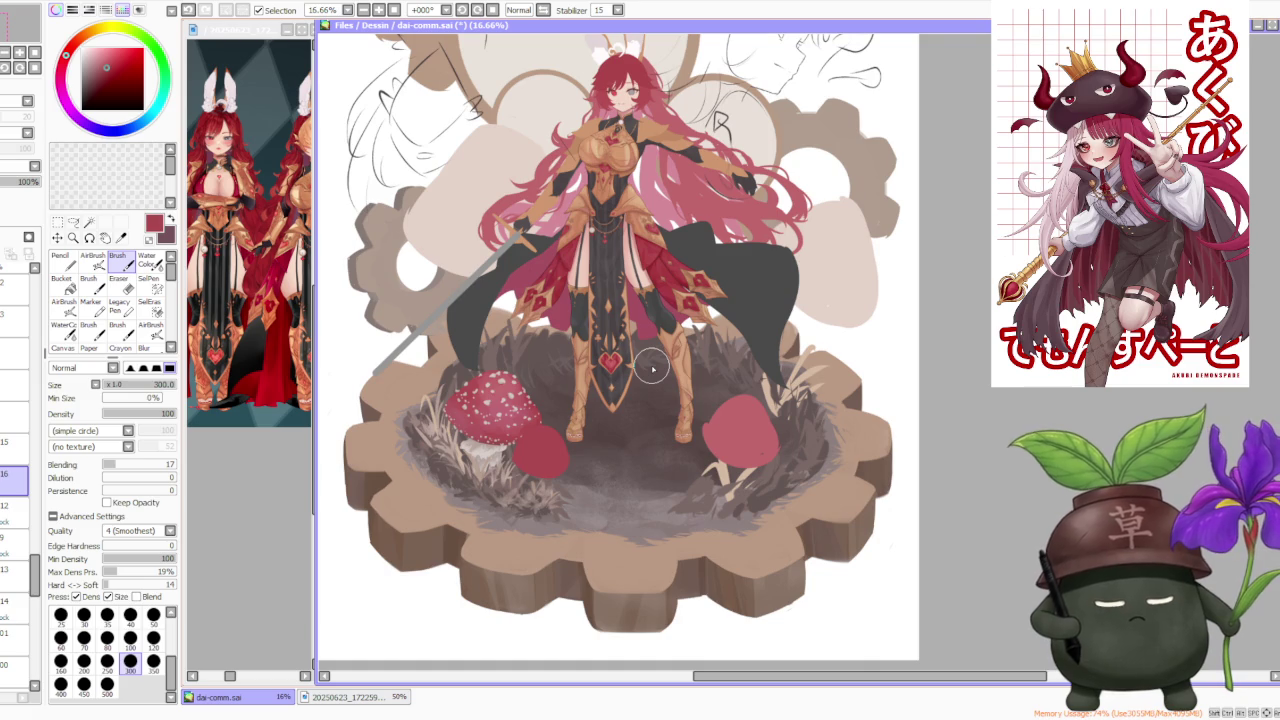
{"action": "scroll", "coordinate": [35, 313], "scroll_direction": "down", "scroll_amount": 3}
{"action": "scroll", "coordinate": [35, 312], "scroll_direction": "down", "scroll_amount": 3}
{"action": "scroll", "coordinate": [36, 310], "scroll_direction": "down", "scroll_amount": 2}
{"action": "left_click", "coordinate": [15, 533]}
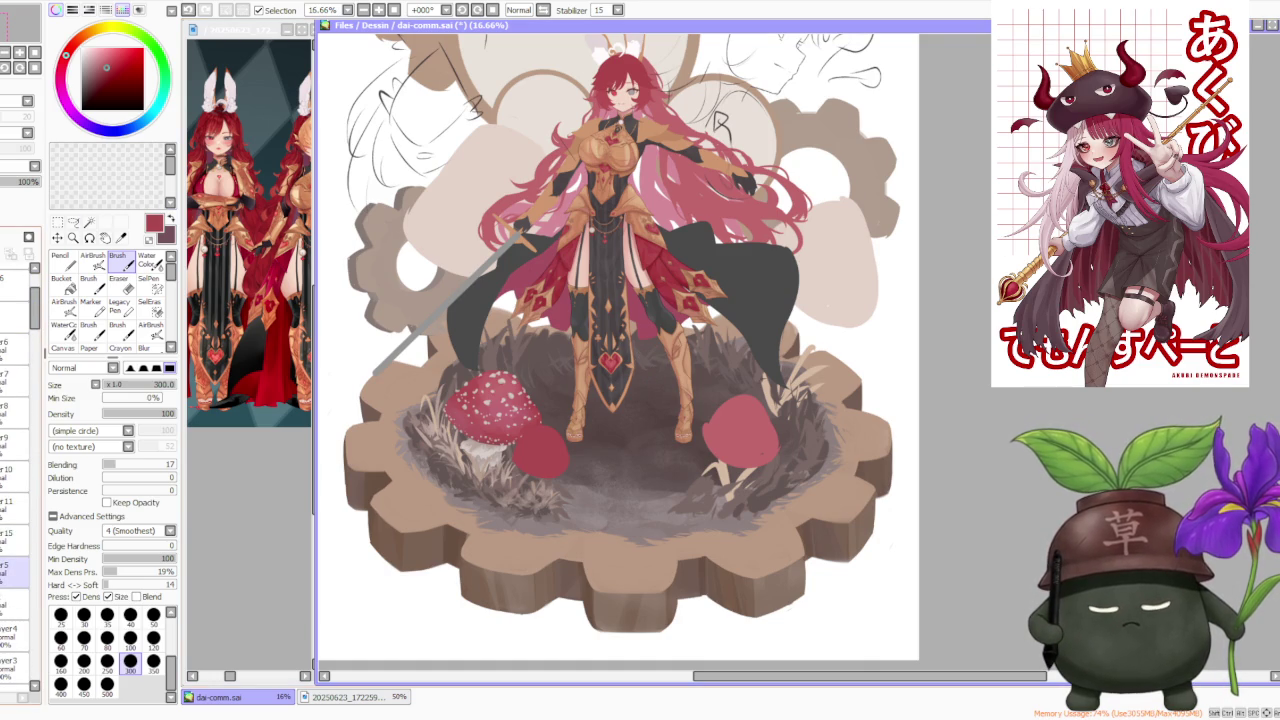
{"action": "left_click", "coordinate": [6, 533]}
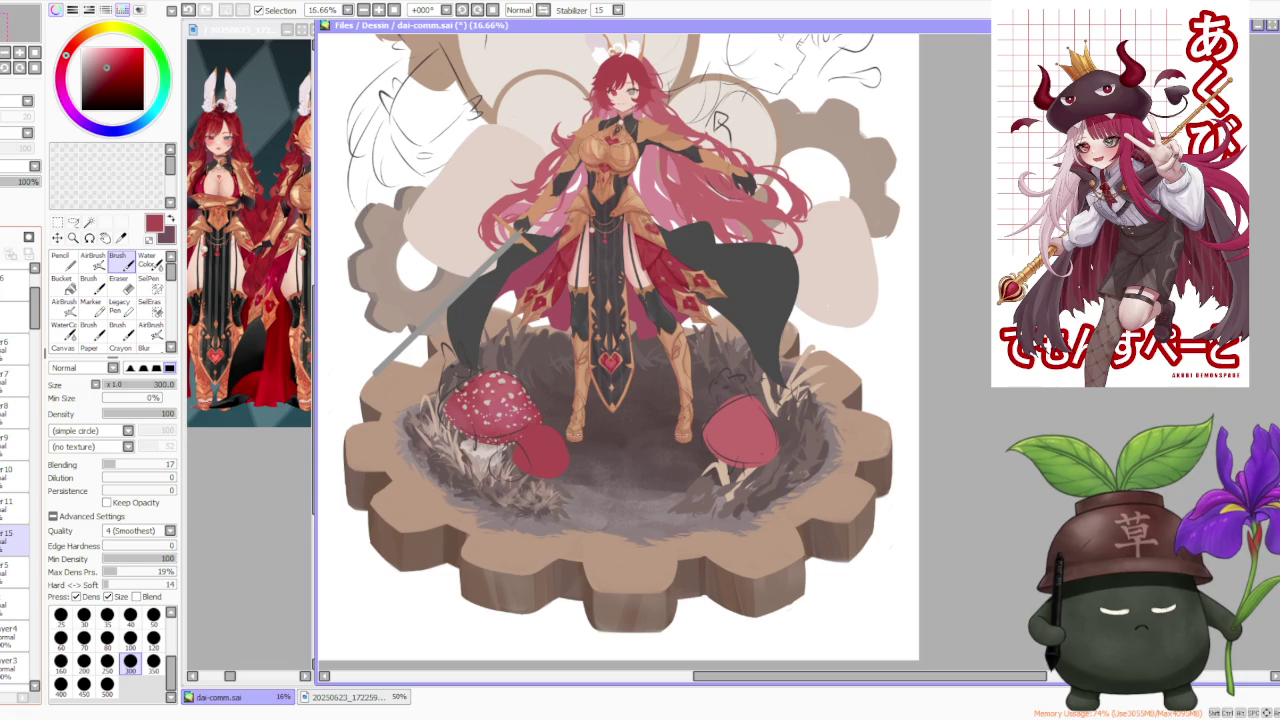
{"action": "scroll", "coordinate": [505, 368], "scroll_direction": "down", "scroll_amount": 2}
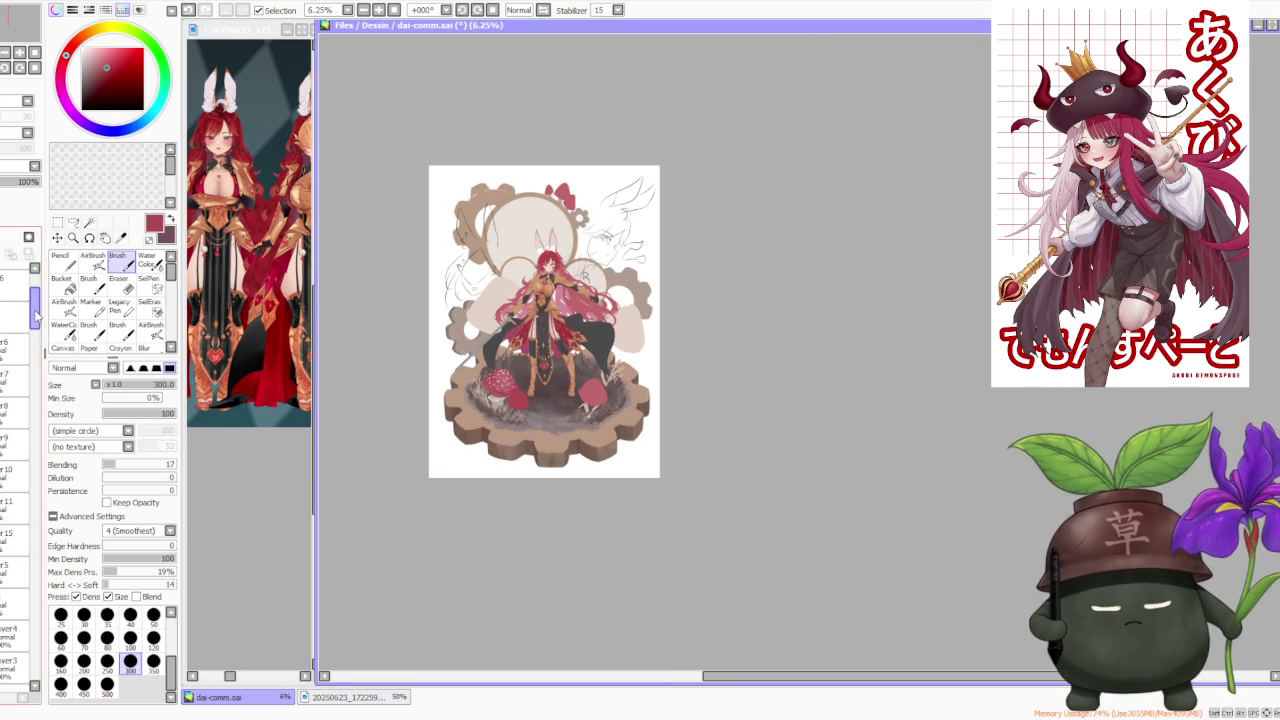
{"action": "left_click_drag", "start_coordinate": [37, 315], "coordinate": [53, 390]}
{"action": "left_click_drag", "start_coordinate": [57, 430], "coordinate": [34, 585]}
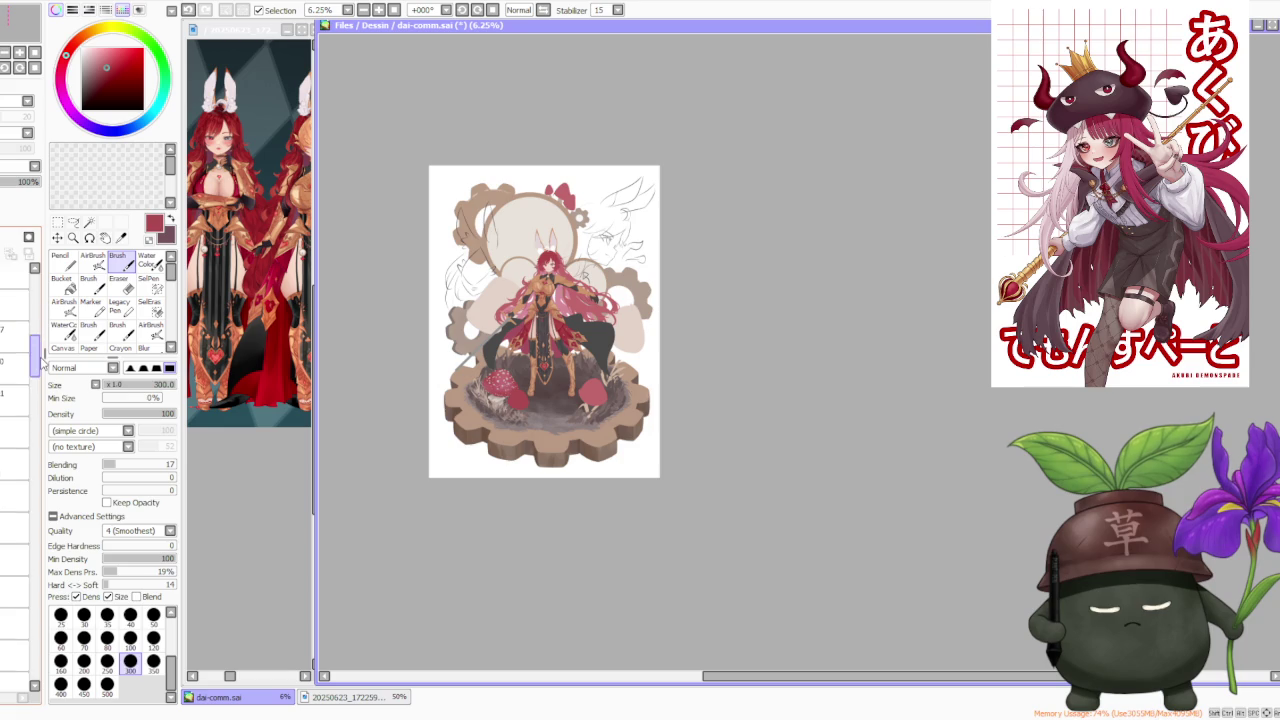
{"action": "scroll", "coordinate": [448, 437], "scroll_direction": "up", "scroll_amount": 3}
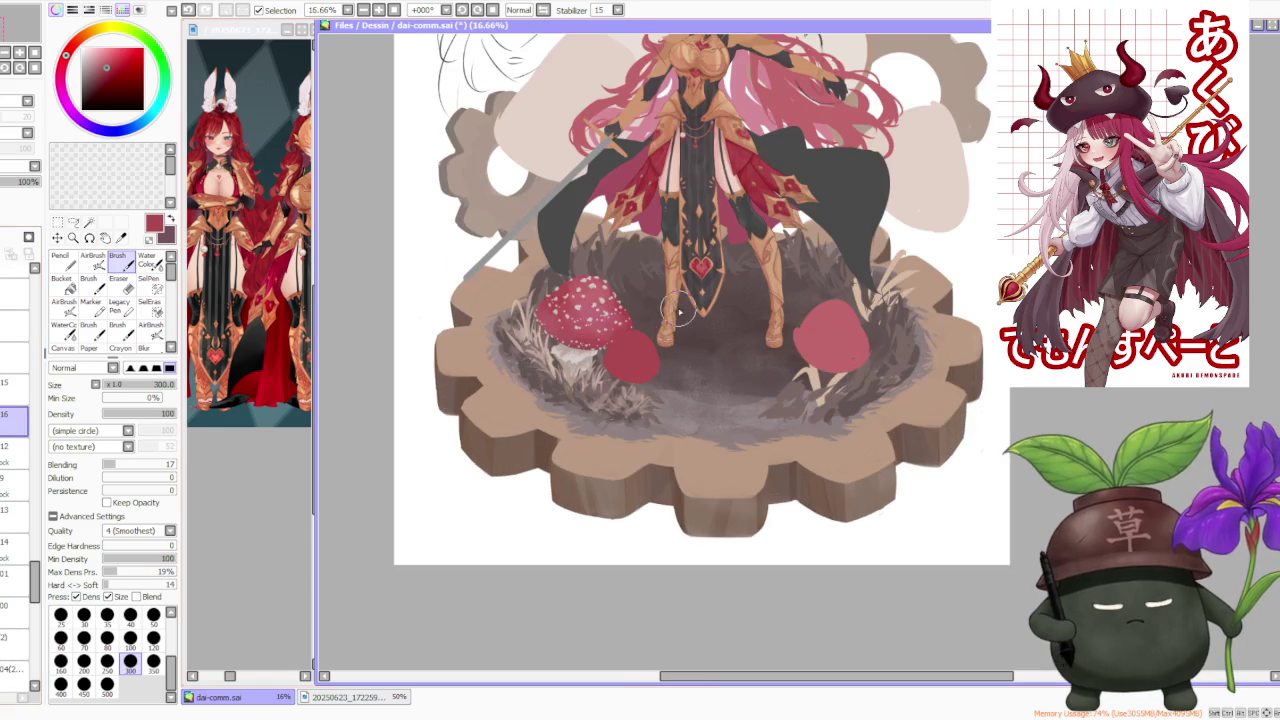
{"action": "left_click", "coordinate": [57, 222]}
Scale-transform the small red cap, shifting it left and down against the stem, and apply
{"action": "left_click", "coordinate": [70, 420]}
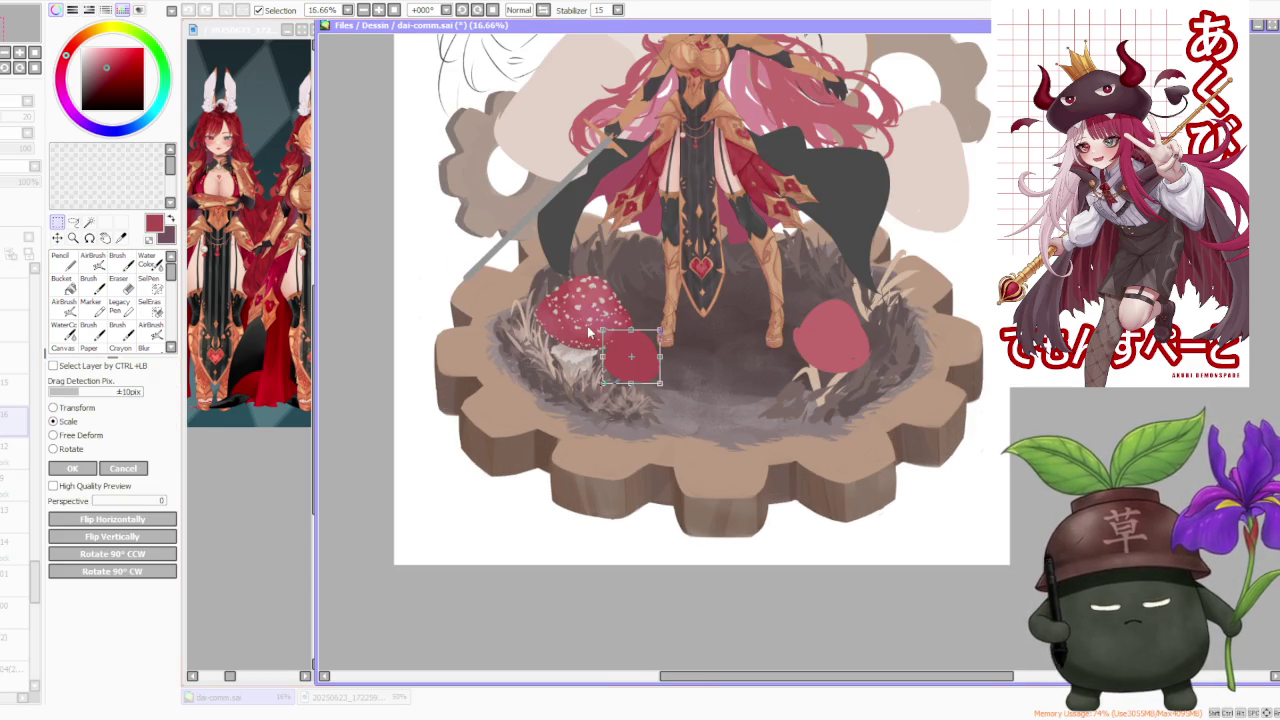
{"action": "scroll", "coordinate": [587, 300], "scroll_direction": "up", "scroll_amount": 2}
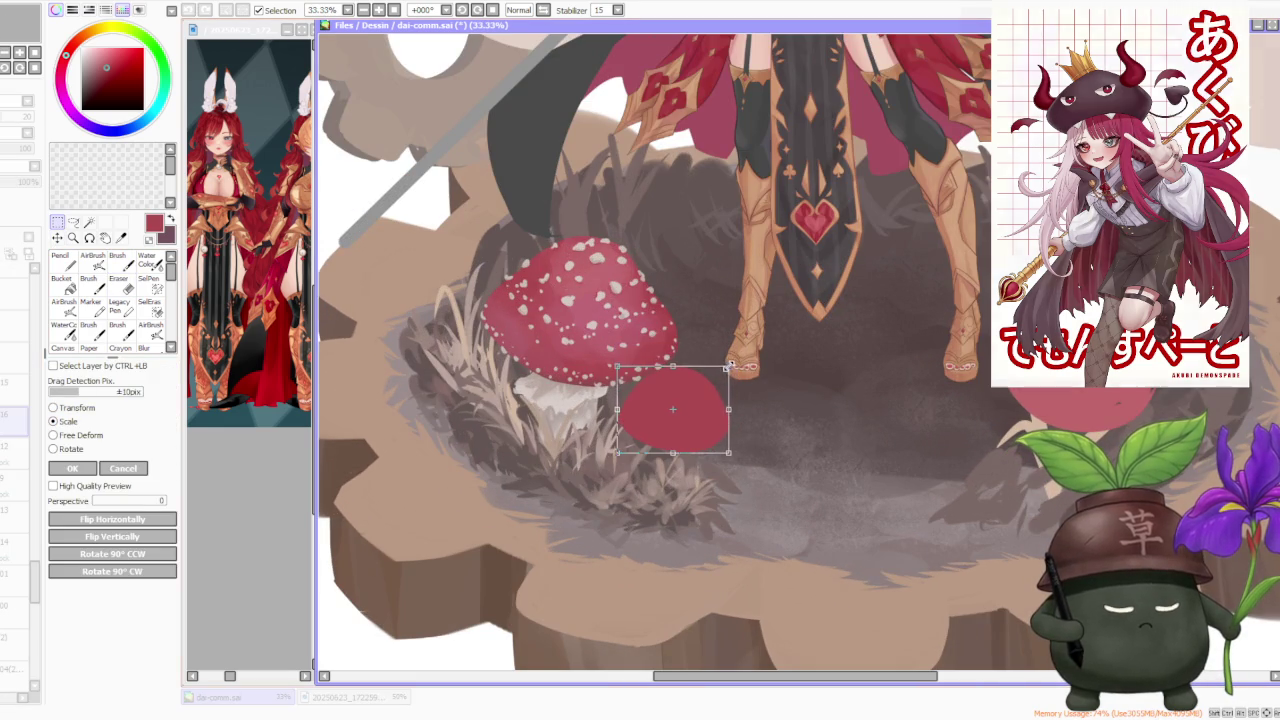
{"action": "left_click_drag", "start_coordinate": [694, 404], "coordinate": [674, 409]}
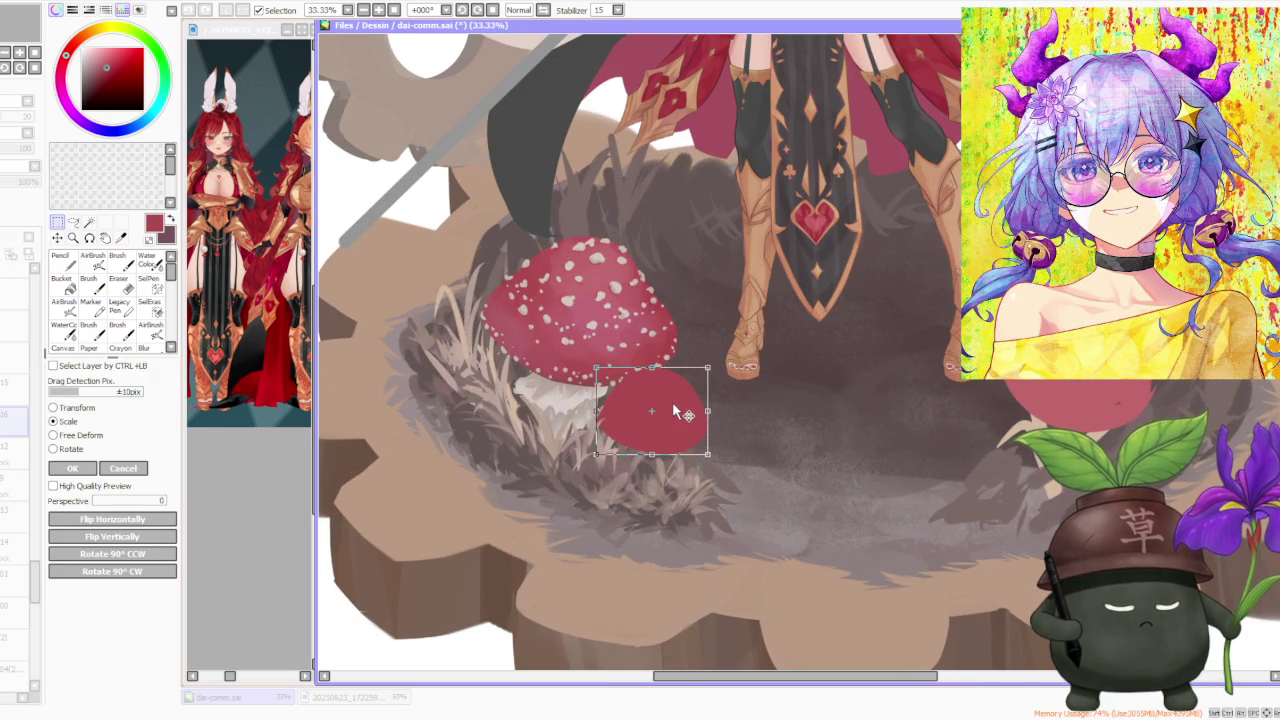
{"action": "scroll", "coordinate": [690, 390], "scroll_direction": "down", "scroll_amount": 3}
{"action": "scroll", "coordinate": [735, 348], "scroll_direction": "down", "scroll_amount": 1}
{"action": "scroll", "coordinate": [794, 329], "scroll_direction": "up", "scroll_amount": 2}
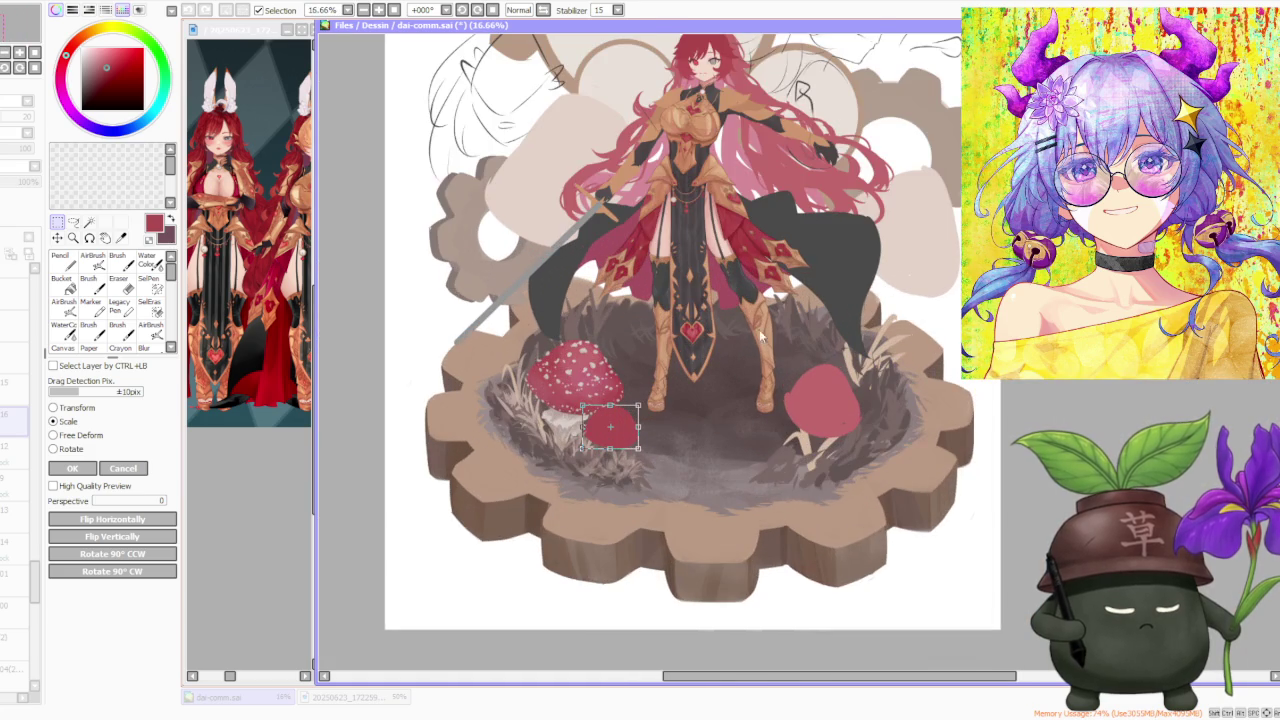
{"action": "left_click", "coordinate": [96, 468]}
{"action": "scroll", "coordinate": [706, 373], "scroll_direction": "up", "scroll_amount": 1}
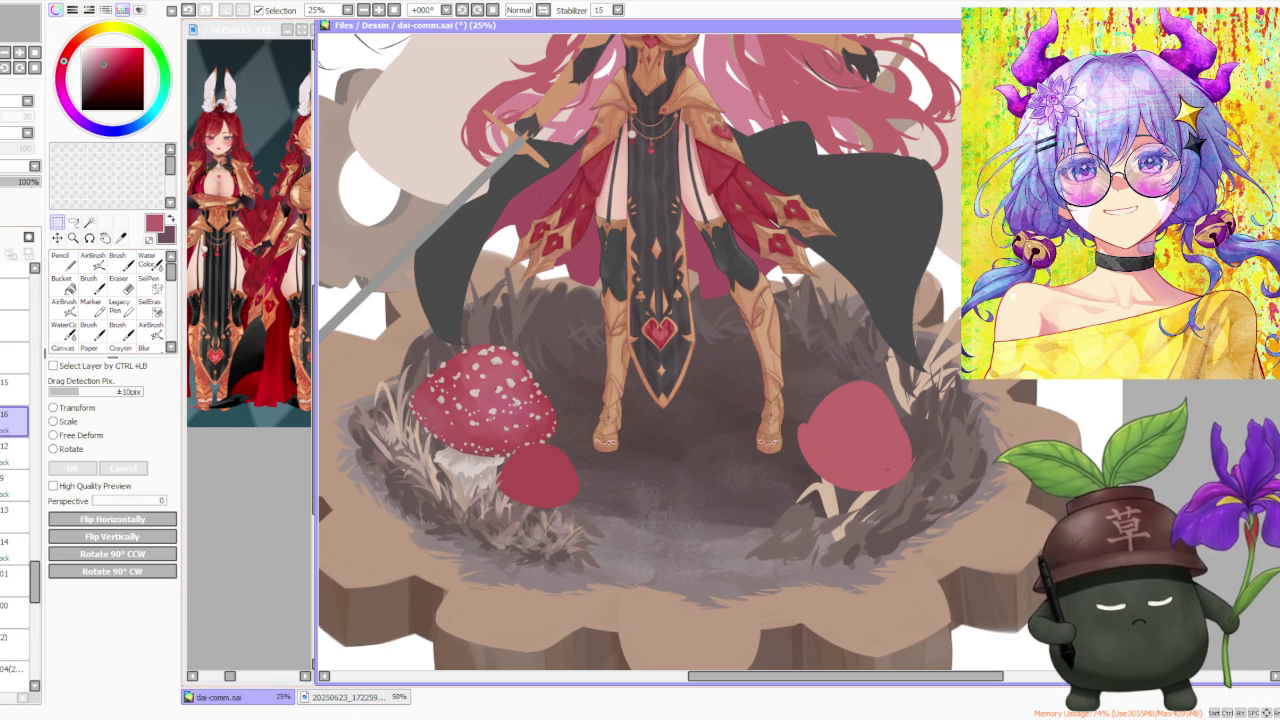
Shade the small red mushroom cap with a darker red sampled nearby
{"action": "key", "text": "b"}
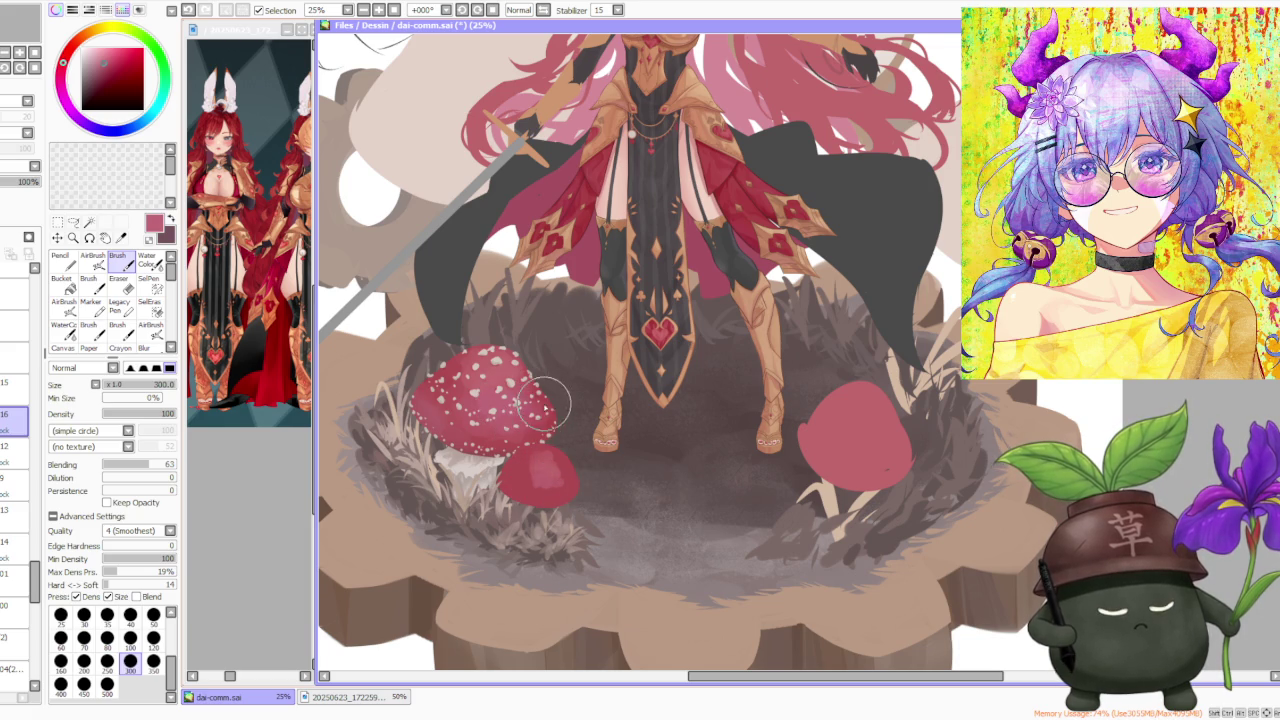
{"action": "left_click", "coordinate": [442, 416], "text": "alt"}
{"action": "left_click", "coordinate": [508, 486], "text": "alt"}
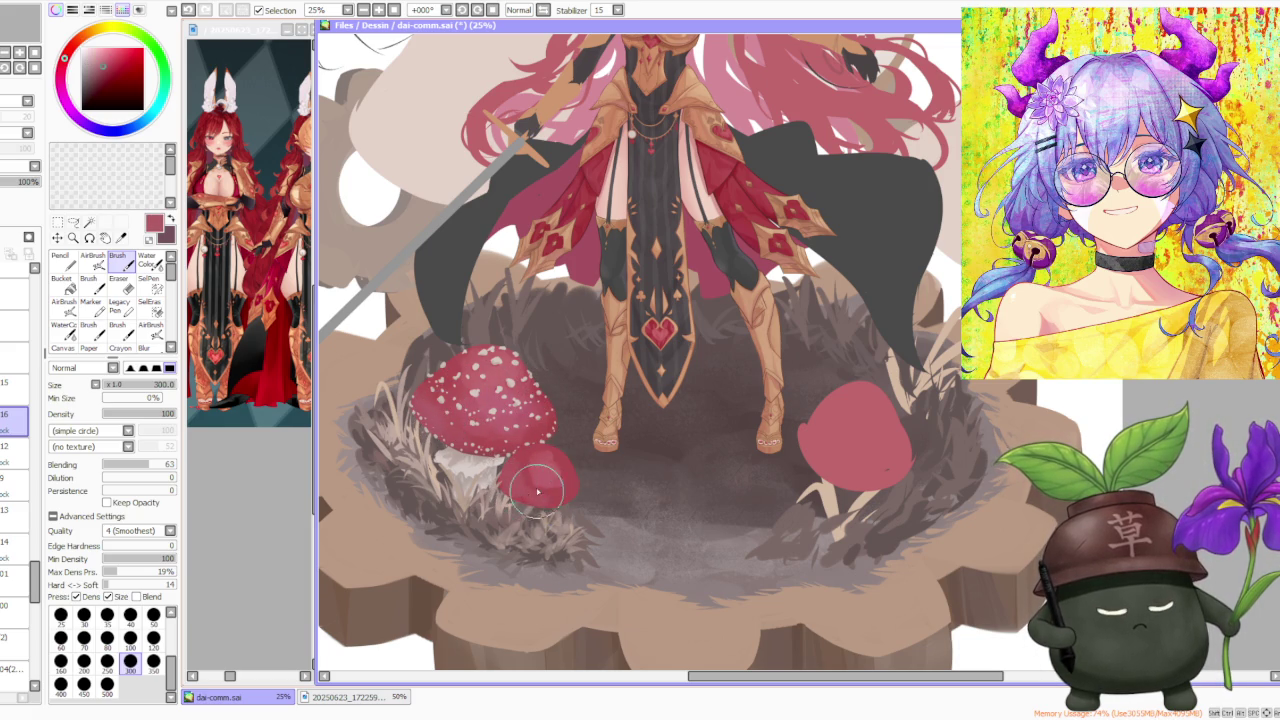
{"action": "left_click", "coordinate": [547, 424], "text": "alt"}
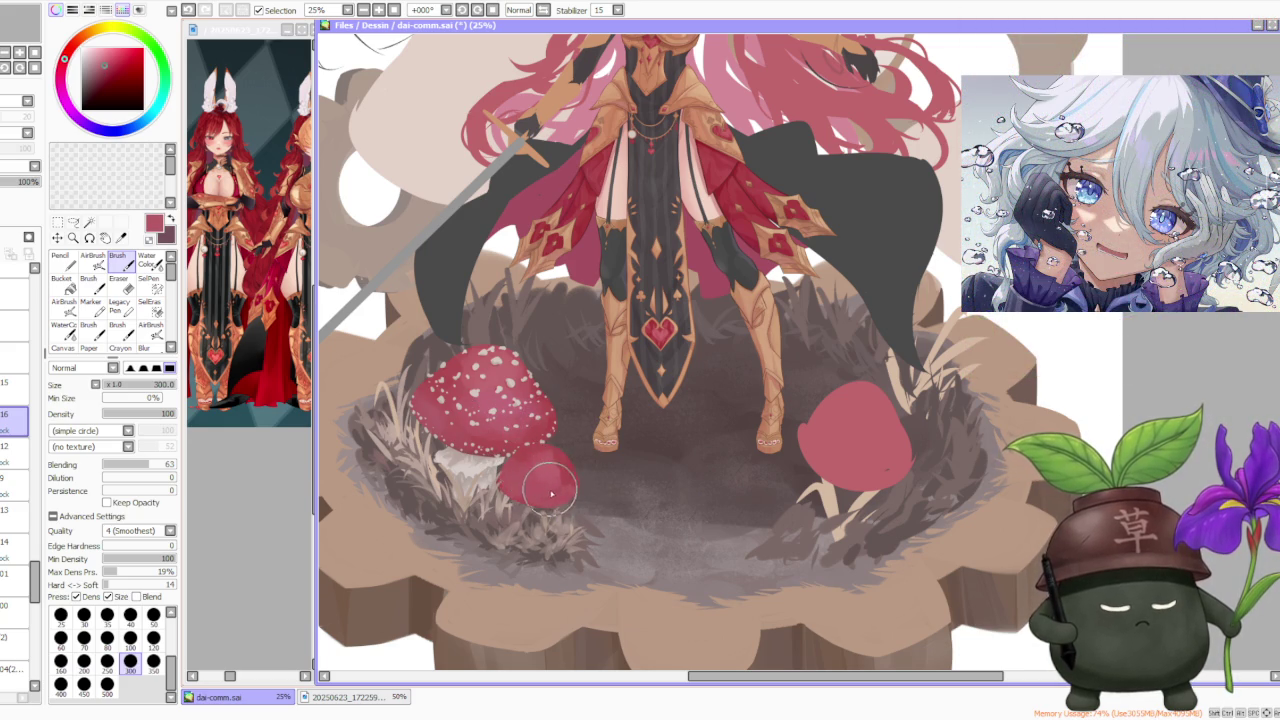
{"action": "mouse_move", "coordinate": [559, 484]}
{"action": "left_mouse_down"}
{"action": "mouse_move", "coordinate": [544, 490]}
{"action": "mouse_move", "coordinate": [571, 477]}
{"action": "mouse_move", "coordinate": [532, 457]}
{"action": "left_mouse_up"}
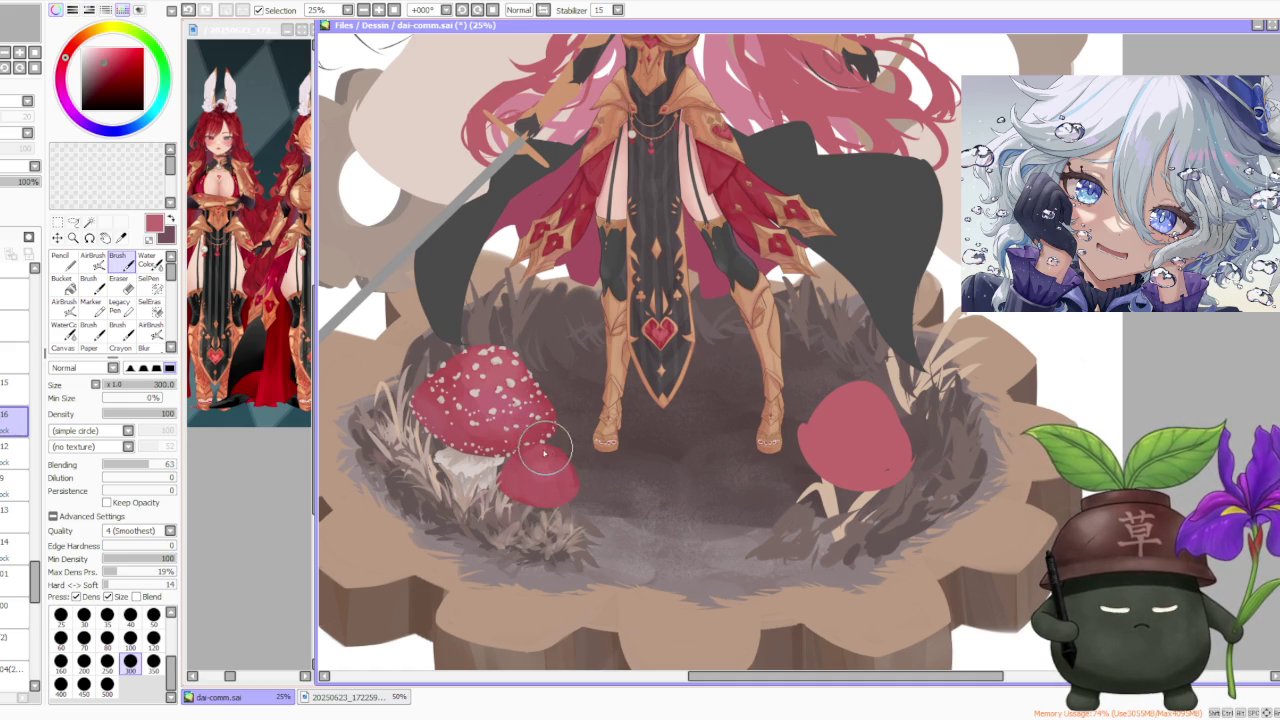
On another layer, paint a lighter pink highlight on the large mushroom cap
{"action": "left_click", "coordinate": [20, 468]}
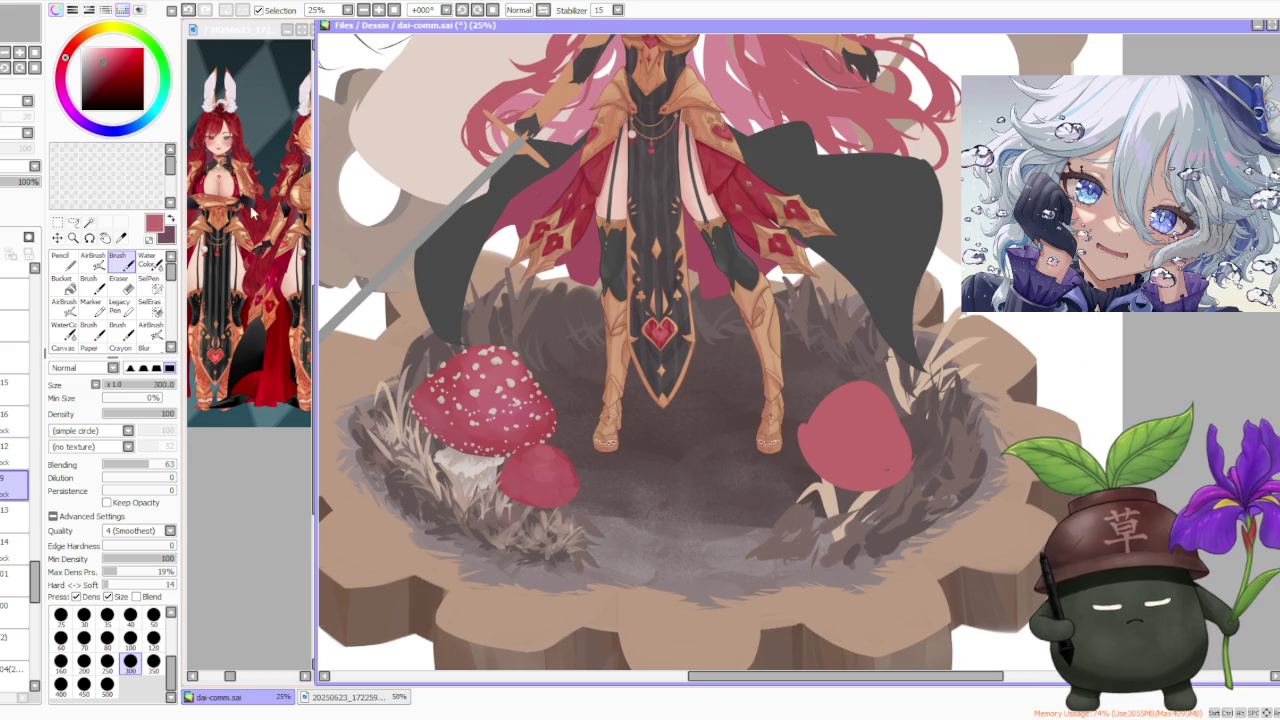
{"action": "left_click", "coordinate": [100, 52]}
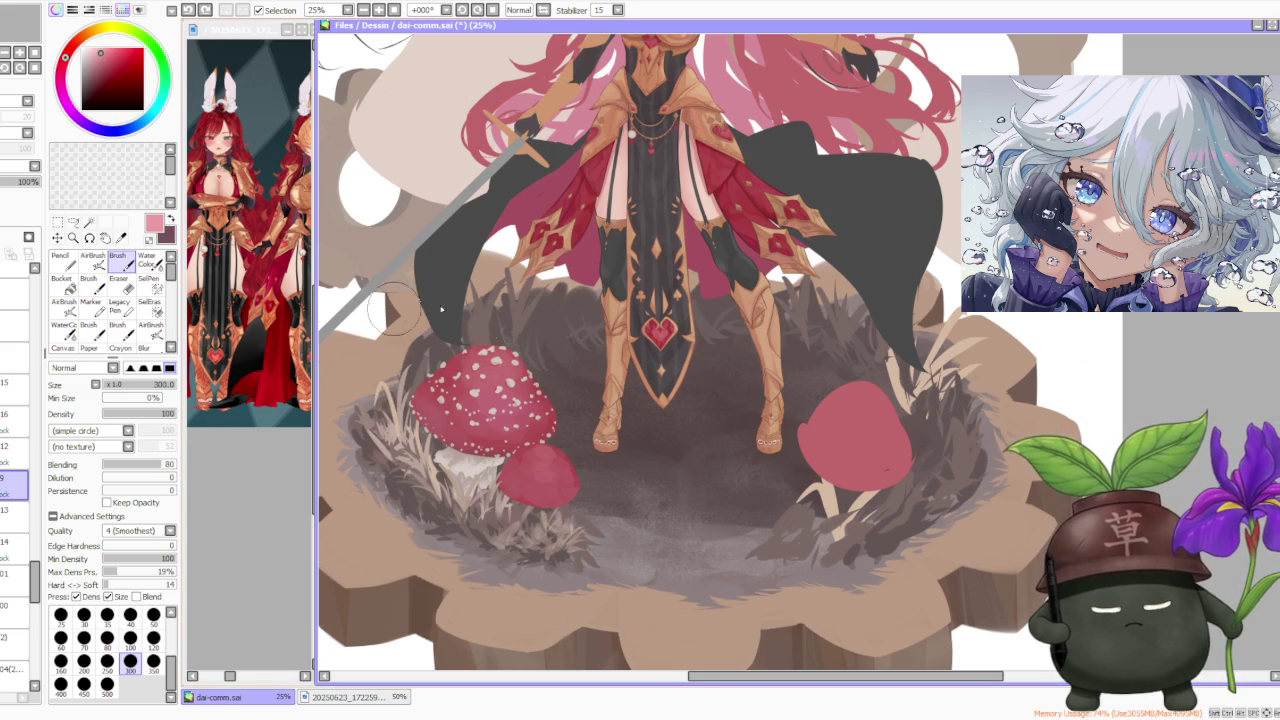
{"action": "left_click", "coordinate": [492, 355]}
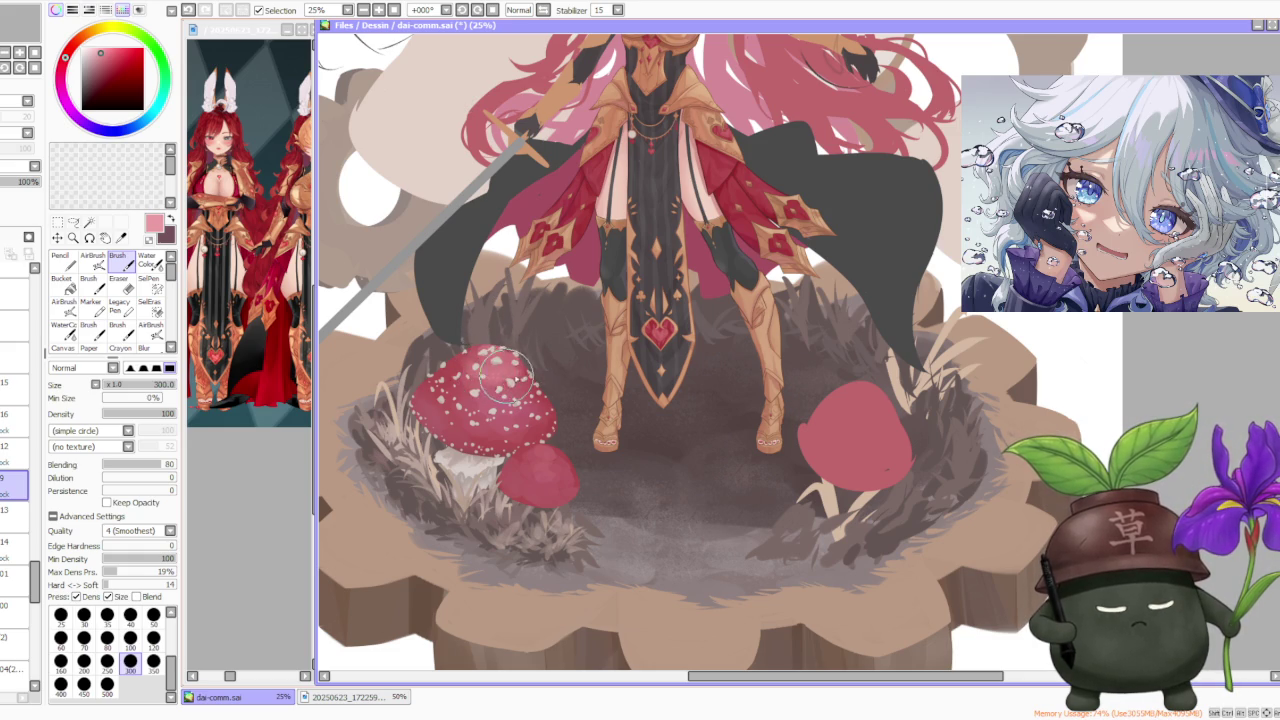
{"action": "scroll", "coordinate": [520, 370], "scroll_direction": "down", "scroll_amount": 1}
{"action": "scroll", "coordinate": [540, 340], "scroll_direction": "down", "scroll_amount": 1}
{"action": "scroll", "coordinate": [580, 290], "scroll_direction": "up", "scroll_amount": 1}
{"action": "scroll", "coordinate": [590, 285], "scroll_direction": "up", "scroll_amount": 1}
Return to the regular Brush and move two layers up the stack for painting
{"action": "key", "text": "w"}
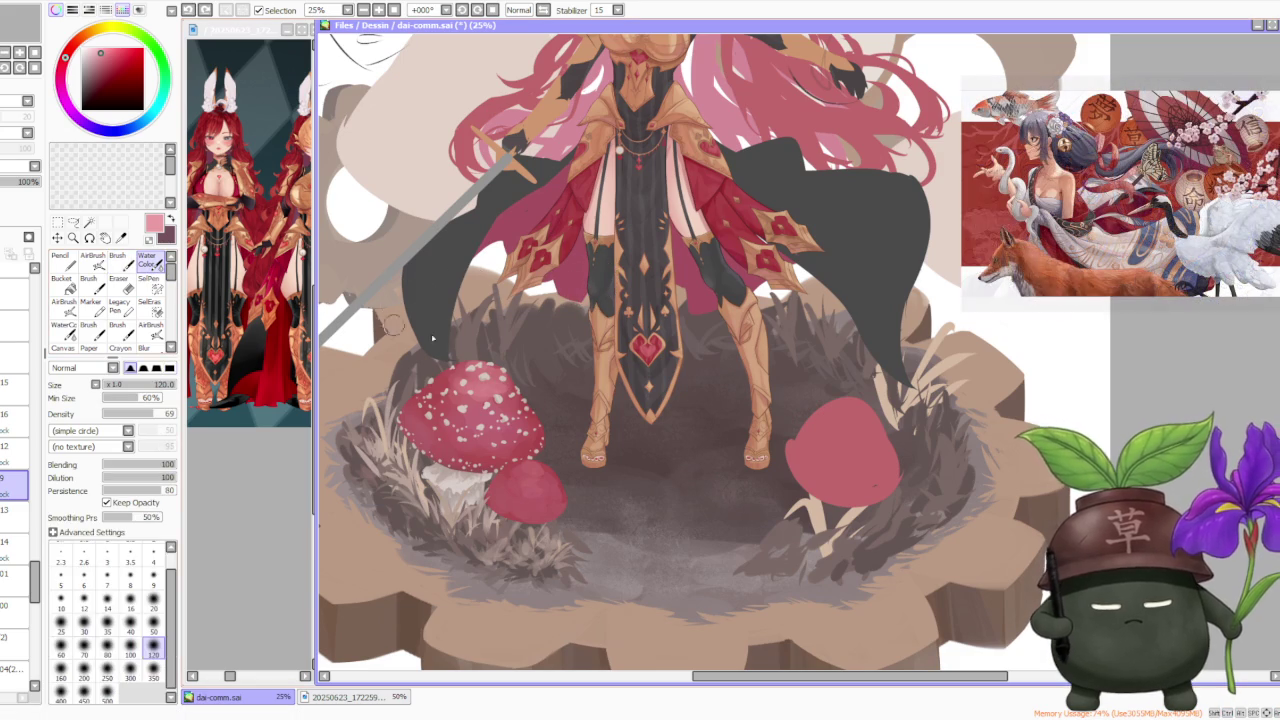
{"action": "scroll", "coordinate": [497, 390], "scroll_direction": "down", "scroll_amount": 1}
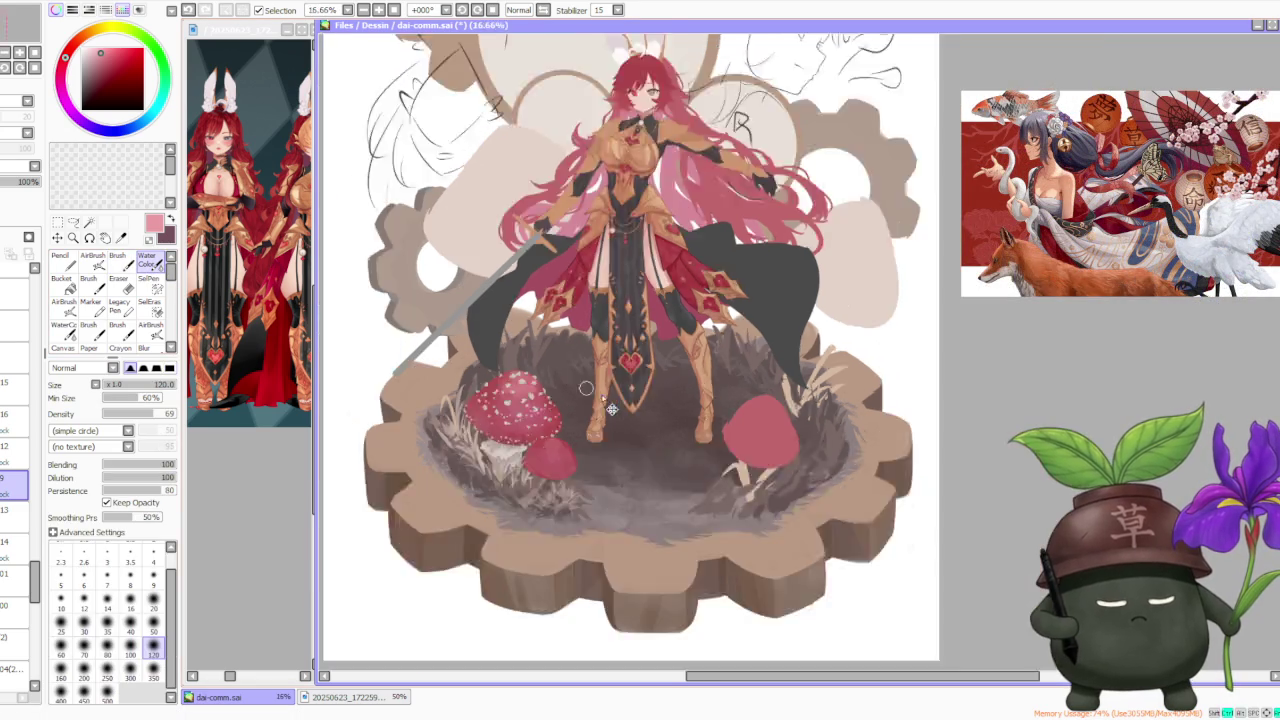
{"action": "scroll", "coordinate": [552, 381], "scroll_direction": "up", "scroll_amount": 1}
{"action": "scroll", "coordinate": [552, 418], "scroll_direction": "down", "scroll_amount": 1}
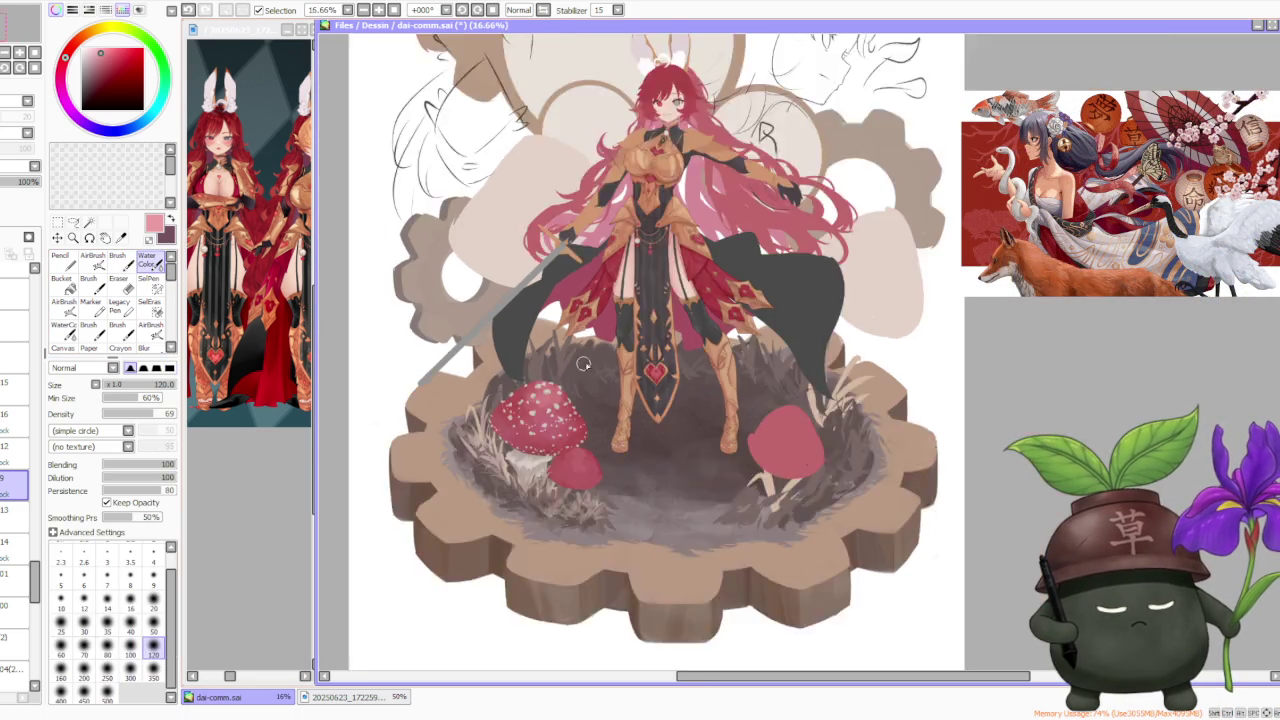
{"action": "scroll", "coordinate": [632, 351], "scroll_direction": "down", "scroll_amount": 1}
{"action": "scroll", "coordinate": [582, 383], "scroll_direction": "up", "scroll_amount": 2}
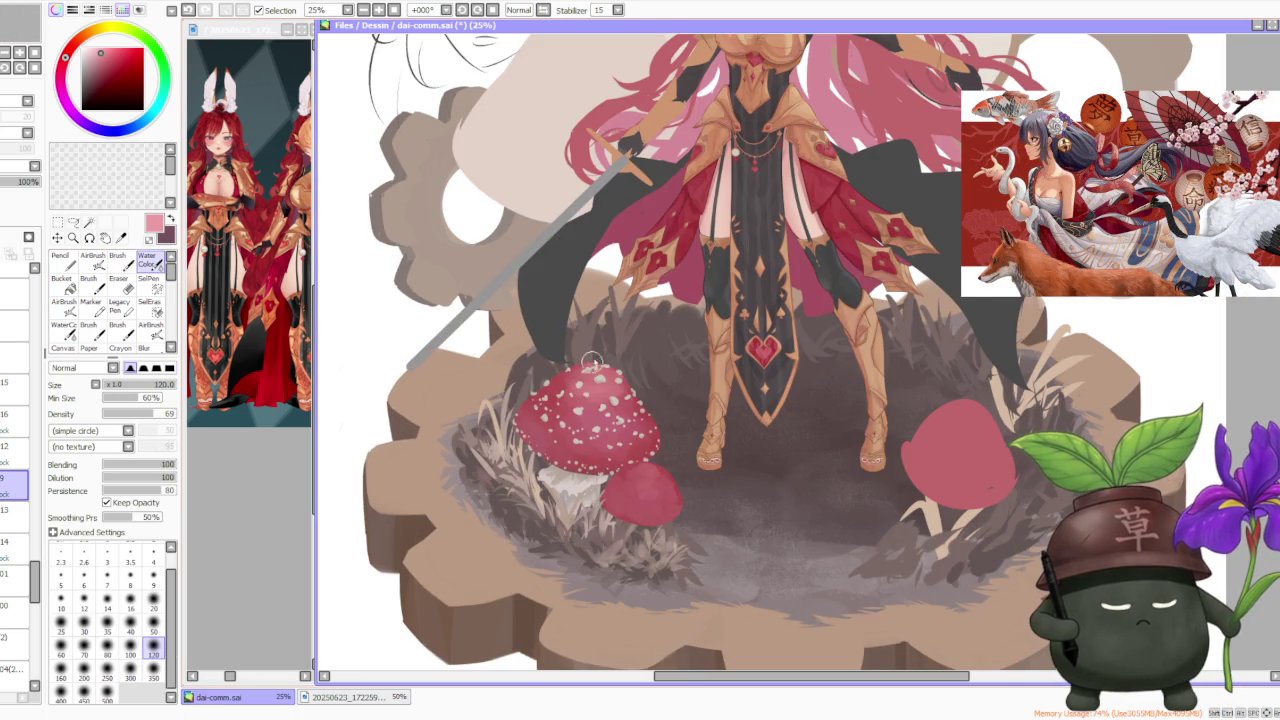
{"action": "scroll", "coordinate": [677, 358], "scroll_direction": "down", "scroll_amount": 3}
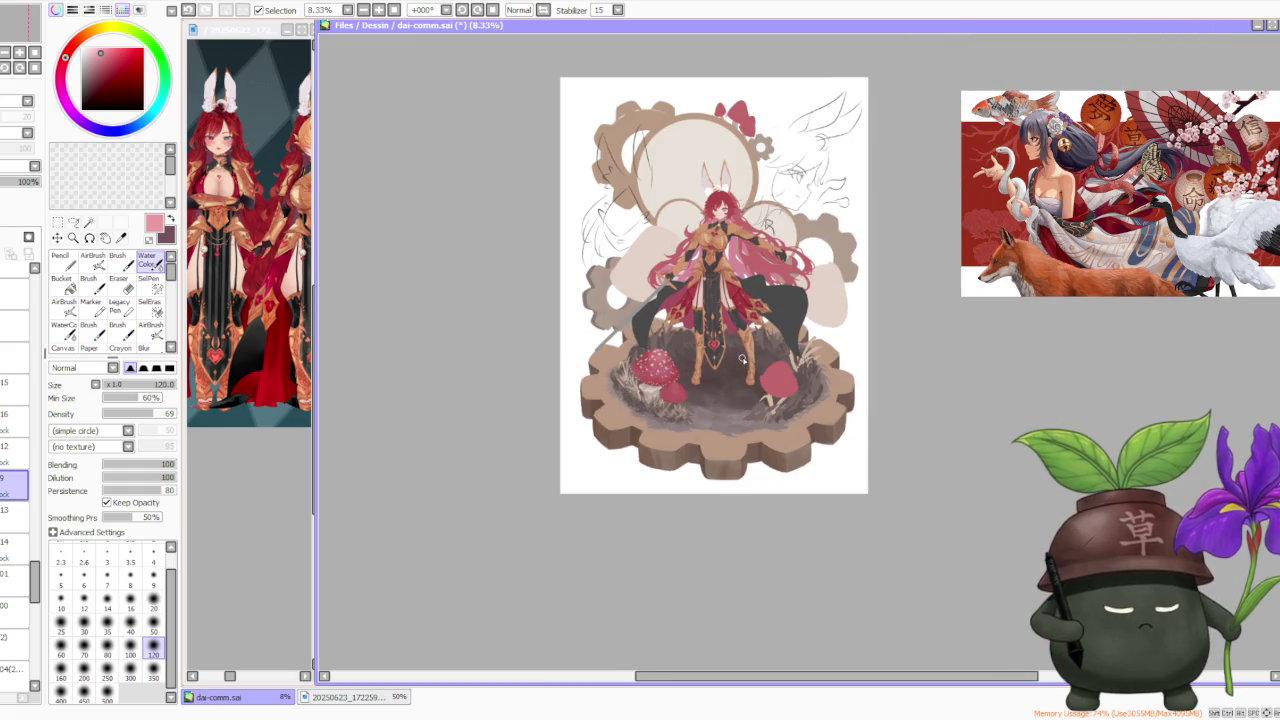
{"action": "scroll", "coordinate": [746, 359], "scroll_direction": "up", "scroll_amount": 1}
{"action": "scroll", "coordinate": [746, 360], "scroll_direction": "down", "scroll_amount": 1}
{"action": "scroll", "coordinate": [752, 306], "scroll_direction": "up", "scroll_amount": 1}
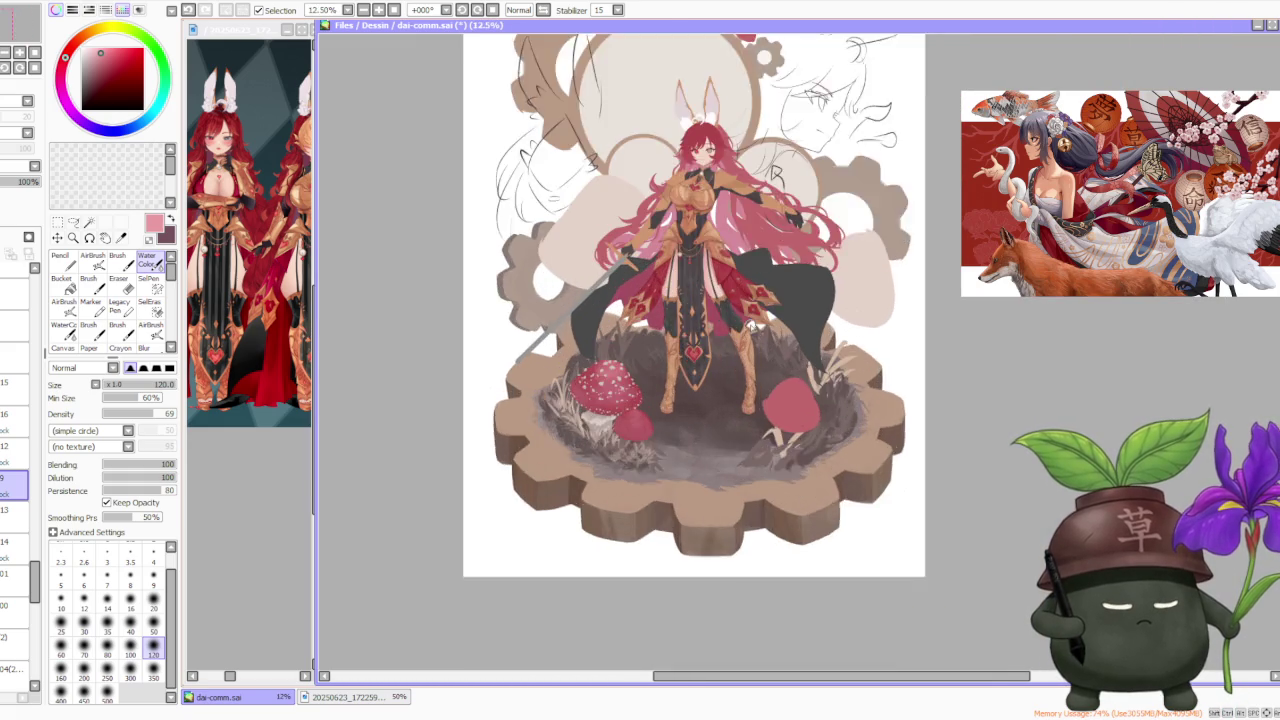
{"action": "scroll", "coordinate": [738, 320], "scroll_direction": "up", "scroll_amount": 1}
{"action": "scroll", "coordinate": [703, 305], "scroll_direction": "up", "scroll_amount": 1}
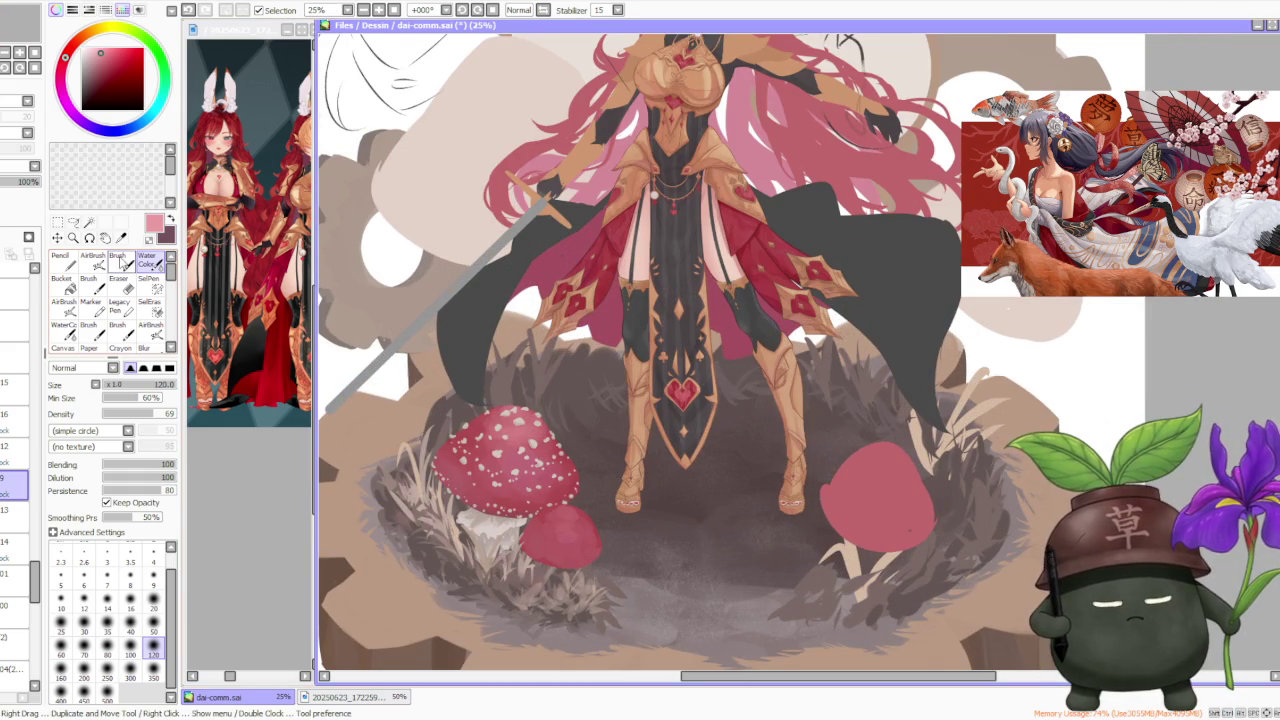
{"action": "left_click", "coordinate": [117, 256]}
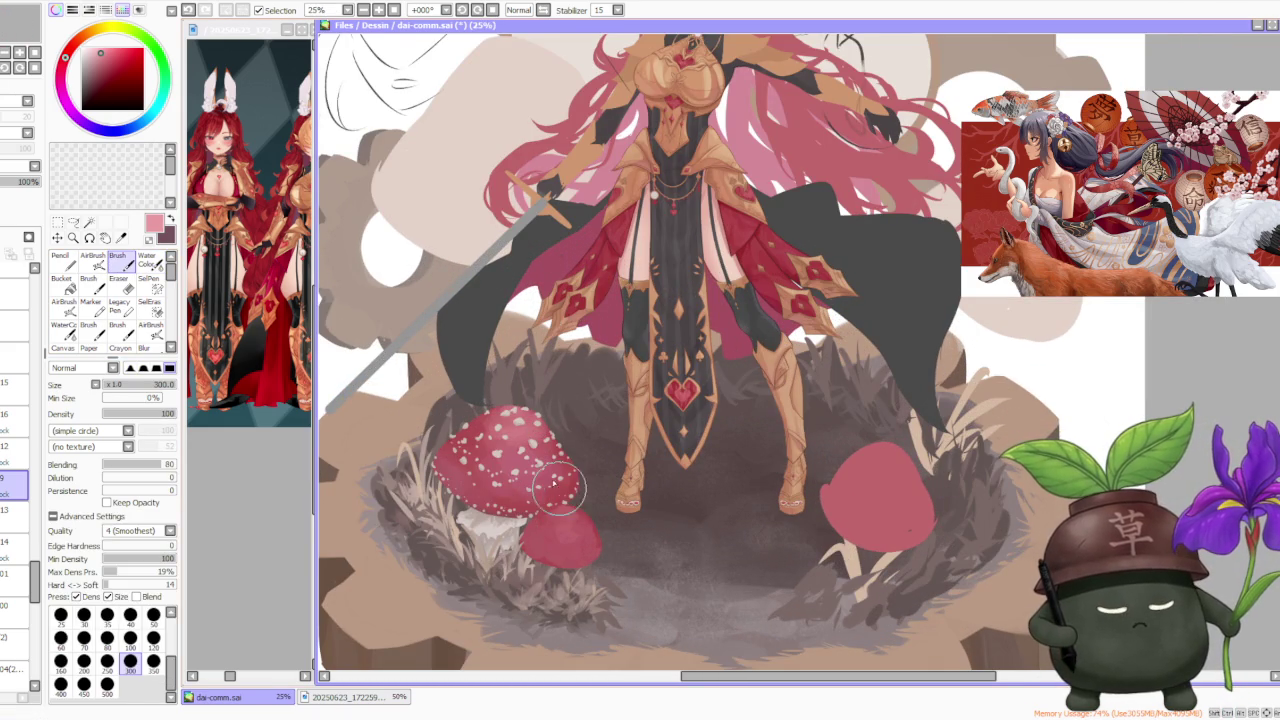
{"action": "left_click", "coordinate": [15, 453]}
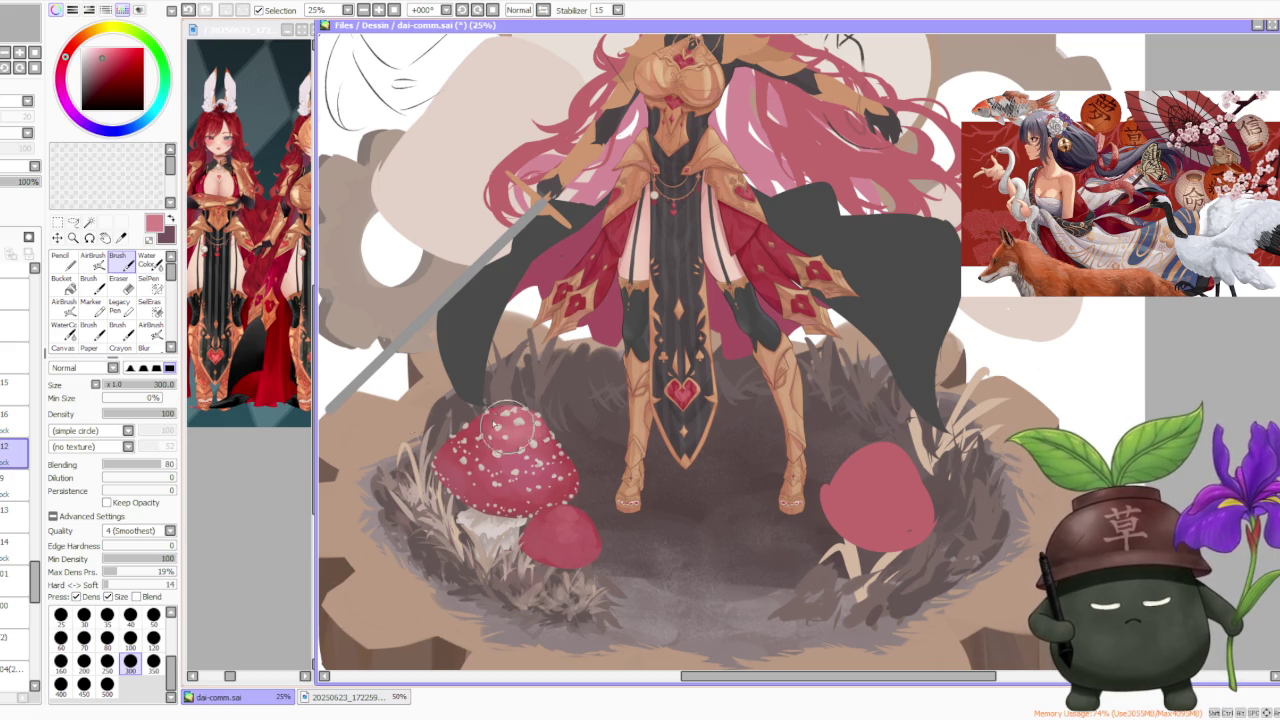
{"action": "left_click", "coordinate": [12, 418]}
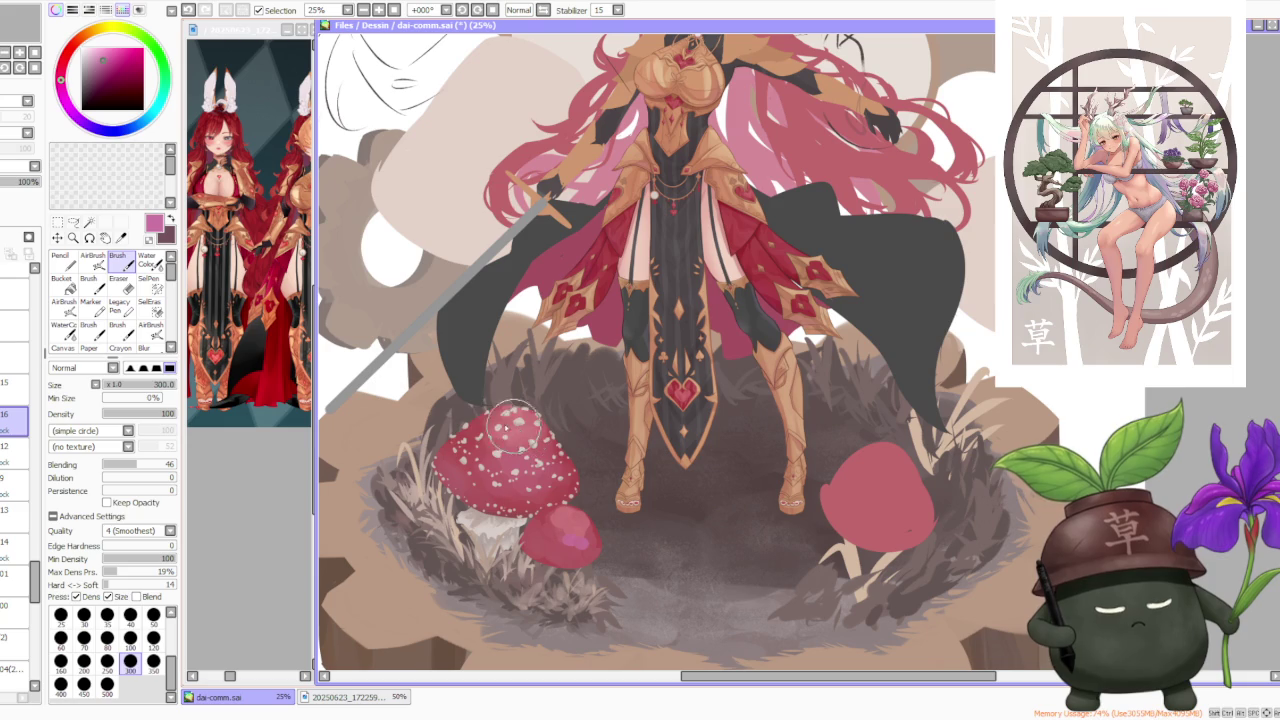
Shade the small mushroom cap in deeper red, raising blending and adding soft pink highlights
{"action": "left_click", "coordinate": [572, 472], "text": "alt"}
{"action": "mouse_move", "coordinate": [565, 525]}
{"action": "left_mouse_down"}
{"action": "mouse_move", "coordinate": [588, 537]}
{"action": "mouse_move", "coordinate": [563, 529]}
{"action": "left_mouse_up"}
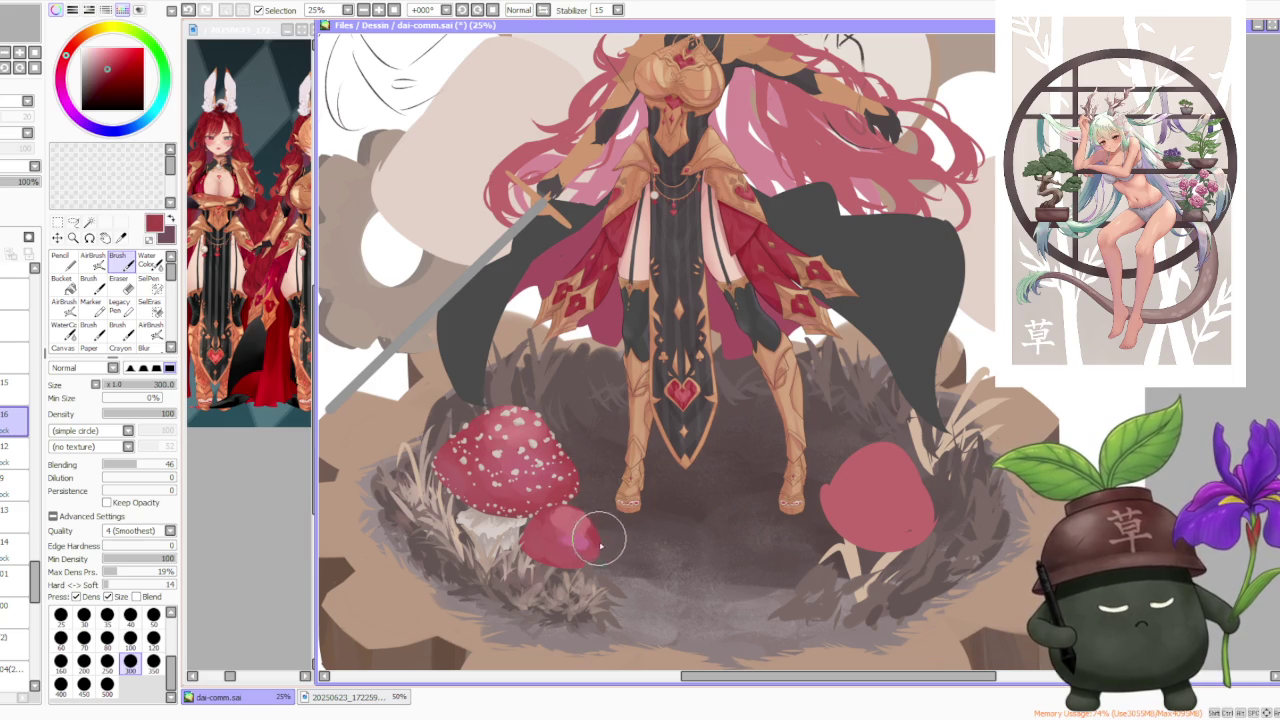
{"action": "left_click", "coordinate": [152, 469]}
{"action": "left_click_drag", "start_coordinate": [152, 469], "coordinate": [168, 469]}
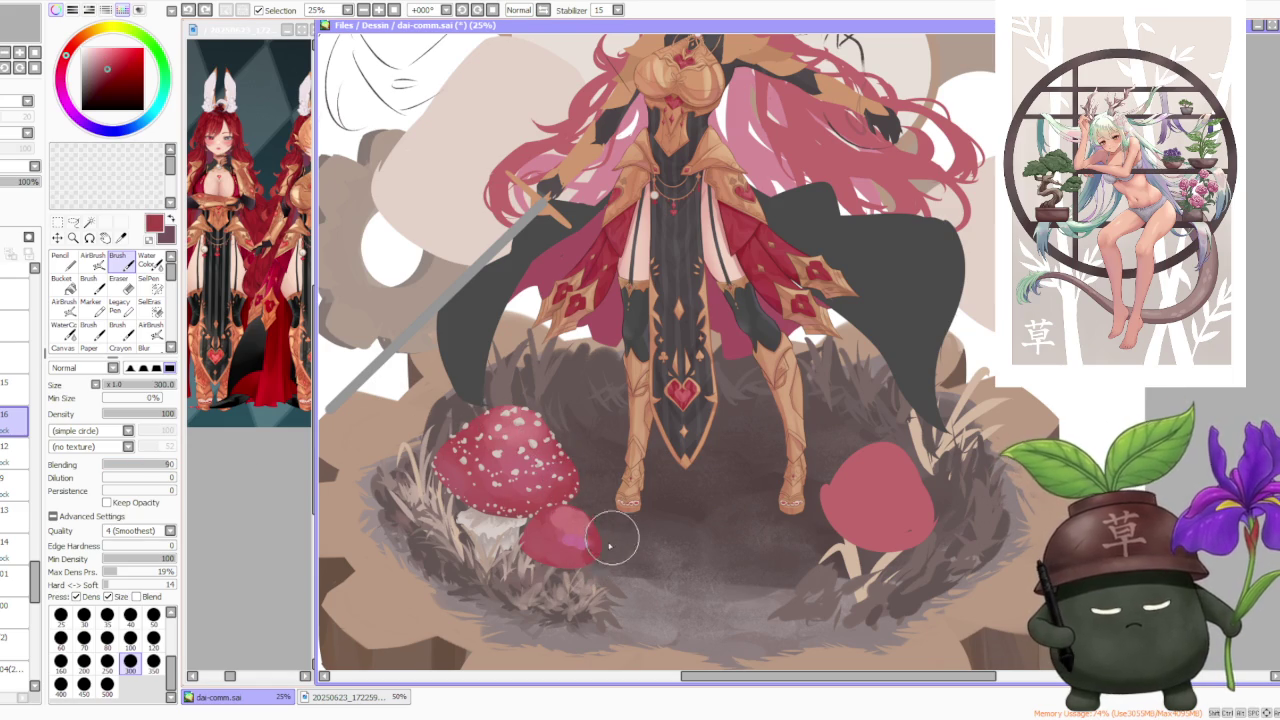
{"action": "mouse_move", "coordinate": [581, 560]}
{"action": "left_mouse_down"}
{"action": "mouse_move", "coordinate": [595, 565]}
{"action": "mouse_move", "coordinate": [522, 545]}
{"action": "left_mouse_up"}
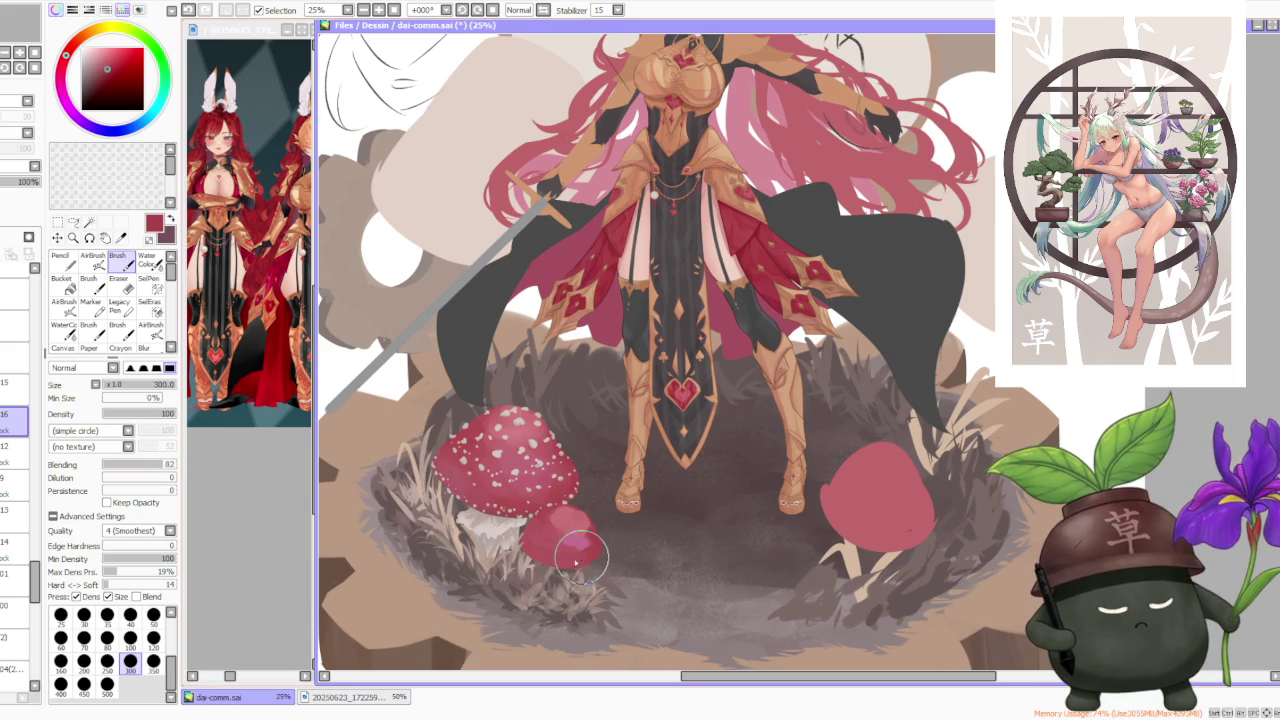
{"action": "mouse_move", "coordinate": [560, 560]}
{"action": "left_mouse_down"}
{"action": "mouse_move", "coordinate": [525, 530]}
{"action": "mouse_move", "coordinate": [545, 500]}
{"action": "mouse_move", "coordinate": [570, 498]}
{"action": "mouse_move", "coordinate": [580, 530]}
{"action": "left_mouse_up"}
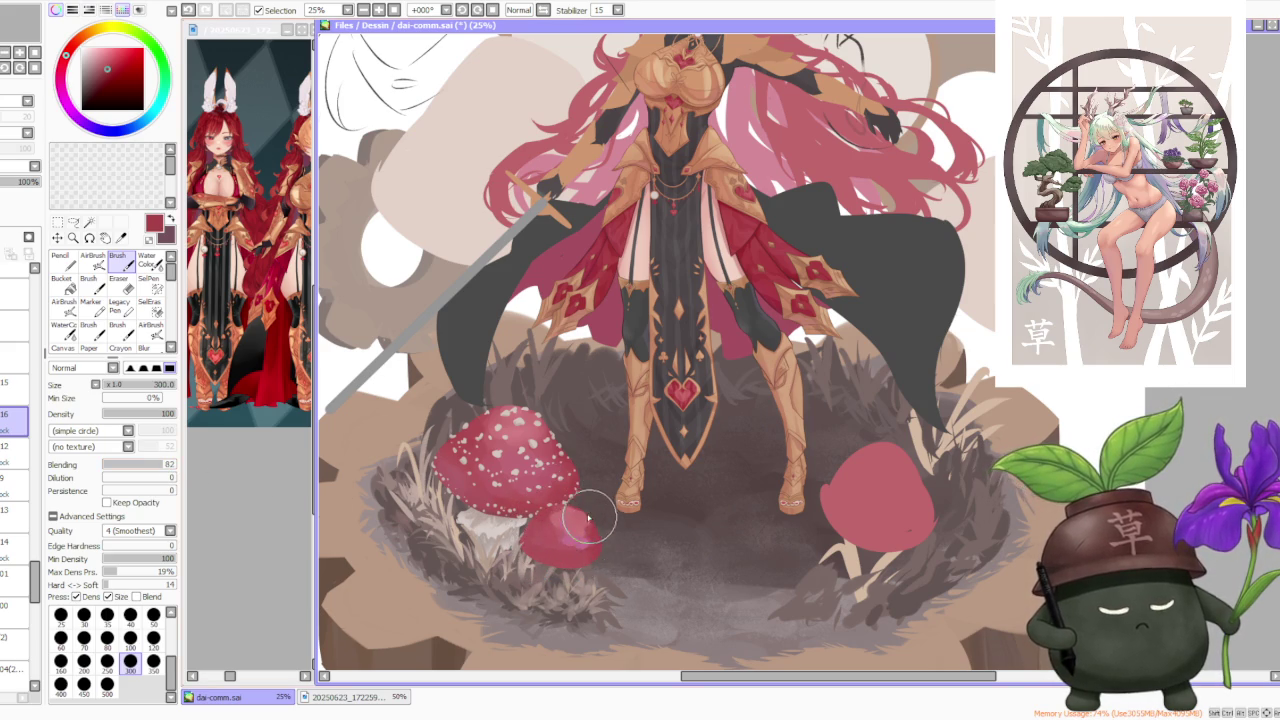
{"action": "left_click_drag", "start_coordinate": [563, 523], "coordinate": [580, 486]}
Lower the brush blending slightly and repaint the grass and stem around the small mushroom
{"action": "key", "text": "c"}
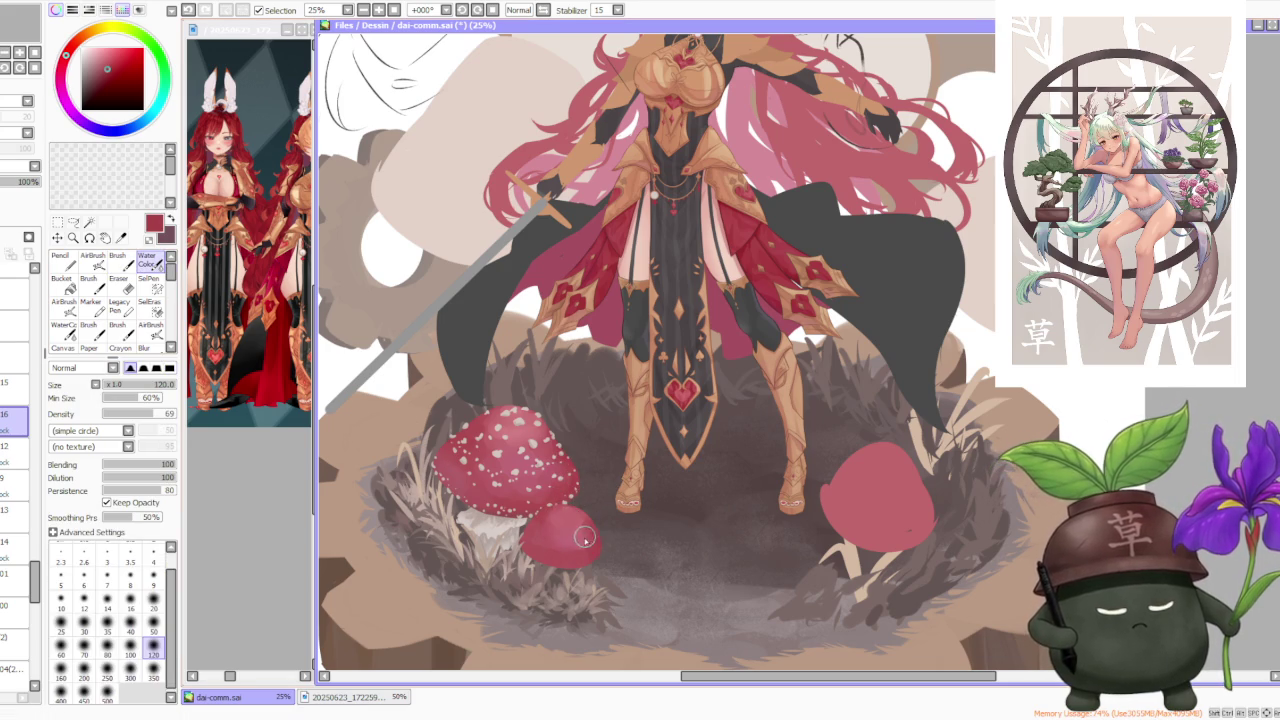
{"action": "scroll", "coordinate": [560, 432], "scroll_direction": "down", "scroll_amount": 1}
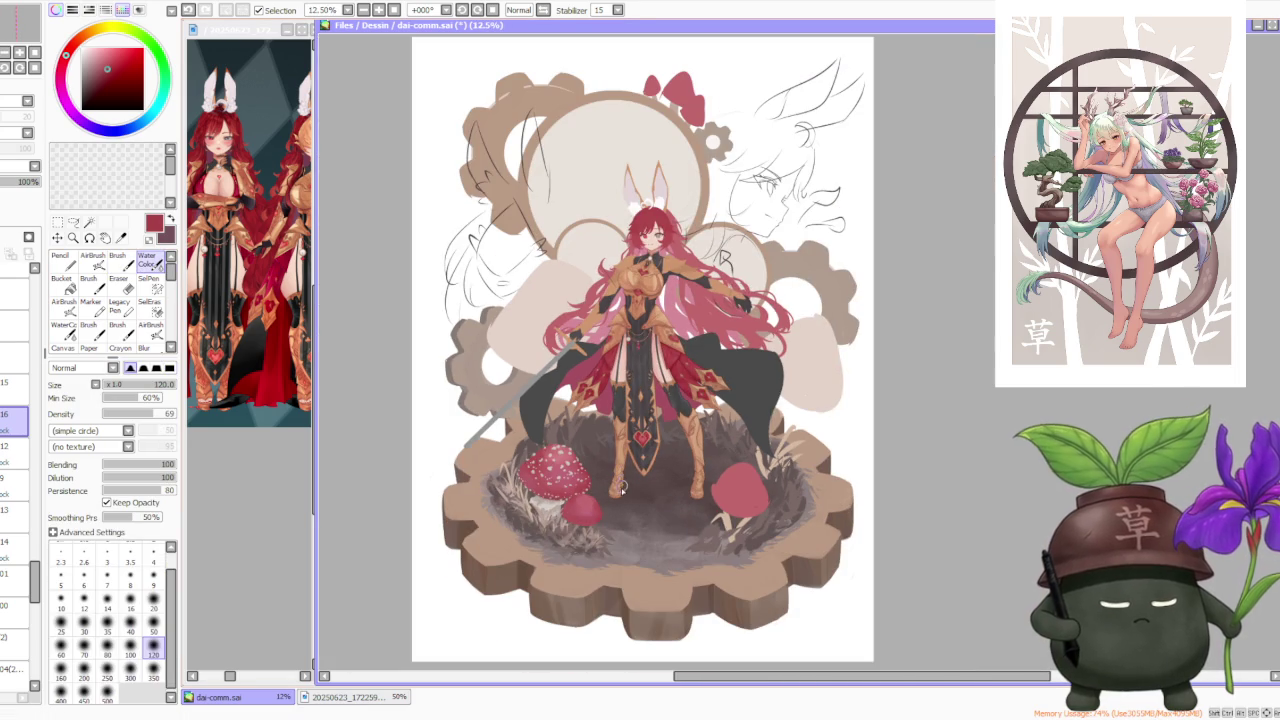
{"action": "scroll", "coordinate": [632, 481], "scroll_direction": "up", "scroll_amount": 1}
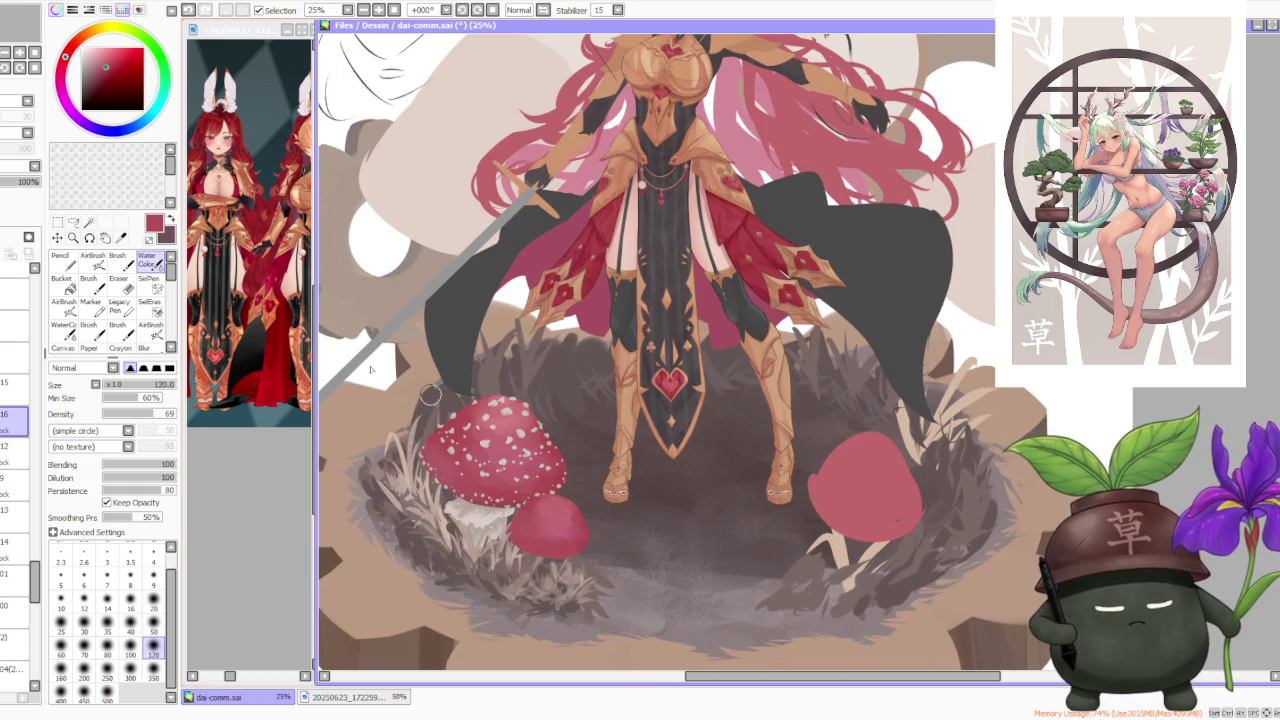
{"action": "left_click", "coordinate": [122, 260]}
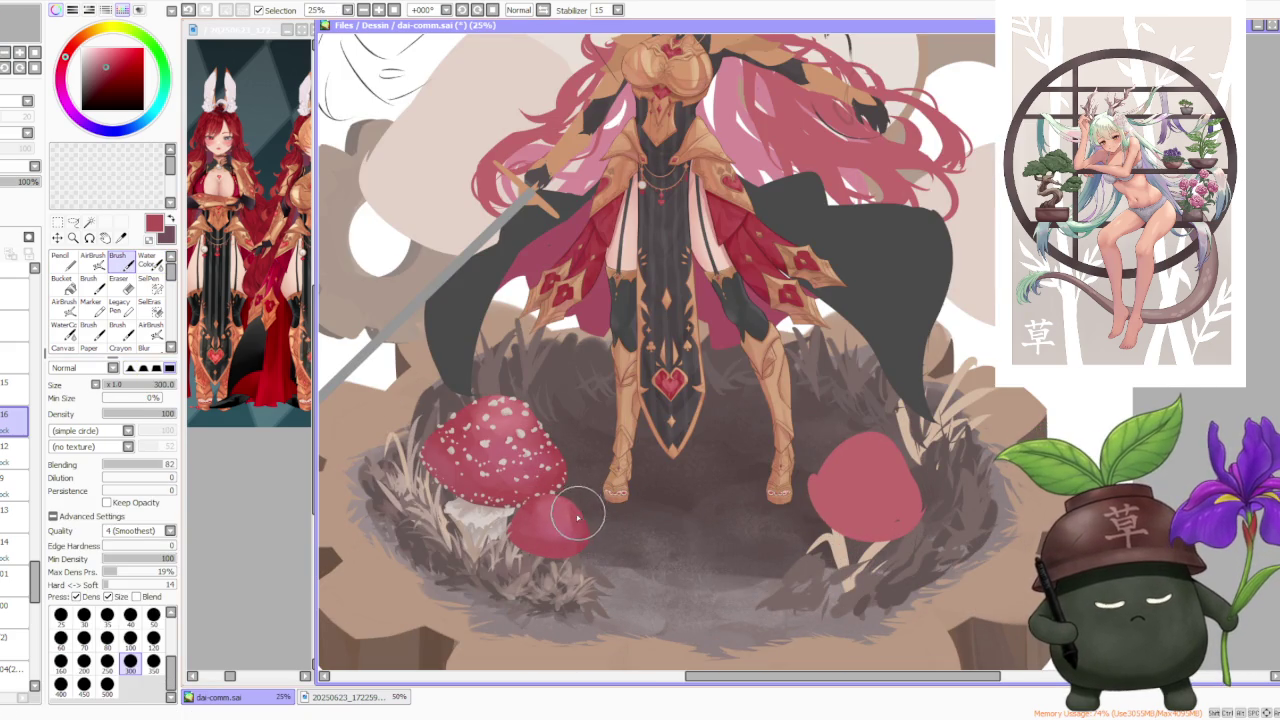
{"action": "left_click", "coordinate": [157, 464]}
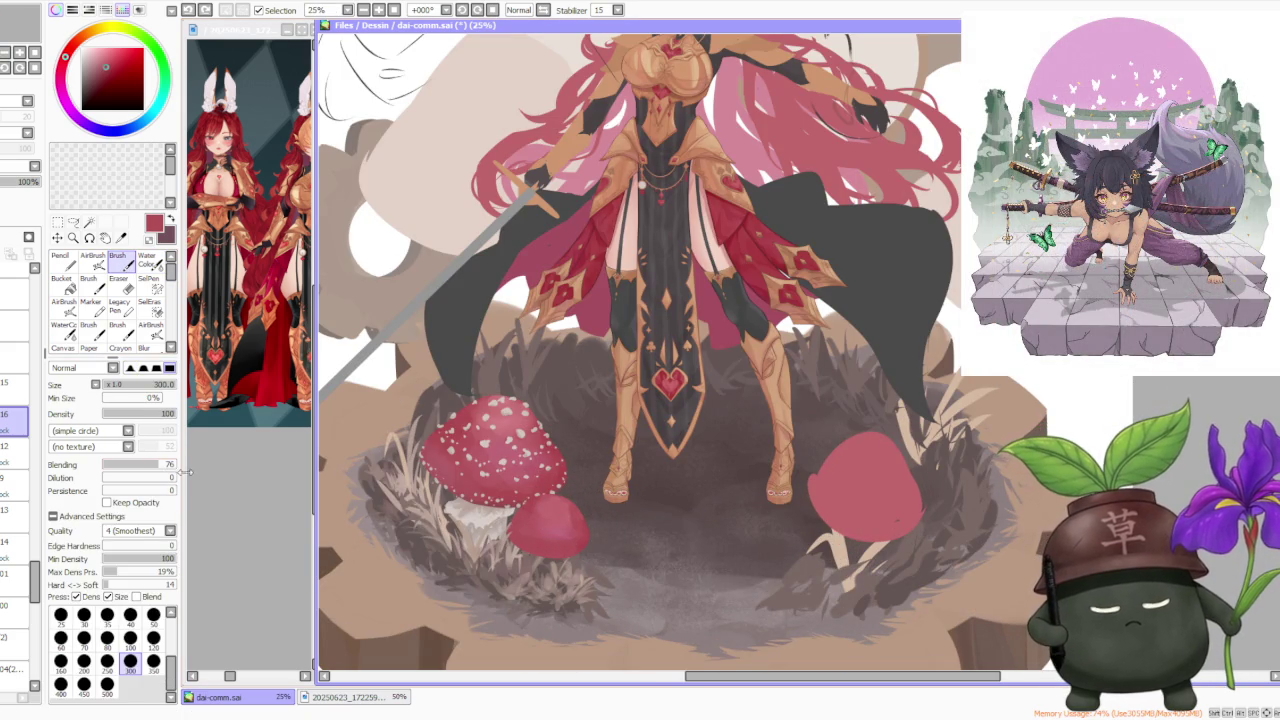
{"action": "mouse_move", "coordinate": [548, 555]}
{"action": "left_mouse_down"}
{"action": "mouse_move", "coordinate": [485, 505]}
{"action": "mouse_move", "coordinate": [525, 552]}
{"action": "mouse_move", "coordinate": [568, 557]}
{"action": "left_mouse_up"}
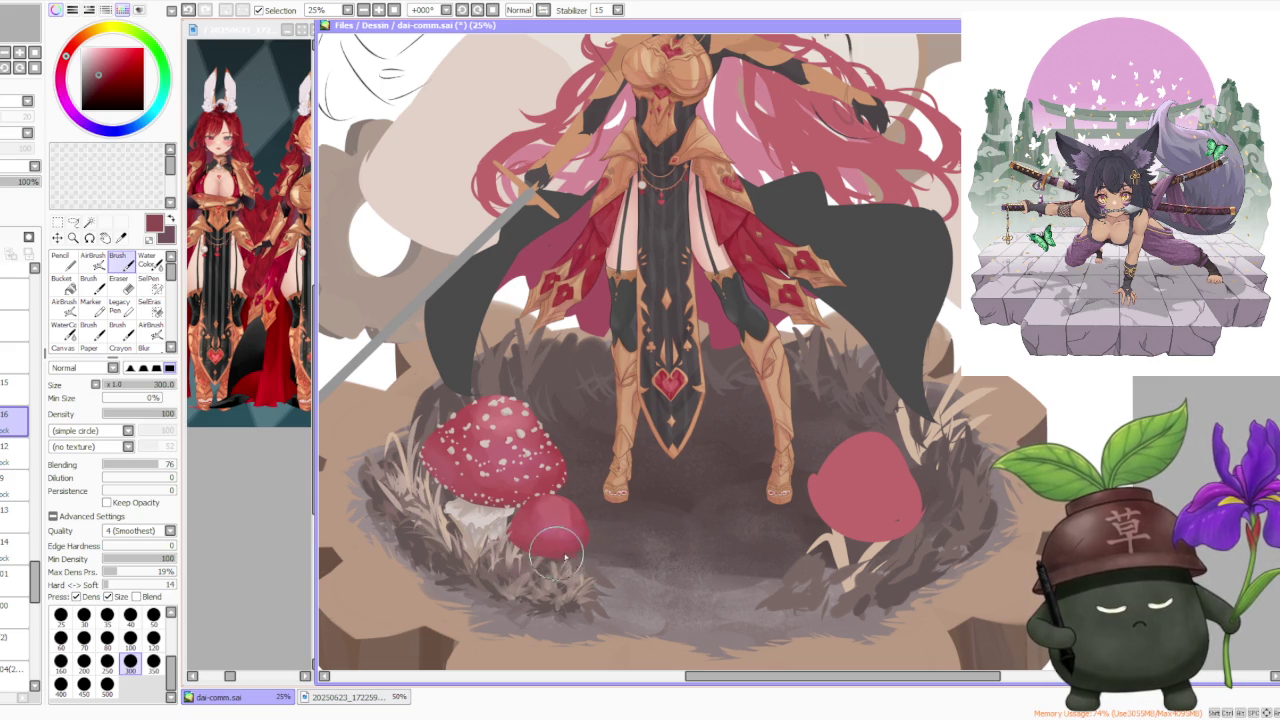
{"action": "scroll", "coordinate": [480, 505], "scroll_direction": "up", "scroll_amount": 1}
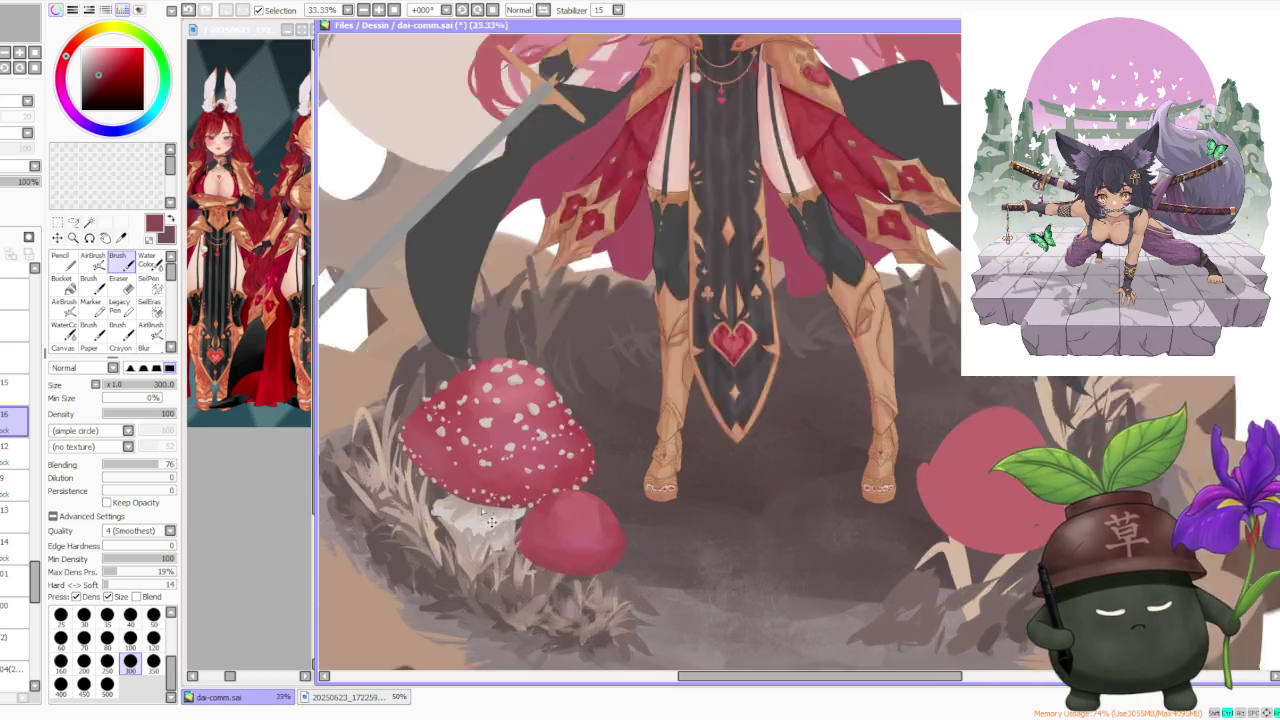
Stroke across the small mushroom cap to even its shading, then zoom out and back to check
{"action": "scroll", "coordinate": [475, 500], "scroll_direction": "up", "scroll_amount": 1}
{"action": "scroll", "coordinate": [473, 500], "scroll_direction": "down", "scroll_amount": 1}
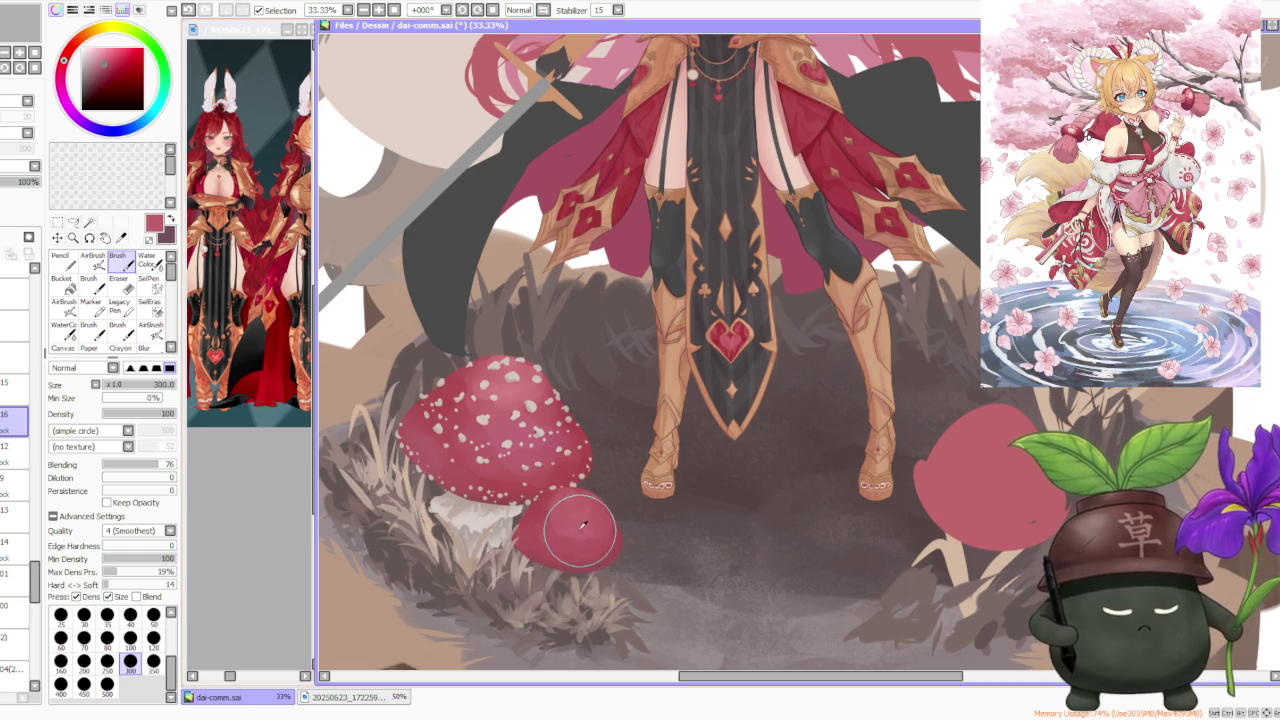
{"action": "left_click_drag", "start_coordinate": [550, 520], "coordinate": [610, 528]}
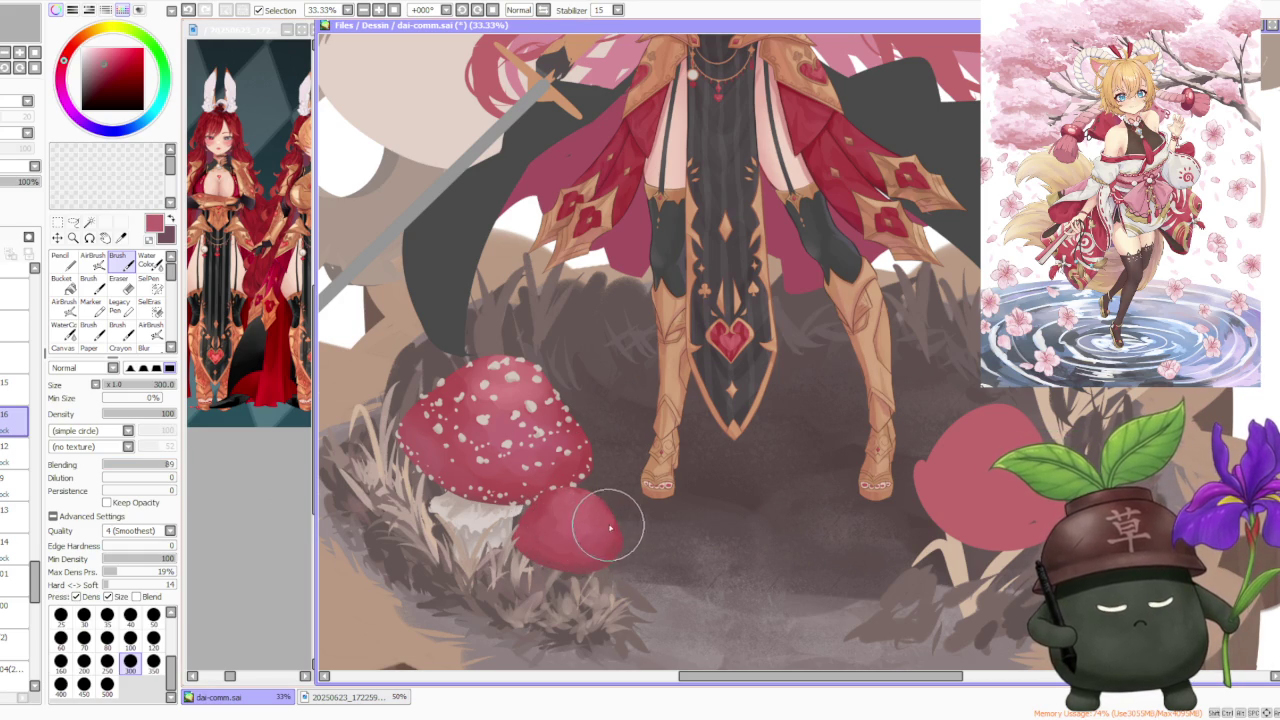
{"action": "scroll", "coordinate": [628, 430], "scroll_direction": "down", "scroll_amount": 3}
{"action": "scroll", "coordinate": [659, 459], "scroll_direction": "down", "scroll_amount": 1}
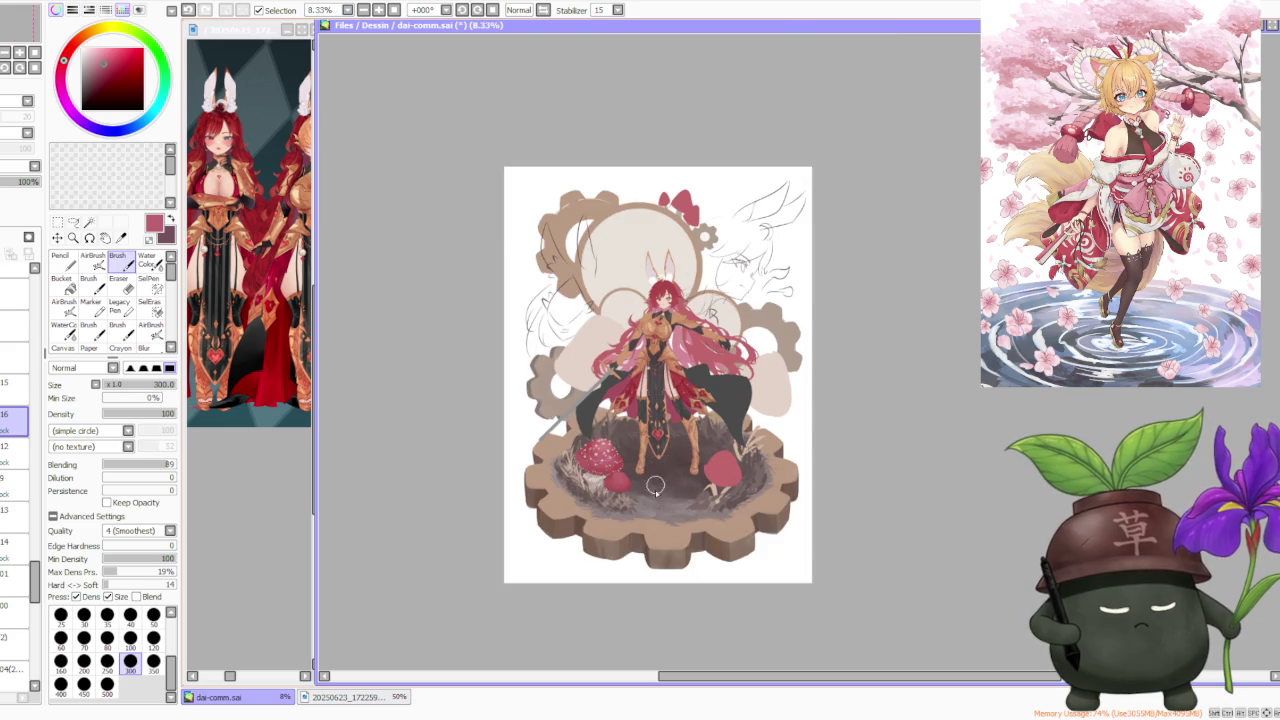
{"action": "scroll", "coordinate": [650, 473], "scroll_direction": "up", "scroll_amount": 1}
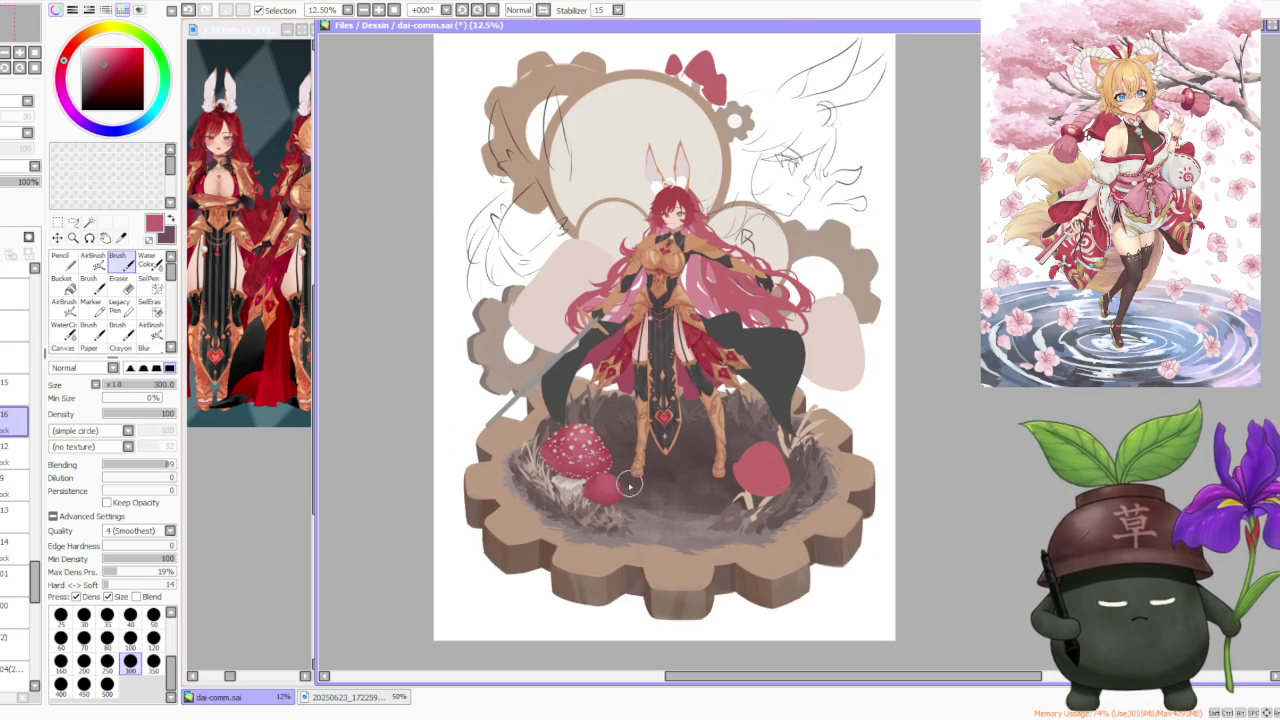
{"action": "scroll", "coordinate": [624, 465], "scroll_direction": "up", "scroll_amount": 1}
{"action": "scroll", "coordinate": [624, 465], "scroll_direction": "up", "scroll_amount": 1}
{"action": "scroll", "coordinate": [628, 452], "scroll_direction": "up", "scroll_amount": 1}
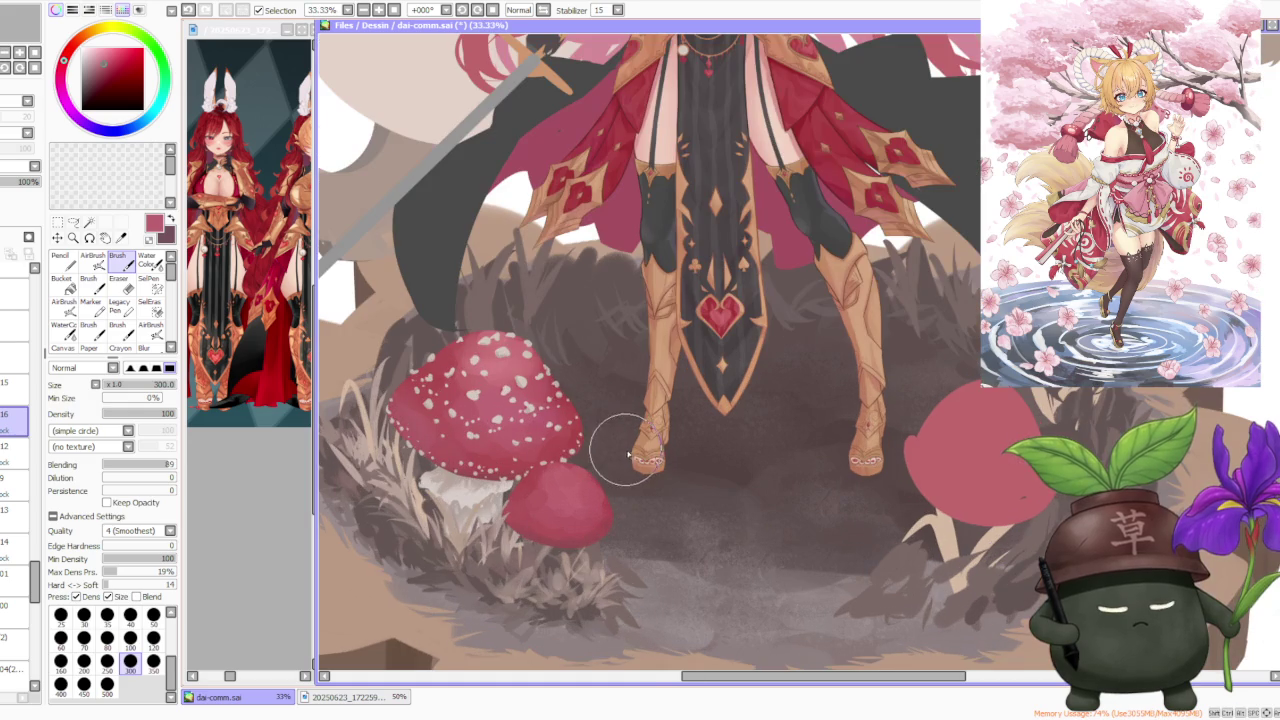
On a new layer, dab light beige spots onto the mushroom caps, with brush size set to 50
{"action": "left_click", "coordinate": [12, 669]}
{"action": "left_click", "coordinate": [470, 385]}
{"action": "left_click", "coordinate": [430, 400]}
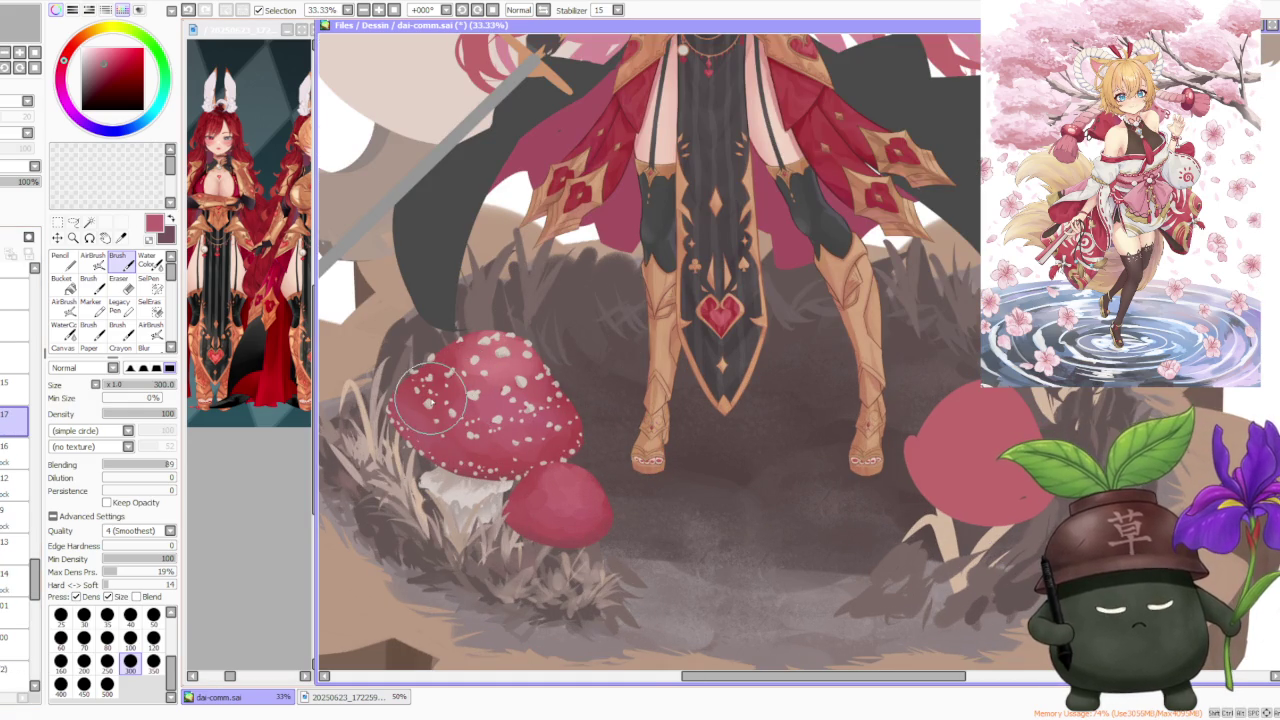
{"action": "left_click", "coordinate": [430, 400], "text": "alt"}
{"action": "left_click", "coordinate": [153, 614]}
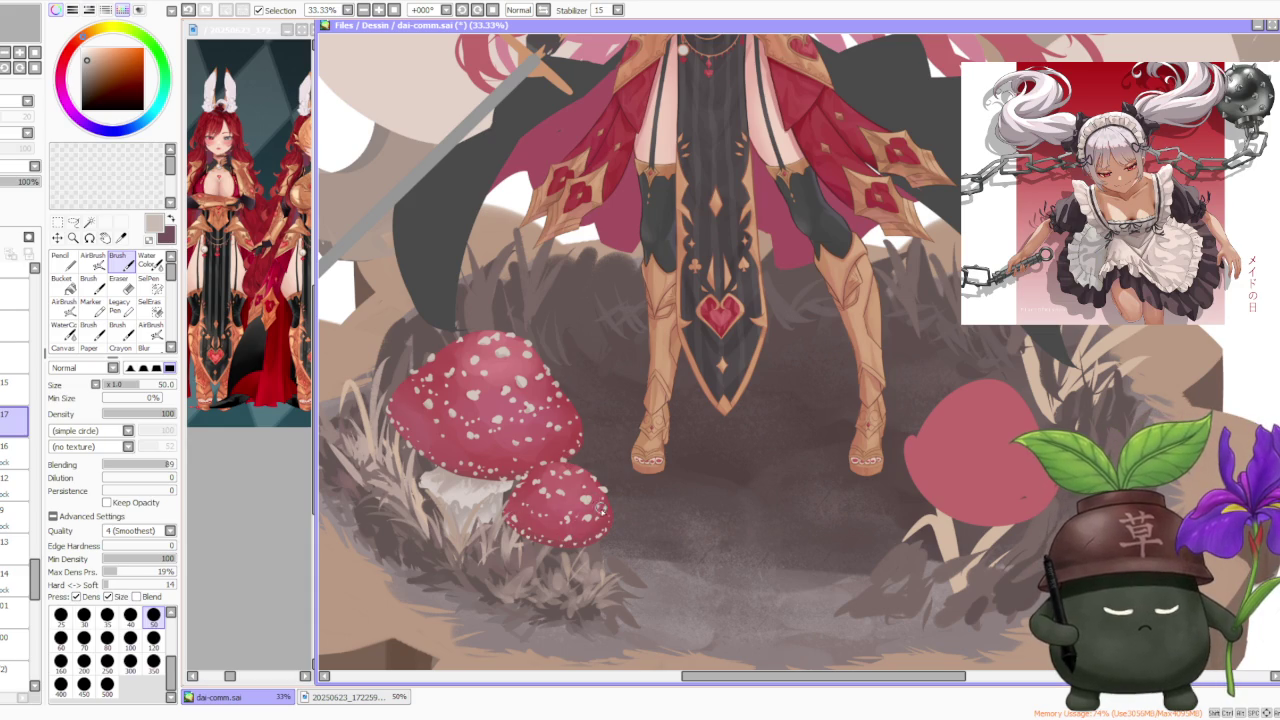
{"action": "scroll", "coordinate": [590, 443], "scroll_direction": "down", "scroll_amount": 1}
{"action": "scroll", "coordinate": [620, 440], "scroll_direction": "down", "scroll_amount": 1}
{"action": "scroll", "coordinate": [640, 470], "scroll_direction": "down", "scroll_amount": 1}
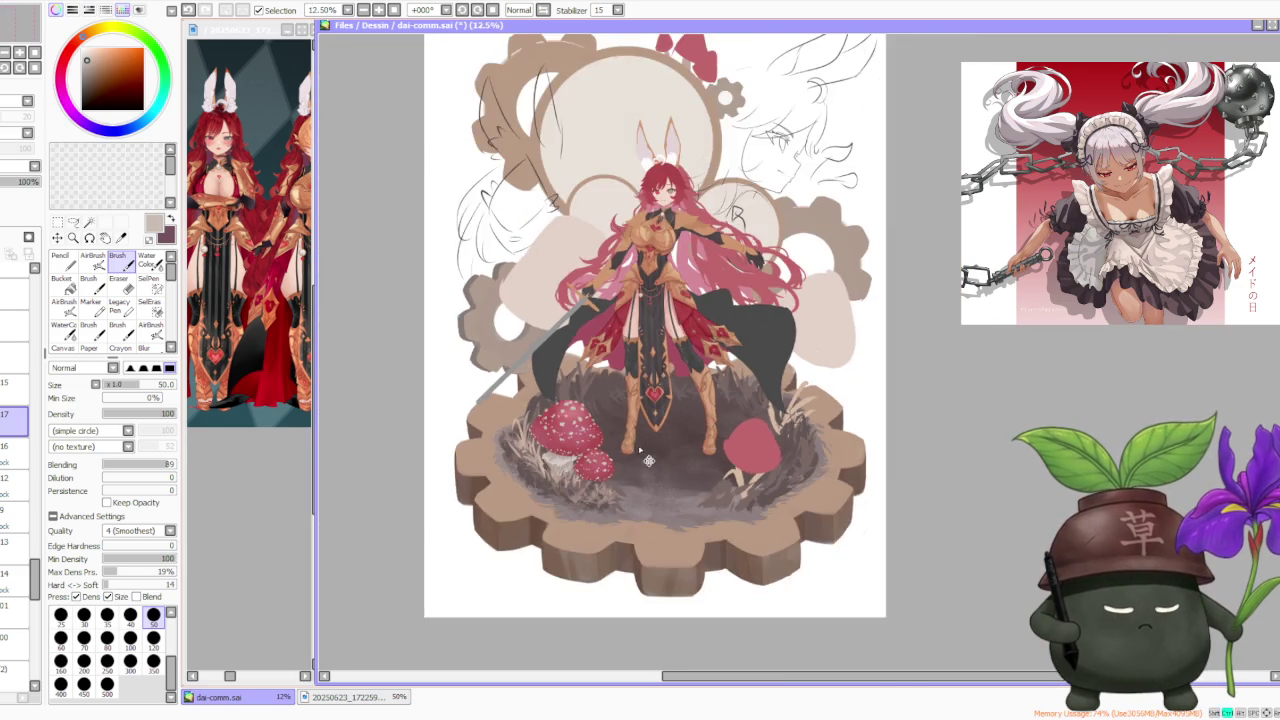
{"action": "scroll", "coordinate": [645, 455], "scroll_direction": "down", "scroll_amount": 1}
{"action": "scroll", "coordinate": [638, 443], "scroll_direction": "down", "scroll_amount": 1}
{"action": "scroll", "coordinate": [636, 420], "scroll_direction": "up", "scroll_amount": 3}
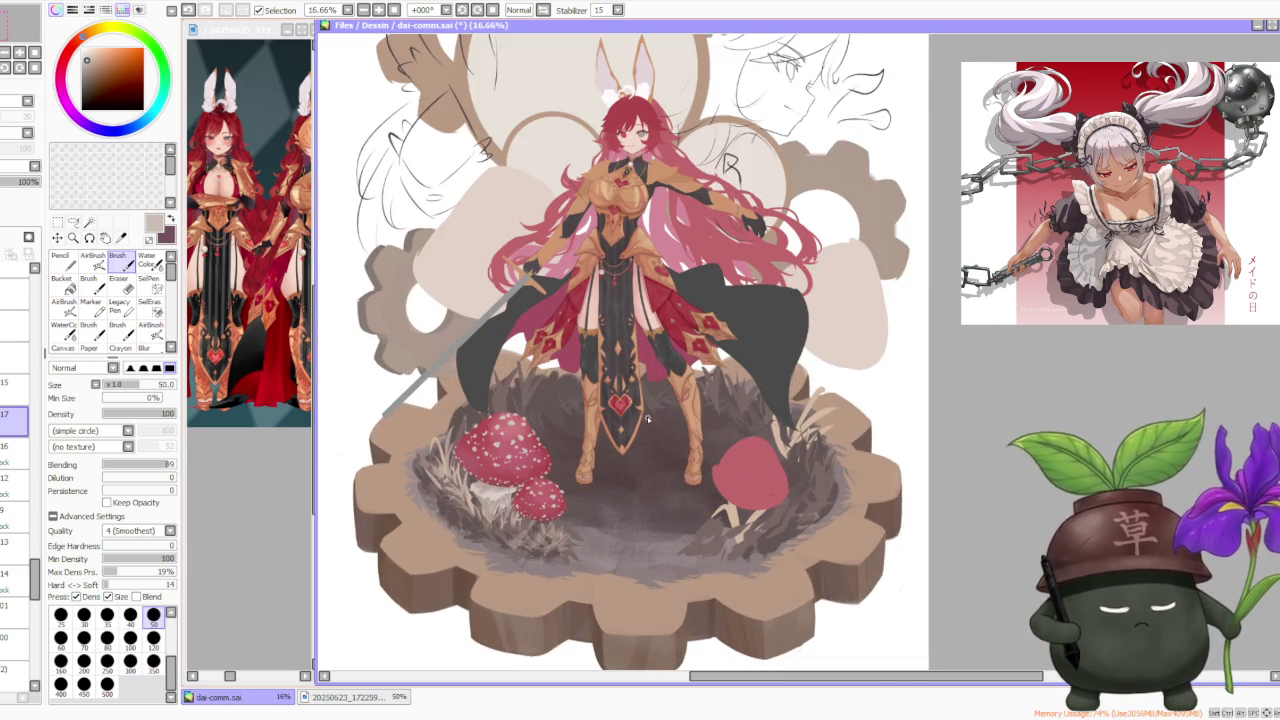
{"action": "scroll", "coordinate": [630, 405], "scroll_direction": "up", "scroll_amount": 2}
{"action": "scroll", "coordinate": [600, 420], "scroll_direction": "down", "scroll_amount": 1}
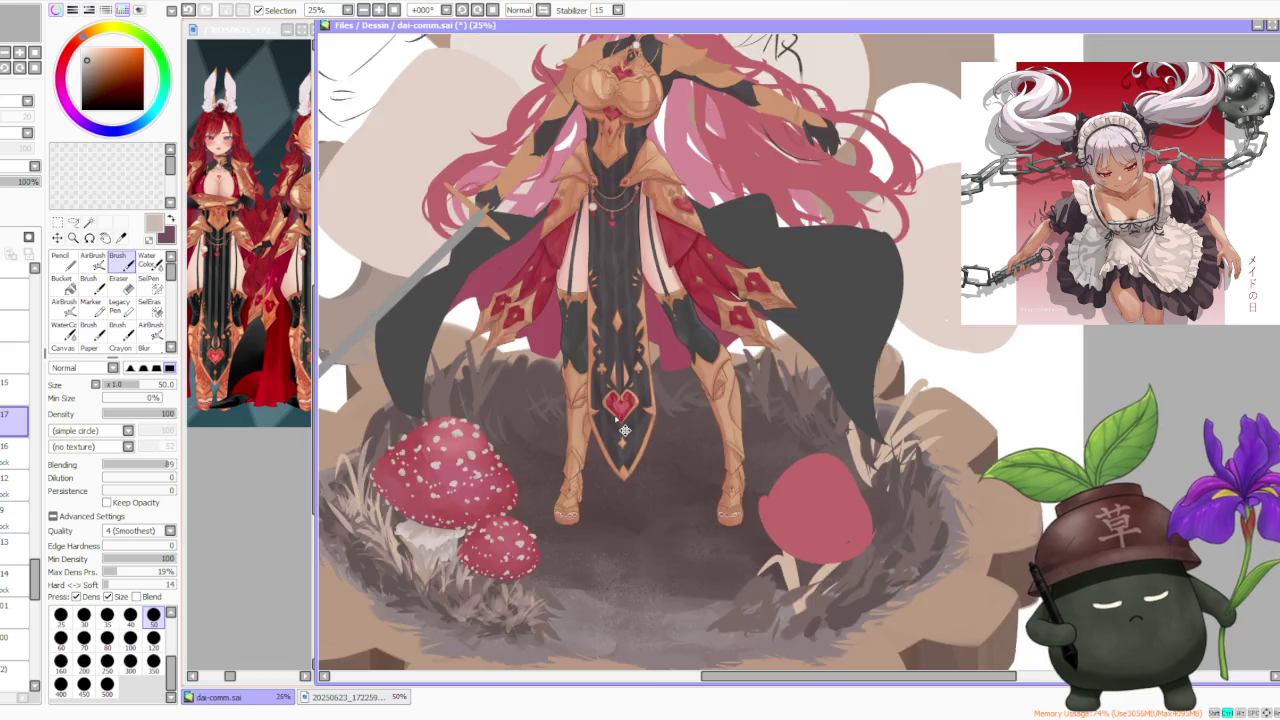
{"action": "scroll", "coordinate": [559, 443], "scroll_direction": "down", "scroll_amount": 1}
{"action": "scroll", "coordinate": [559, 443], "scroll_direction": "up", "scroll_amount": 2}
{"action": "scroll", "coordinate": [617, 452], "scroll_direction": "down", "scroll_amount": 2}
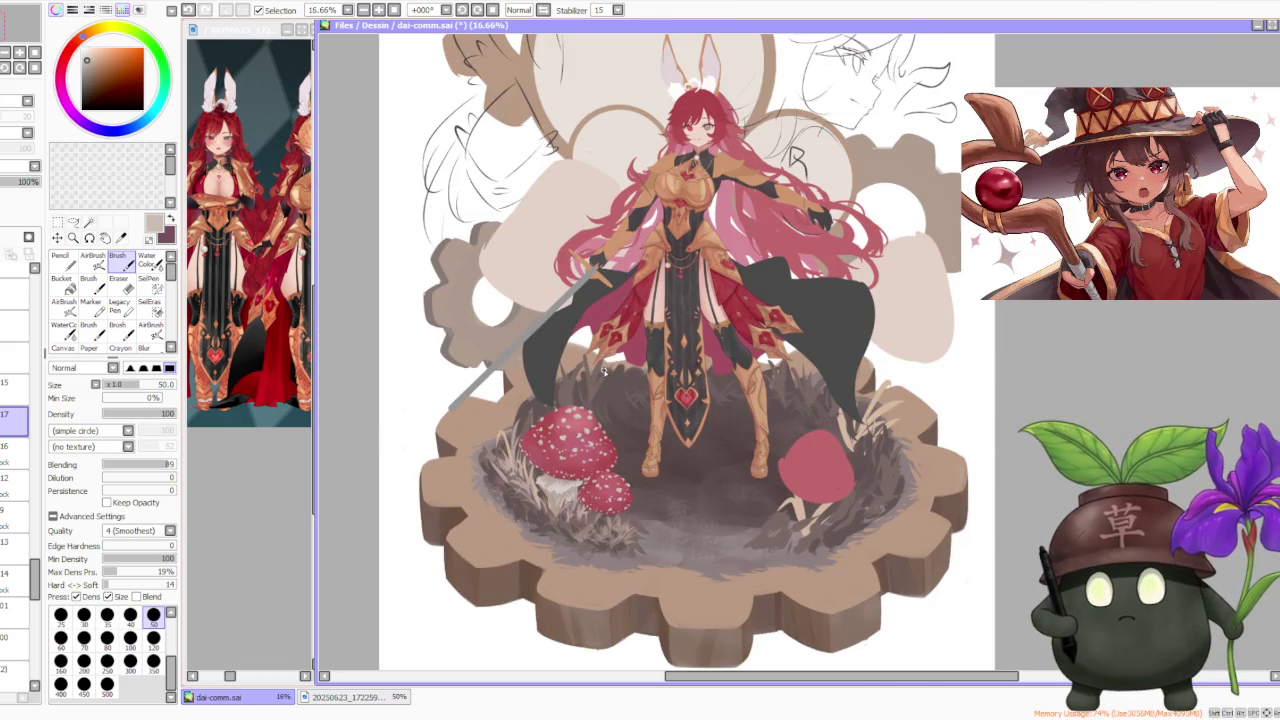
{"action": "key", "text": "alt+Tab"}
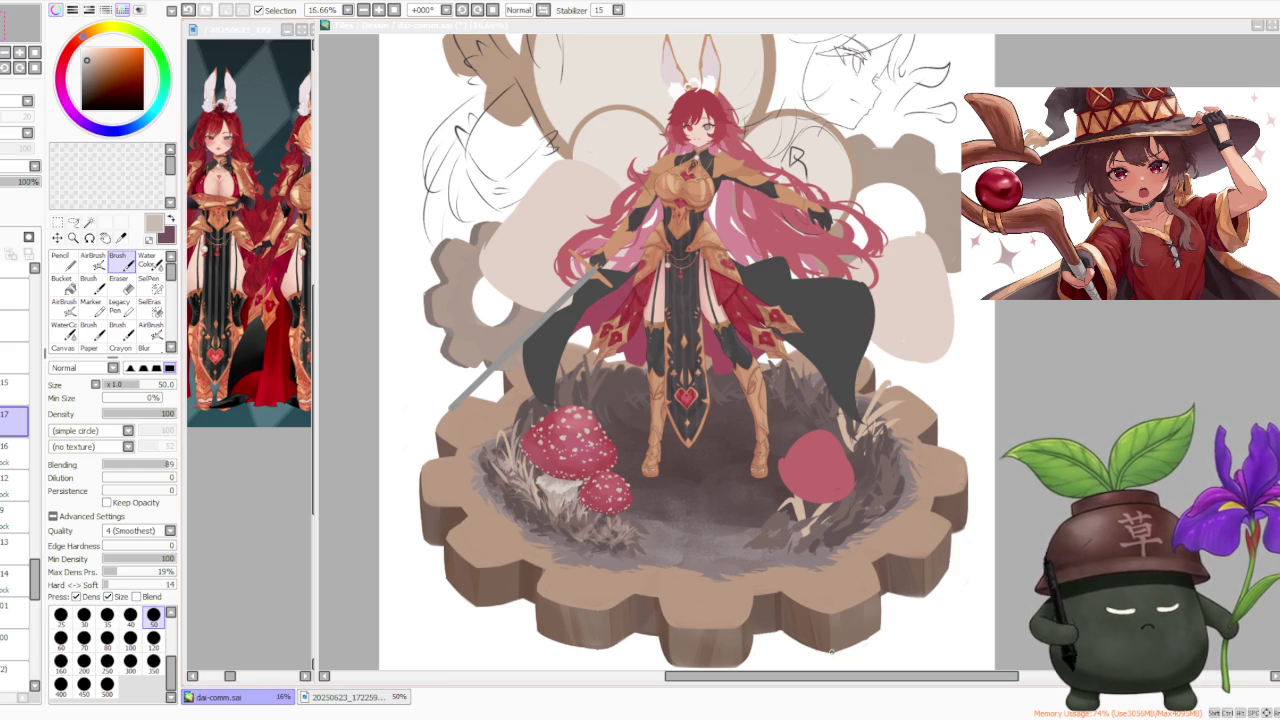
{"action": "scroll", "coordinate": [731, 459], "scroll_direction": "up", "scroll_amount": 3}
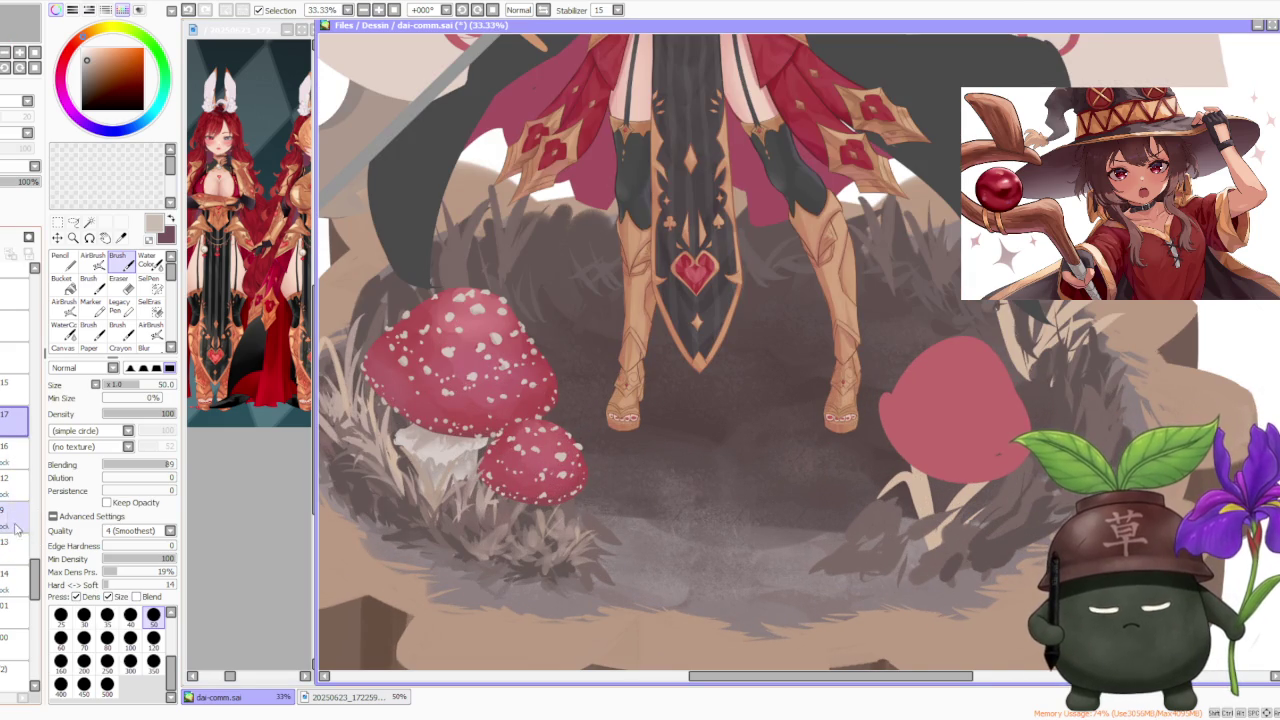
Add a layer above layer 16, set brush size 120, and lighten the grass below the small mushroom
{"action": "left_click", "coordinate": [15, 452]}
{"action": "key", "text": "ctrl+shift+n"}
{"action": "left_click", "coordinate": [437, 453], "text": "alt"}
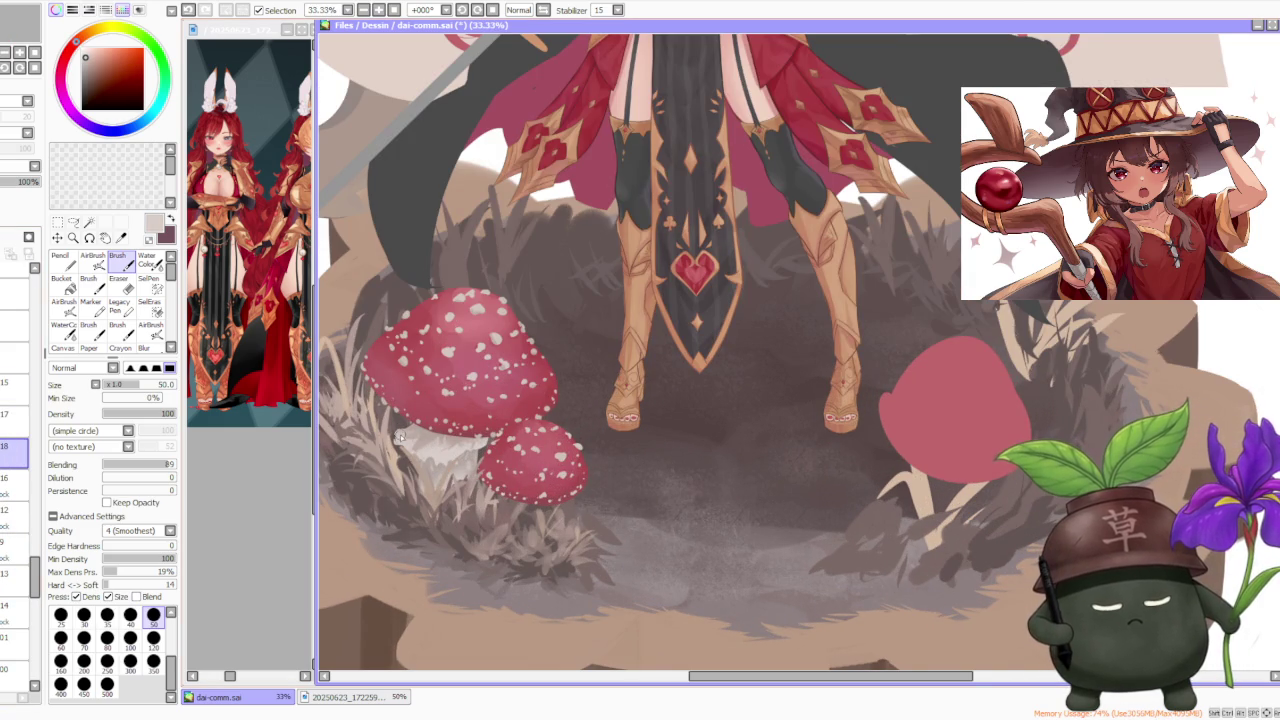
{"action": "key", "text": "bracketright"}
{"action": "key", "text": "bracketright"}
{"action": "key", "text": "bracketright"}
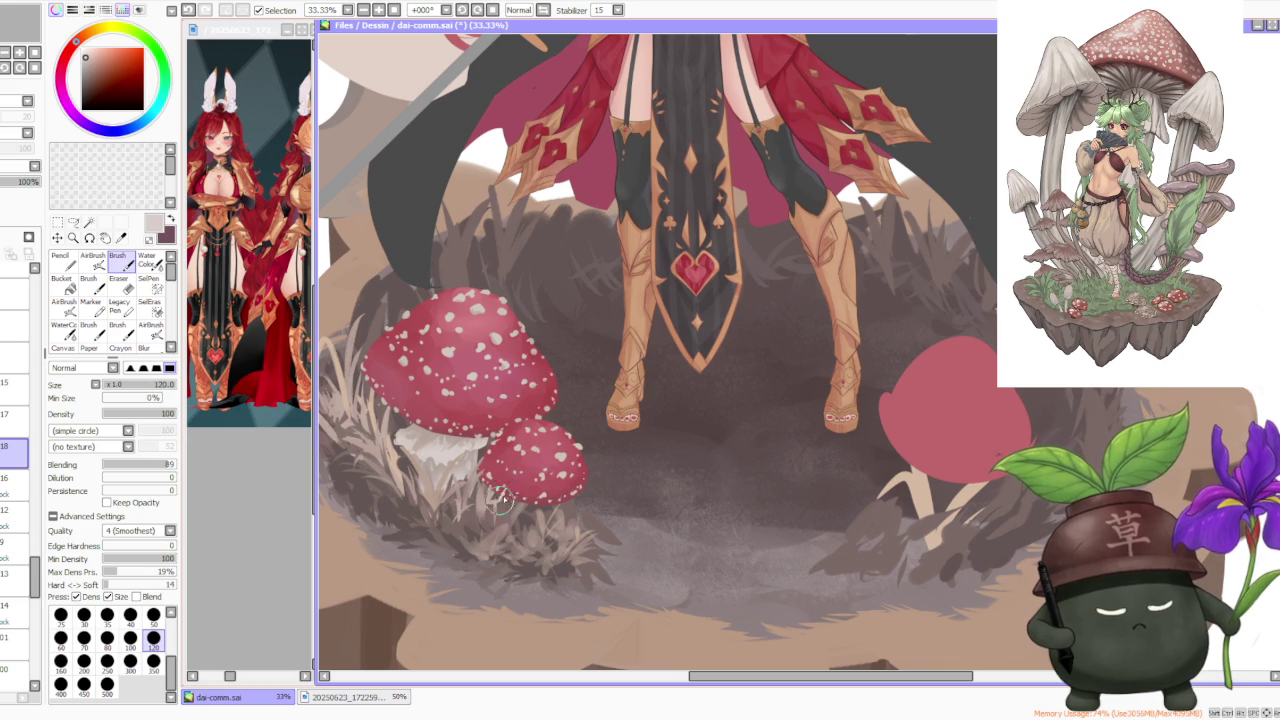
{"action": "left_click_drag", "start_coordinate": [15, 450], "coordinate": [22, 490]}
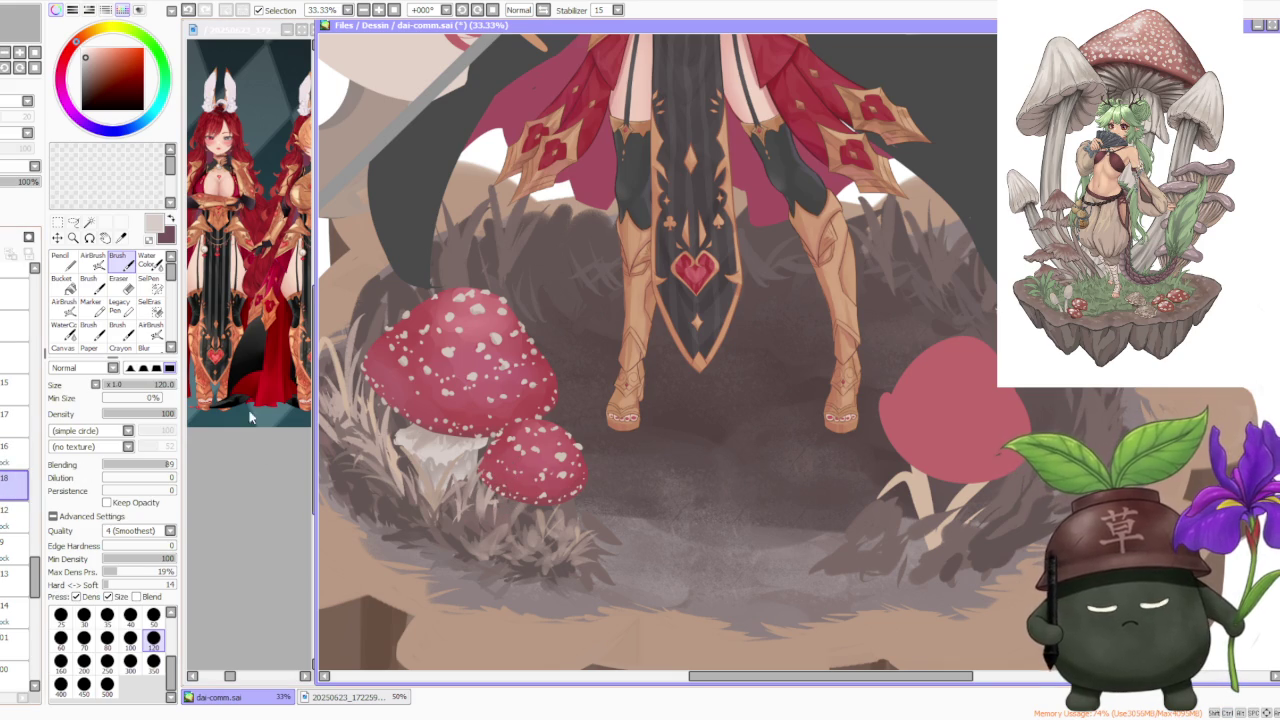
{"action": "left_click_drag", "start_coordinate": [506, 492], "coordinate": [527, 512]}
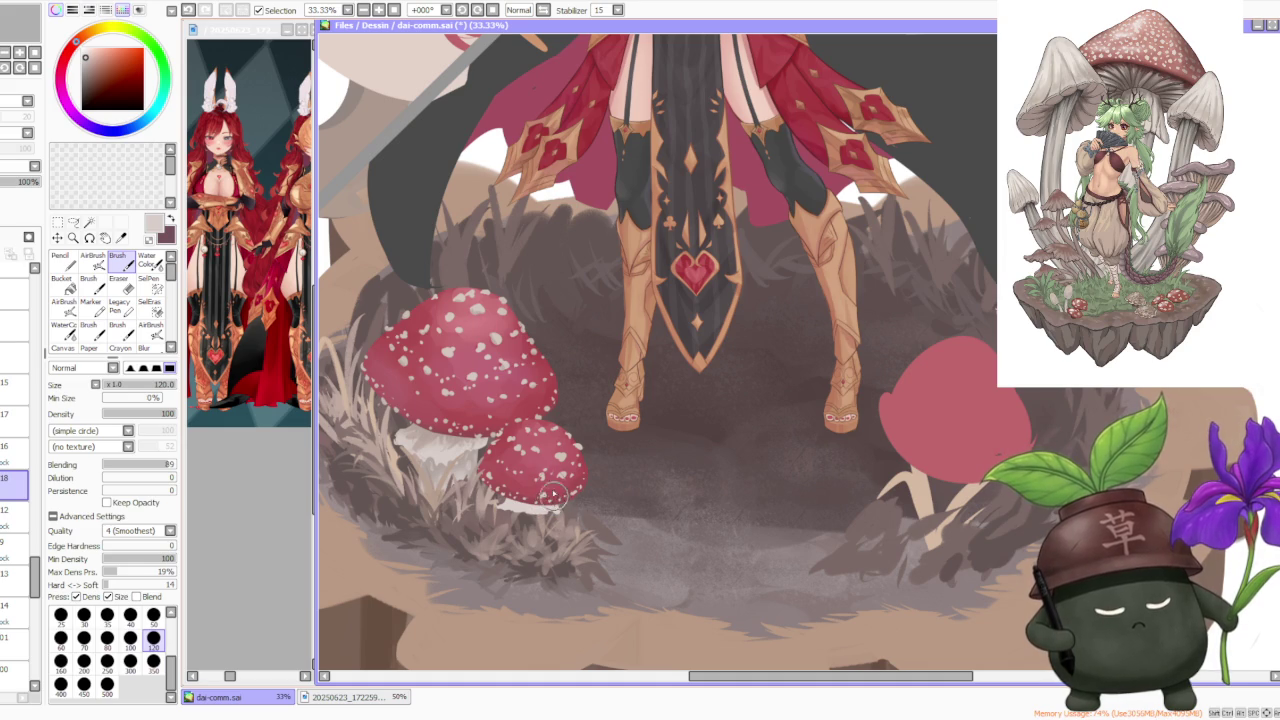
{"action": "scroll", "coordinate": [560, 460], "scroll_direction": "down", "scroll_amount": 1}
{"action": "scroll", "coordinate": [581, 437], "scroll_direction": "up", "scroll_amount": 1}
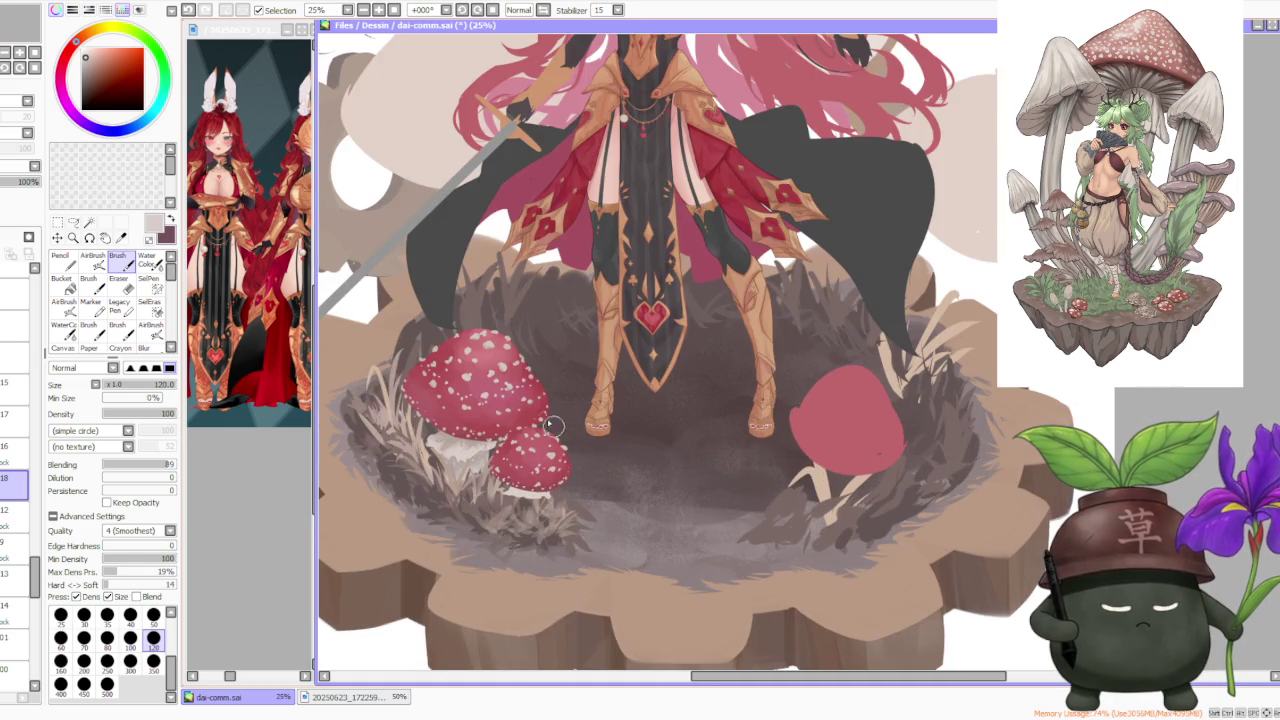
{"action": "scroll", "coordinate": [478, 455], "scroll_direction": "up", "scroll_amount": 1}
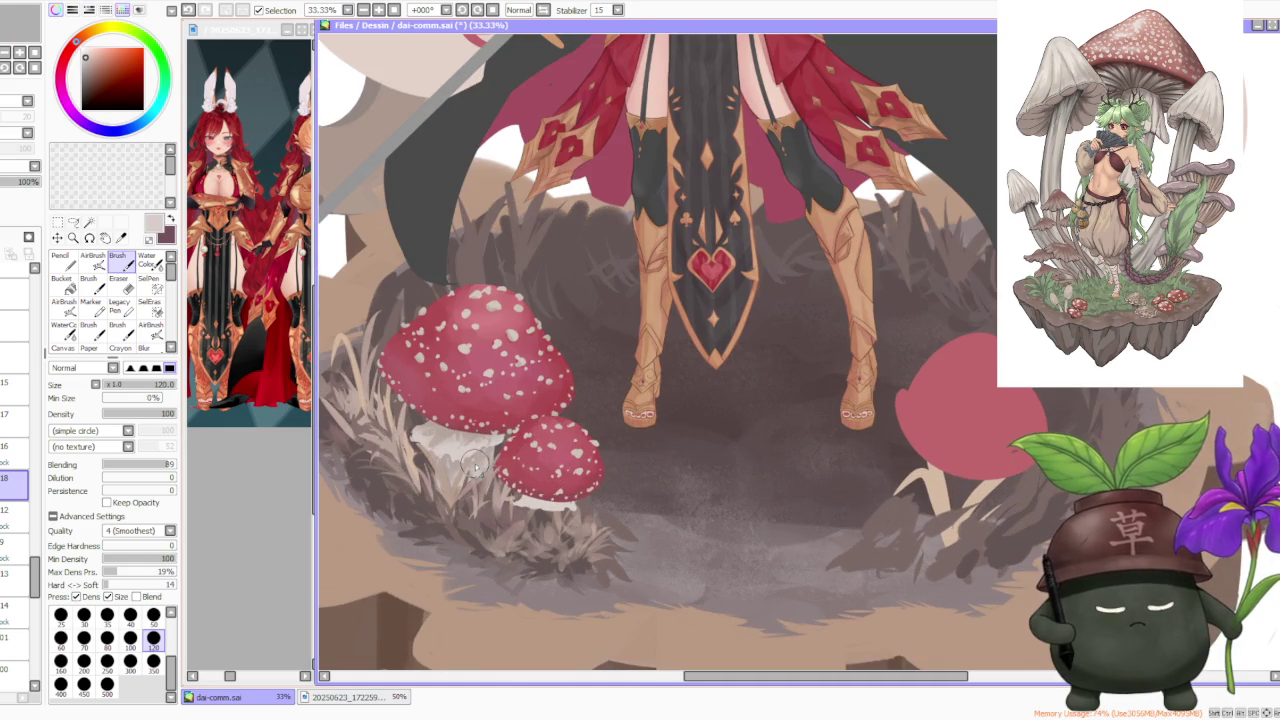
On a new layer above layer 12, paint the small mushroom's stem pale, then return to layer 18
{"action": "left_click", "coordinate": [15, 512]}
{"action": "key", "text": "ctrl+shift+n"}
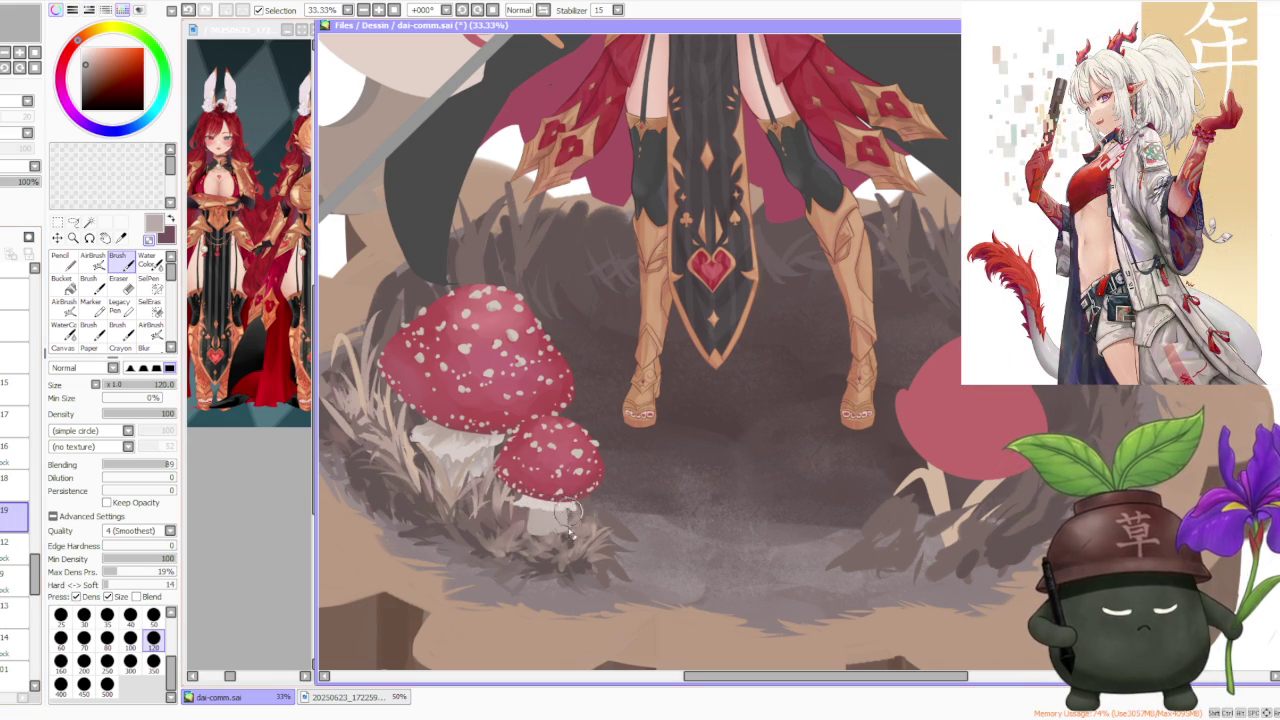
{"action": "scroll", "coordinate": [590, 445], "scroll_direction": "down", "scroll_amount": 3}
{"action": "scroll", "coordinate": [600, 423], "scroll_direction": "up", "scroll_amount": 3}
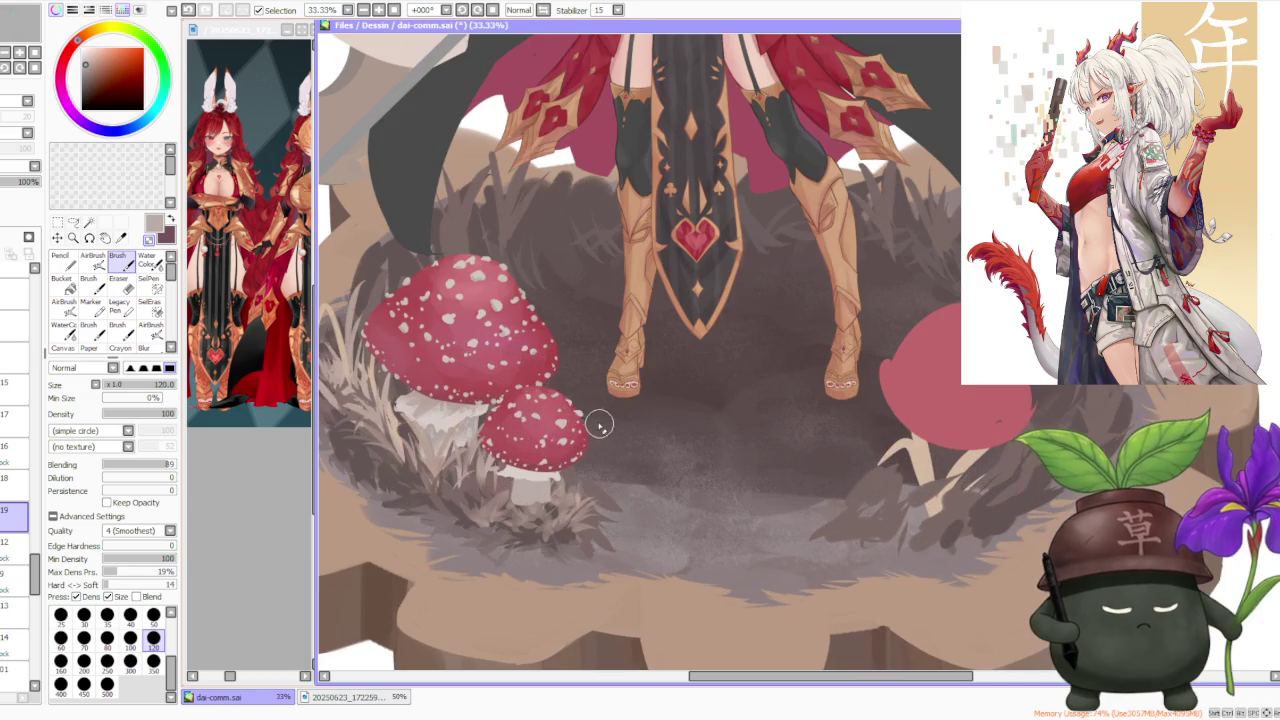
{"action": "left_click", "coordinate": [479, 439], "text": "alt"}
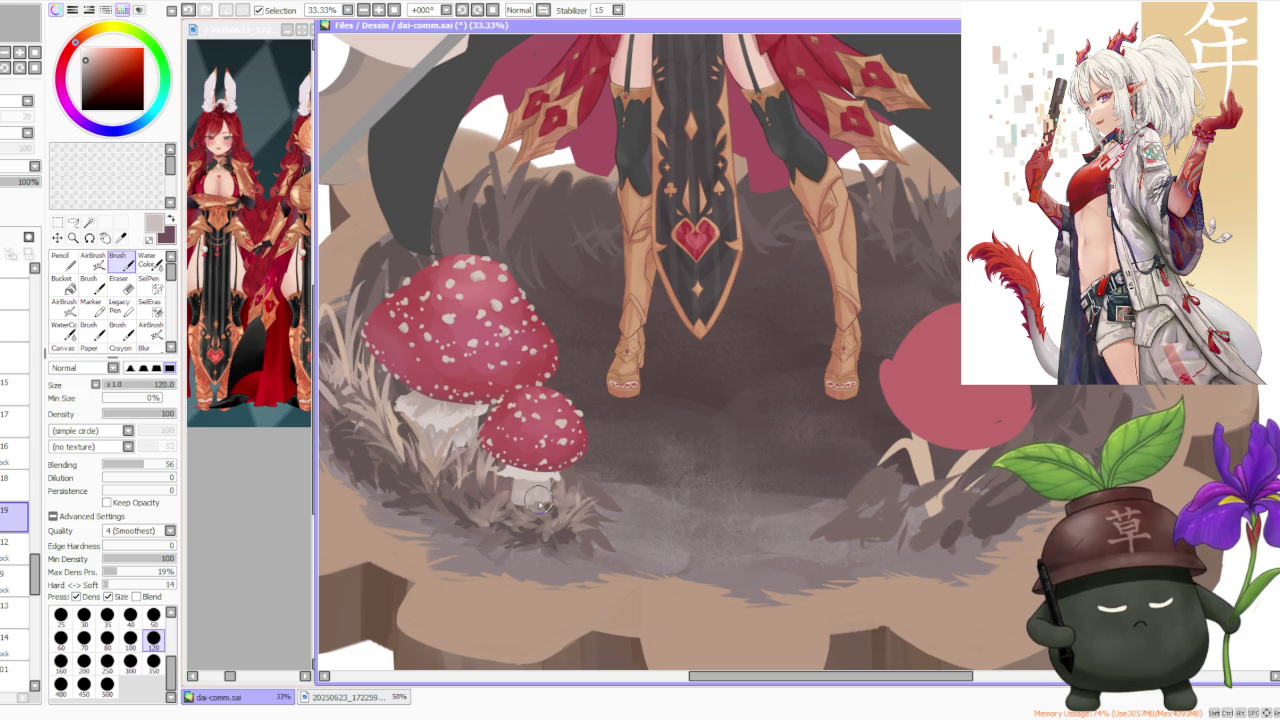
{"action": "left_click_drag", "start_coordinate": [535, 494], "coordinate": [520, 505]}
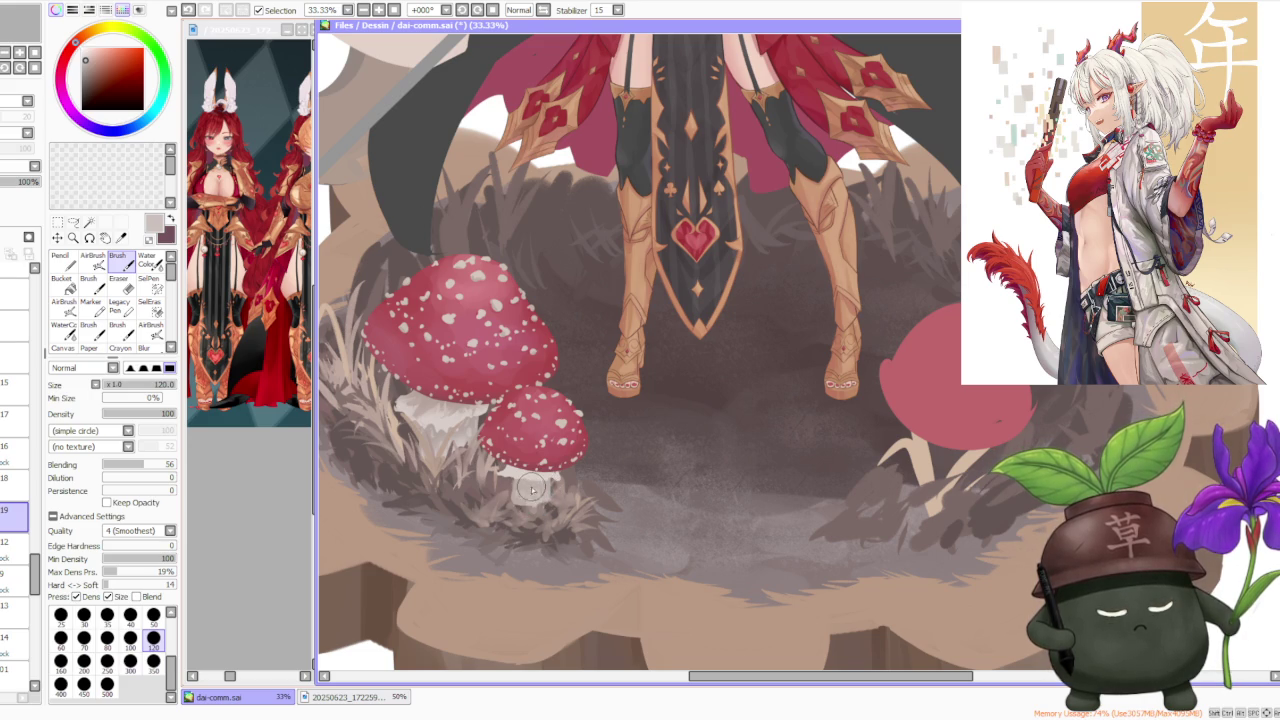
{"action": "left_click", "coordinate": [420, 402], "text": "alt"}
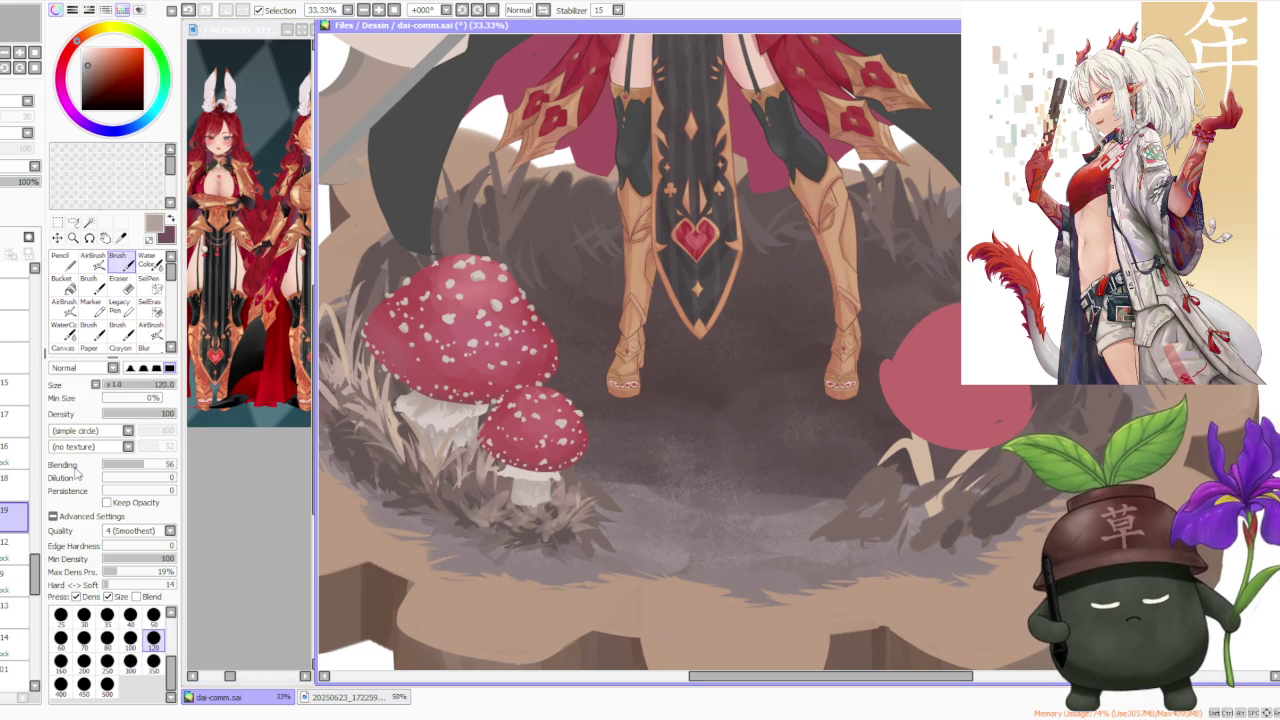
{"action": "left_click", "coordinate": [15, 478]}
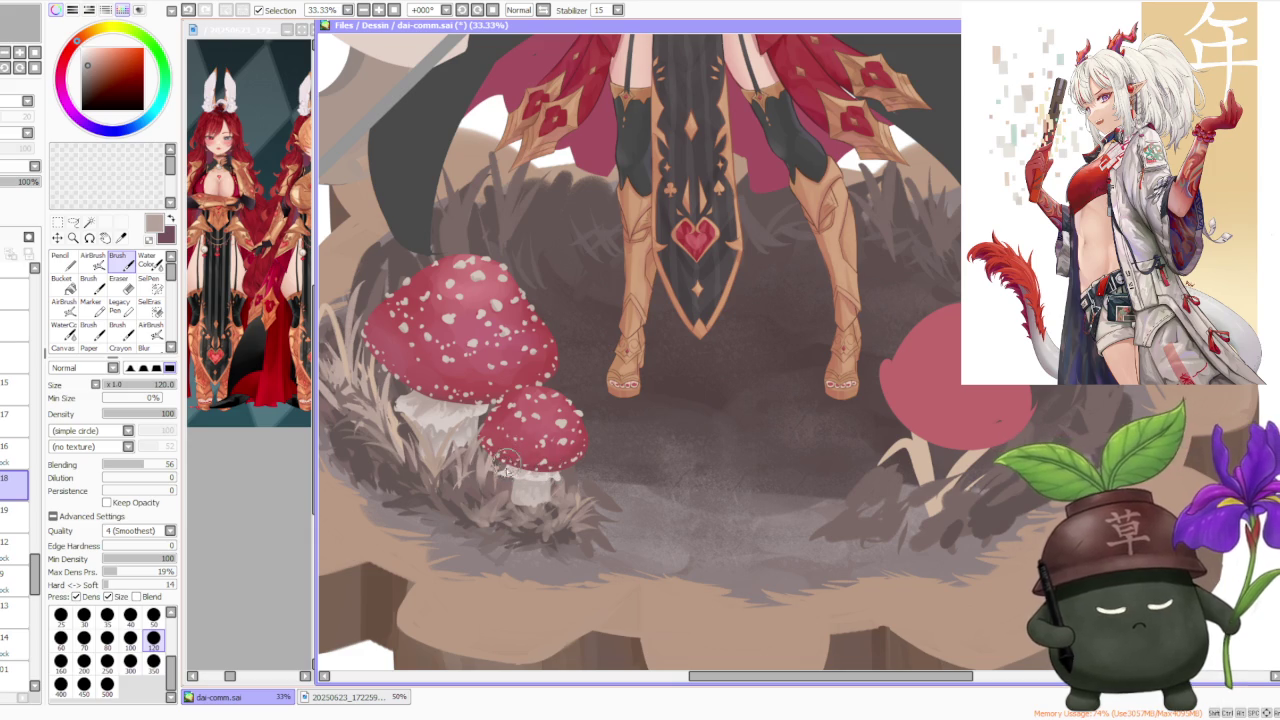
Add a layer above layer 18, lower brush density to 64, and lay a faint darker stem stroke
{"action": "scroll", "coordinate": [558, 416], "scroll_direction": "down", "scroll_amount": 1}
{"action": "scroll", "coordinate": [566, 416], "scroll_direction": "down", "scroll_amount": 1}
{"action": "scroll", "coordinate": [576, 418], "scroll_direction": "up", "scroll_amount": 3}
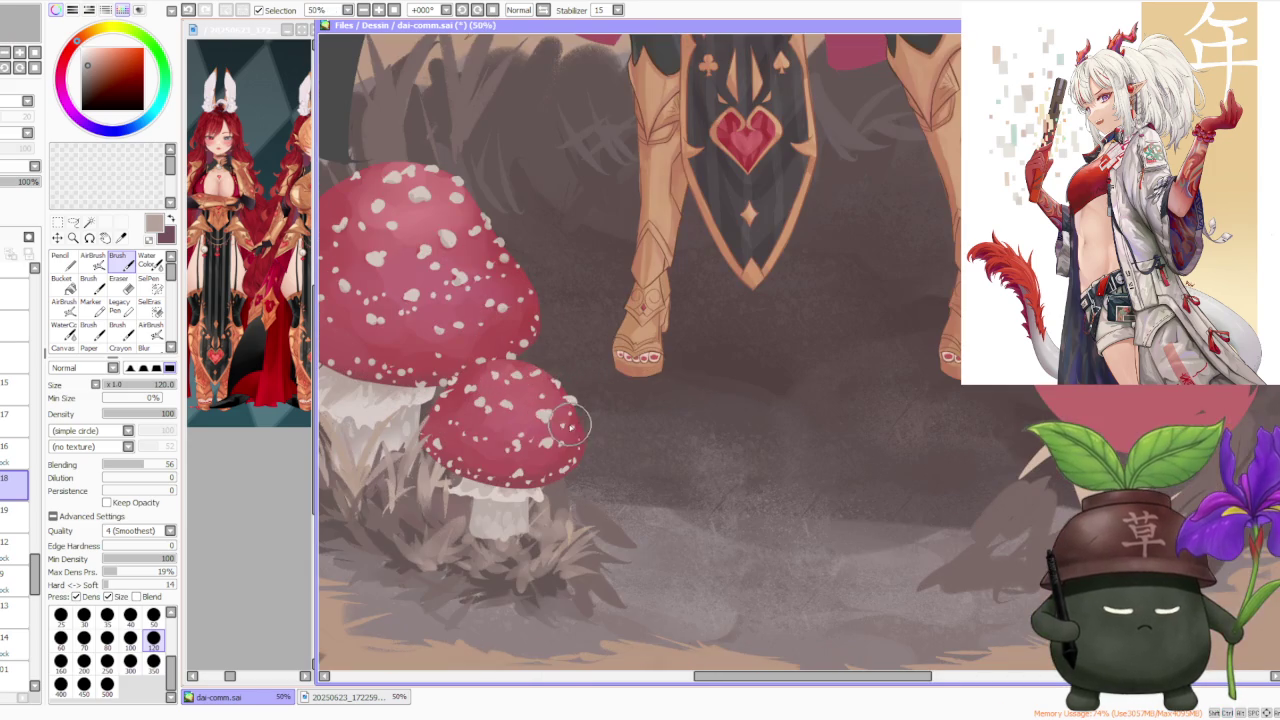
{"action": "key", "text": "ctrl+shift+n"}
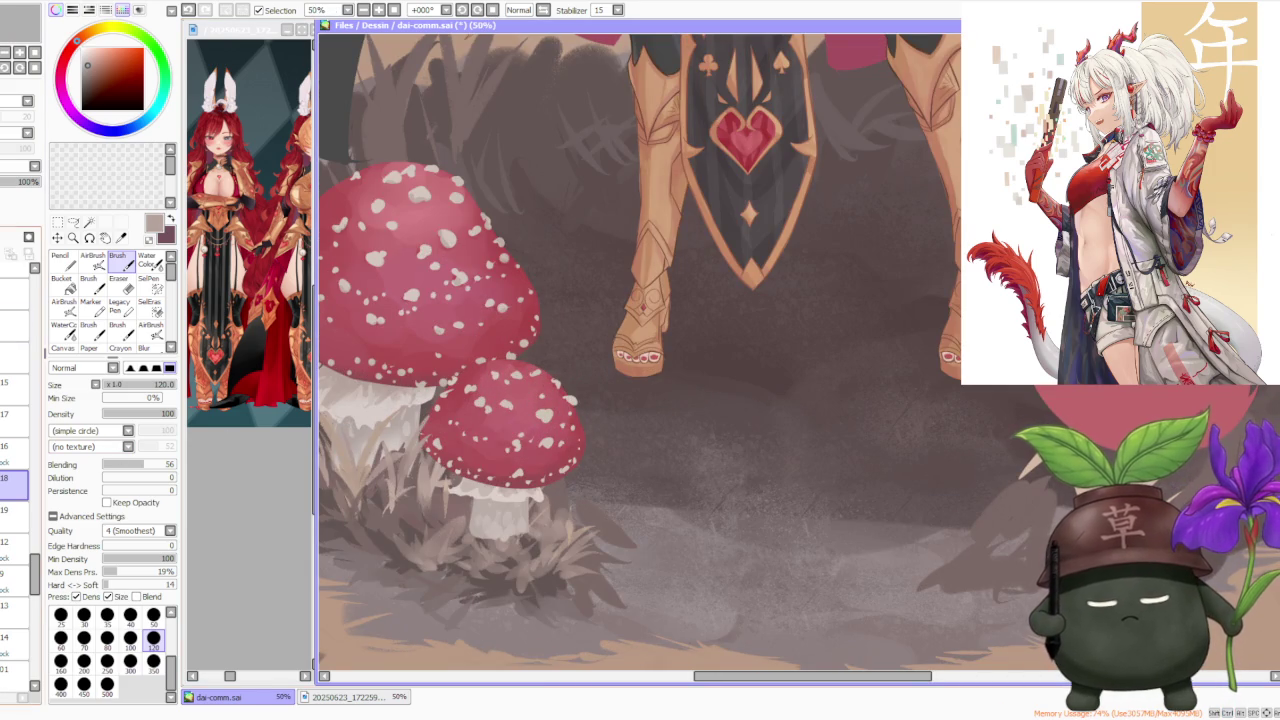
{"action": "left_click", "coordinate": [88, 66]}
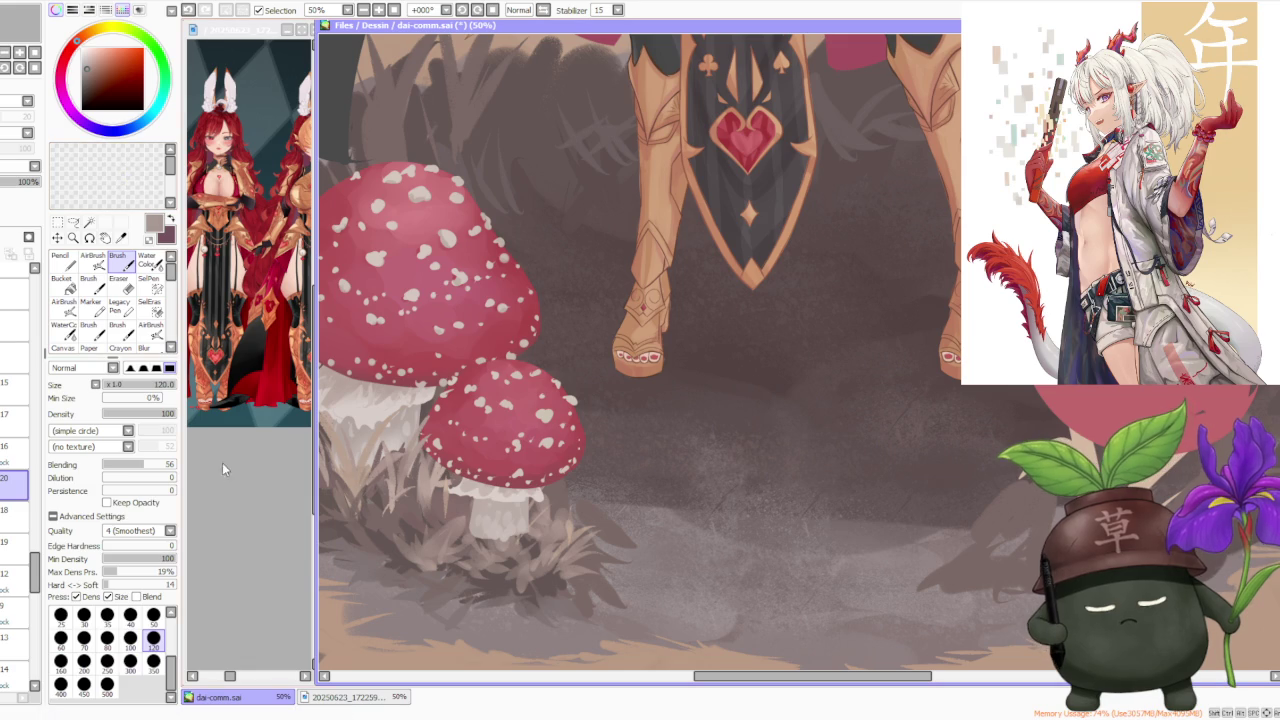
{"action": "left_click", "coordinate": [149, 413]}
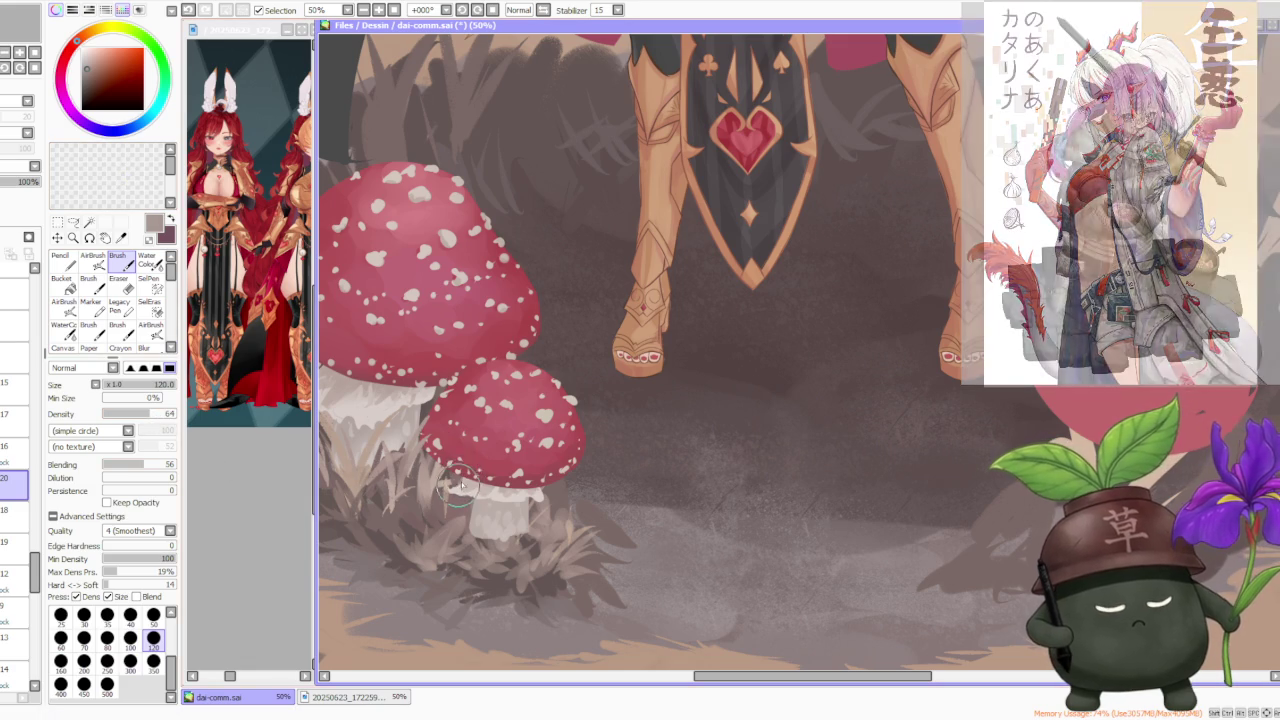
{"action": "left_click", "coordinate": [450, 488], "text": "alt"}
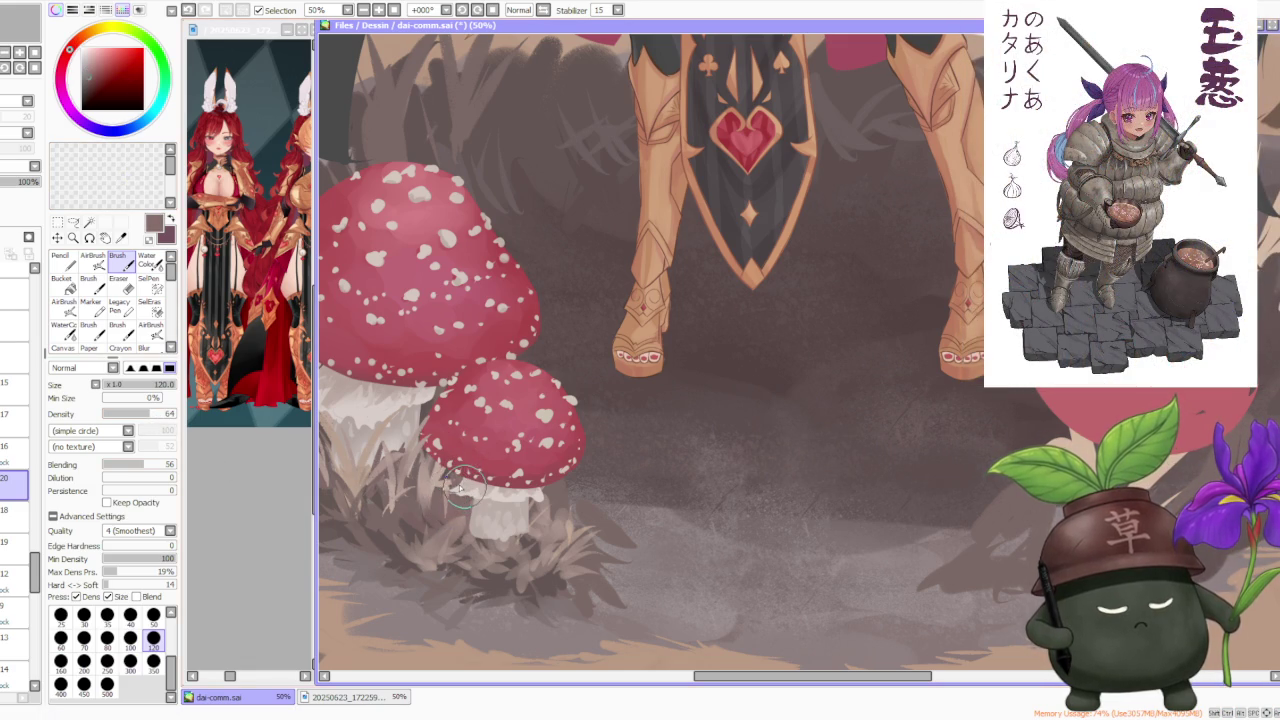
{"action": "left_click_drag", "start_coordinate": [455, 490], "coordinate": [470, 500]}
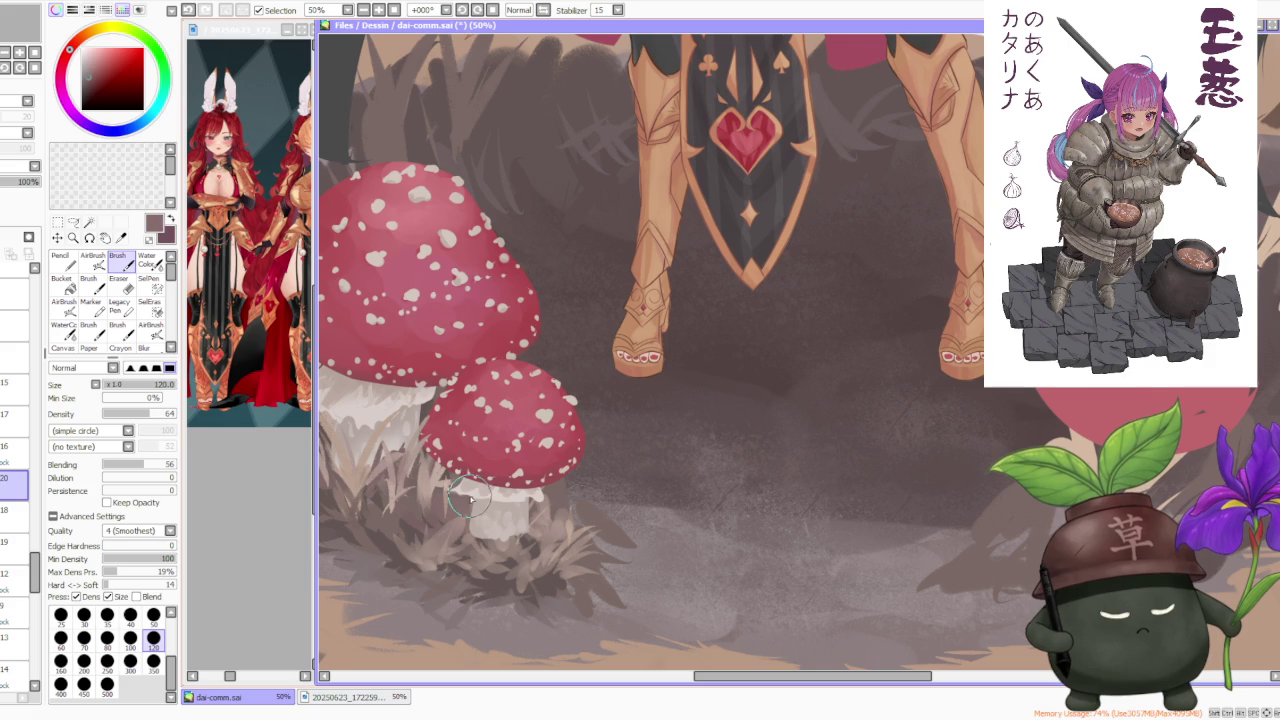
Whiten the small stem's left side, shade it under the cap, and paint grass along the big stem
{"action": "left_click", "coordinate": [133, 90]}
{"action": "mouse_move", "coordinate": [445, 470]}
{"action": "left_mouse_down"}
{"action": "mouse_move", "coordinate": [495, 515]}
{"action": "mouse_move", "coordinate": [550, 485]}
{"action": "mouse_move", "coordinate": [470, 505]}
{"action": "mouse_move", "coordinate": [470, 540]}
{"action": "left_mouse_up"}
{"action": "left_click_drag", "start_coordinate": [500, 485], "coordinate": [530, 515]}
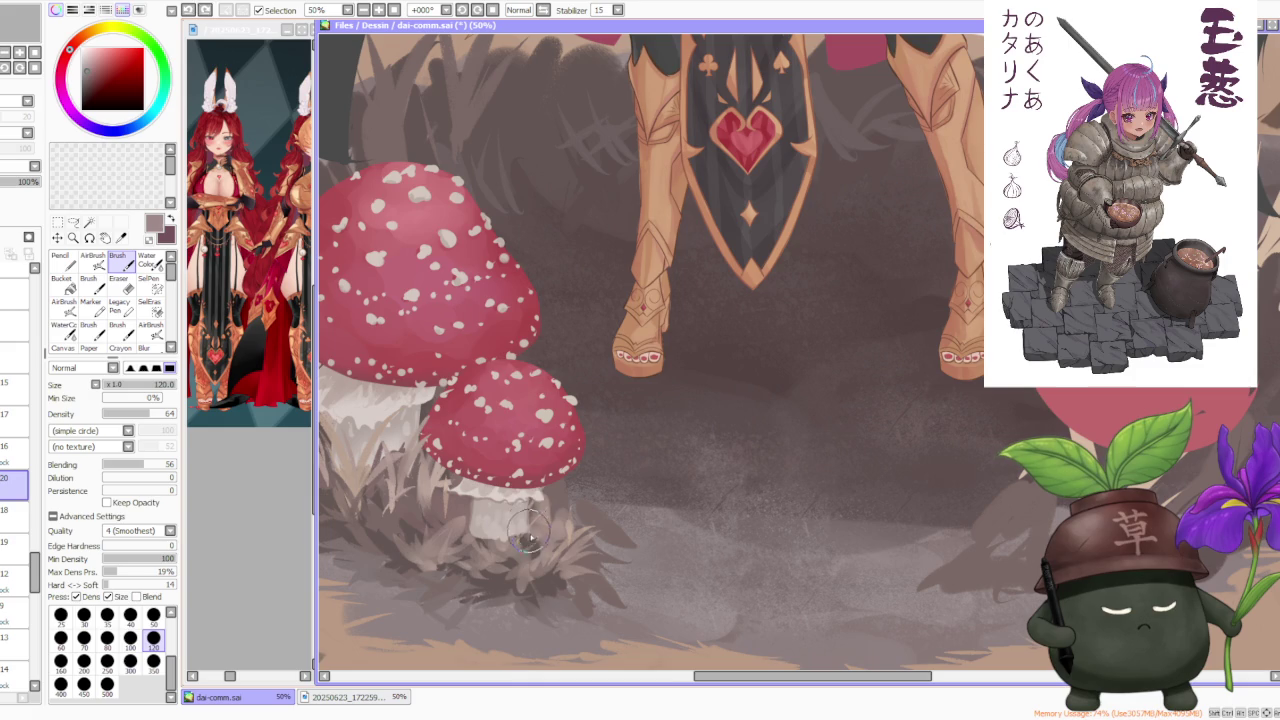
{"action": "scroll", "coordinate": [527, 520], "scroll_direction": "down", "scroll_amount": 4}
{"action": "scroll", "coordinate": [420, 470], "scroll_direction": "up", "scroll_amount": 6}
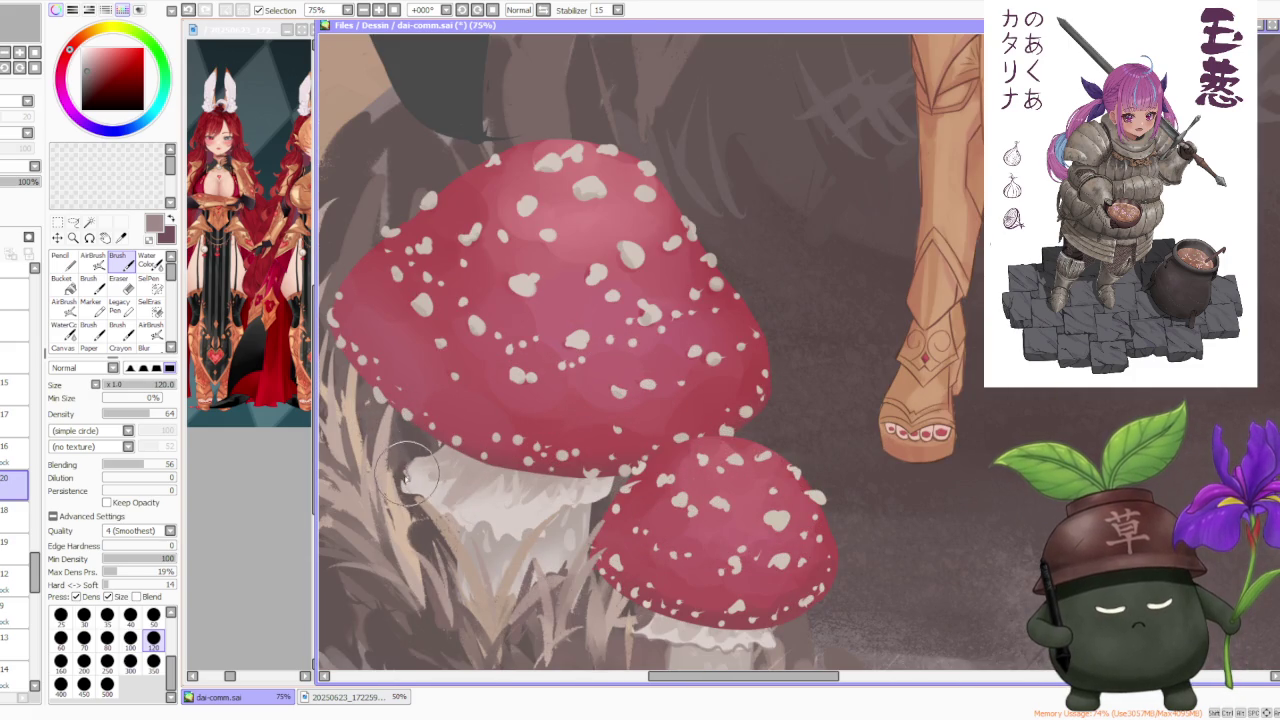
{"action": "mouse_move", "coordinate": [407, 470]}
{"action": "left_mouse_down"}
{"action": "mouse_move", "coordinate": [408, 492]}
{"action": "mouse_move", "coordinate": [418, 482]}
{"action": "mouse_move", "coordinate": [485, 543]}
{"action": "mouse_move", "coordinate": [495, 537]}
{"action": "left_mouse_up"}
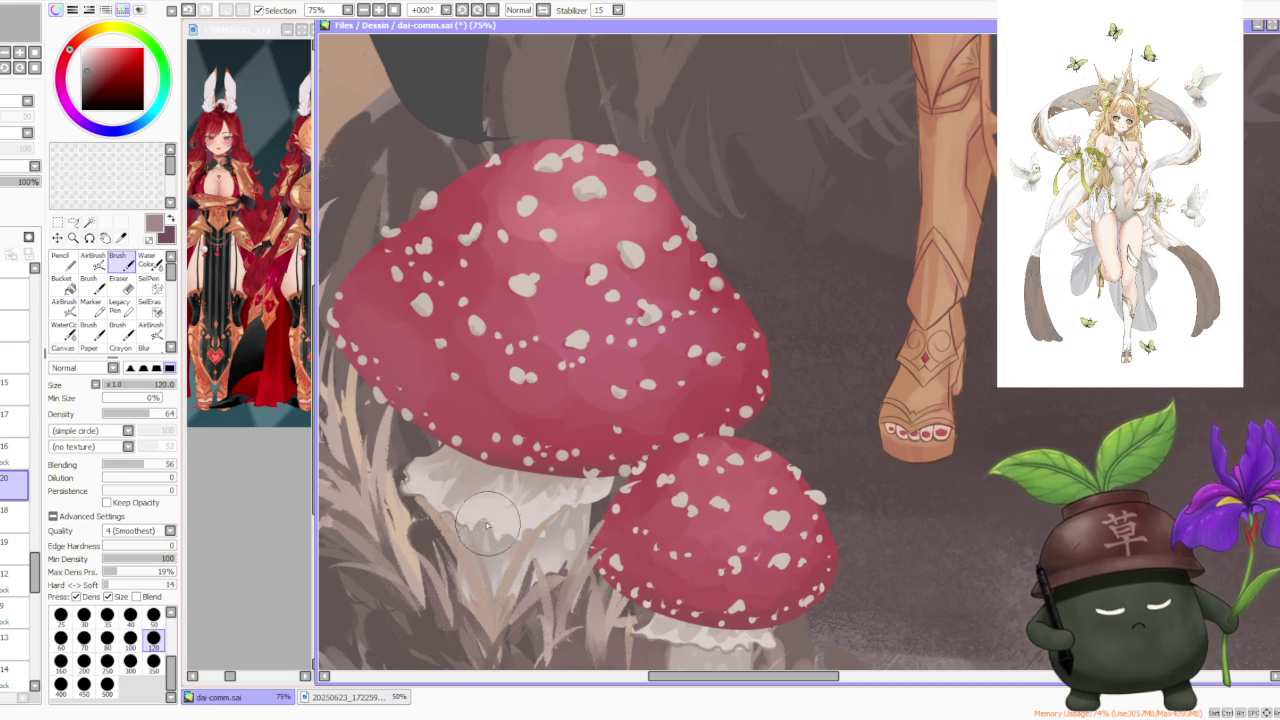
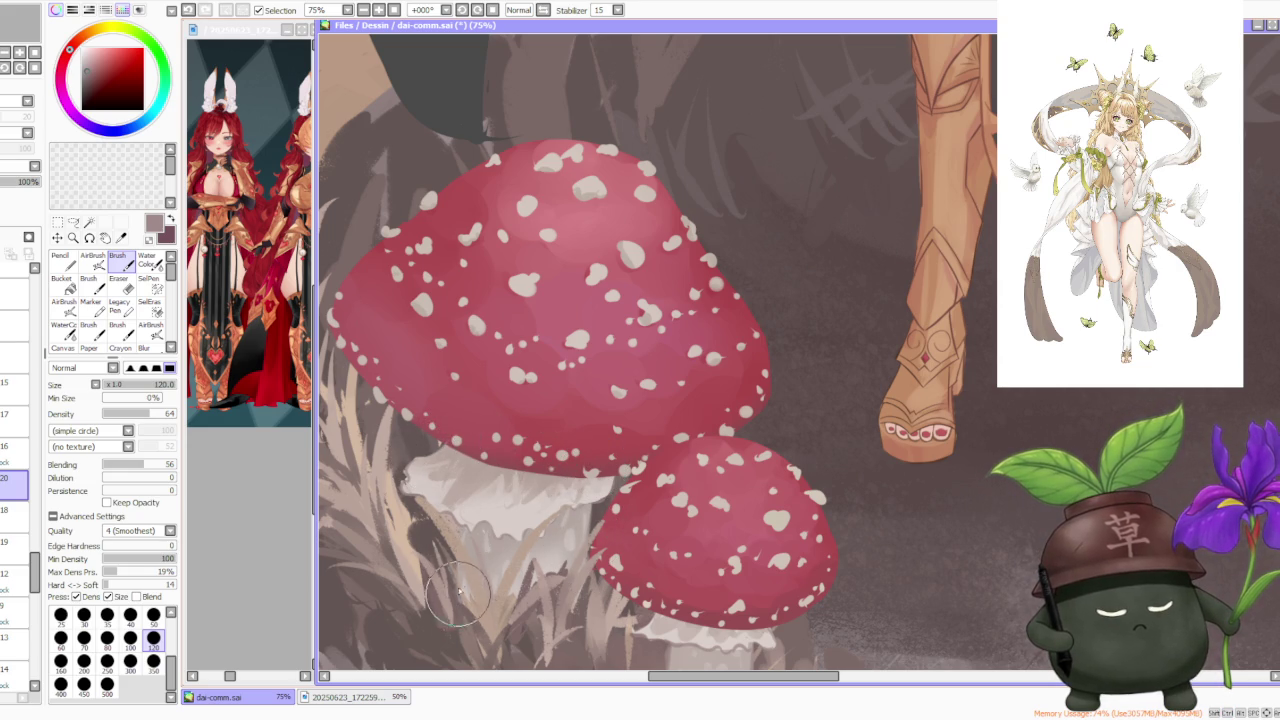
Select the mushroom layer and eyedrop the mushroom red from the canvas
{"action": "scroll", "coordinate": [586, 394], "scroll_direction": "down", "scroll_amount": 3}
{"action": "scroll", "coordinate": [586, 394], "scroll_direction": "down", "scroll_amount": 2}
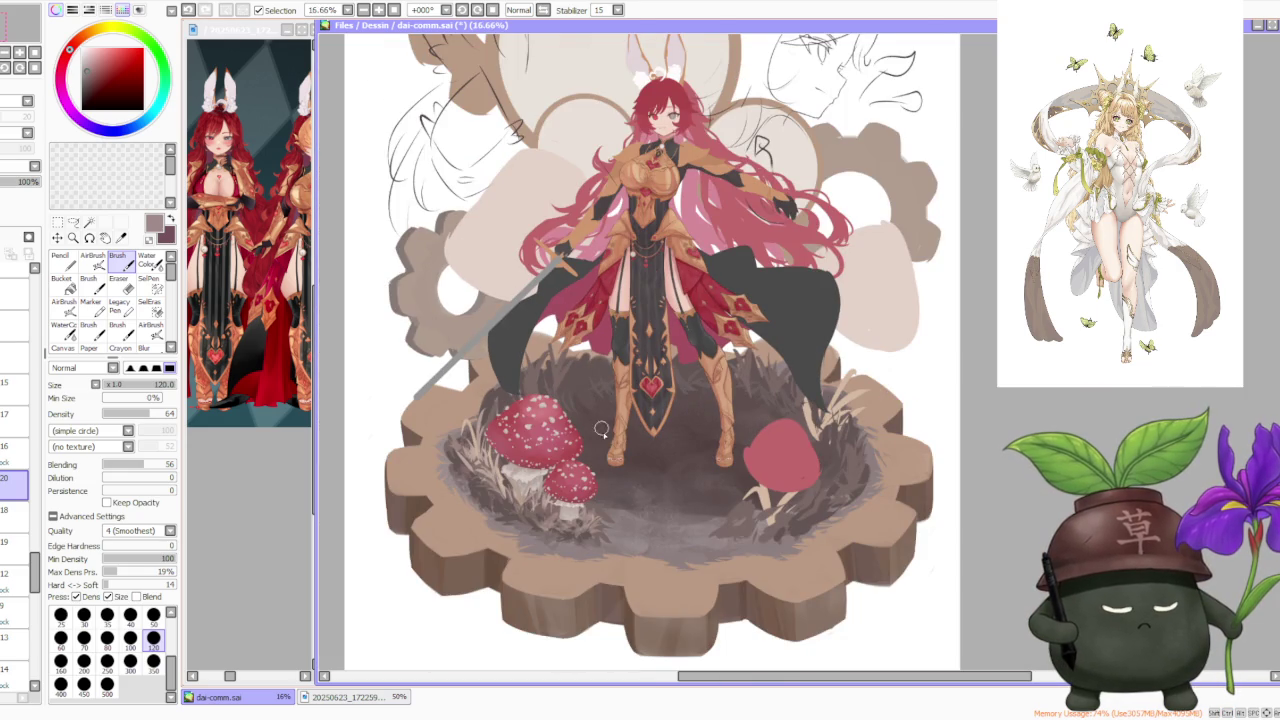
{"action": "scroll", "coordinate": [605, 490], "scroll_direction": "down", "scroll_amount": 2}
{"action": "scroll", "coordinate": [605, 470], "scroll_direction": "up", "scroll_amount": 3}
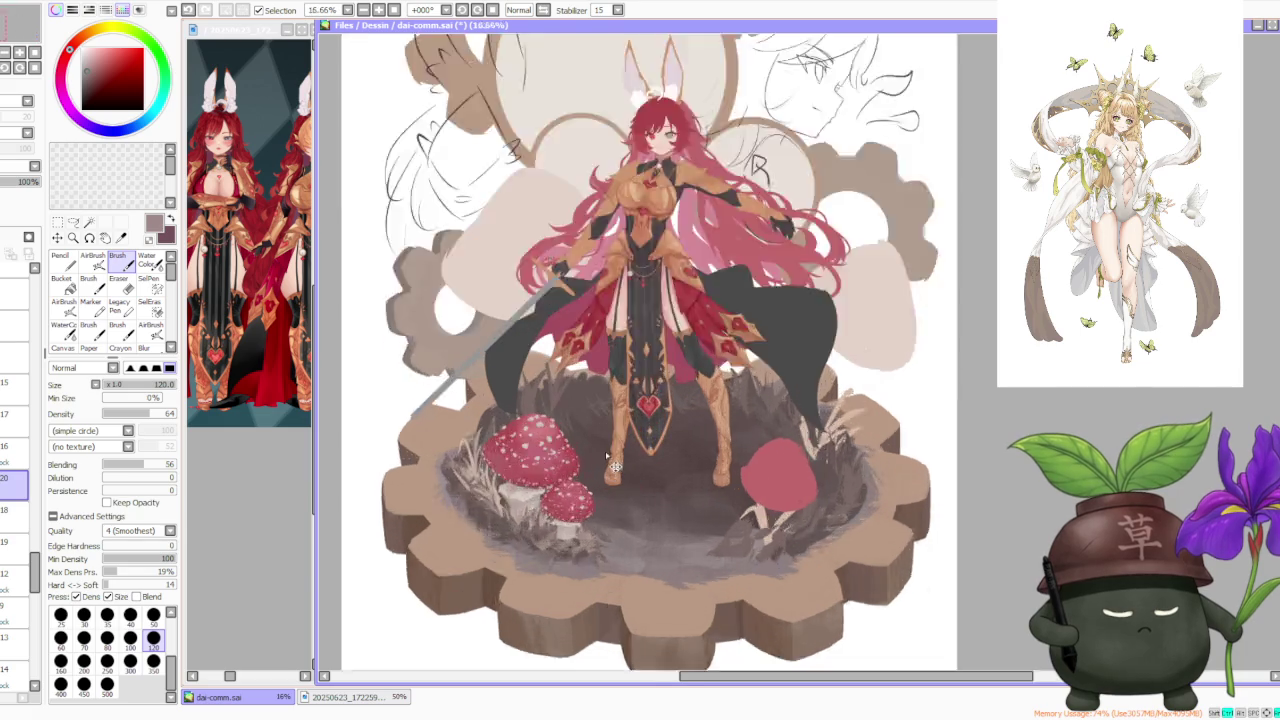
{"action": "scroll", "coordinate": [604, 454], "scroll_direction": "up", "scroll_amount": 1}
{"action": "left_click", "coordinate": [10, 452]}
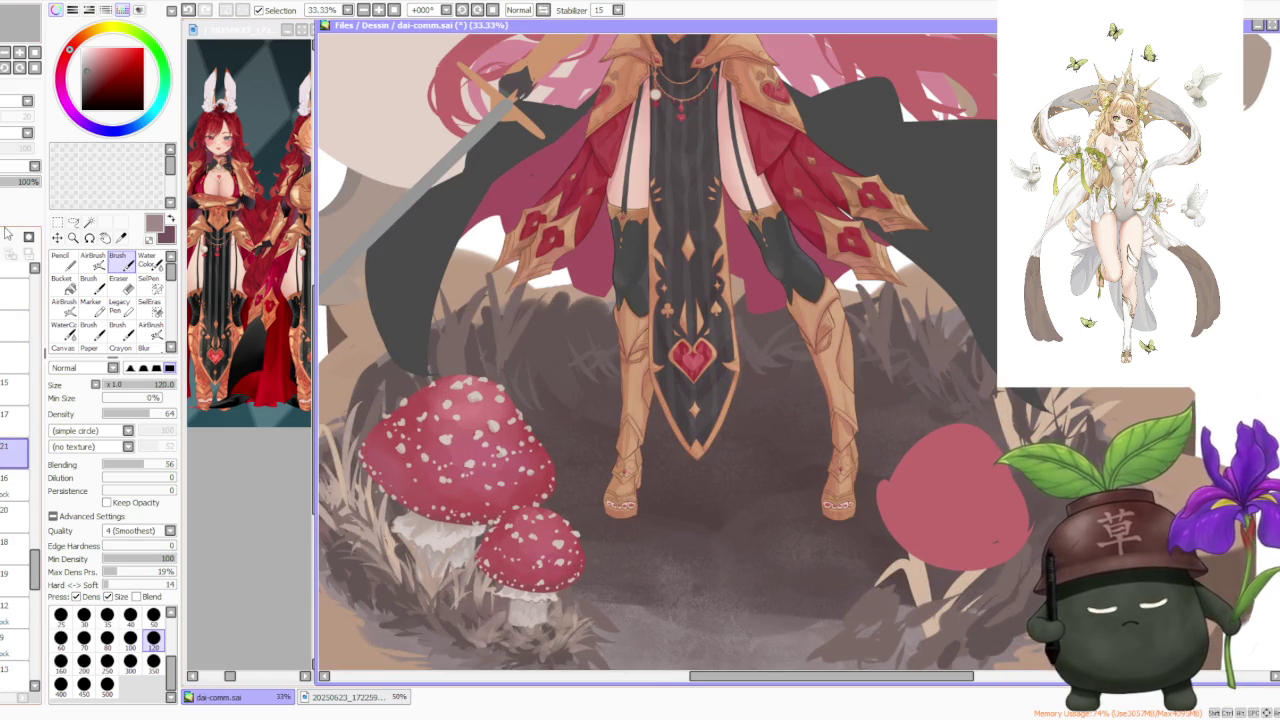
{"action": "left_click", "coordinate": [503, 525], "text": "alt"}
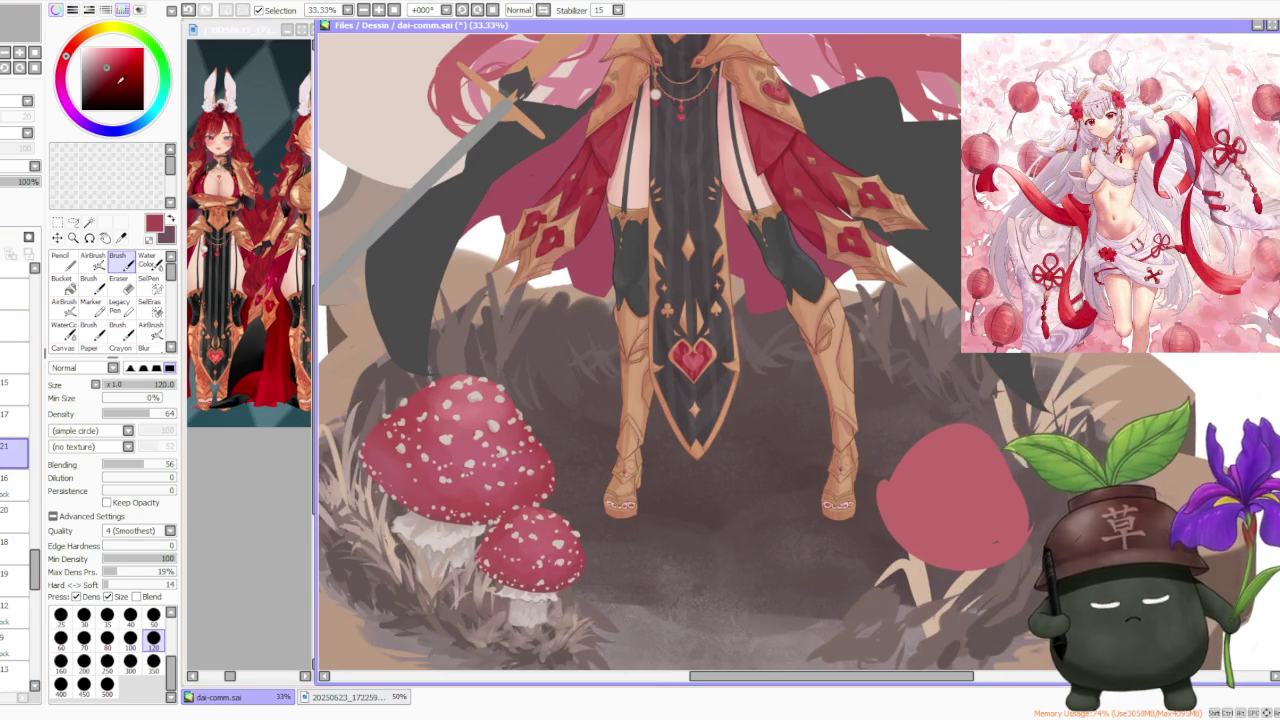
Brush mushroom red along the small cap's lower edge to repaint and soften it
{"action": "scroll", "coordinate": [503, 534], "scroll_direction": "up", "scroll_amount": 3}
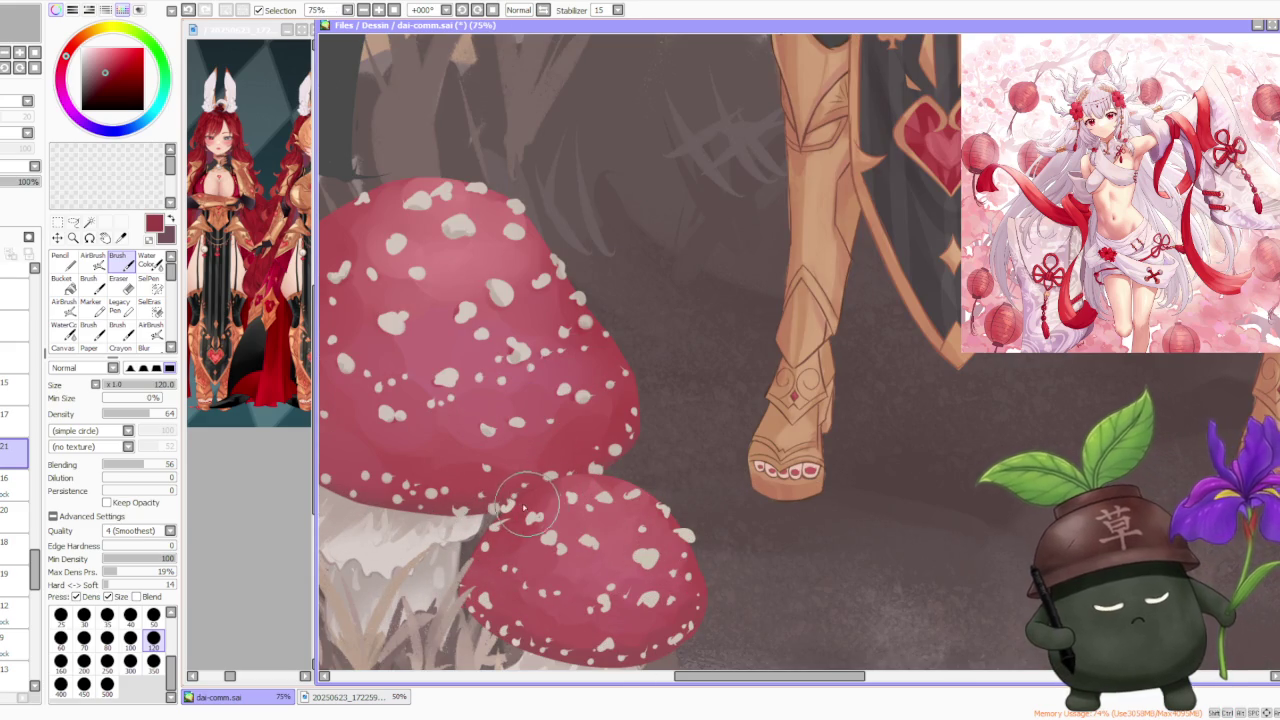
{"action": "left_click_drag", "start_coordinate": [540, 492], "coordinate": [567, 503]}
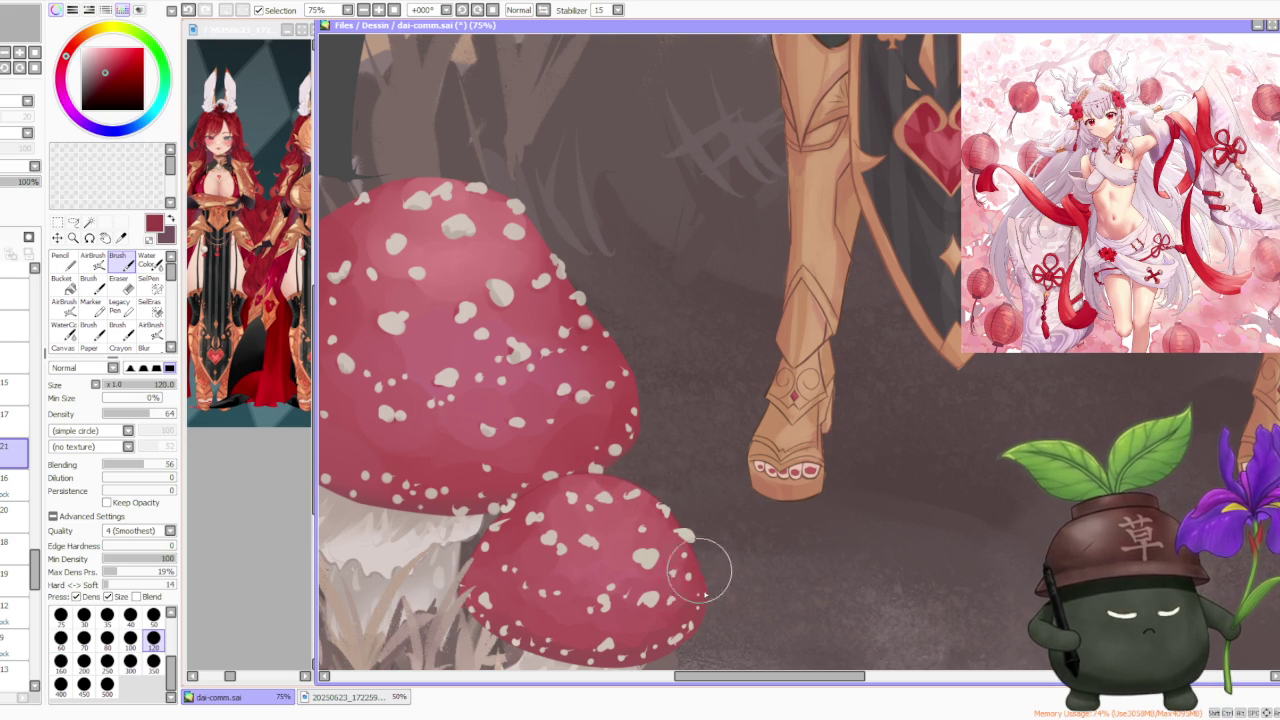
{"action": "scroll", "coordinate": [667, 484], "scroll_direction": "down", "scroll_amount": 3}
{"action": "scroll", "coordinate": [667, 484], "scroll_direction": "up", "scroll_amount": 2}
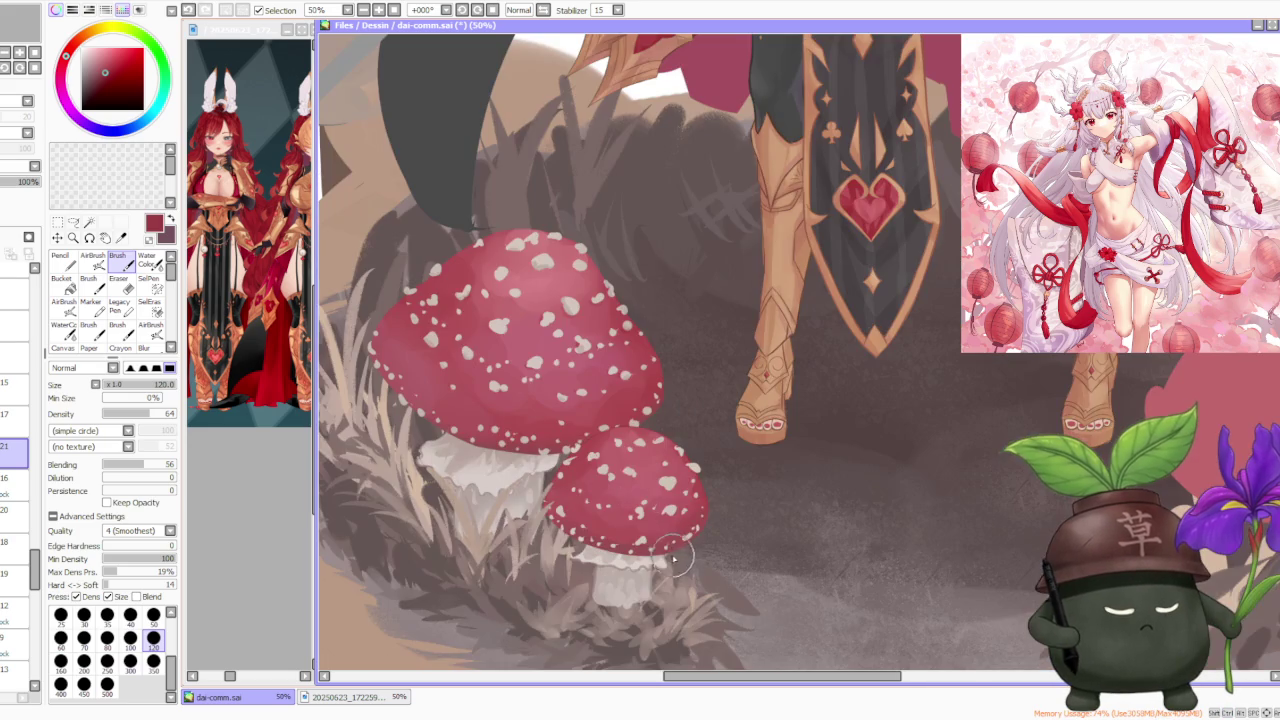
{"action": "scroll", "coordinate": [553, 517], "scroll_direction": "up", "scroll_amount": 1}
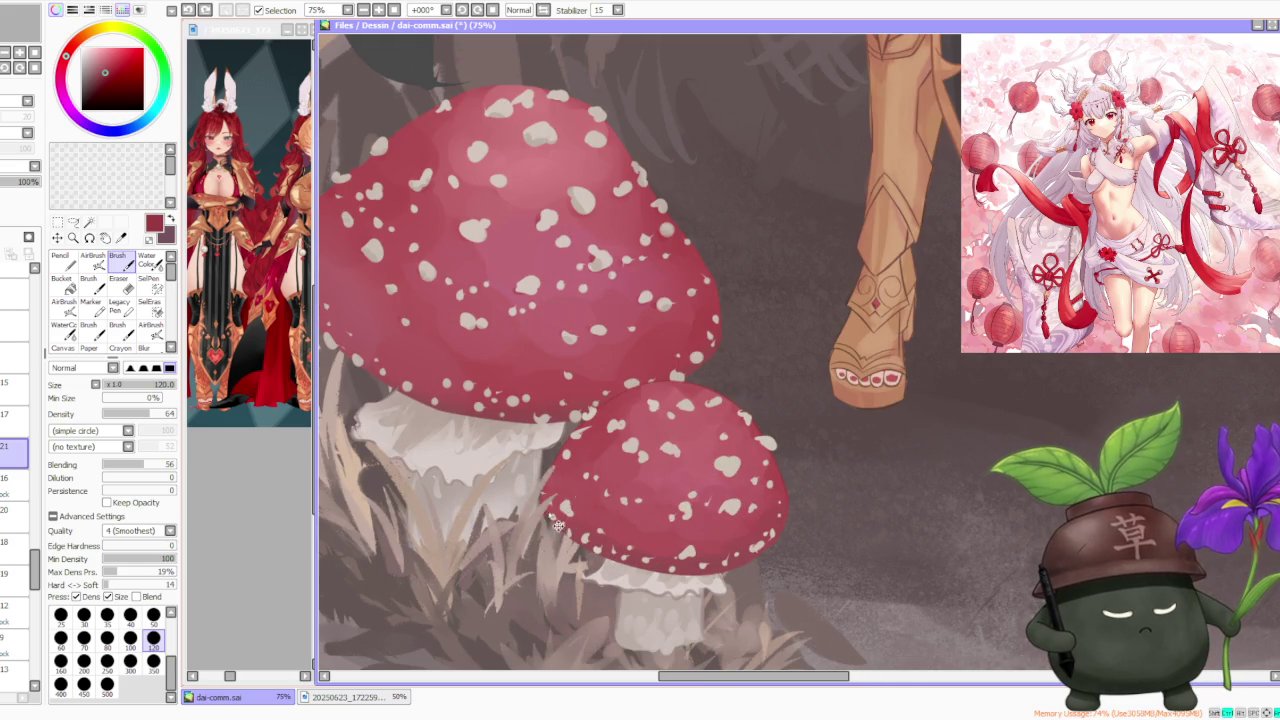
{"action": "left_click_drag", "start_coordinate": [570, 535], "coordinate": [700, 575]}
{"action": "scroll", "coordinate": [605, 500], "scroll_direction": "down", "scroll_amount": 2}
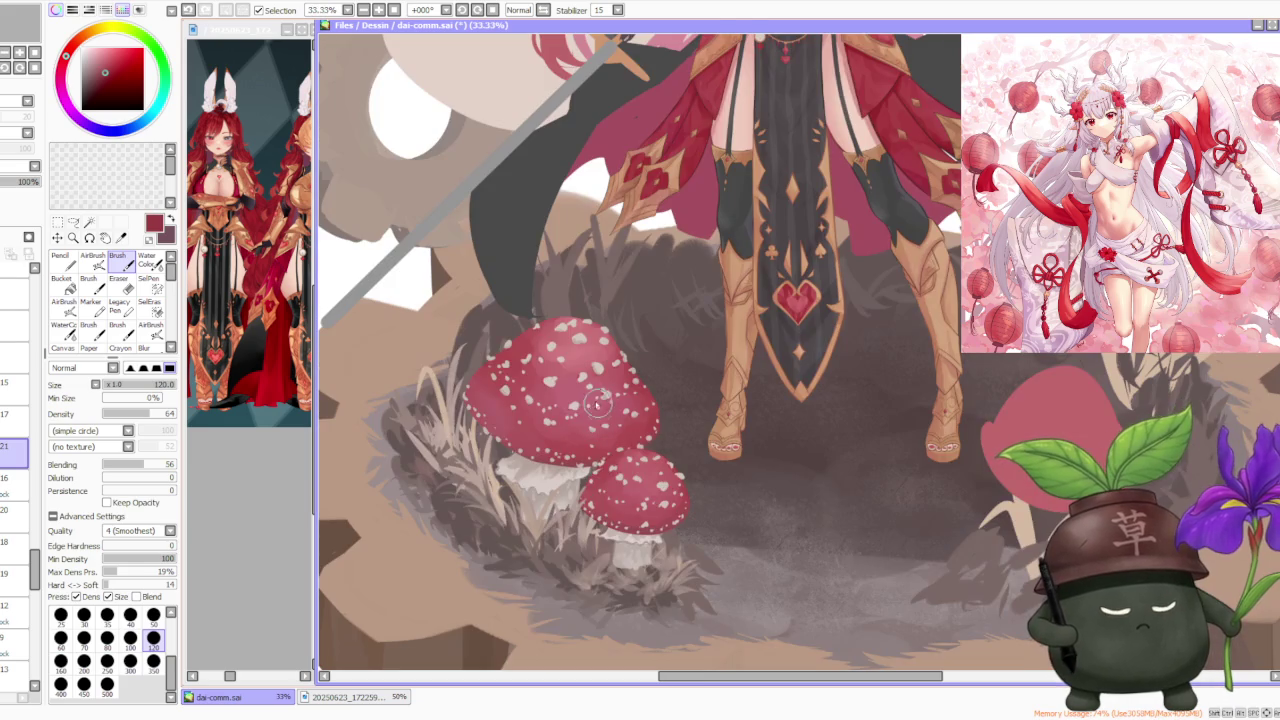
{"action": "scroll", "coordinate": [487, 373], "scroll_direction": "up", "scroll_amount": 1}
{"action": "scroll", "coordinate": [480, 378], "scroll_direction": "up", "scroll_amount": 1}
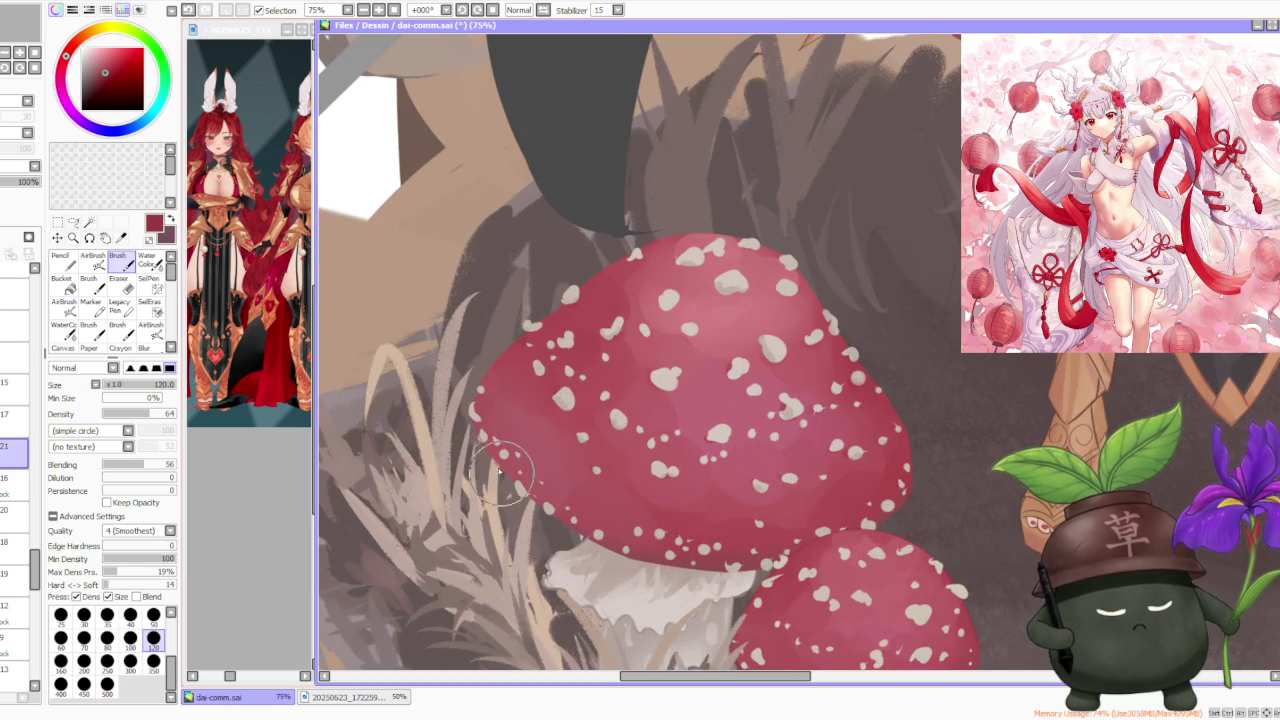
Switch down to the mushroom cap layer and undo the last stroke
{"action": "left_click", "coordinate": [15, 512]}
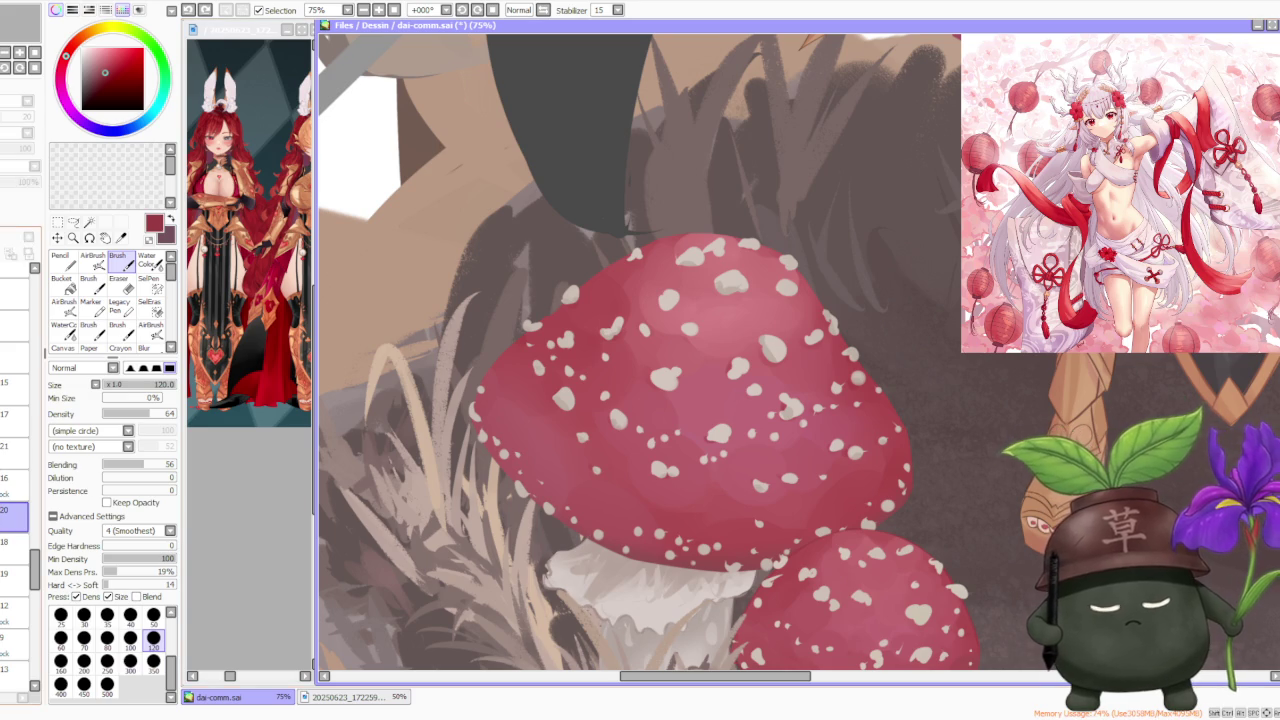
{"action": "left_click", "coordinate": [15, 541]}
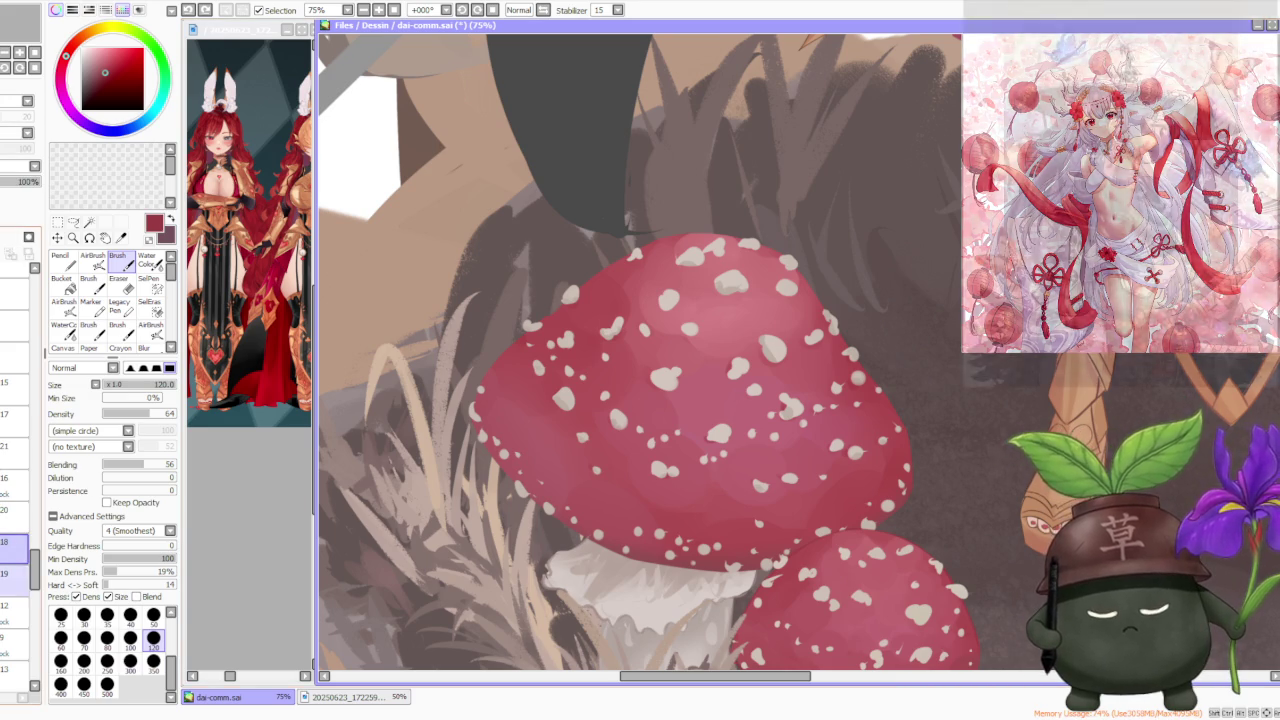
{"action": "left_click", "coordinate": [15, 641]}
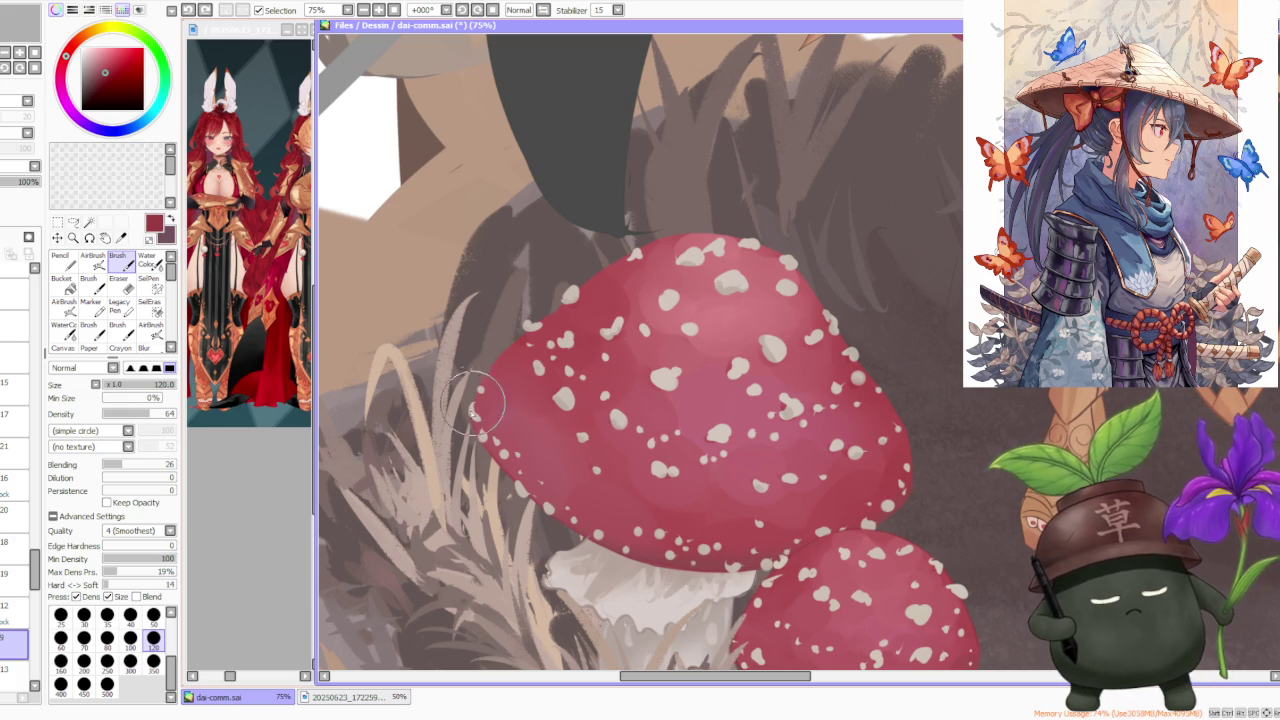
{"action": "key", "text": "ctrl+z"}
{"action": "key", "text": "ctrl+z"}
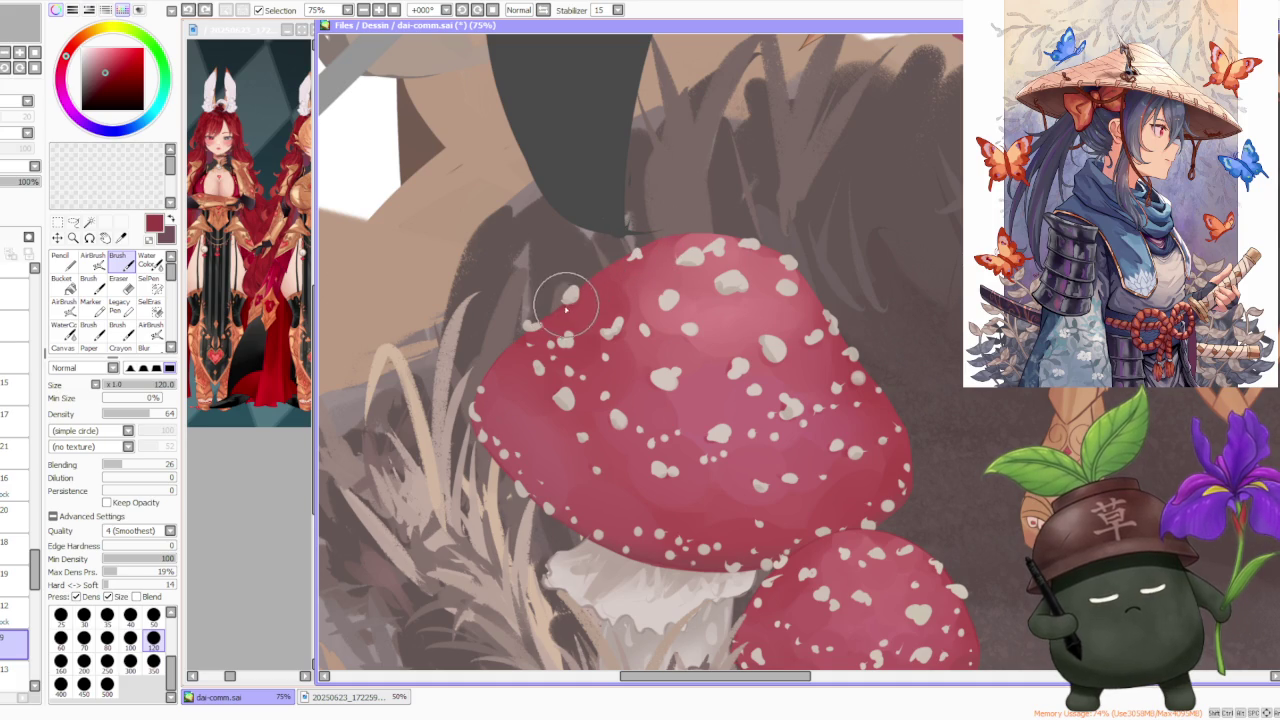
Smooth the top edge of the larger mushroom cap
{"action": "left_click_drag", "start_coordinate": [666, 214], "coordinate": [608, 263]}
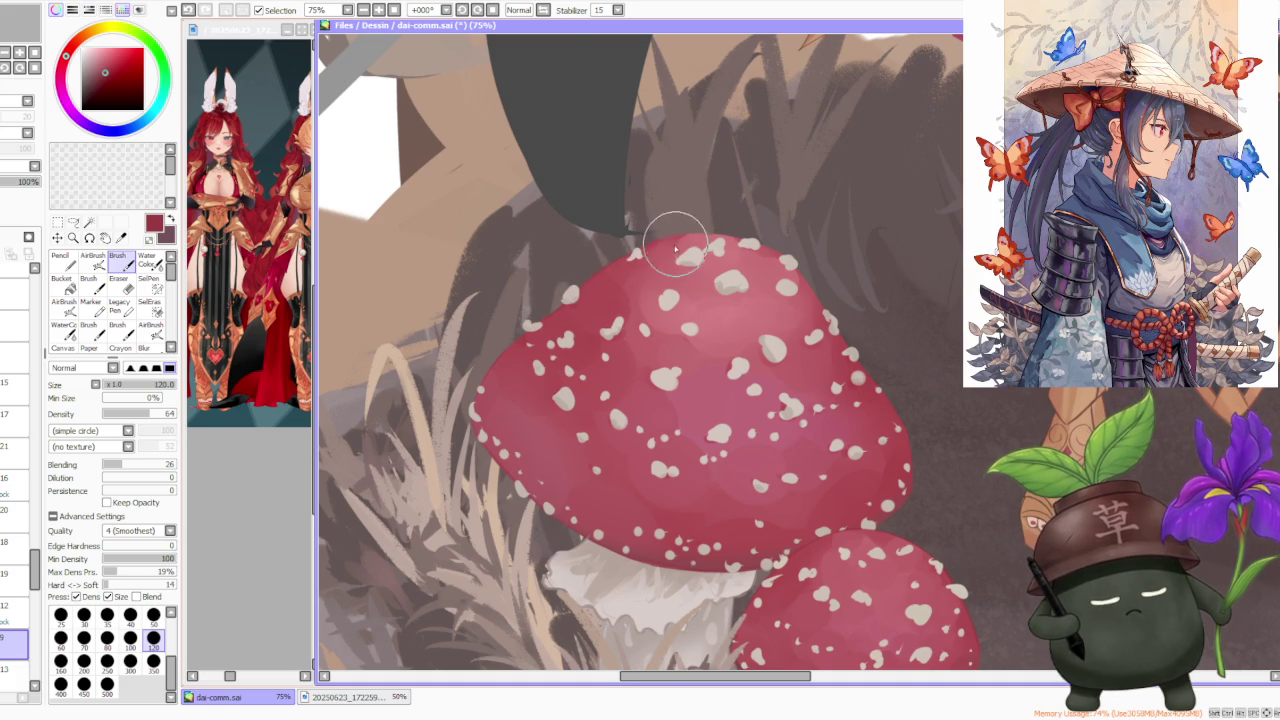
{"action": "scroll", "coordinate": [676, 248], "scroll_direction": "down", "scroll_amount": 3}
{"action": "scroll", "coordinate": [760, 250], "scroll_direction": "down", "scroll_amount": 1}
{"action": "scroll", "coordinate": [840, 254], "scroll_direction": "up", "scroll_amount": 2}
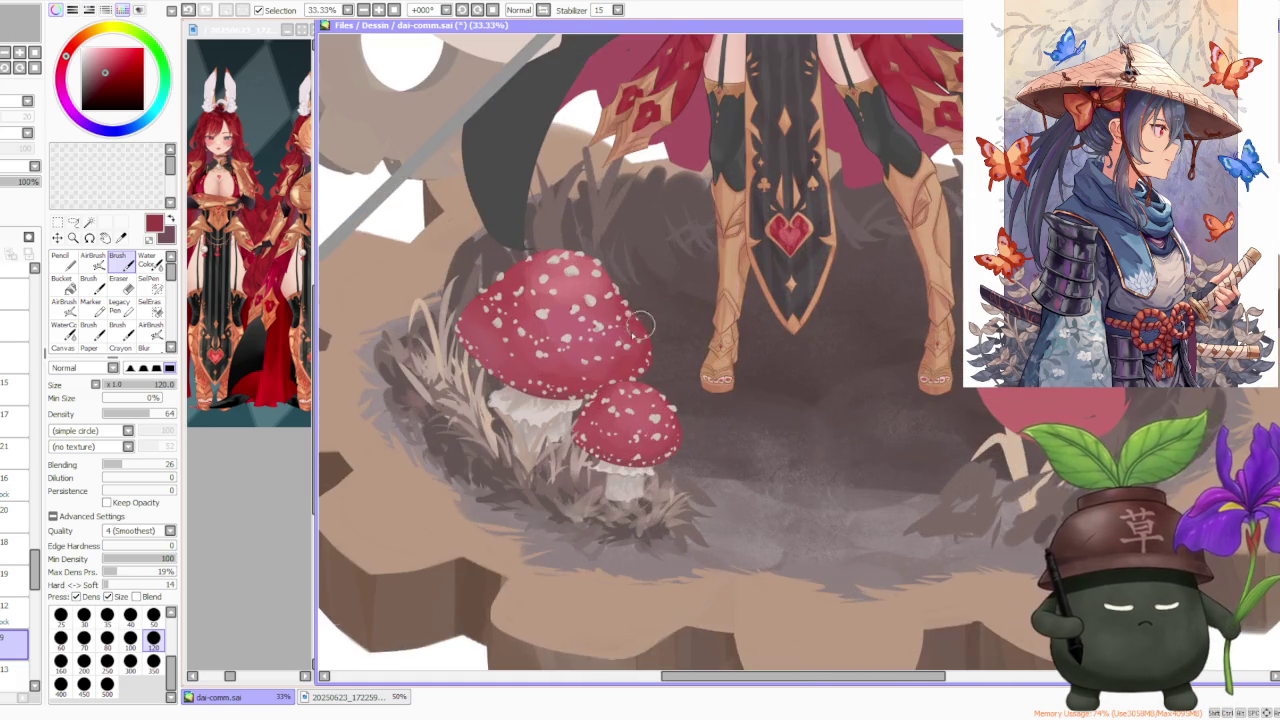
{"action": "scroll", "coordinate": [640, 323], "scroll_direction": "up", "scroll_amount": 3}
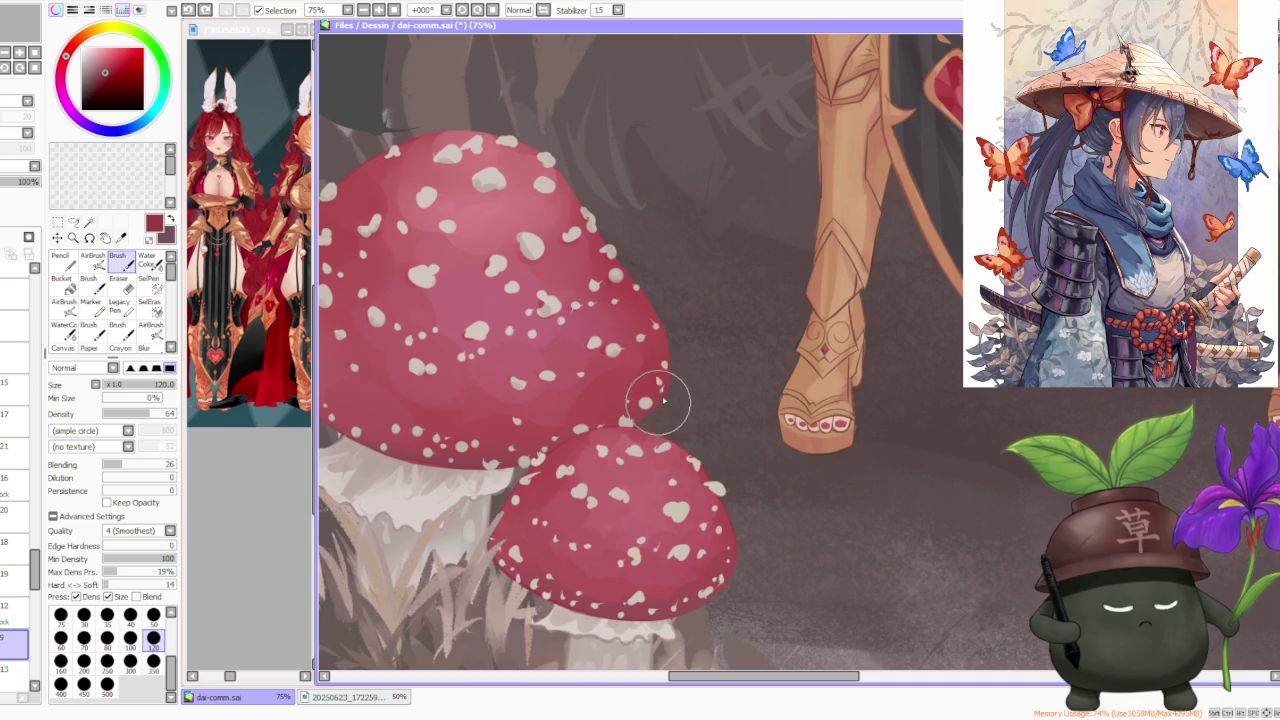
{"action": "scroll", "coordinate": [657, 371], "scroll_direction": "down", "scroll_amount": 2}
{"action": "scroll", "coordinate": [659, 350], "scroll_direction": "down", "scroll_amount": 1}
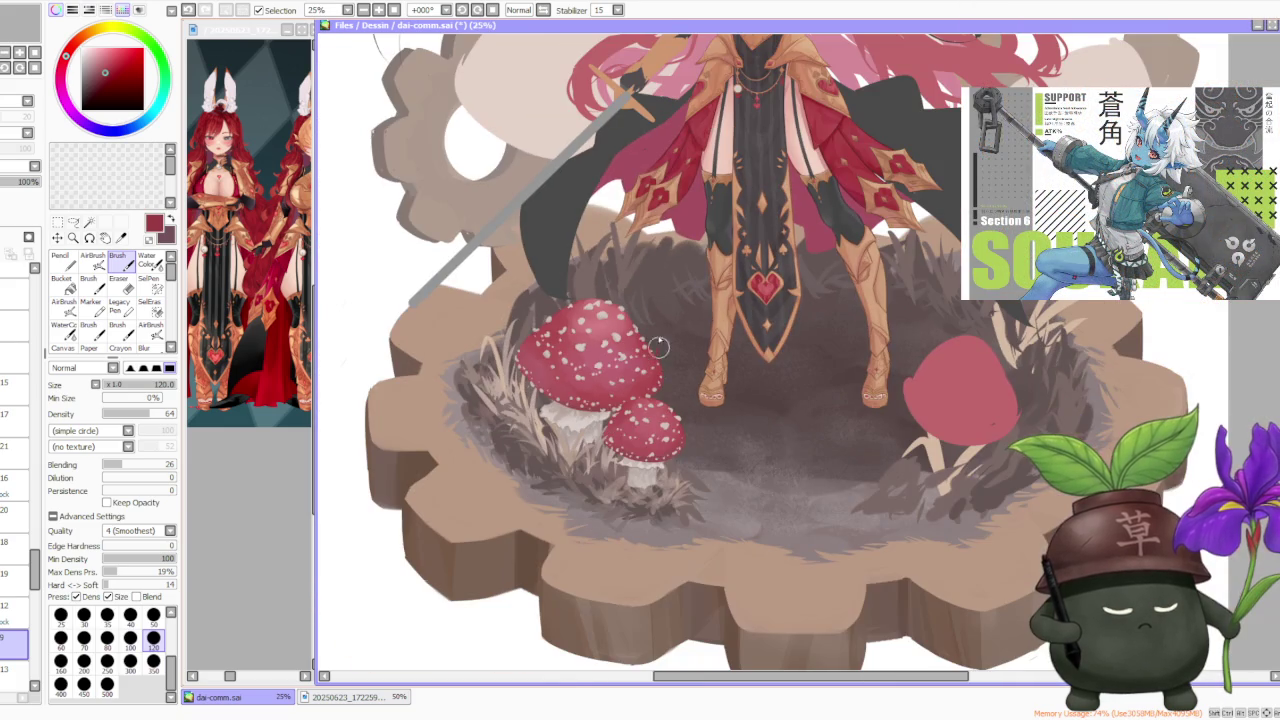
Mirror the canvas, fill the gap between the two caps and refine the upper cap's edge
{"action": "key", "text": "h"}
{"action": "scroll", "coordinate": [732, 156], "scroll_direction": "down", "scroll_amount": 1}
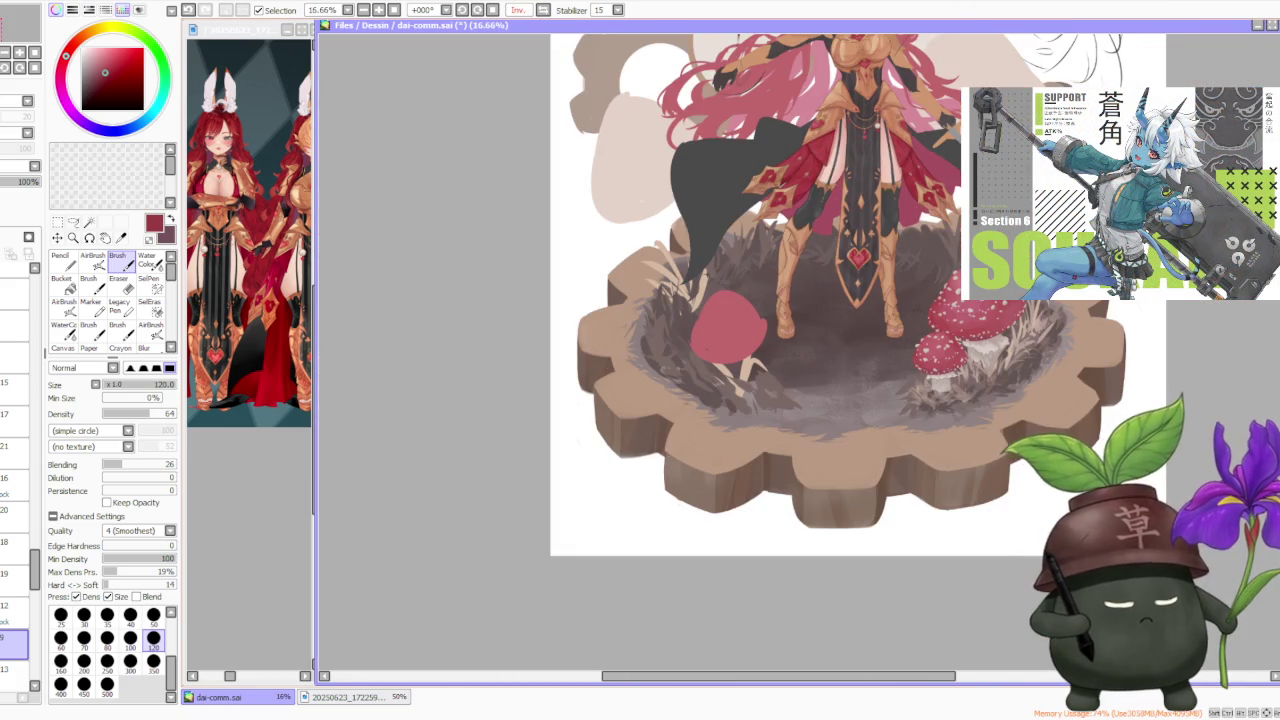
{"action": "scroll", "coordinate": [830, 400], "scroll_direction": "up", "scroll_amount": 2}
{"action": "scroll", "coordinate": [820, 434], "scroll_direction": "up", "scroll_amount": 1}
{"action": "mouse_move", "coordinate": [812, 462]}
{"action": "left_mouse_down"}
{"action": "mouse_move", "coordinate": [791, 429]}
{"action": "mouse_move", "coordinate": [808, 429]}
{"action": "mouse_move", "coordinate": [869, 517]}
{"action": "left_mouse_up"}
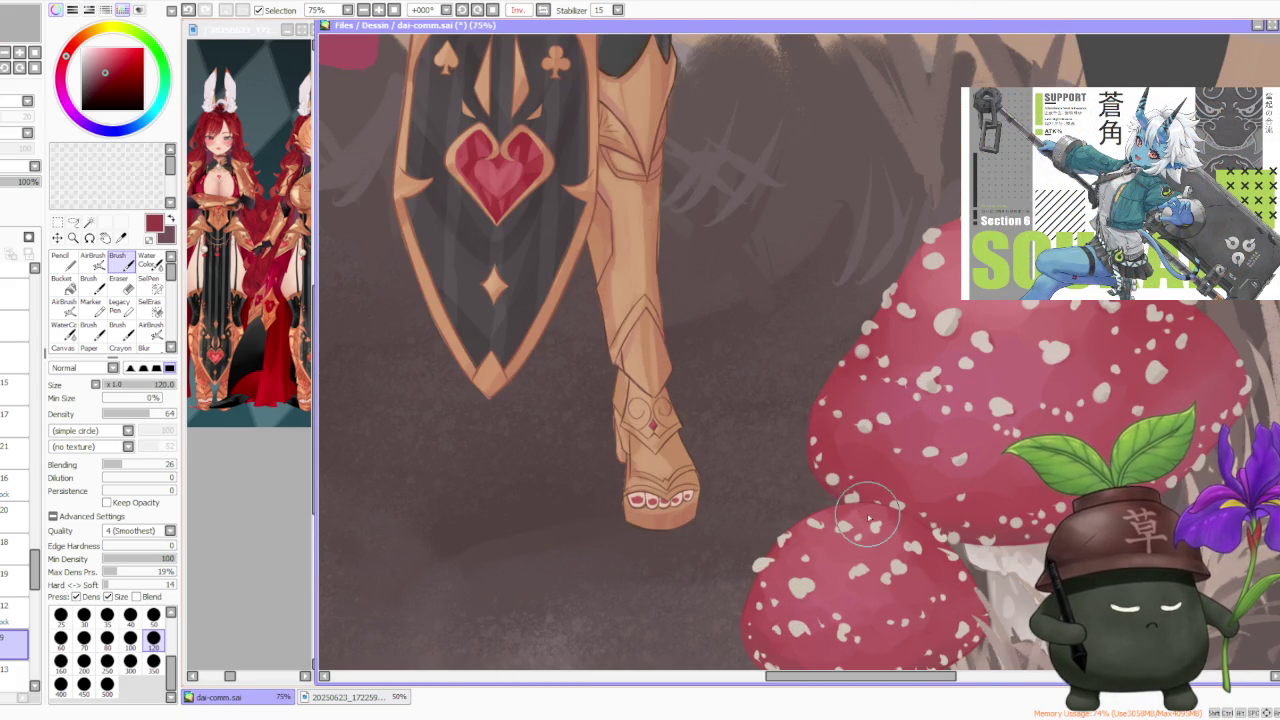
{"action": "mouse_move", "coordinate": [855, 334]}
{"action": "left_mouse_down"}
{"action": "mouse_move", "coordinate": [886, 309]}
{"action": "mouse_move", "coordinate": [854, 337]}
{"action": "mouse_move", "coordinate": [920, 234]}
{"action": "mouse_move", "coordinate": [900, 265]}
{"action": "left_mouse_up"}
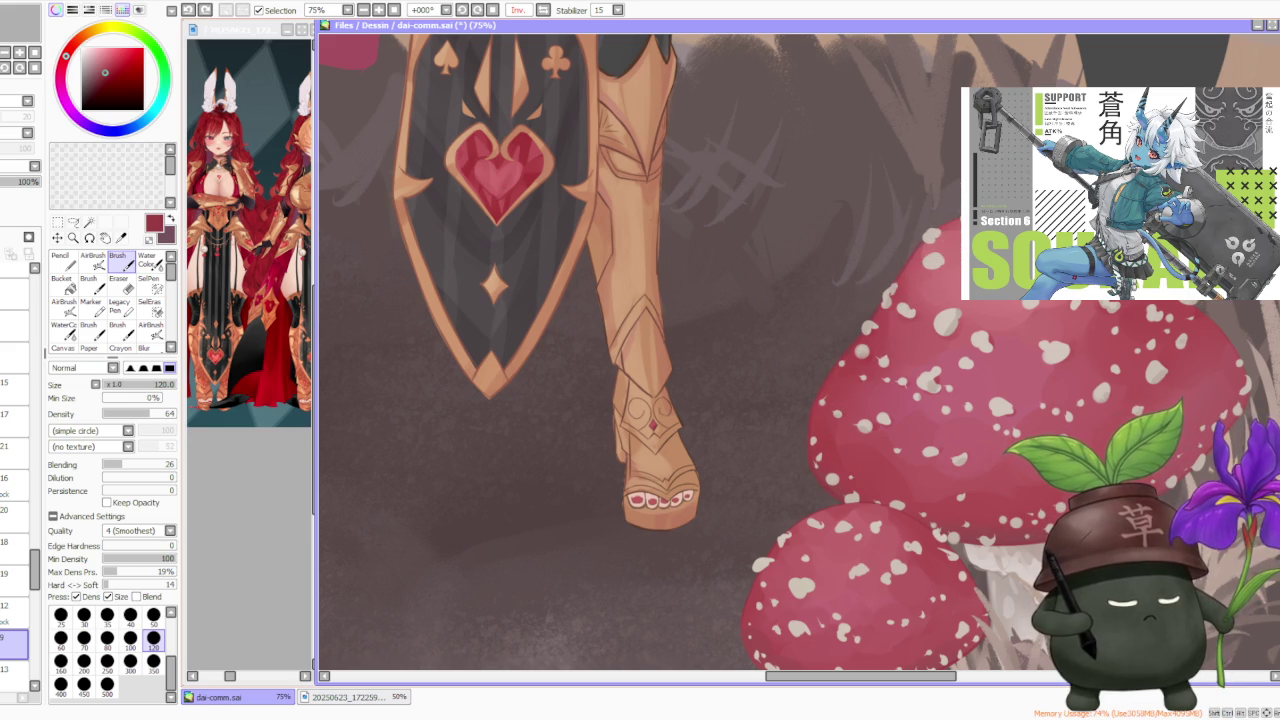
Unflip the canvas, select a higher layer and eyedrop a beige tan colour
{"action": "scroll", "coordinate": [829, 309], "scroll_direction": "down", "scroll_amount": 3}
{"action": "scroll", "coordinate": [860, 260], "scroll_direction": "down", "scroll_amount": 3}
{"action": "scroll", "coordinate": [908, 205], "scroll_direction": "down", "scroll_amount": 2}
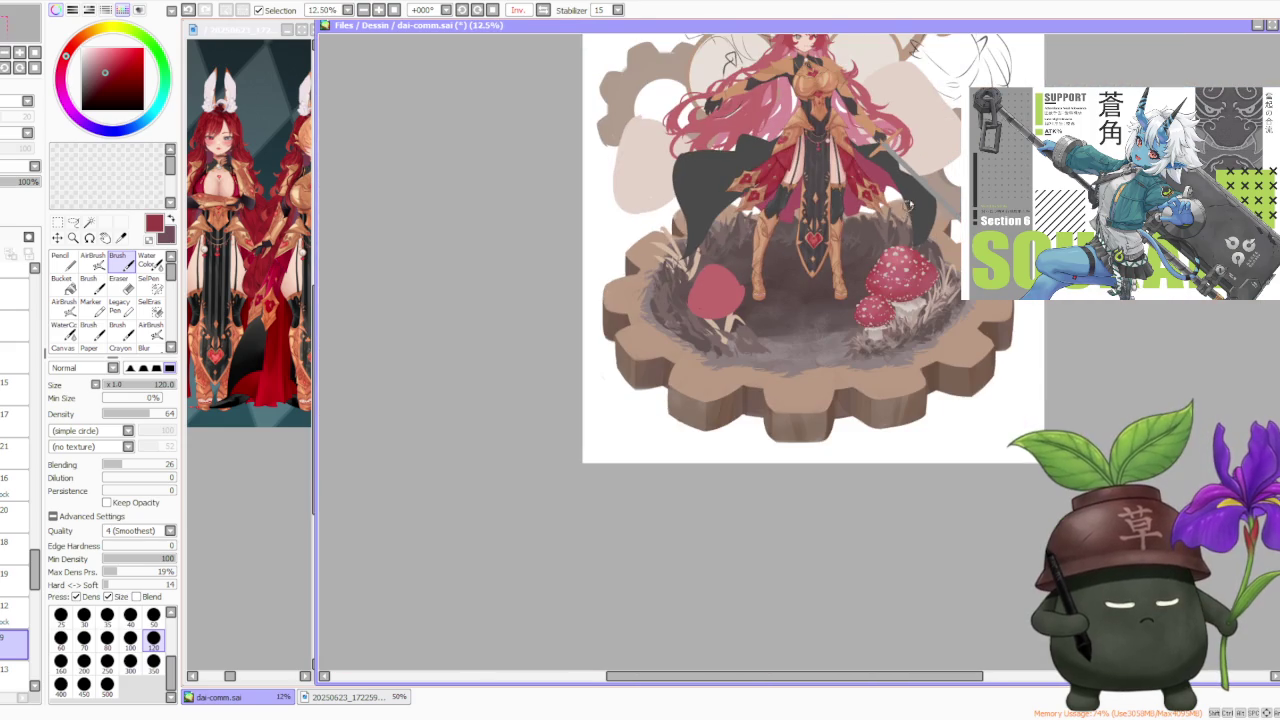
{"action": "key", "text": "h"}
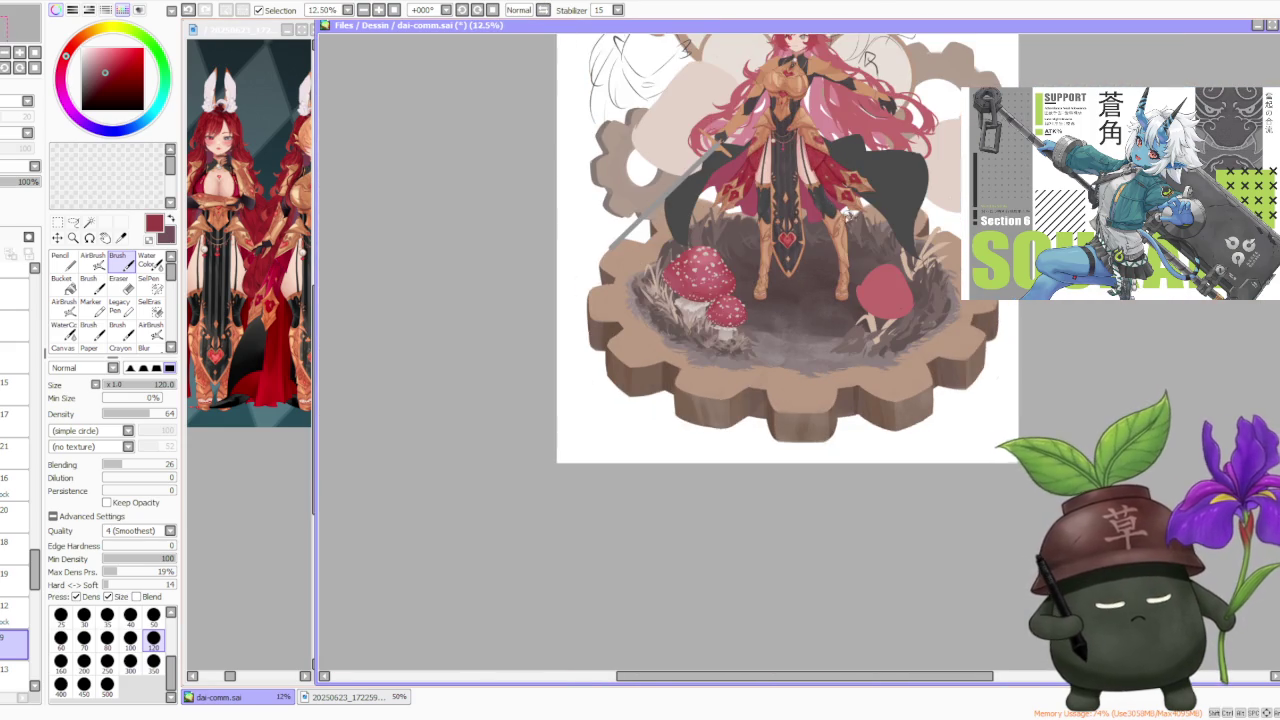
{"action": "scroll", "coordinate": [830, 212], "scroll_direction": "up", "scroll_amount": 2}
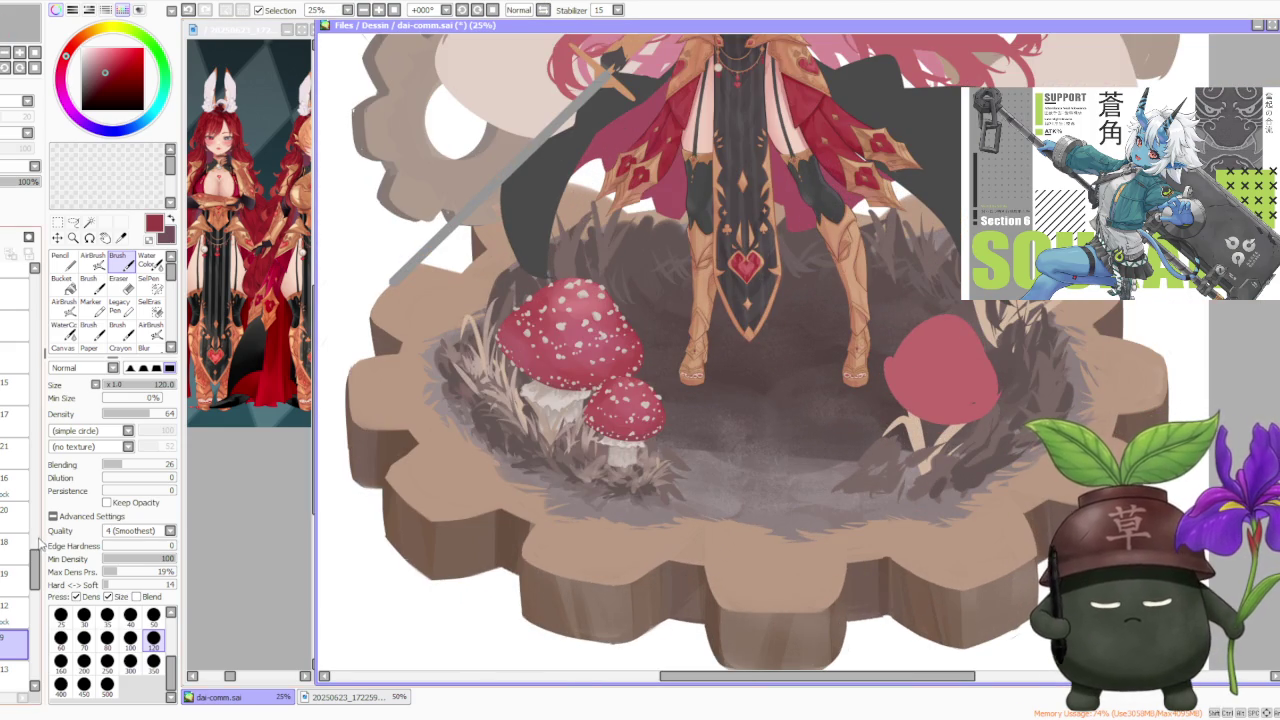
{"action": "left_click", "coordinate": [20, 390]}
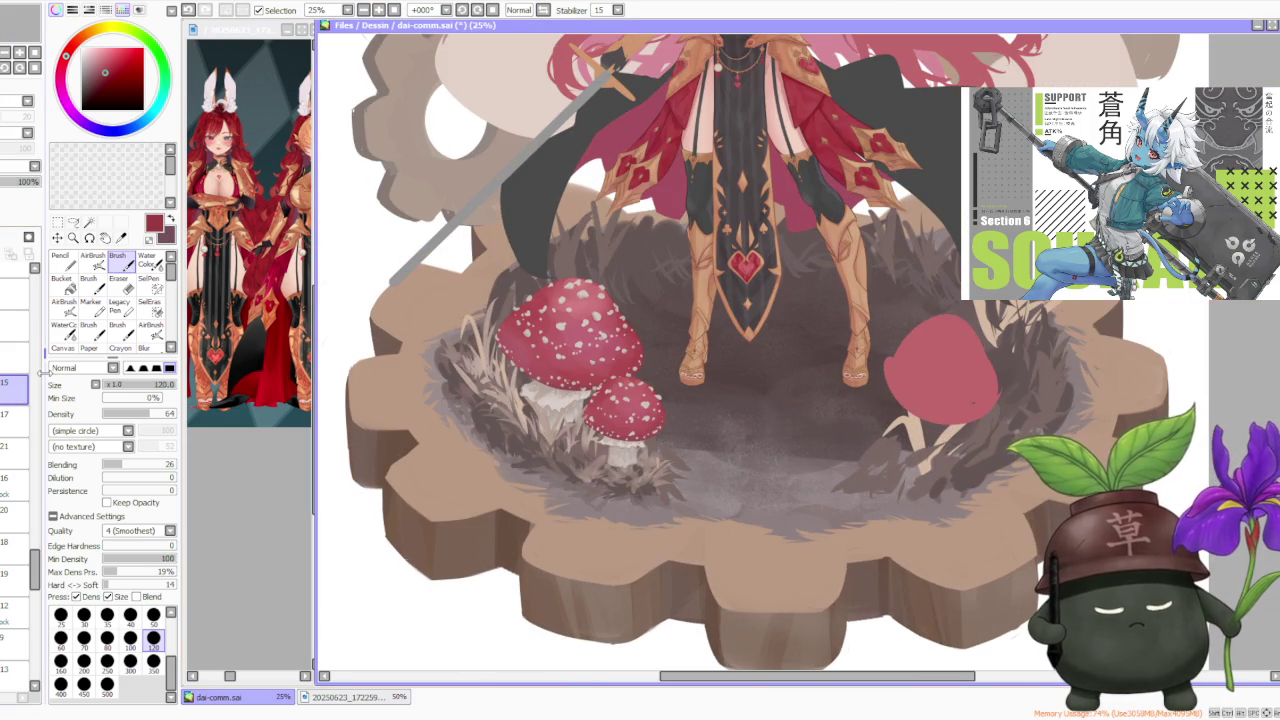
{"action": "left_click", "coordinate": [548, 428], "text": "alt"}
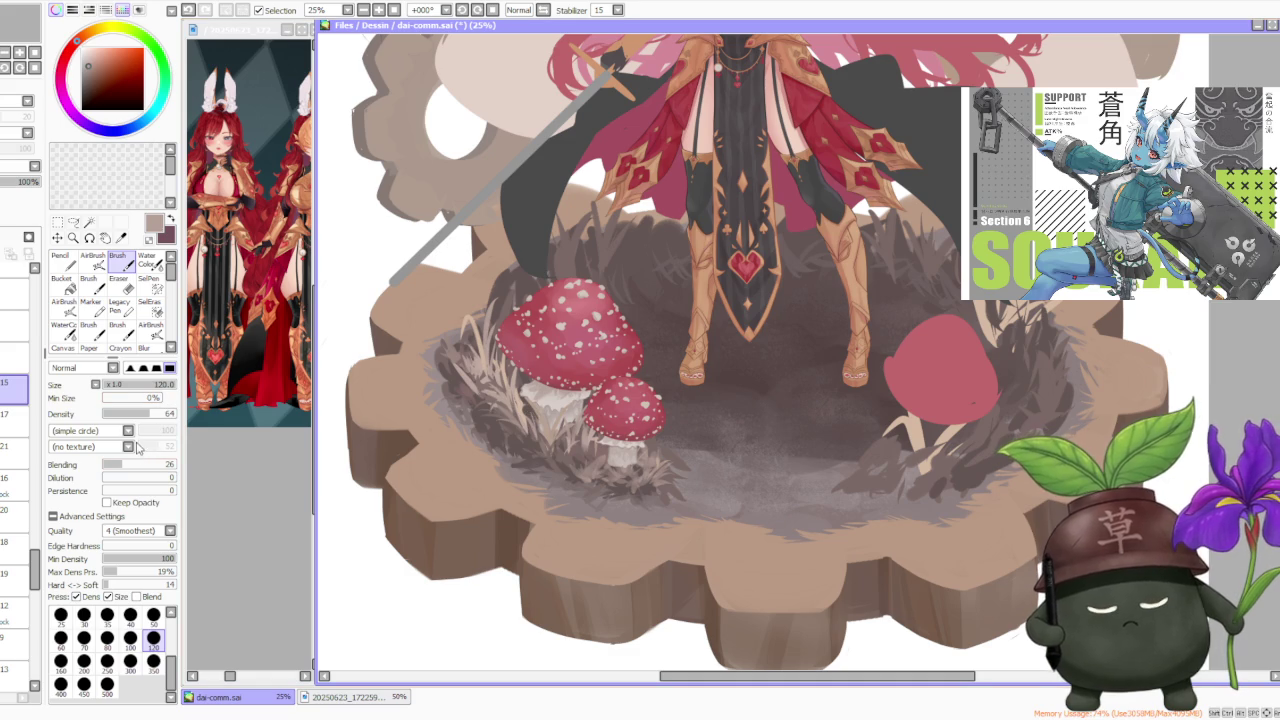
Sample several browns from the grass near the mushrooms to find a suitable tone
{"action": "scroll", "coordinate": [600, 438], "scroll_direction": "up", "scroll_amount": 1}
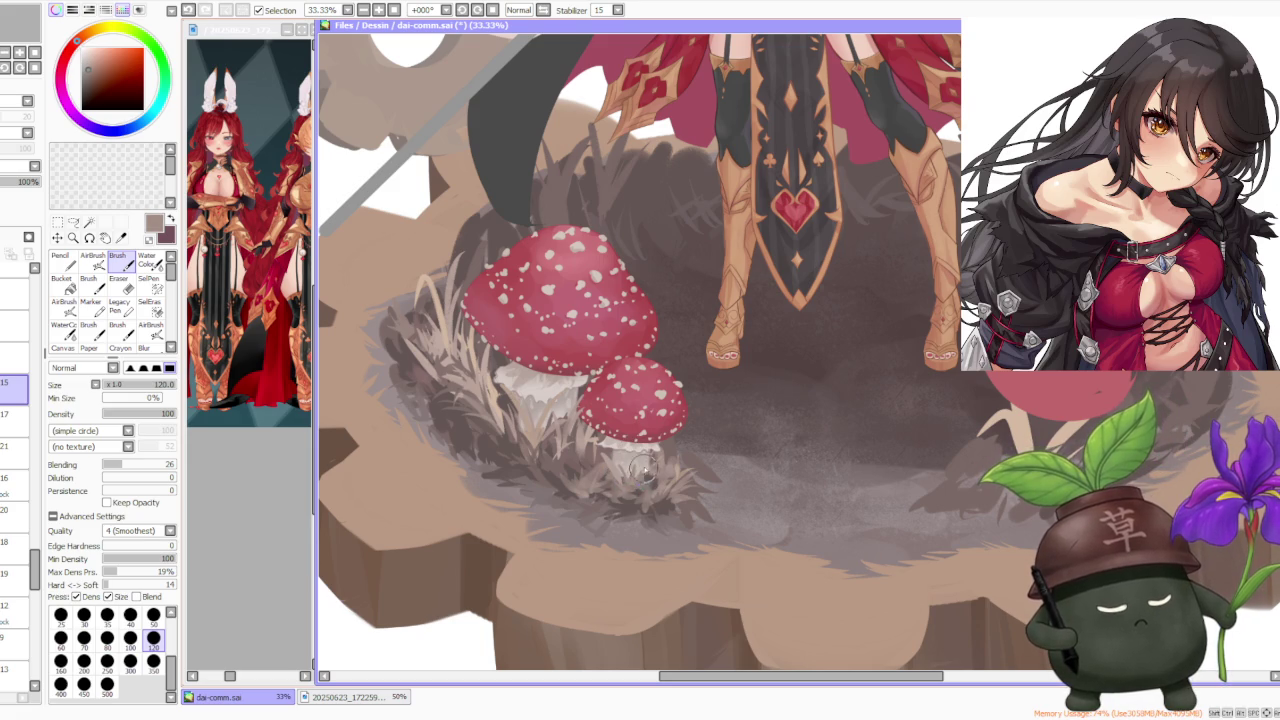
{"action": "left_click", "coordinate": [636, 476], "text": "alt"}
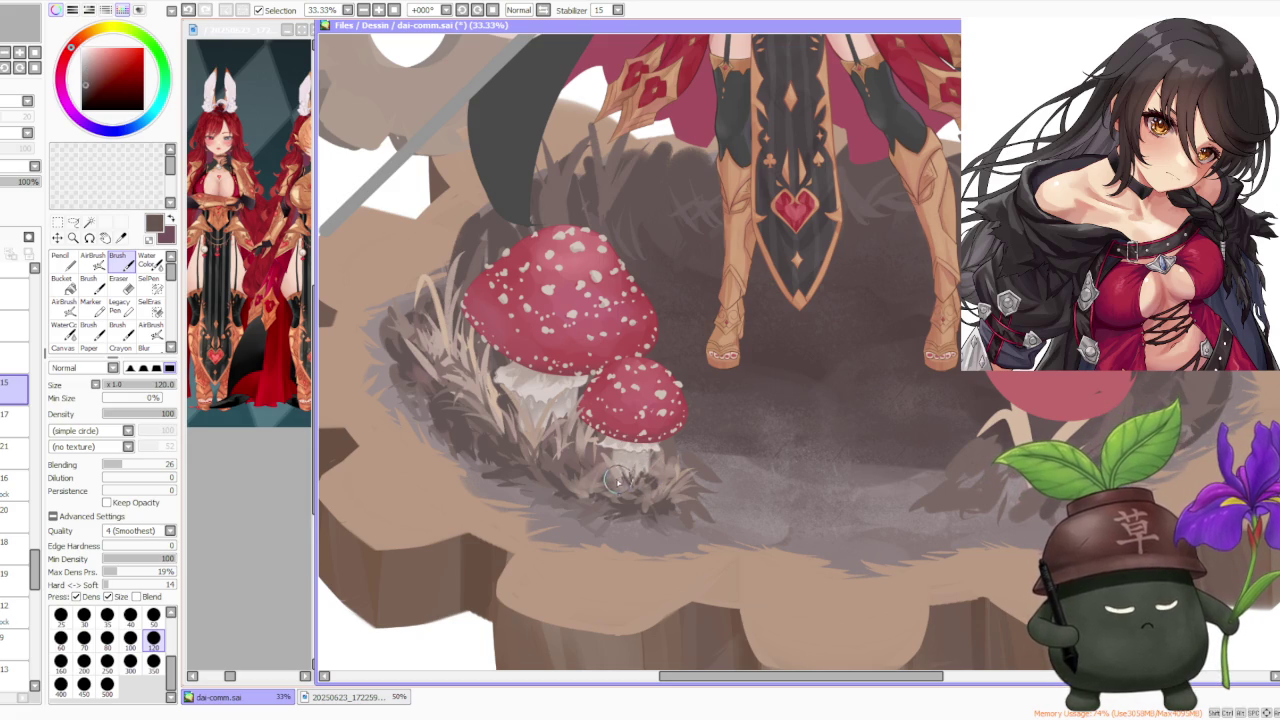
{"action": "left_click", "coordinate": [620, 483], "text": "alt"}
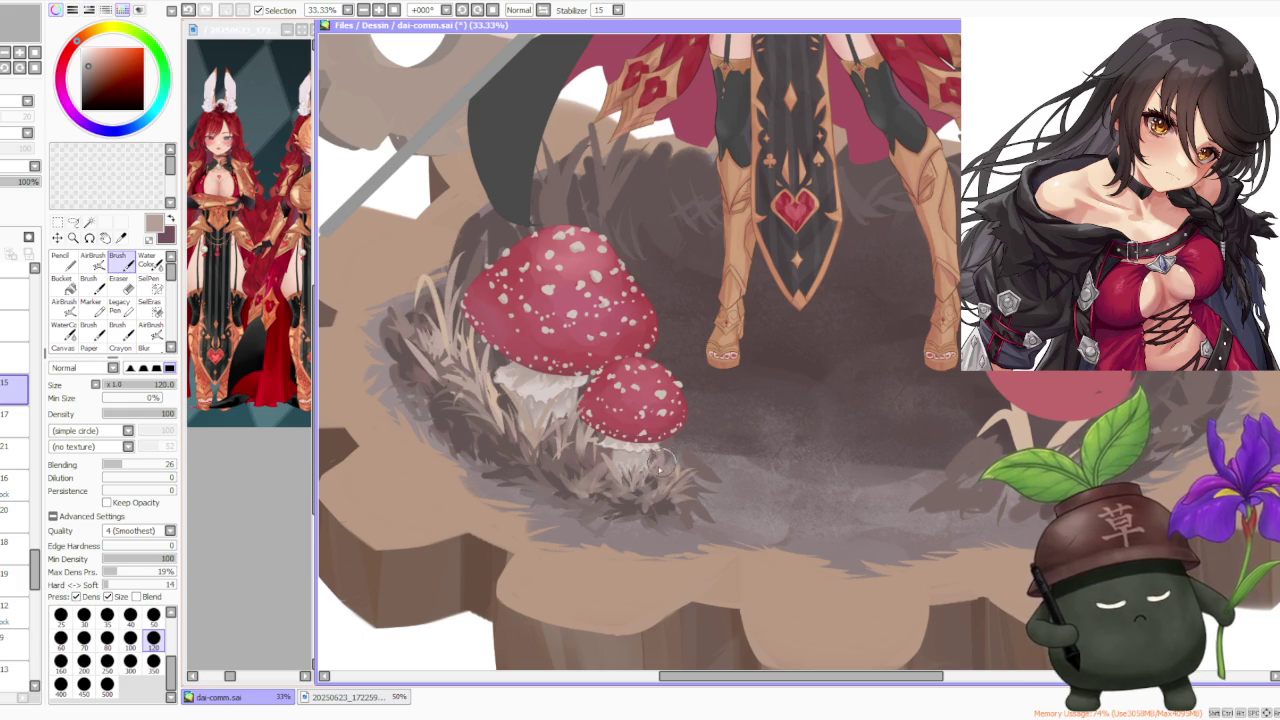
{"action": "left_click", "coordinate": [600, 470], "text": "alt"}
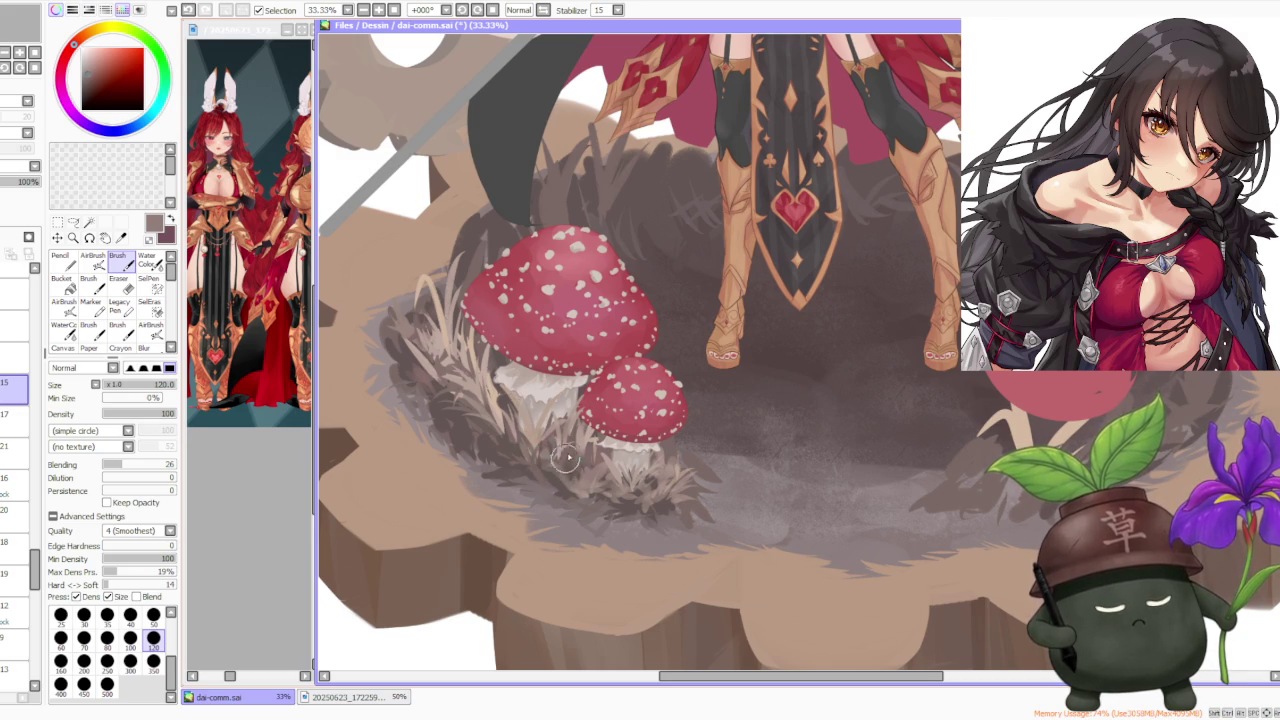
{"action": "left_click", "coordinate": [565, 457], "text": "alt"}
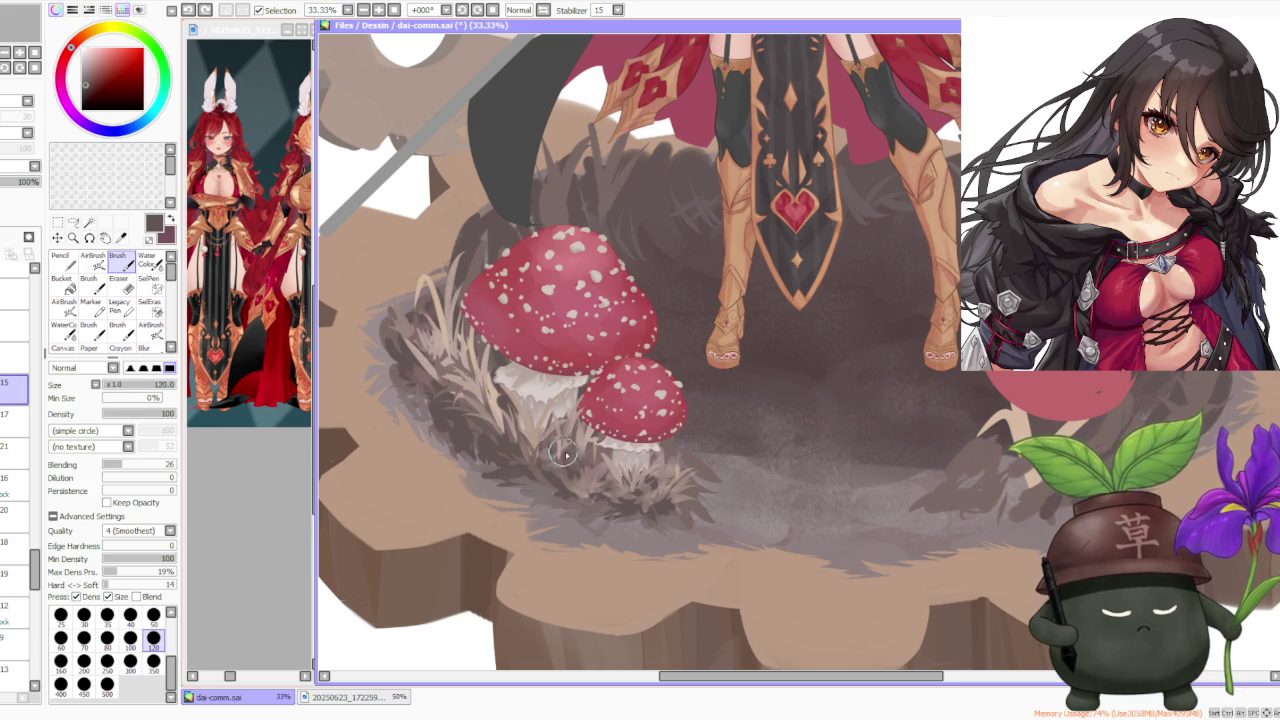
{"action": "left_click", "coordinate": [548, 470], "text": "alt"}
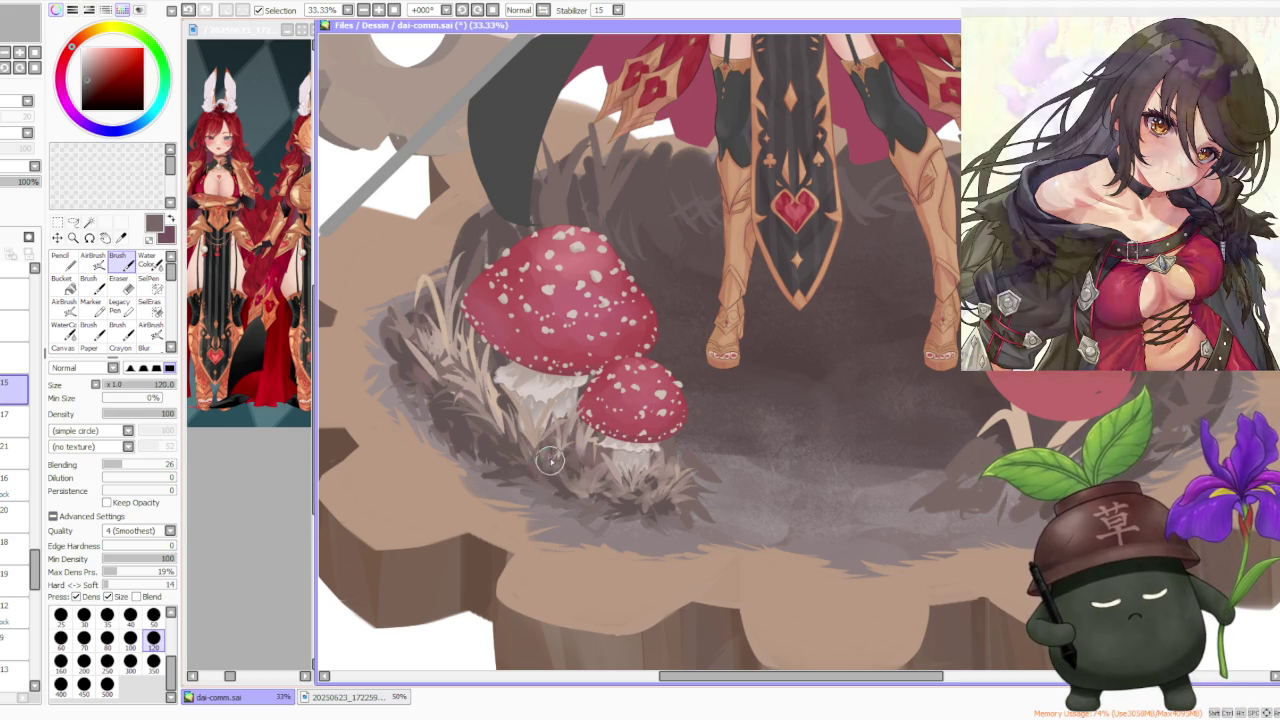
Sample the lighter greyish brown of the grass as the paint colour
{"action": "scroll", "coordinate": [636, 395], "scroll_direction": "down", "scroll_amount": 1}
{"action": "scroll", "coordinate": [636, 395], "scroll_direction": "down", "scroll_amount": 2}
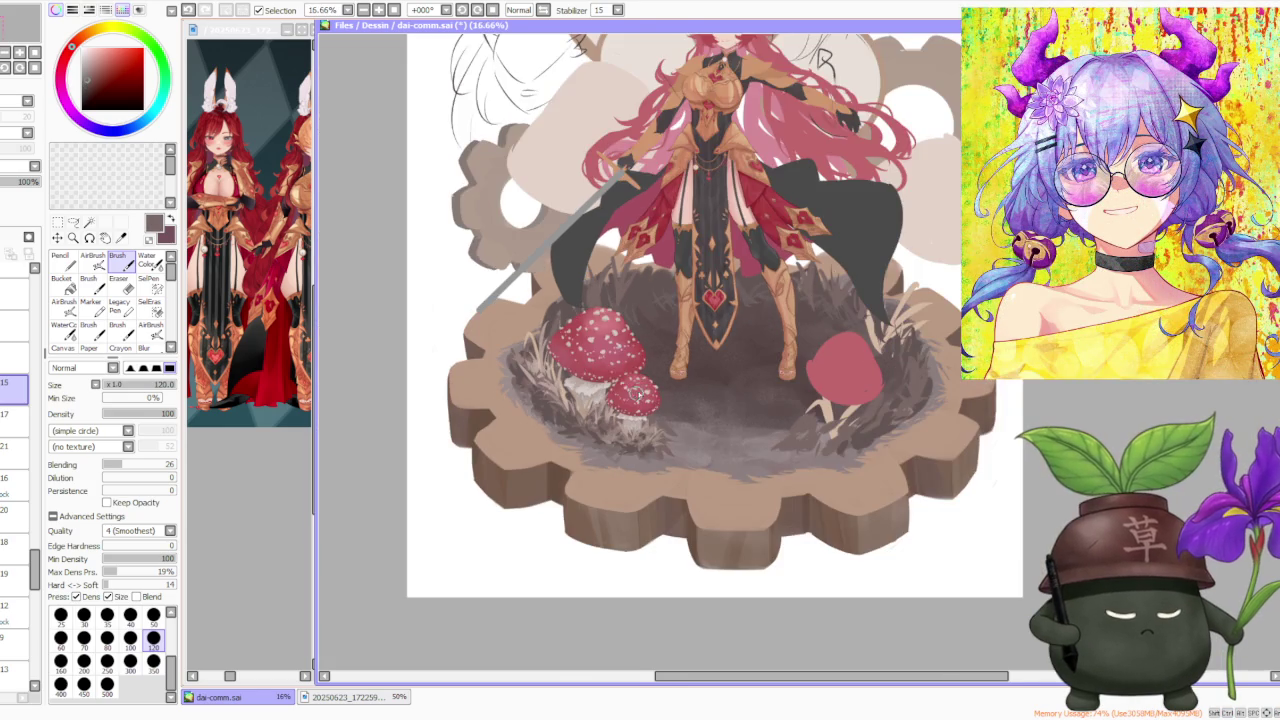
{"action": "scroll", "coordinate": [668, 378], "scroll_direction": "up", "scroll_amount": 2}
{"action": "scroll", "coordinate": [634, 381], "scroll_direction": "up", "scroll_amount": 1}
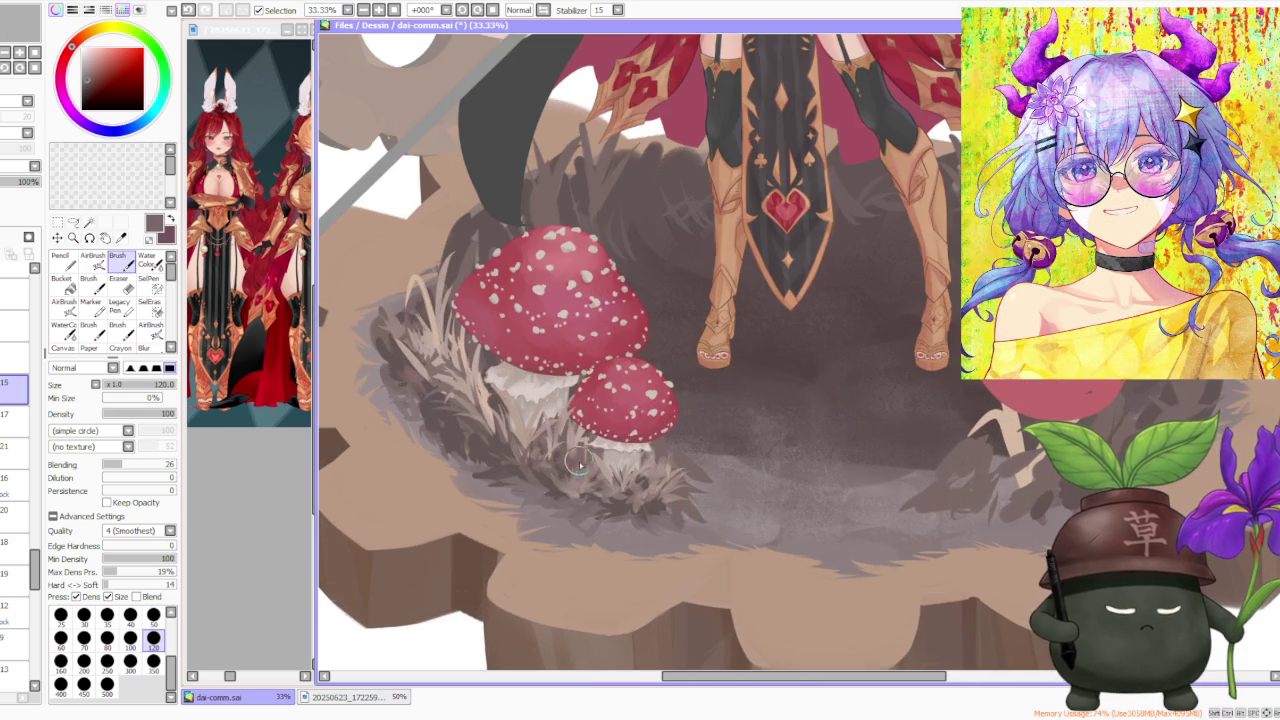
{"action": "left_click", "coordinate": [565, 477], "text": "alt"}
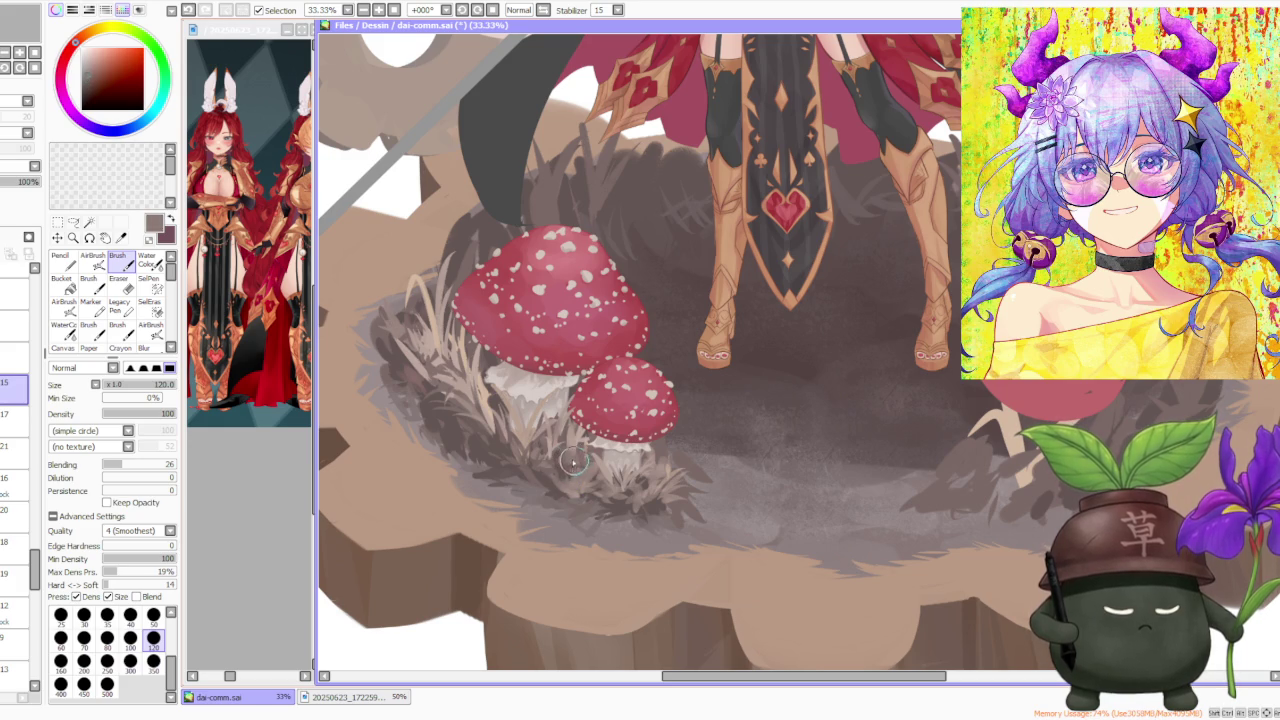
{"action": "scroll", "coordinate": [600, 440], "scroll_direction": "down", "scroll_amount": 1}
{"action": "scroll", "coordinate": [640, 420], "scroll_direction": "down", "scroll_amount": 1}
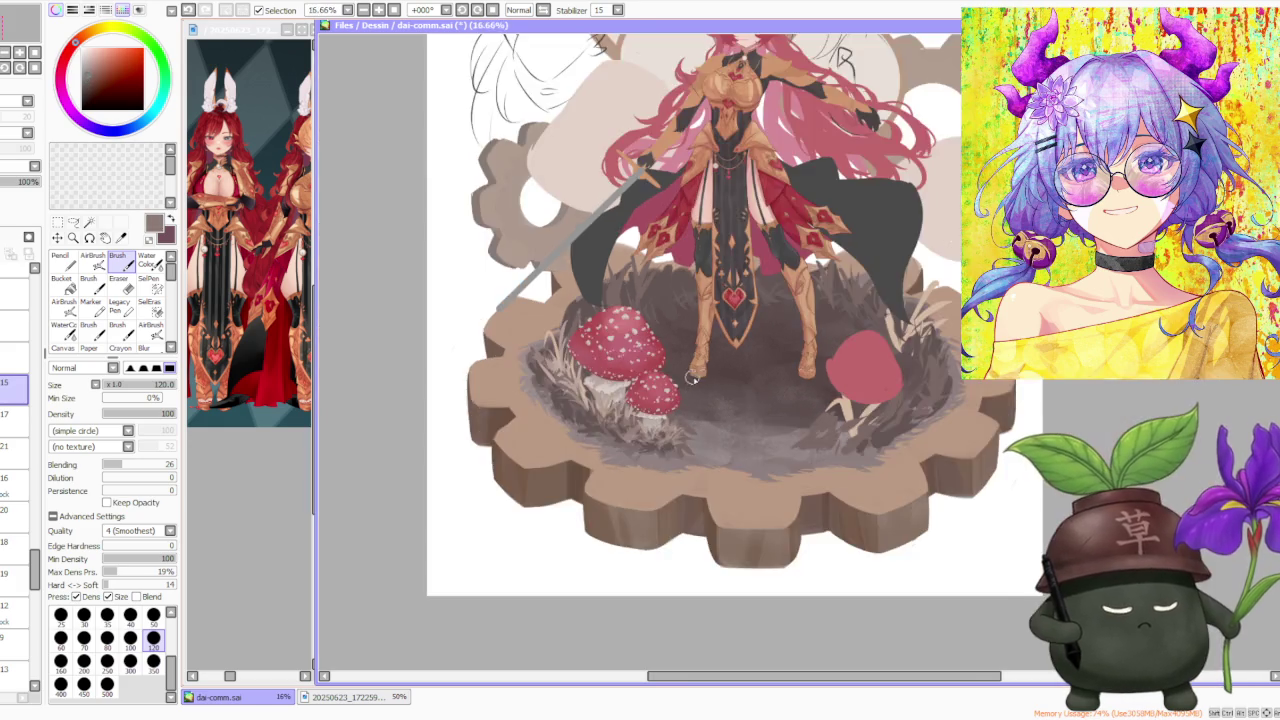
Resample a lighter tone and then the darker grass colour from the drawing
{"action": "scroll", "coordinate": [668, 400], "scroll_direction": "up", "scroll_amount": 3}
{"action": "left_click", "coordinate": [589, 488], "text": "alt"}
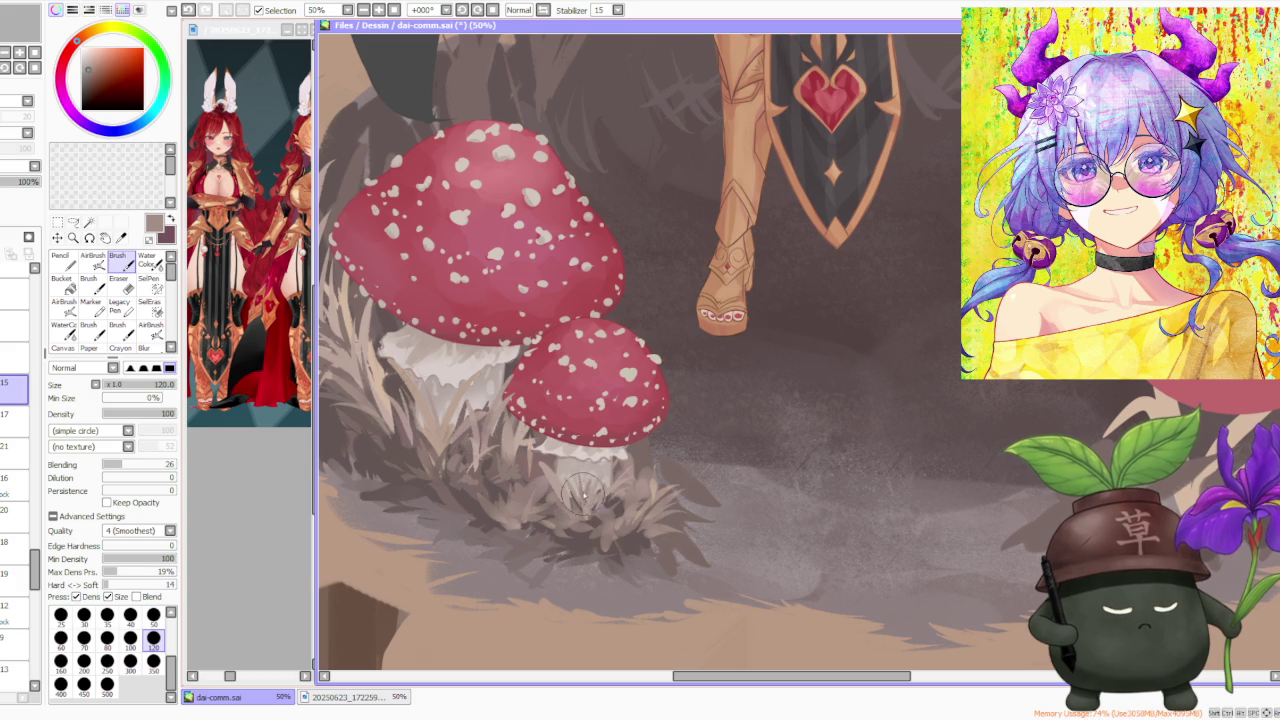
{"action": "left_click", "coordinate": [572, 500], "text": "alt"}
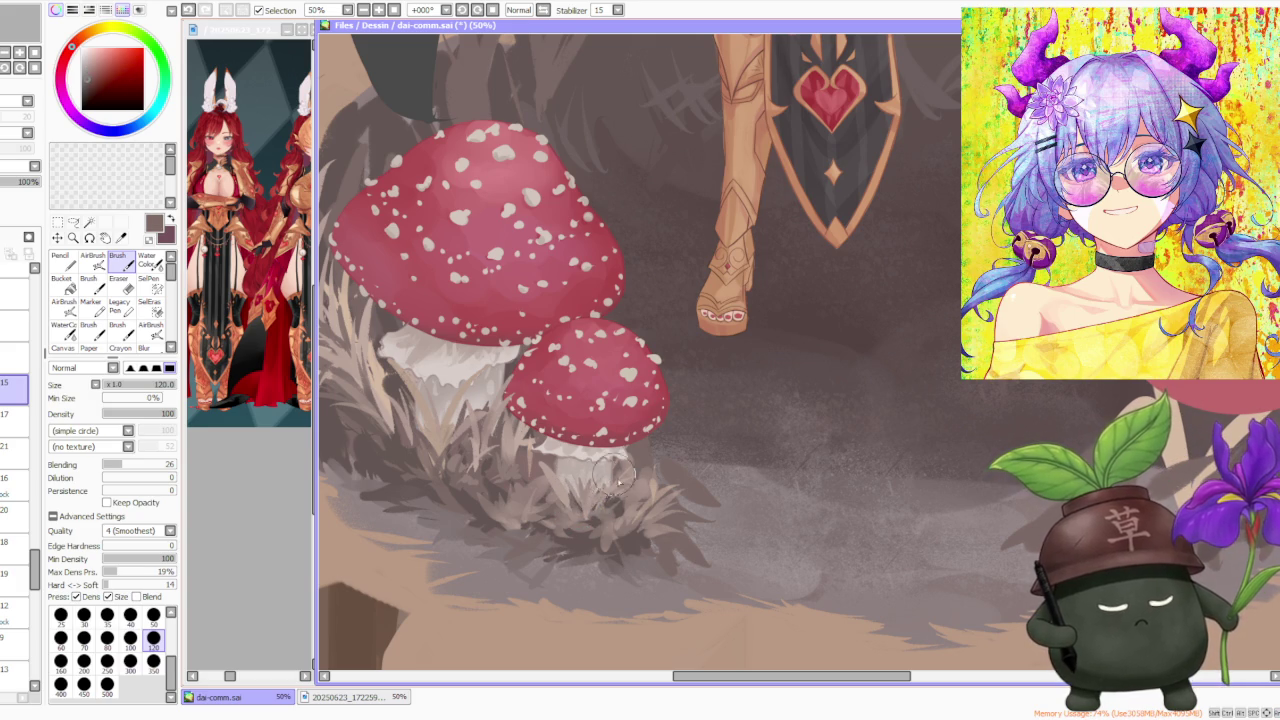
{"action": "scroll", "coordinate": [600, 512], "scroll_direction": "down", "scroll_amount": 1}
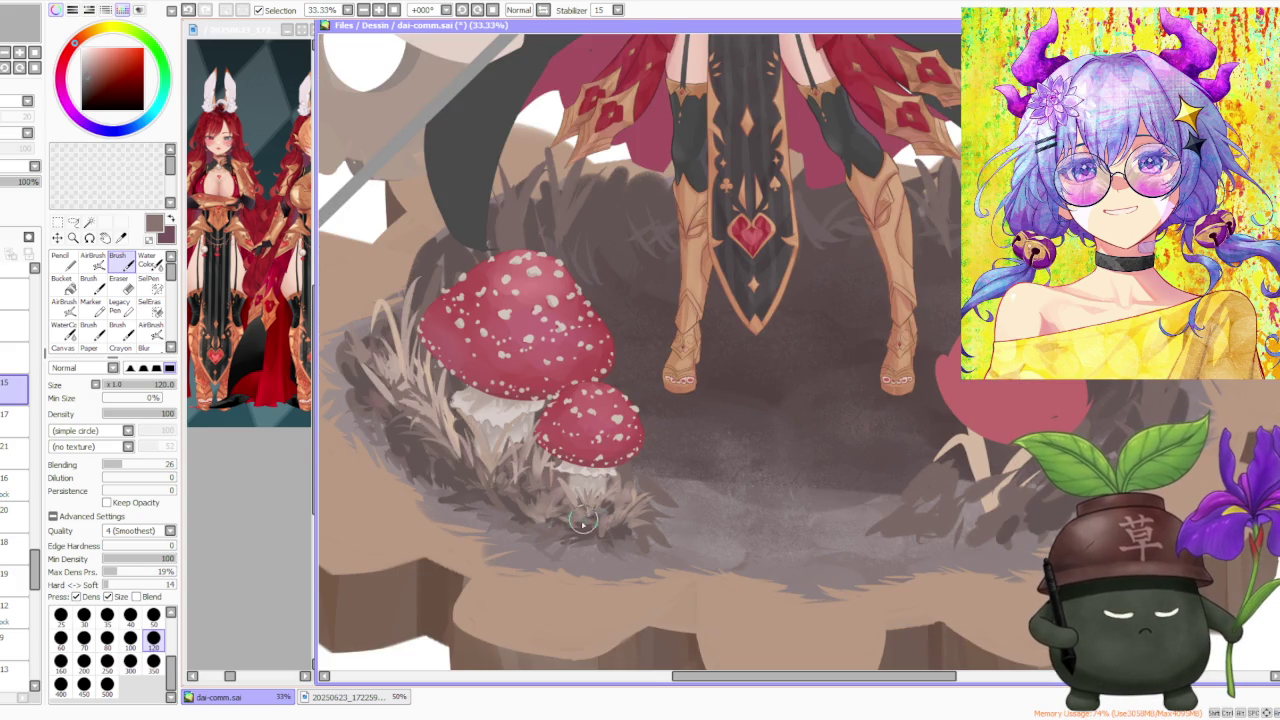
{"action": "scroll", "coordinate": [631, 450], "scroll_direction": "down", "scroll_amount": 1}
{"action": "scroll", "coordinate": [668, 445], "scroll_direction": "down", "scroll_amount": 1}
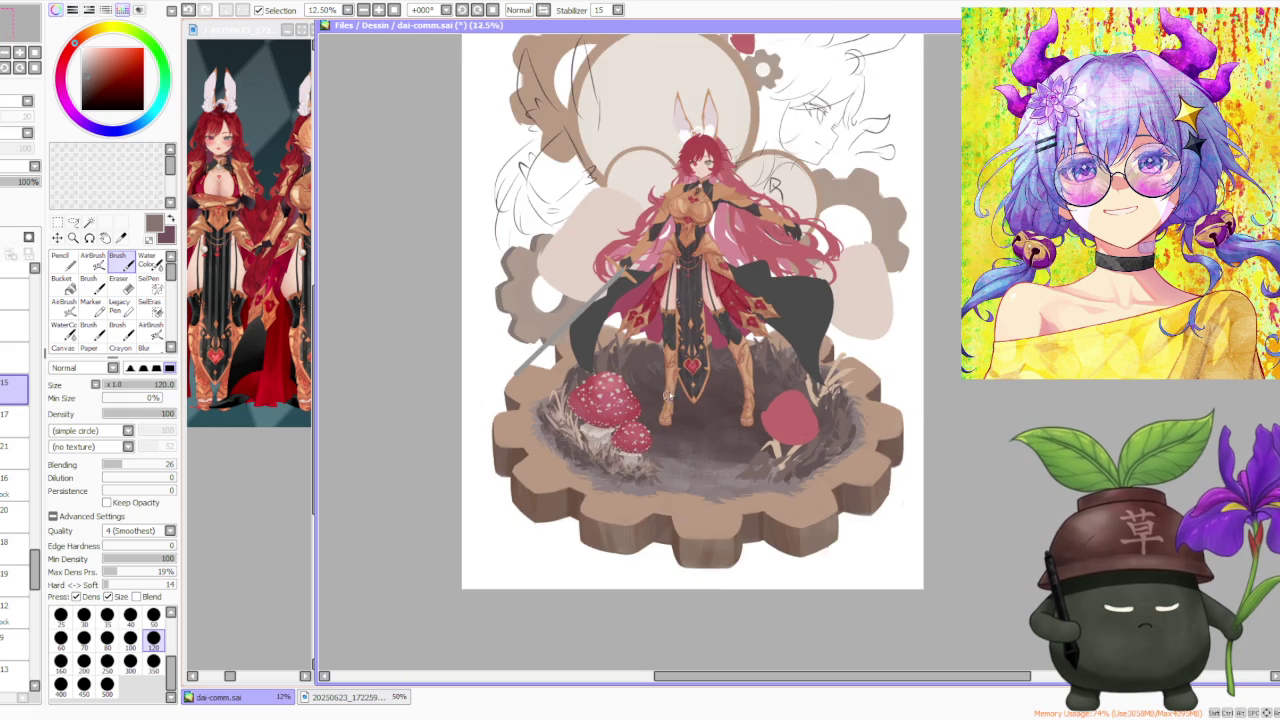
{"action": "scroll", "coordinate": [679, 355], "scroll_direction": "down", "scroll_amount": 1}
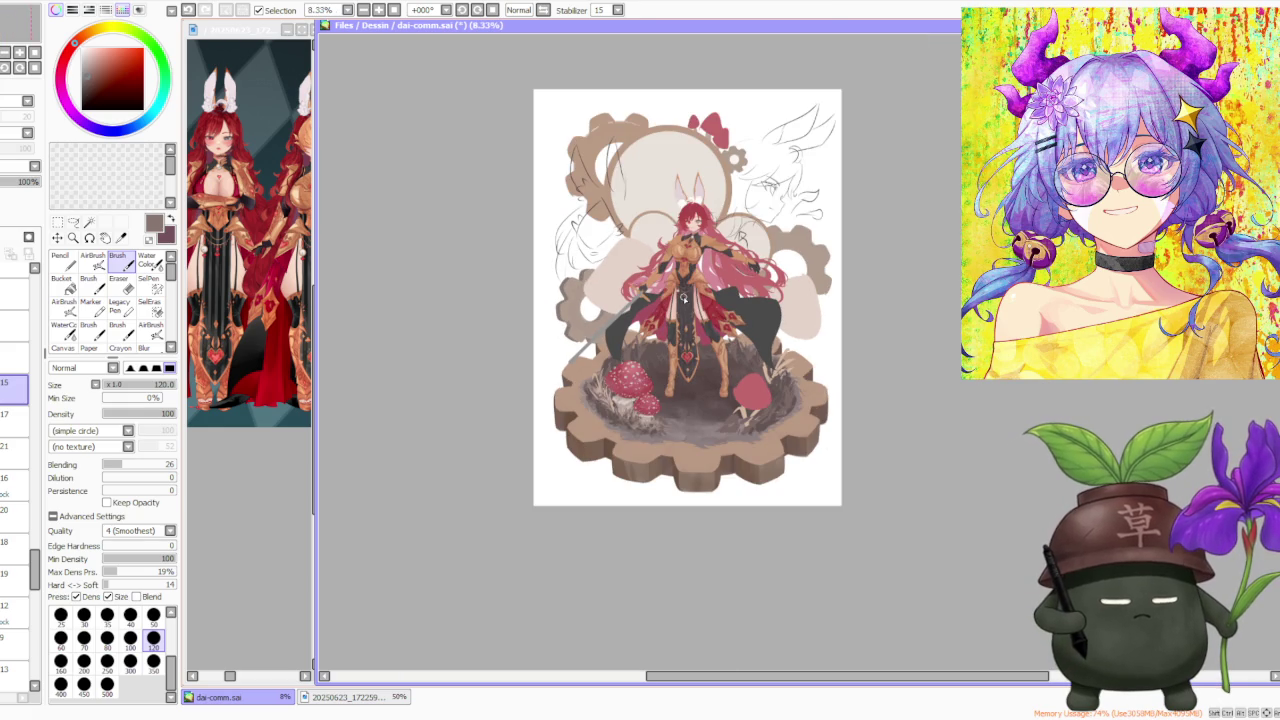
{"action": "scroll", "coordinate": [683, 297], "scroll_direction": "up", "scroll_amount": 1}
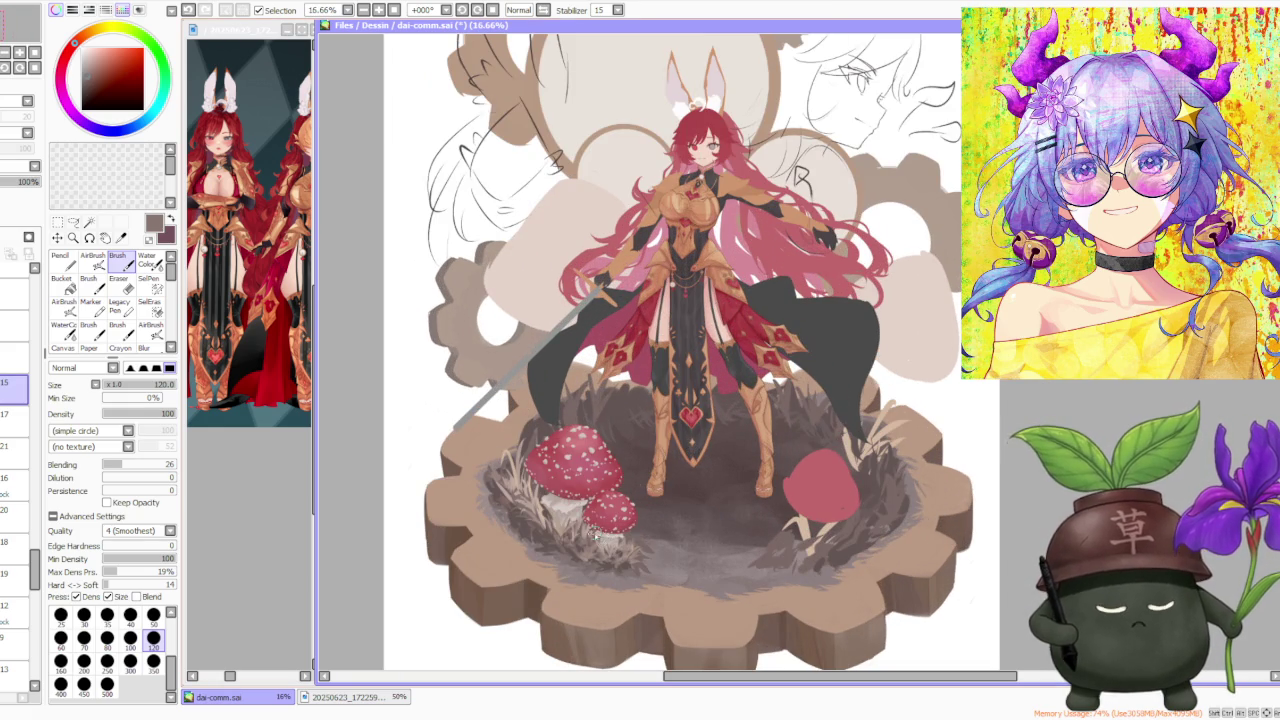
{"action": "scroll", "coordinate": [597, 537], "scroll_direction": "up", "scroll_amount": 1}
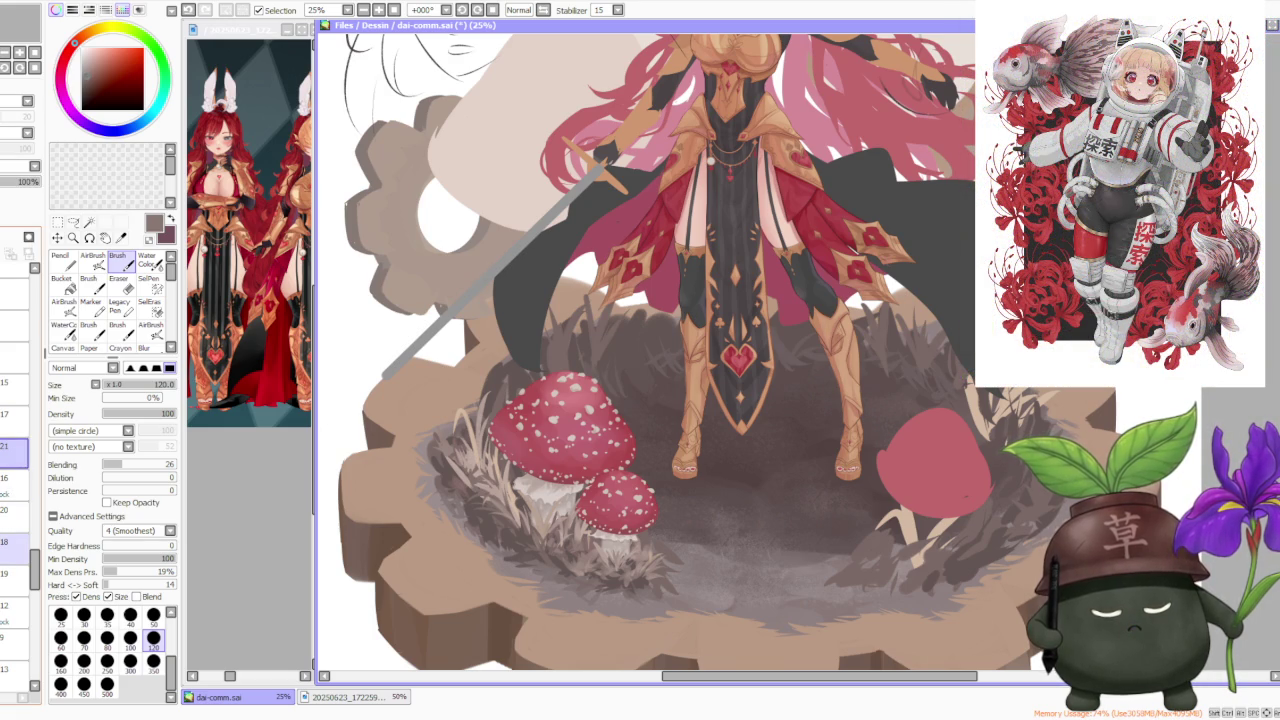
Select layer 18 and look over the mushroom area
{"action": "left_click", "coordinate": [14, 541]}
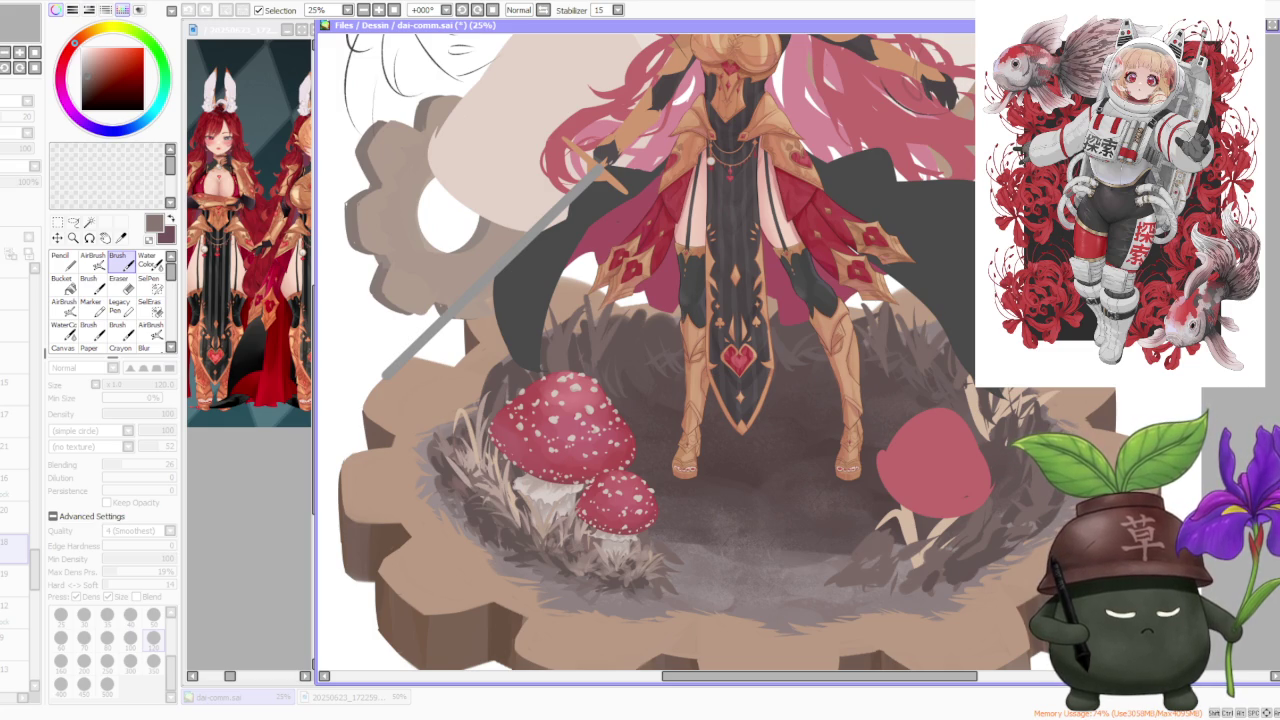
{"action": "scroll", "coordinate": [767, 462], "scroll_direction": "down", "scroll_amount": 2}
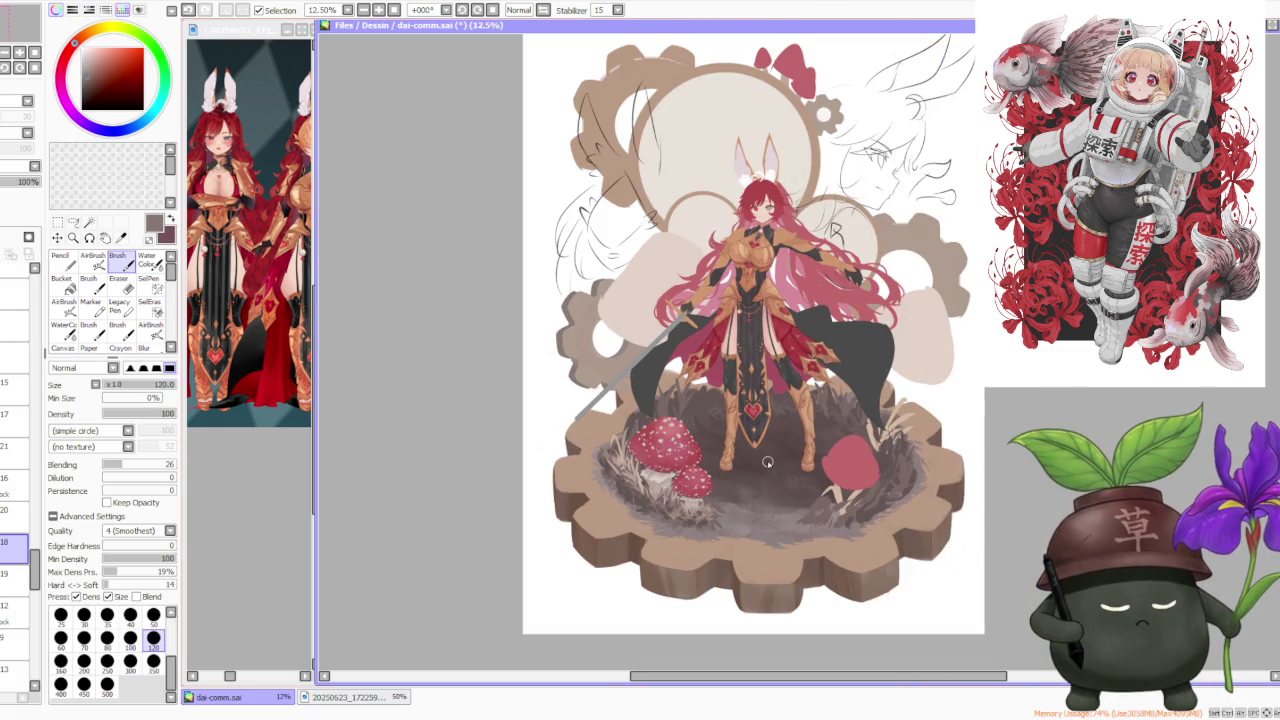
{"action": "scroll", "coordinate": [767, 462], "scroll_direction": "down", "scroll_amount": 1}
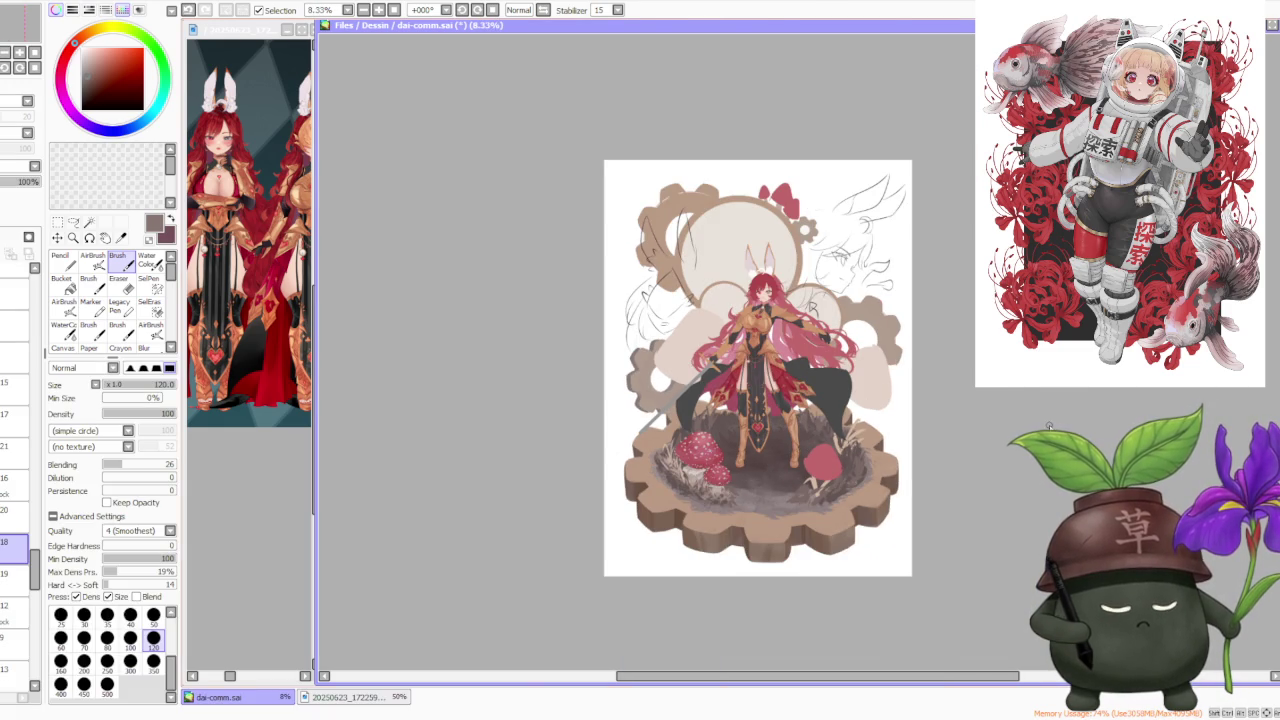
{"action": "scroll", "coordinate": [785, 467], "scroll_direction": "up", "scroll_amount": 3}
{"action": "scroll", "coordinate": [785, 467], "scroll_direction": "down", "scroll_amount": 1}
{"action": "scroll", "coordinate": [786, 450], "scroll_direction": "down", "scroll_amount": 1}
{"action": "scroll", "coordinate": [790, 447], "scroll_direction": "down", "scroll_amount": 1}
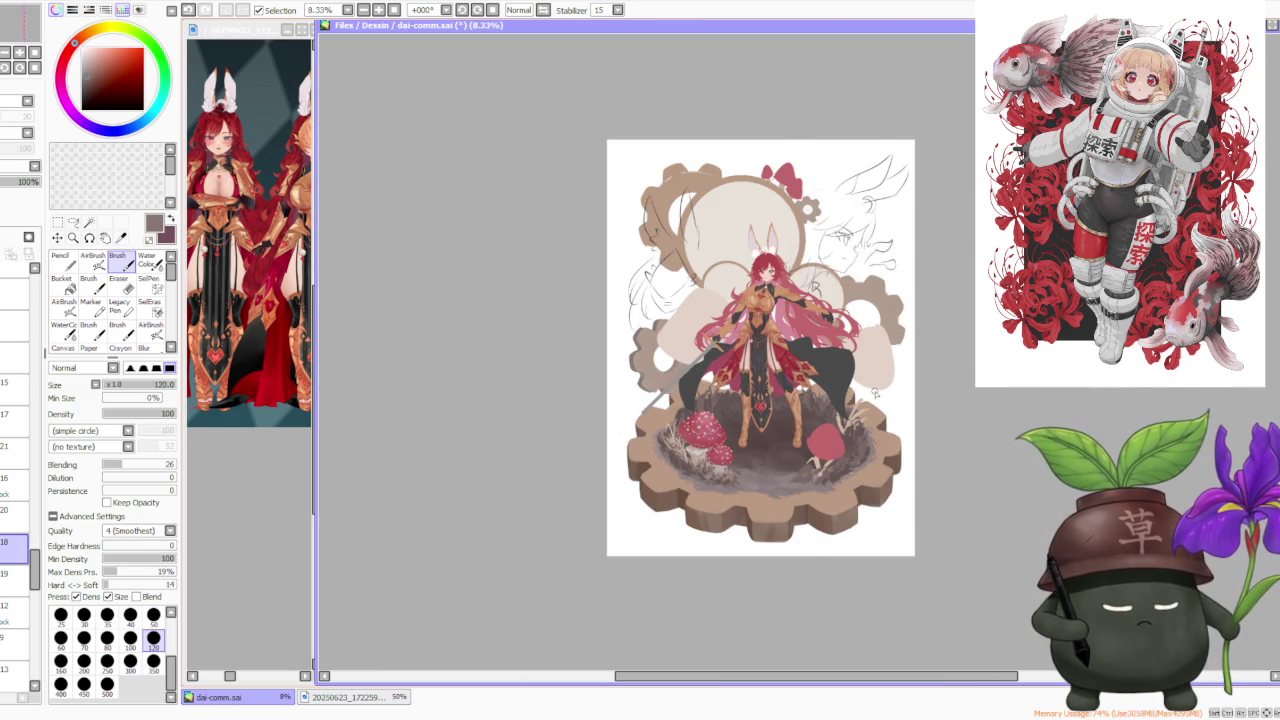
{"action": "scroll", "coordinate": [874, 393], "scroll_direction": "up", "scroll_amount": 1}
{"action": "scroll", "coordinate": [874, 393], "scroll_direction": "up", "scroll_amount": 1}
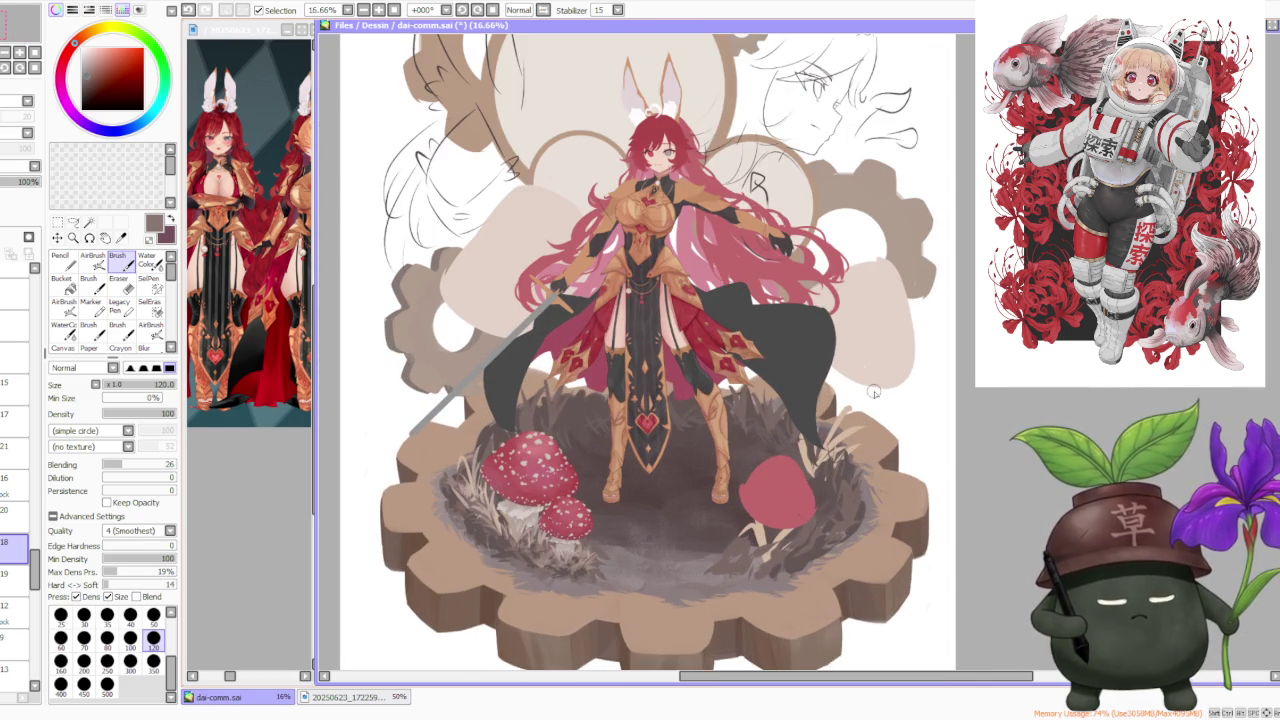
{"action": "scroll", "coordinate": [874, 393], "scroll_direction": "down", "scroll_amount": 1}
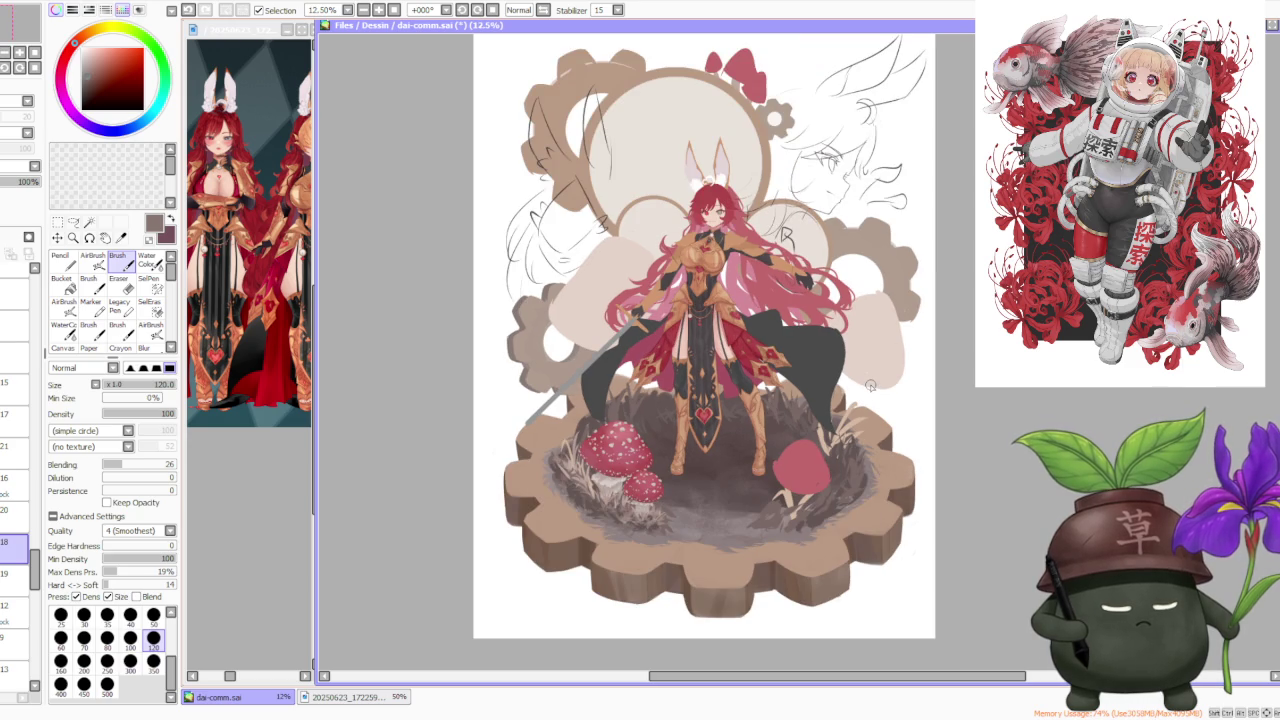
Mirror the canvas to check the composition, then restore the normal view
{"action": "left_click", "coordinate": [542, 10]}
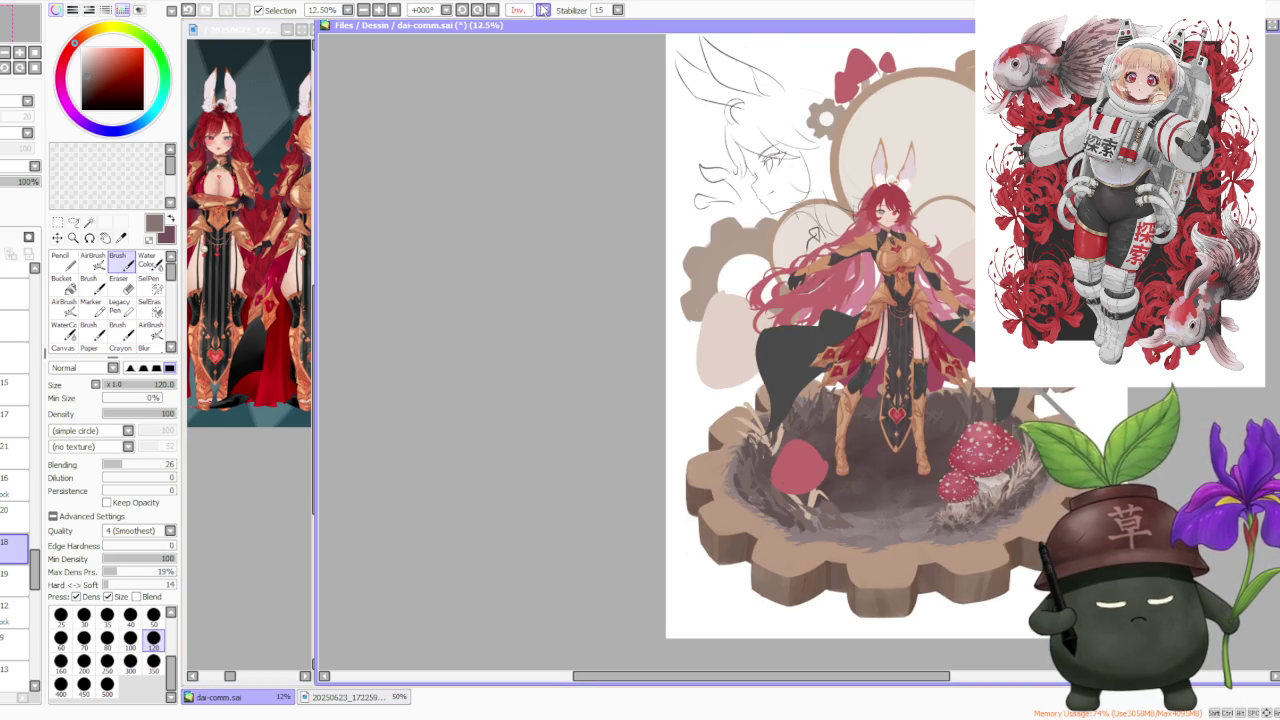
{"action": "left_click", "coordinate": [542, 10]}
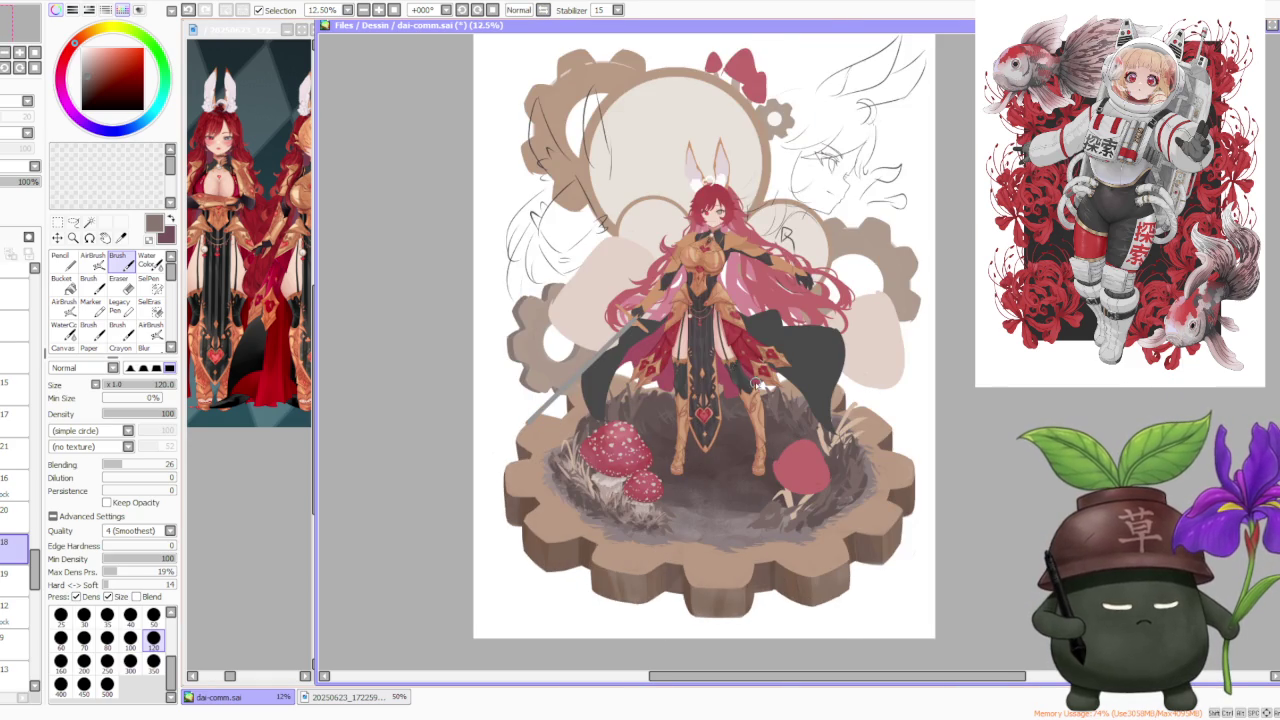
{"action": "scroll", "coordinate": [757, 383], "scroll_direction": "down", "scroll_amount": 1}
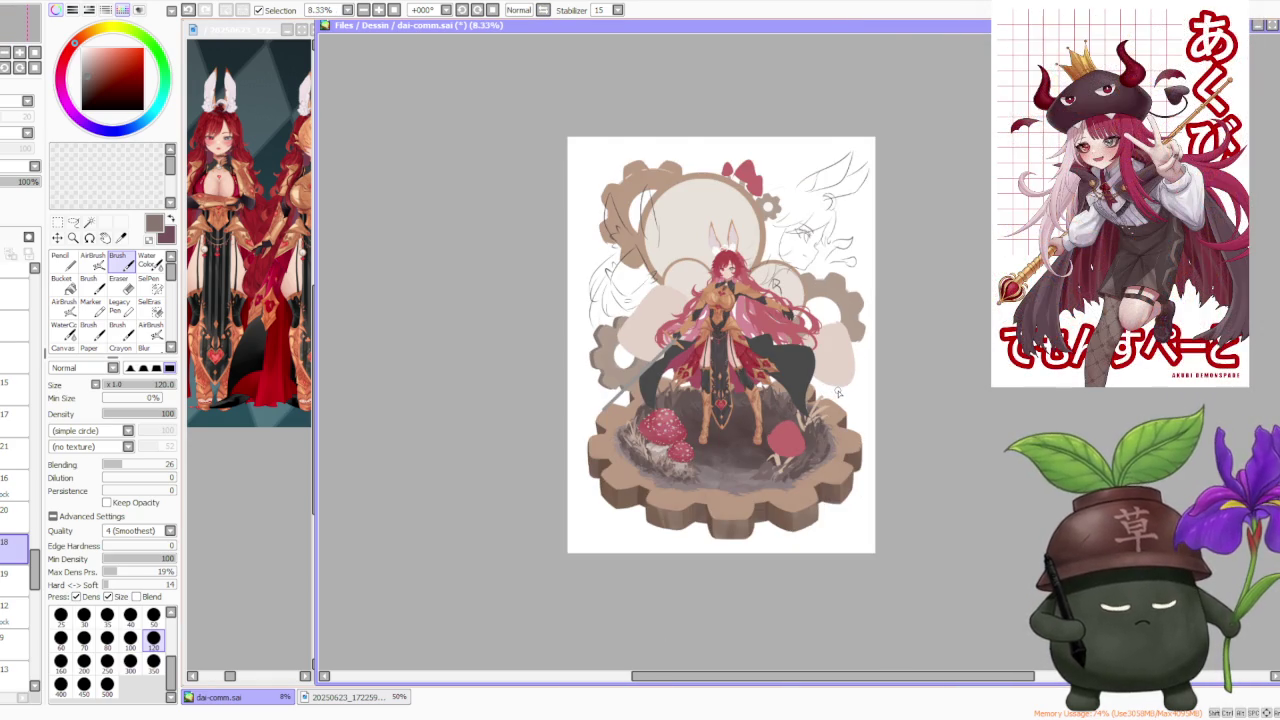
{"action": "scroll", "coordinate": [838, 393], "scroll_direction": "up", "scroll_amount": 1}
{"action": "scroll", "coordinate": [40, 300], "scroll_direction": "up", "scroll_amount": 5}
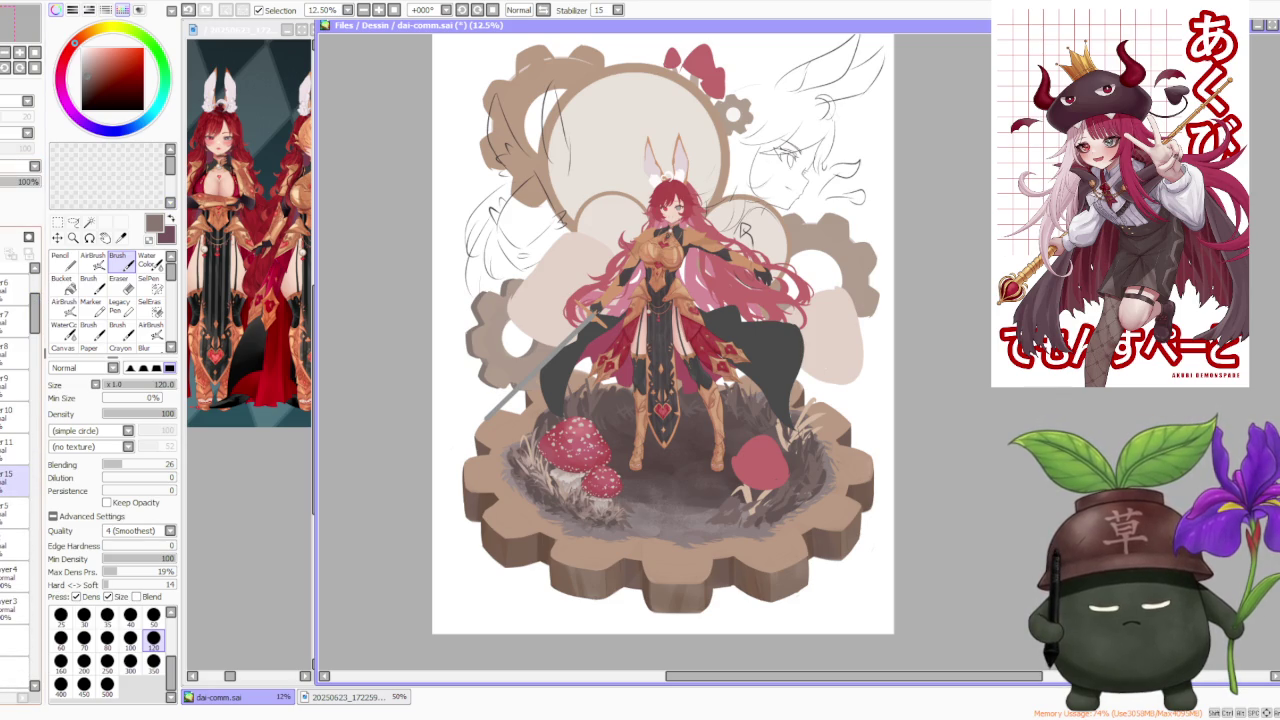
Hide the sketch-line layer beneath Layer 15, then step up through the layers to Layer 10
{"action": "left_click", "coordinate": [15, 507]}
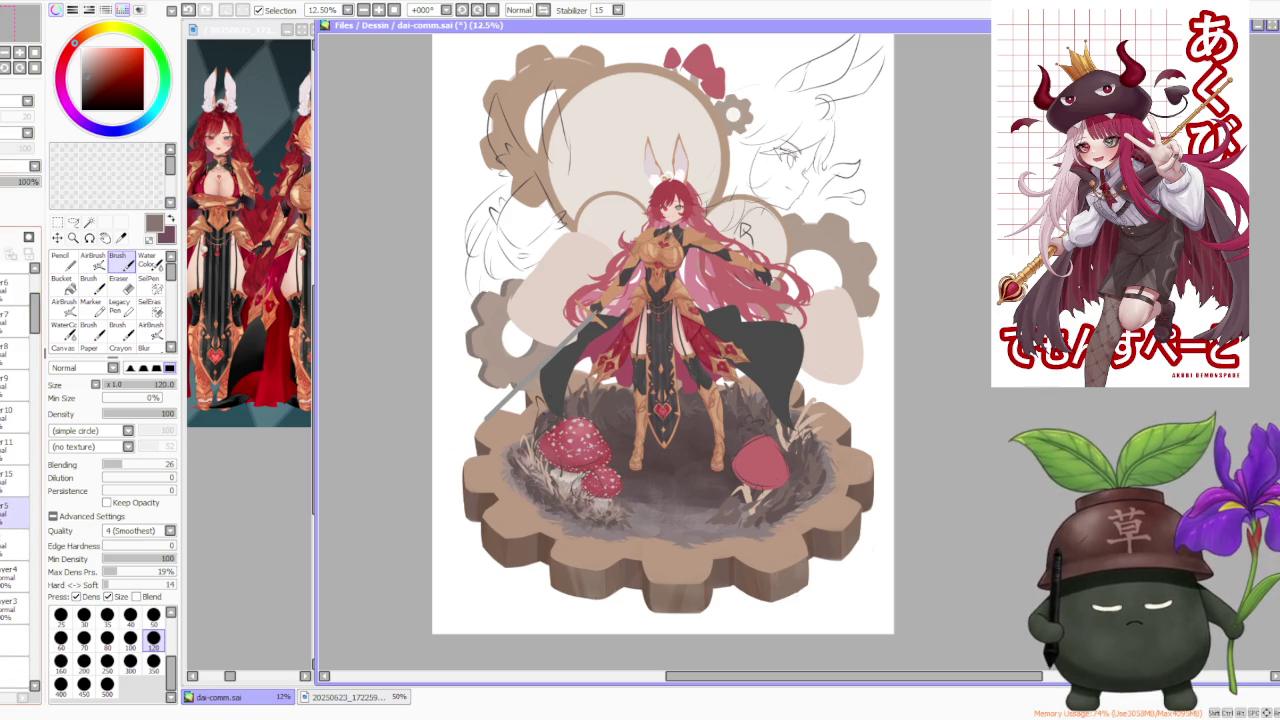
{"action": "left_click", "coordinate": [15, 507]}
{"action": "left_click", "coordinate": [15, 507]}
{"action": "left_click", "coordinate": [15, 507]}
{"action": "left_click", "coordinate": [15, 417]}
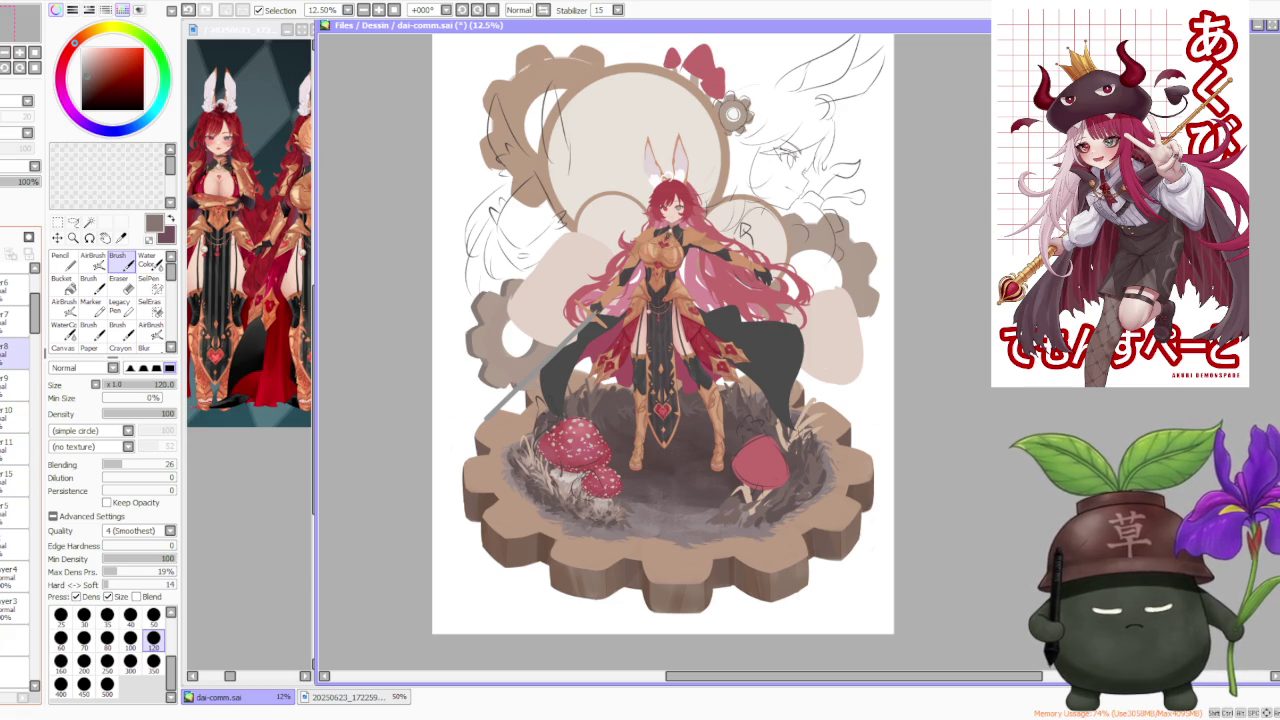
{"action": "left_click", "coordinate": [15, 318]}
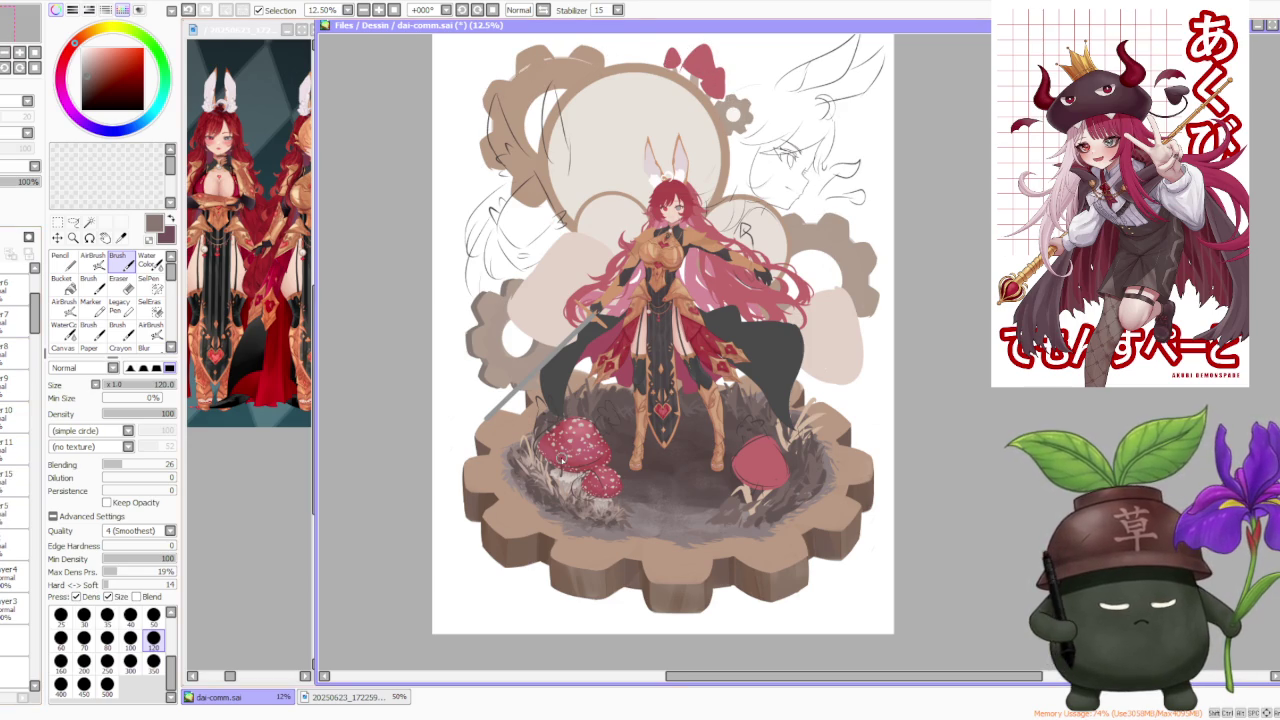
Browse the neighbouring layers higher in the stack
{"action": "scroll", "coordinate": [661, 410], "scroll_direction": "up", "scroll_amount": 4}
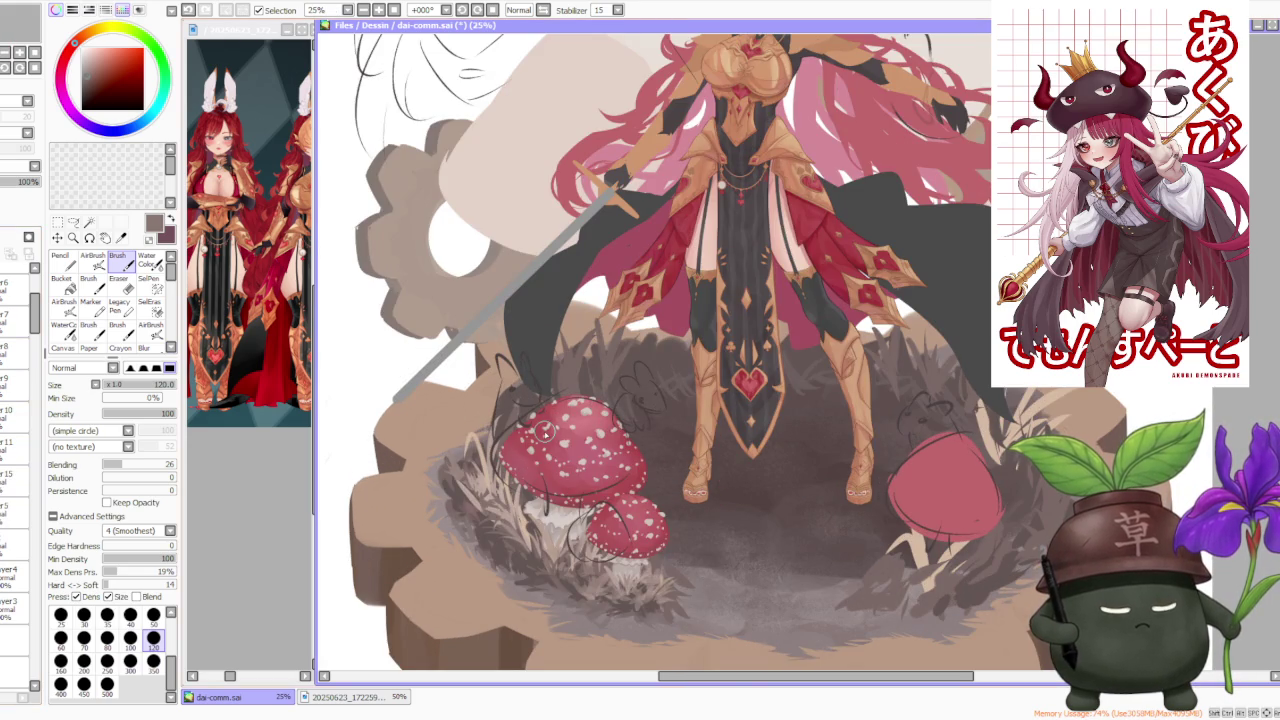
{"action": "scroll", "coordinate": [543, 430], "scroll_direction": "down", "scroll_amount": 1}
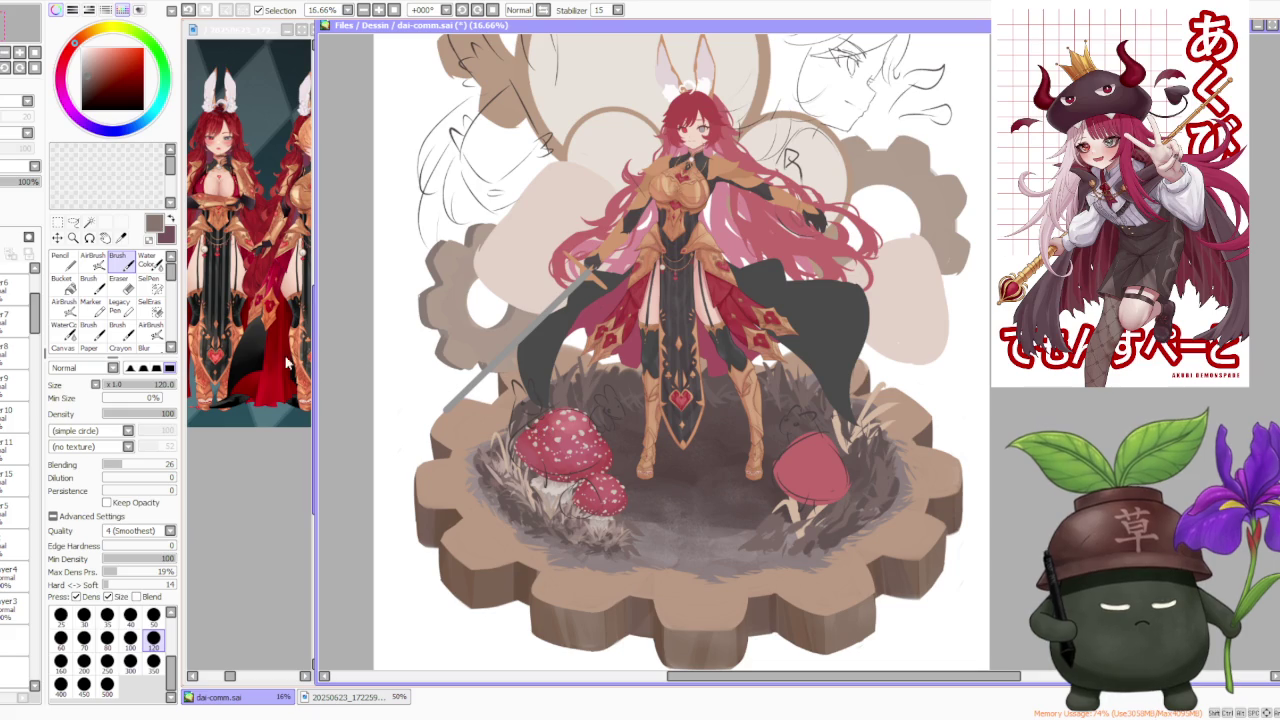
{"action": "scroll", "coordinate": [20, 316], "scroll_direction": "up", "scroll_amount": 1}
{"action": "left_click", "coordinate": [15, 310]}
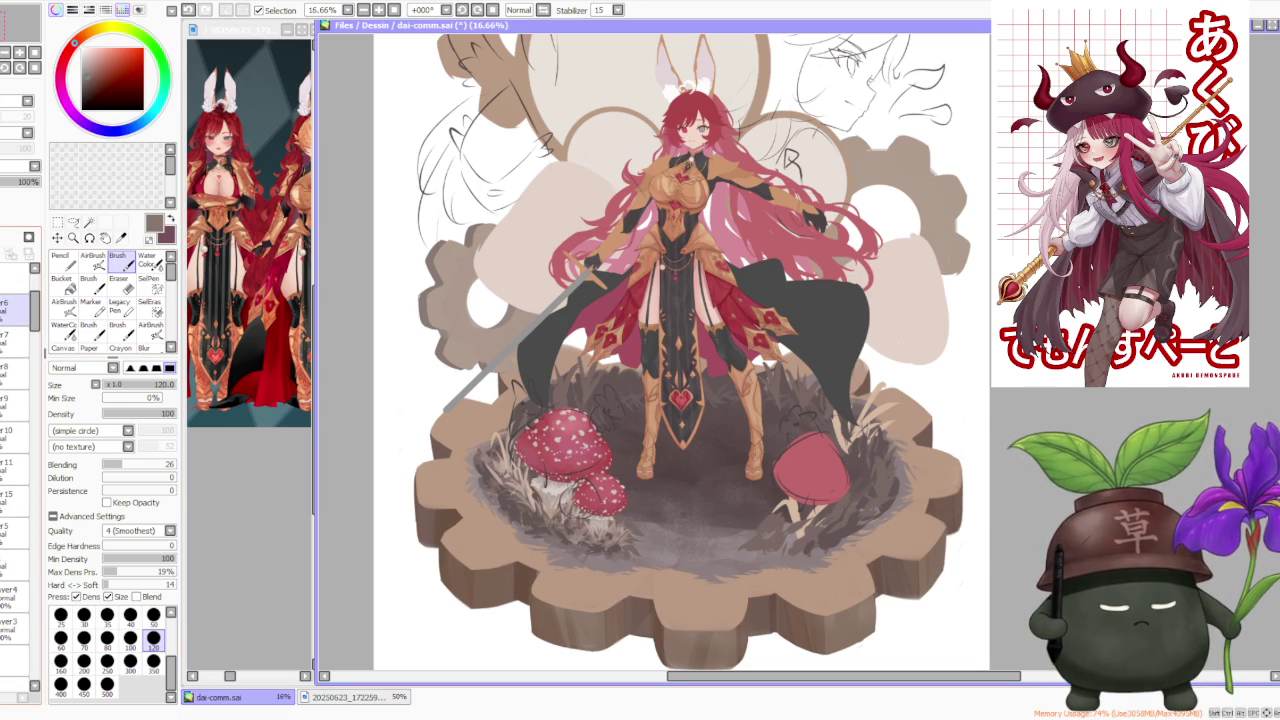
{"action": "left_click", "coordinate": [15, 340]}
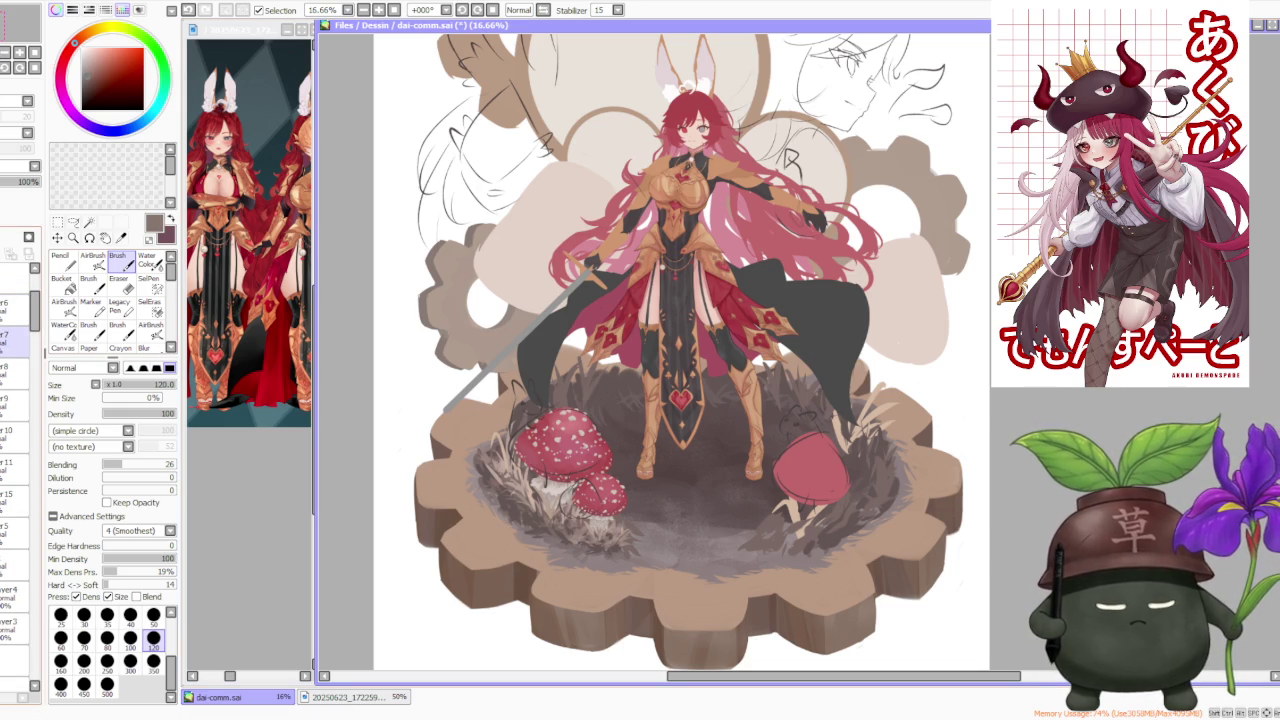
{"action": "left_click", "coordinate": [15, 305]}
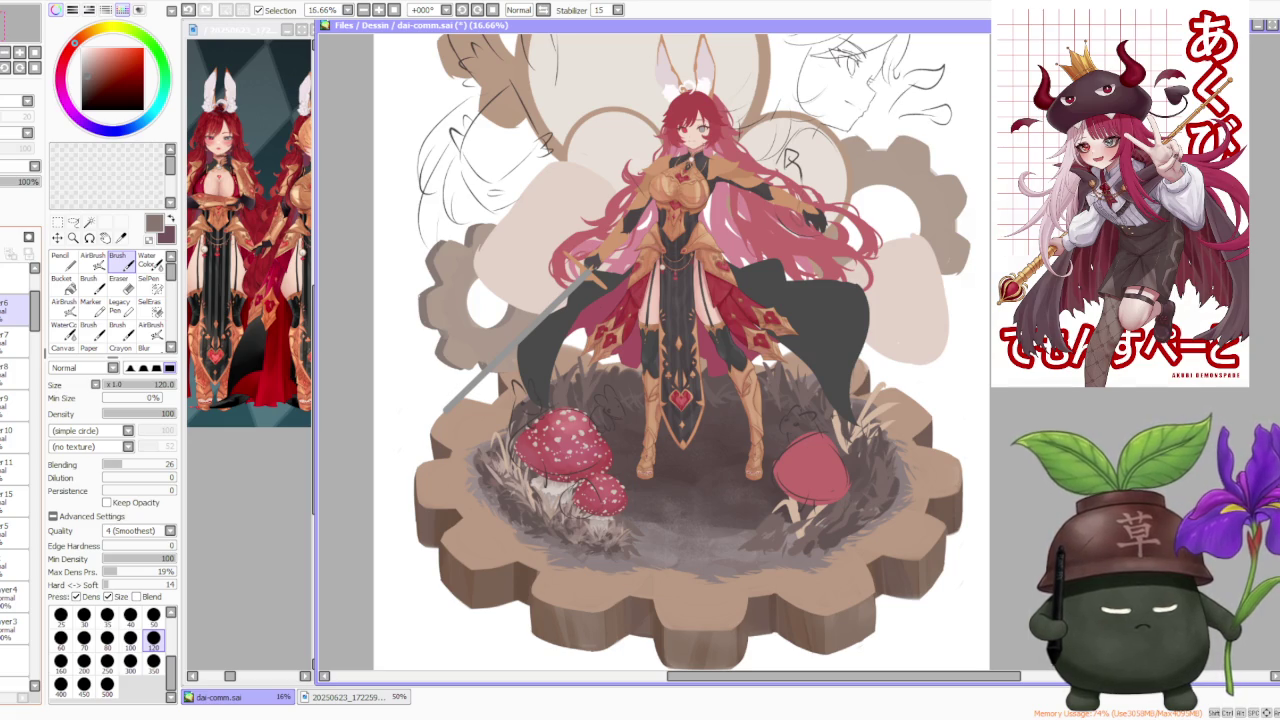
{"action": "scroll", "coordinate": [548, 323], "scroll_direction": "down", "scroll_amount": 2}
{"action": "scroll", "coordinate": [605, 283], "scroll_direction": "up", "scroll_amount": 1}
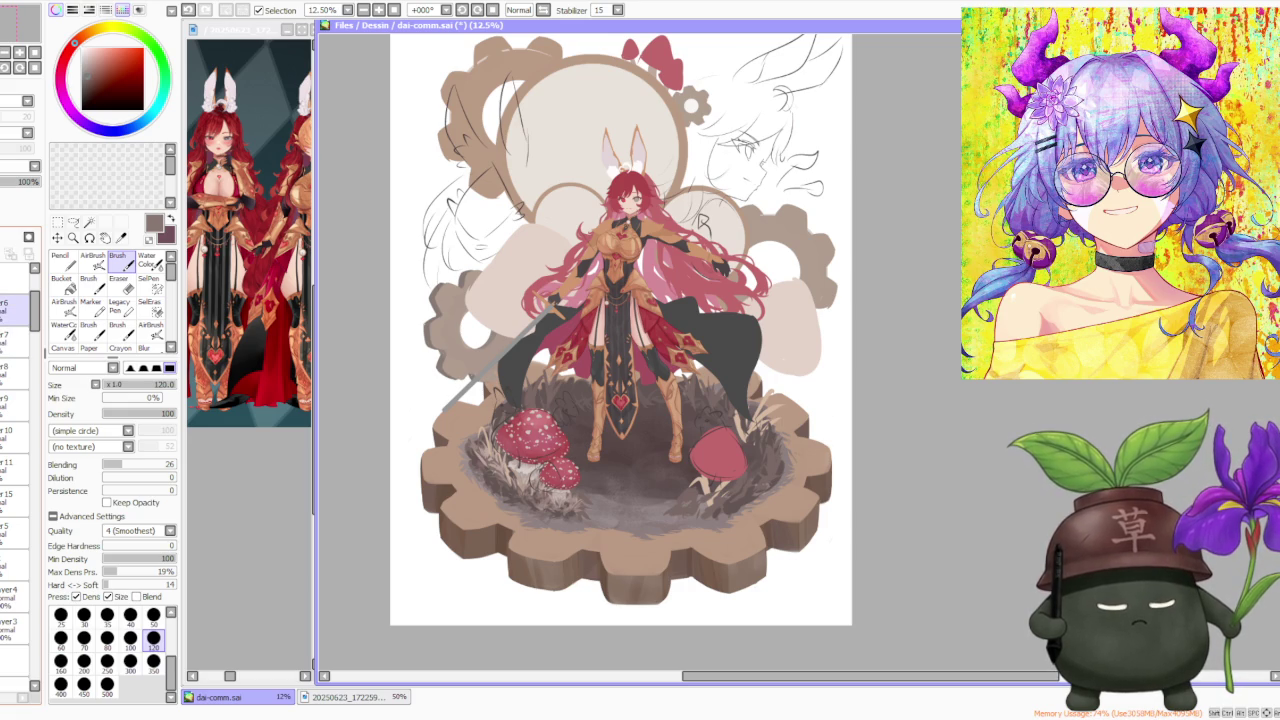
Click through Layers 7, 9 and 15 in the layer panel
{"action": "left_click", "coordinate": [15, 336]}
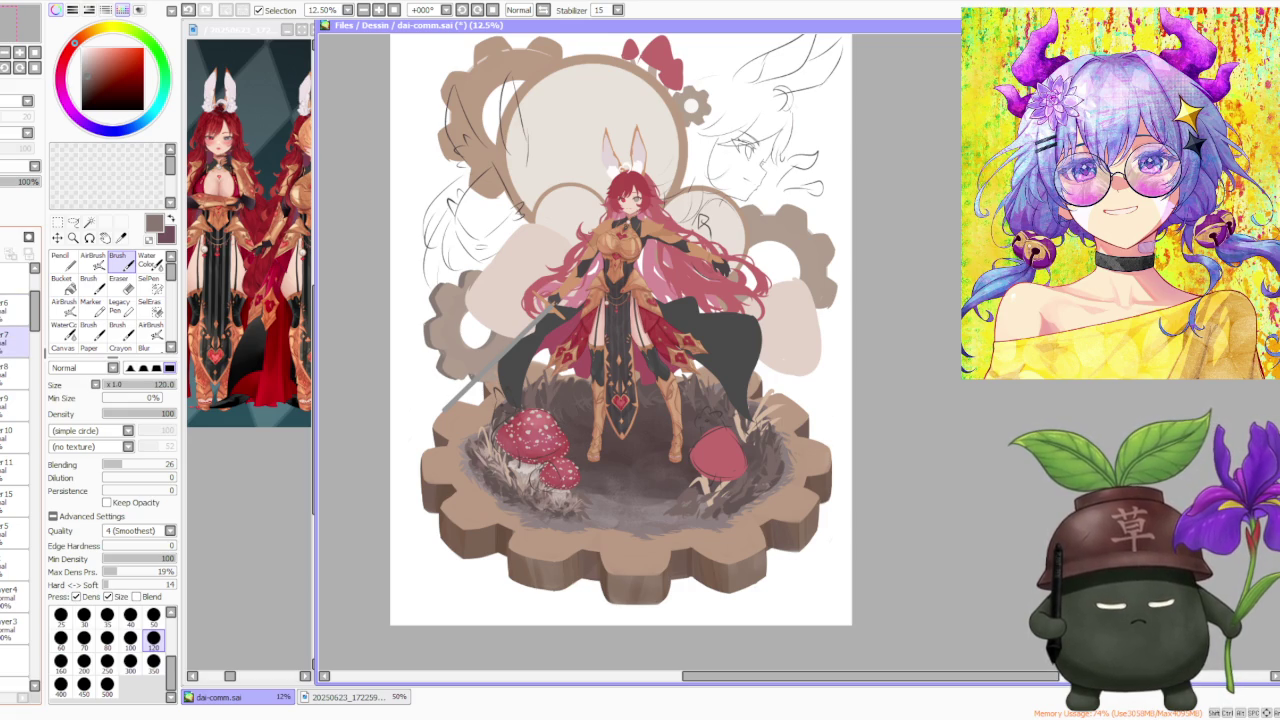
{"action": "left_click", "coordinate": [15, 368]}
{"action": "left_click", "coordinate": [15, 400]}
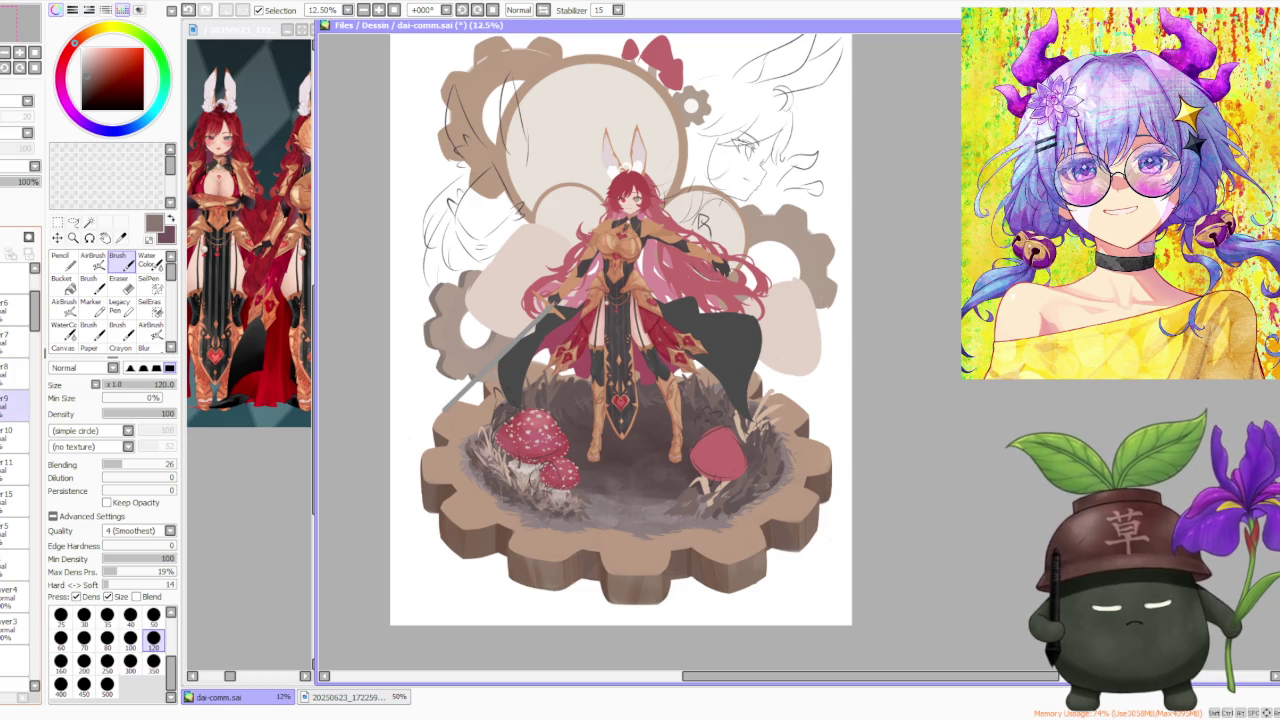
{"action": "left_click", "coordinate": [15, 500]}
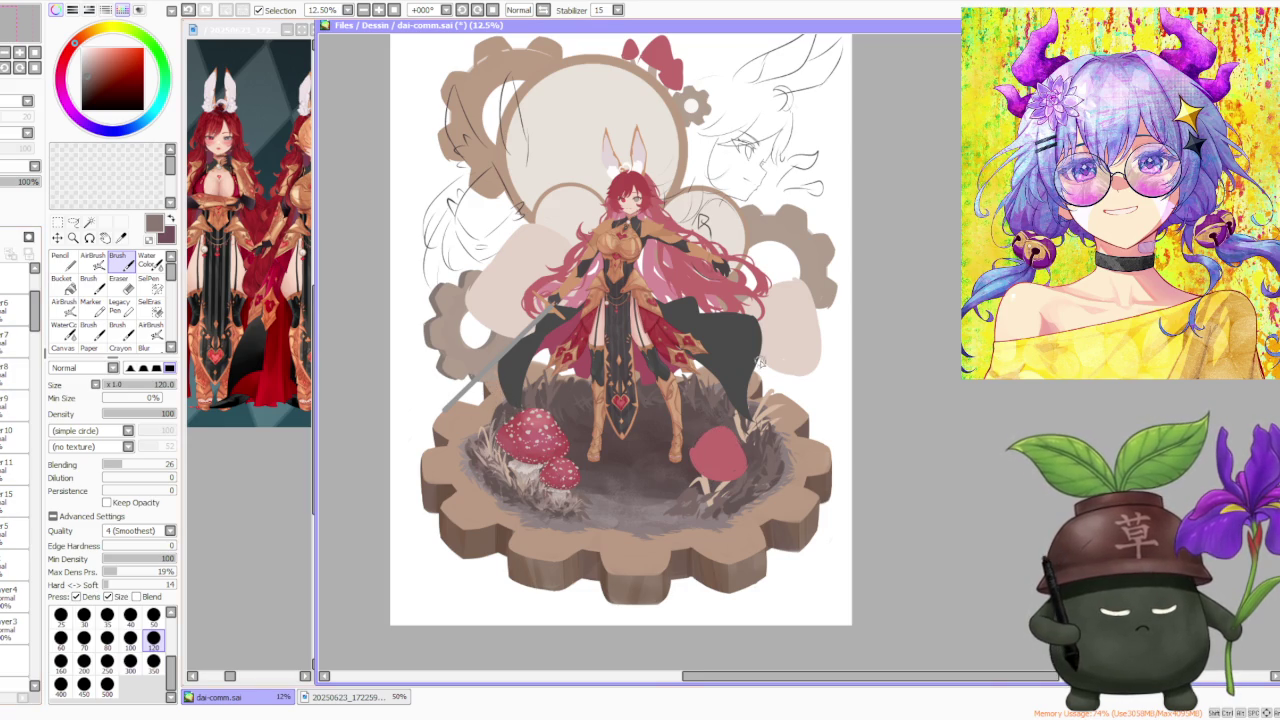
{"action": "scroll", "coordinate": [760, 362], "scroll_direction": "down", "scroll_amount": 1}
{"action": "scroll", "coordinate": [760, 355], "scroll_direction": "down", "scroll_amount": 1}
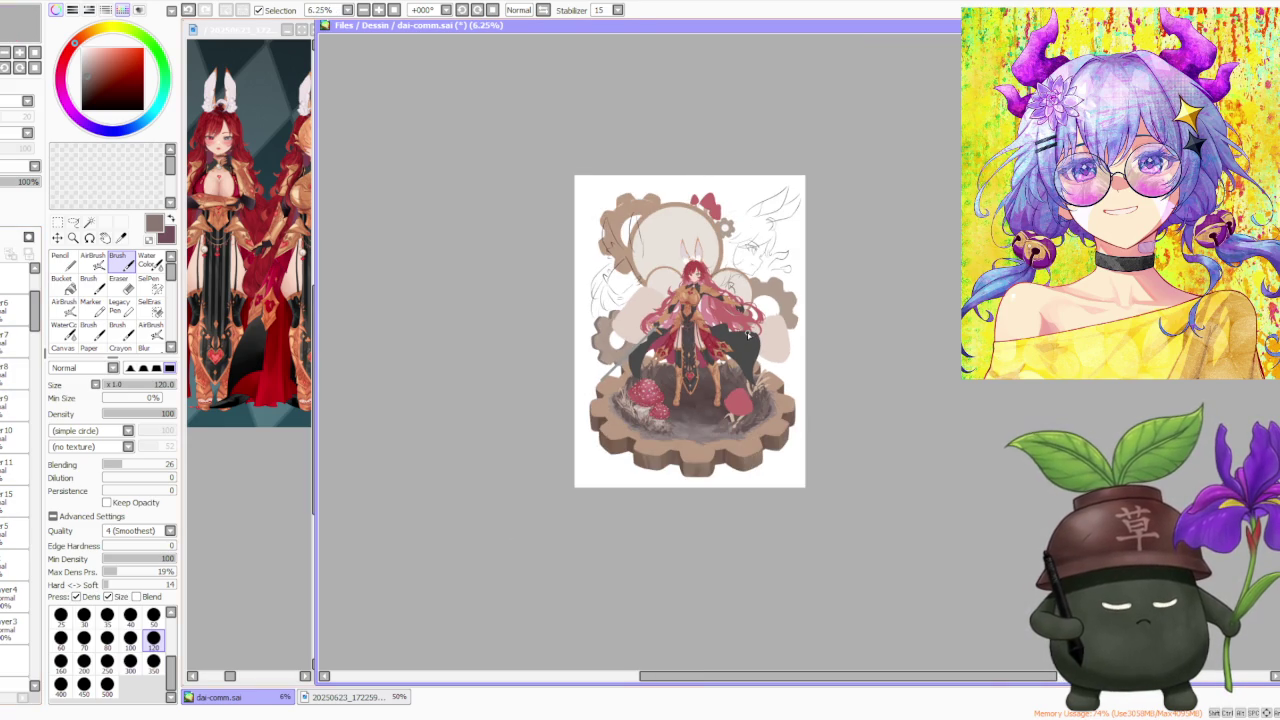
{"action": "scroll", "coordinate": [748, 337], "scroll_direction": "up", "scroll_amount": 1}
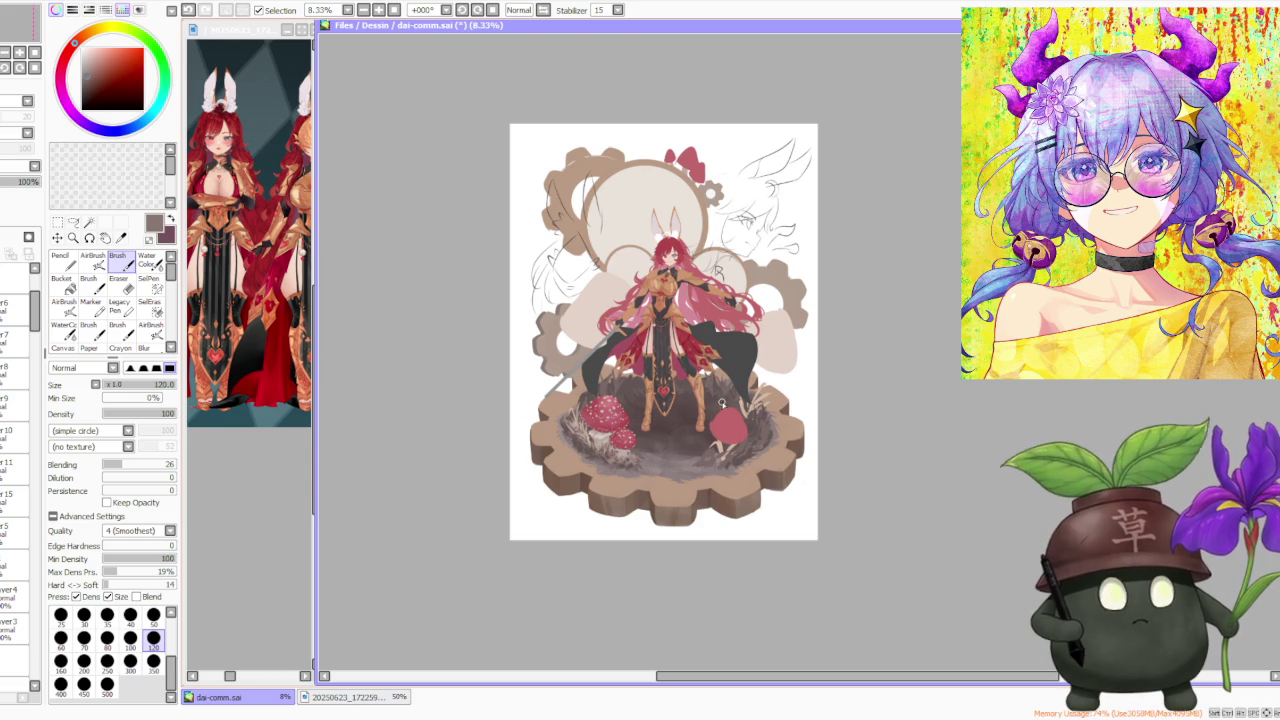
{"action": "left_click_drag", "start_coordinate": [35, 305], "coordinate": [50, 594]}
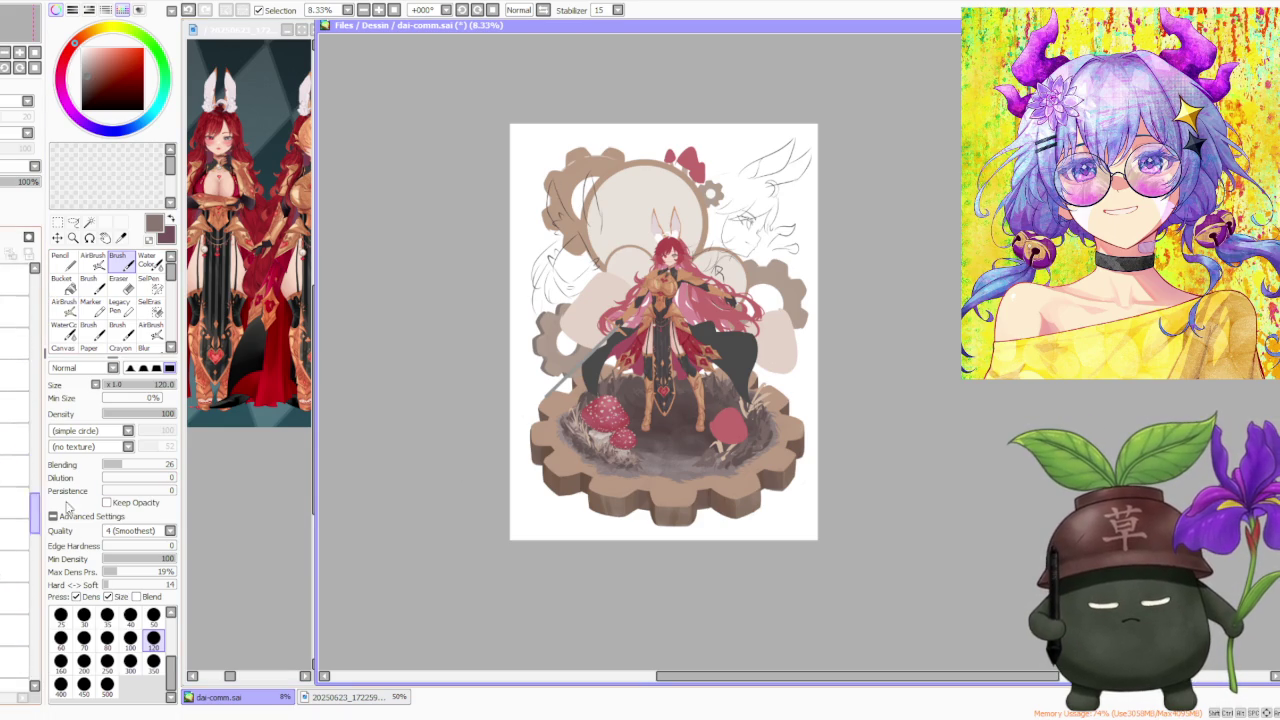
{"action": "scroll", "coordinate": [20, 450], "scroll_direction": "up", "scroll_amount": 3}
Reselect Layer 9 and pick the red of the right-hand mushroom cap
{"action": "left_click", "coordinate": [15, 405]}
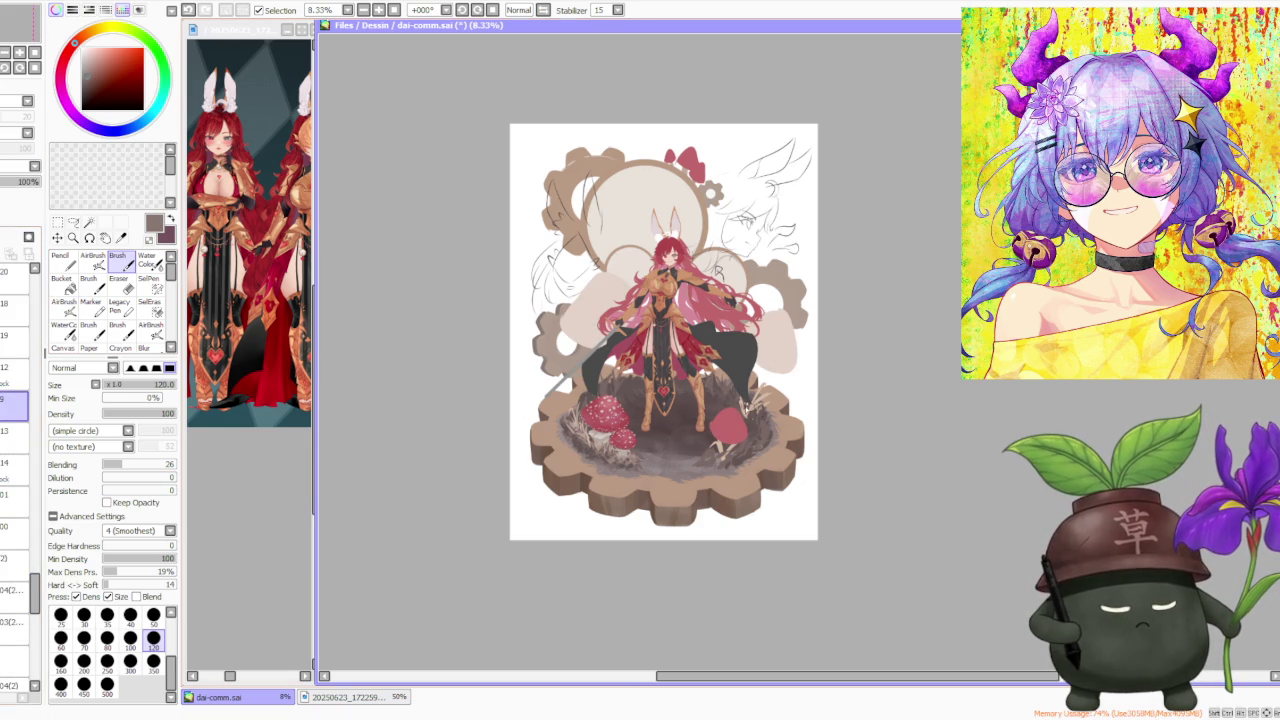
{"action": "scroll", "coordinate": [760, 412], "scroll_direction": "up", "scroll_amount": 2}
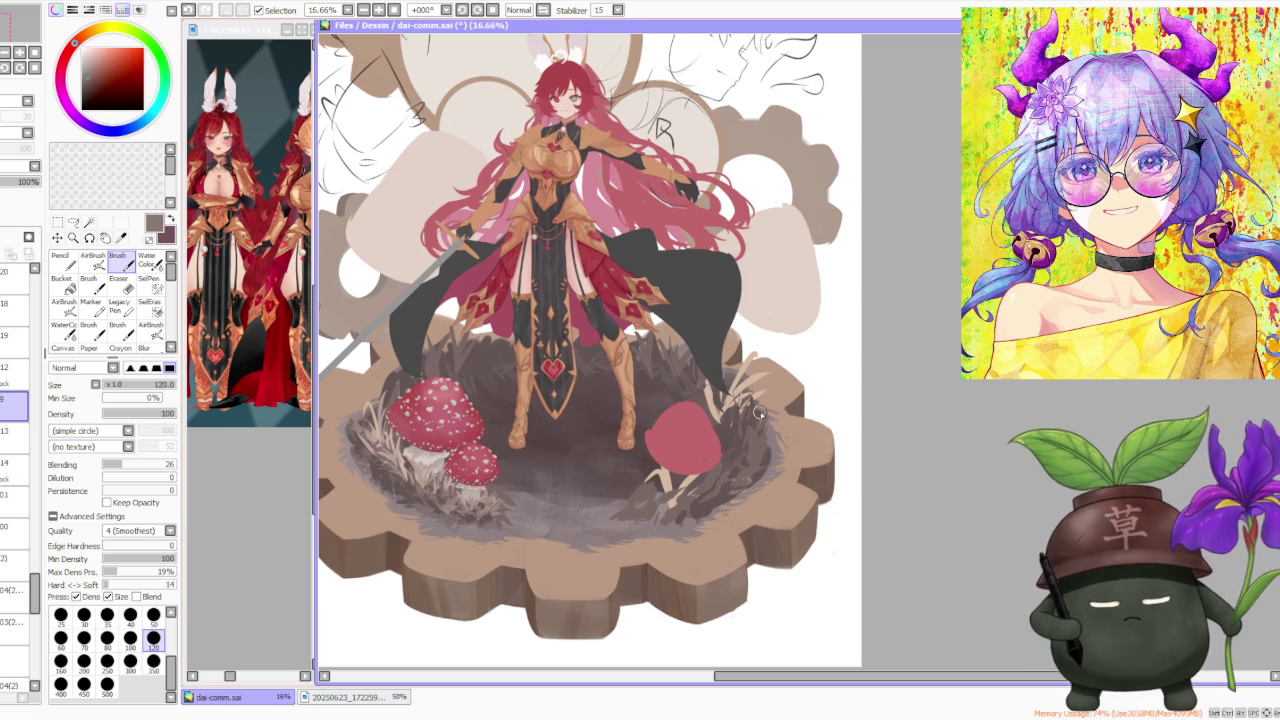
{"action": "left_click", "coordinate": [474, 418], "text": "alt"}
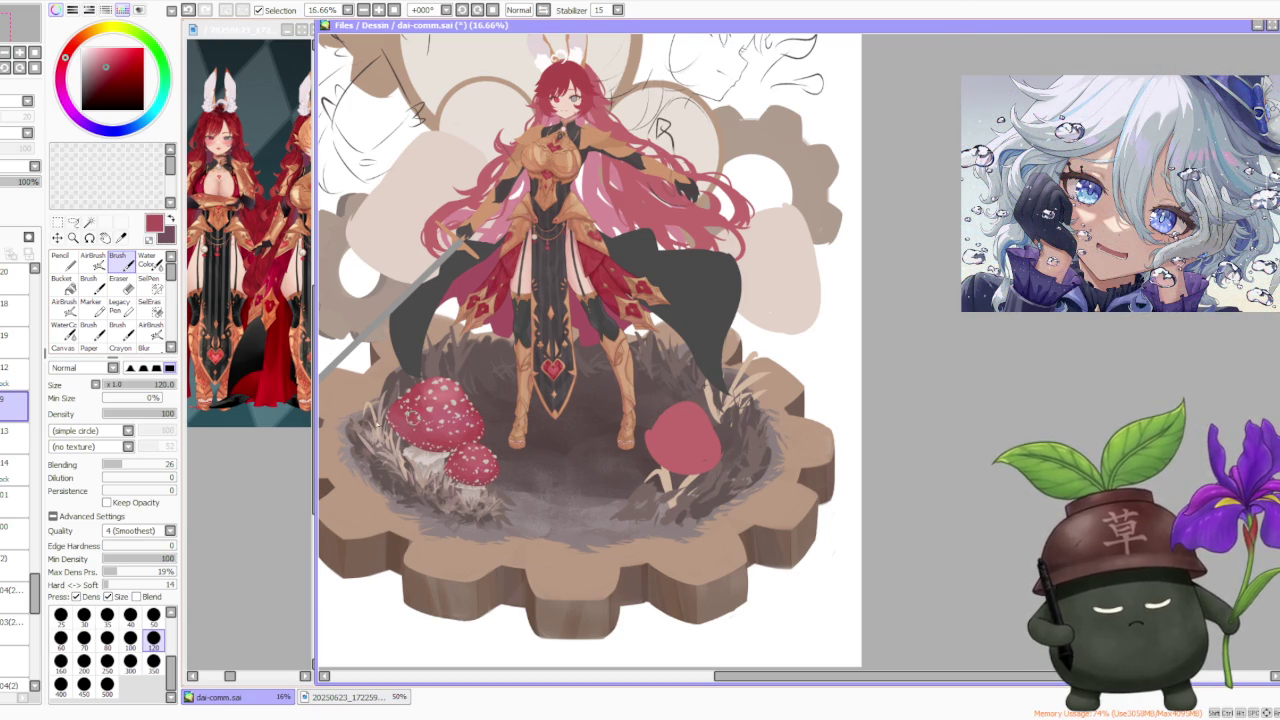
Set the brush to size 300 and round out the cap's upper left and right side in red
{"action": "left_click", "coordinate": [130, 660]}
{"action": "scroll", "coordinate": [680, 400], "scroll_direction": "up", "scroll_amount": 1}
{"action": "left_click_drag", "start_coordinate": [670, 405], "coordinate": [640, 430]}
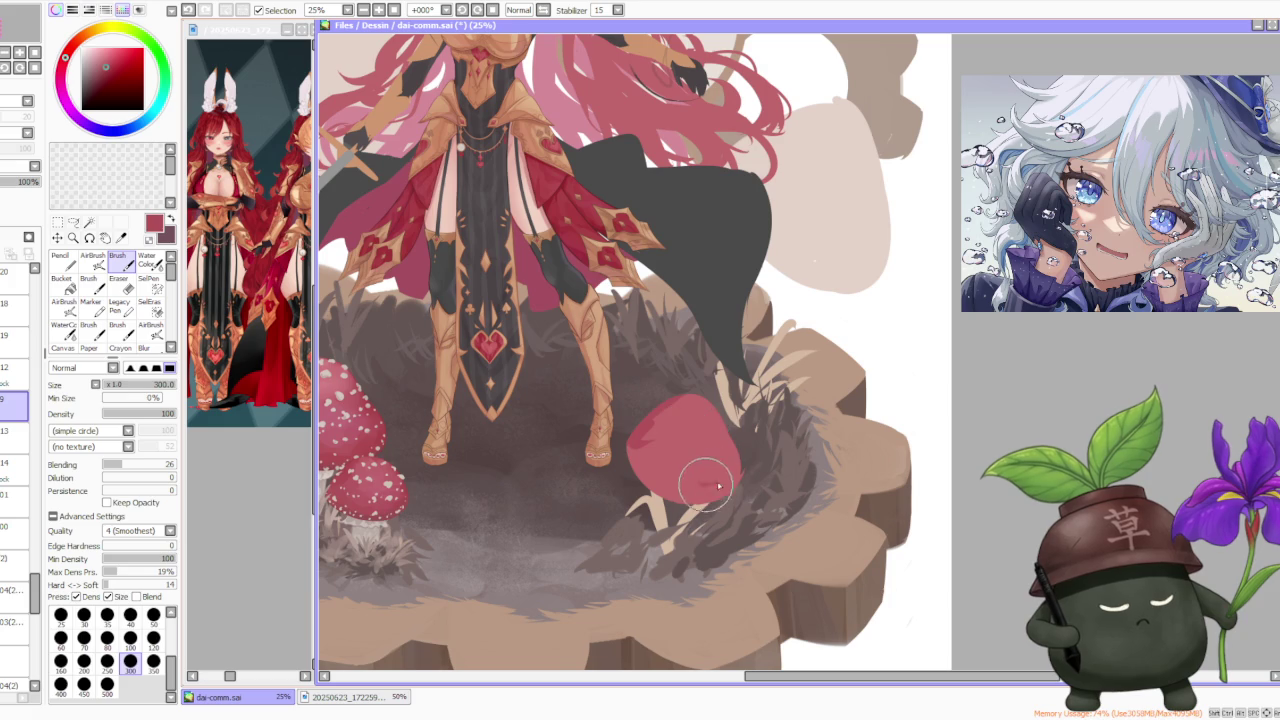
{"action": "left_click_drag", "start_coordinate": [705, 485], "coordinate": [720, 425]}
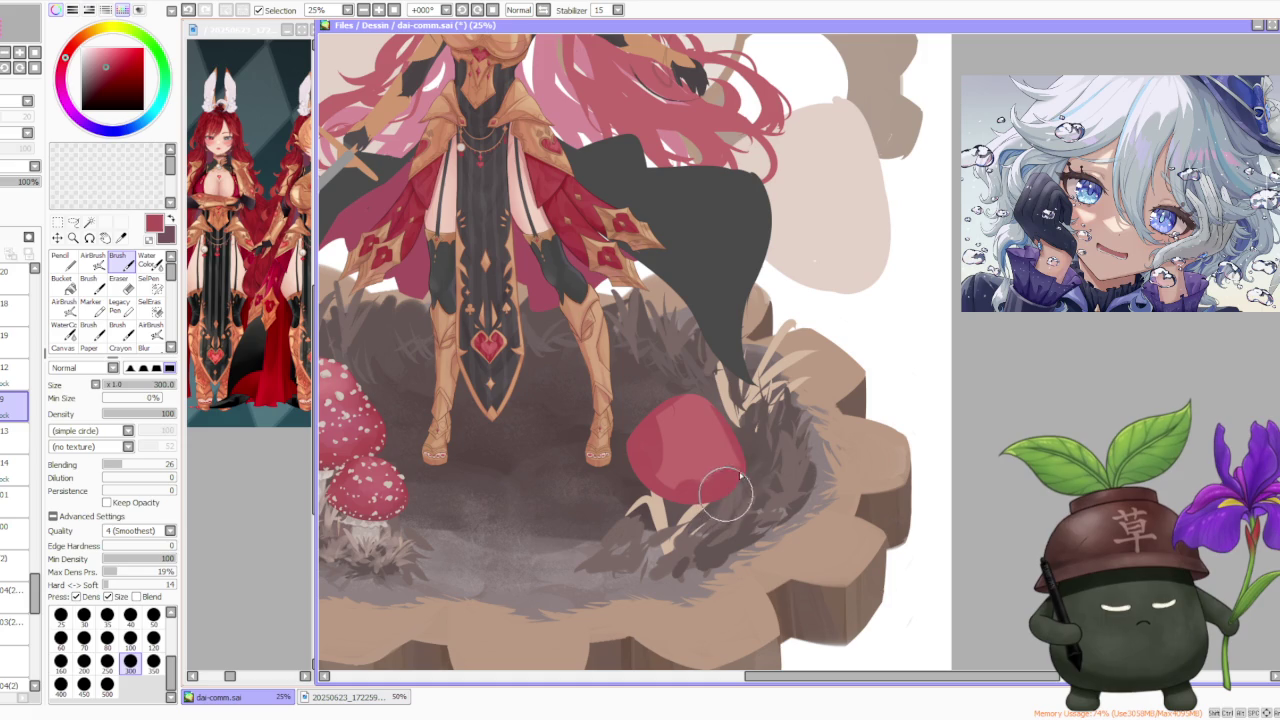
{"action": "left_click_drag", "start_coordinate": [713, 428], "coordinate": [685, 470]}
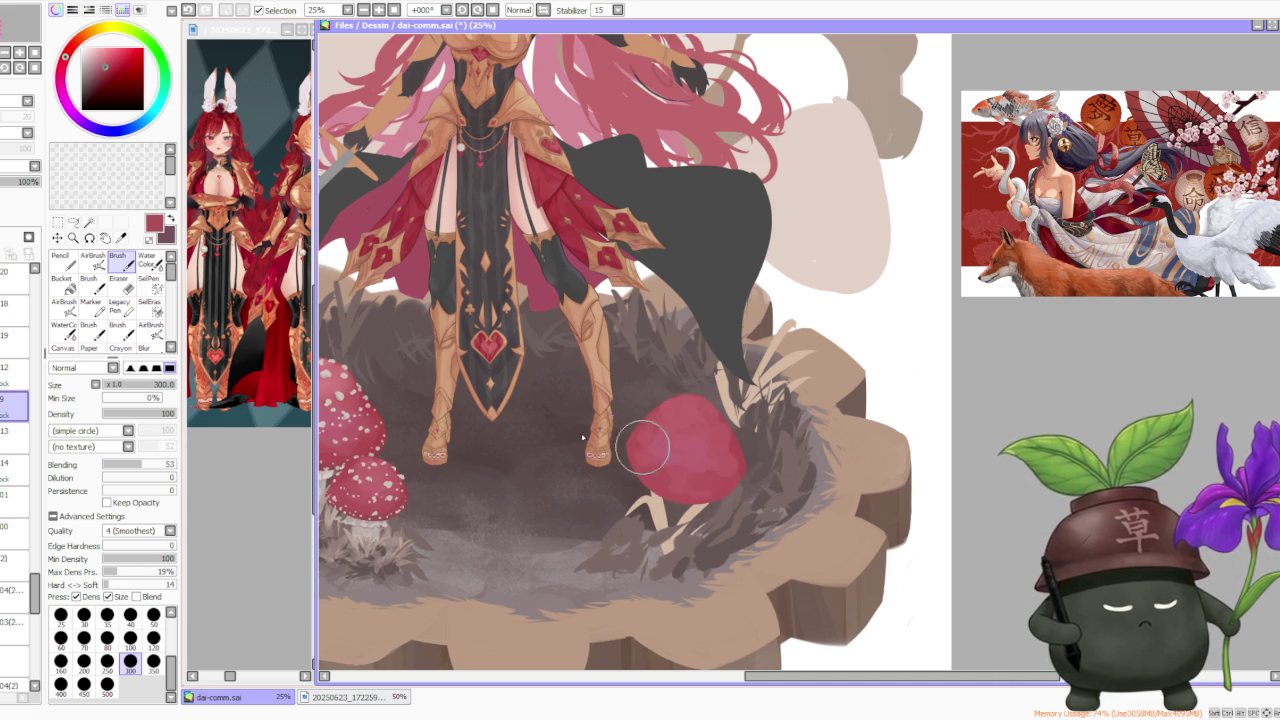
Smooth the cap's lower edge and deepen its left side with a brighter sampled red
{"action": "mouse_move", "coordinate": [651, 429]}
{"action": "left_mouse_down"}
{"action": "mouse_move", "coordinate": [704, 488]}
{"action": "mouse_move", "coordinate": [680, 429]}
{"action": "mouse_move", "coordinate": [643, 449]}
{"action": "mouse_move", "coordinate": [645, 429]}
{"action": "mouse_move", "coordinate": [730, 432]}
{"action": "mouse_move", "coordinate": [700, 375]}
{"action": "mouse_move", "coordinate": [643, 423]}
{"action": "mouse_move", "coordinate": [686, 380]}
{"action": "mouse_move", "coordinate": [725, 430]}
{"action": "mouse_move", "coordinate": [735, 485]}
{"action": "mouse_move", "coordinate": [690, 500]}
{"action": "mouse_move", "coordinate": [634, 465]}
{"action": "mouse_move", "coordinate": [680, 500]}
{"action": "mouse_move", "coordinate": [719, 488]}
{"action": "left_mouse_up"}
{"action": "scroll", "coordinate": [737, 480], "scroll_direction": "down", "scroll_amount": 3}
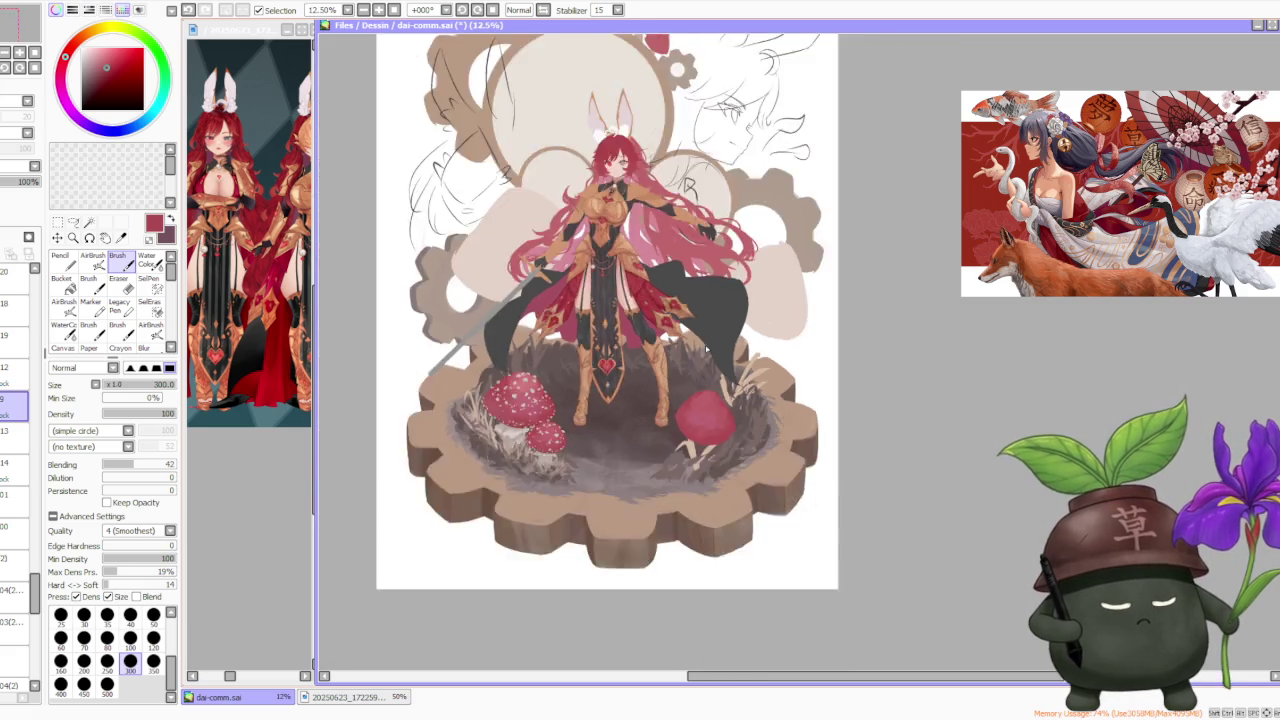
{"action": "scroll", "coordinate": [658, 444], "scroll_direction": "up", "scroll_amount": 3}
{"action": "left_click", "coordinate": [652, 432], "text": "alt"}
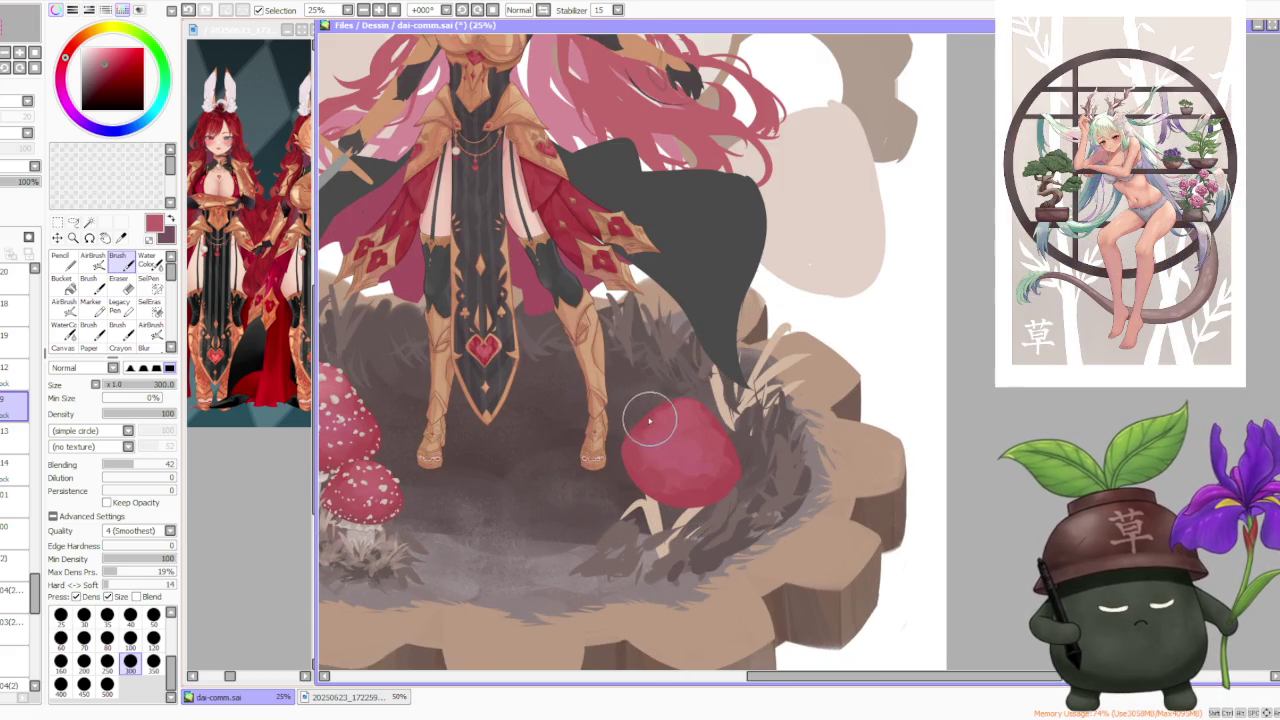
{"action": "mouse_move", "coordinate": [661, 453]}
{"action": "left_mouse_down"}
{"action": "mouse_move", "coordinate": [646, 435]}
{"action": "mouse_move", "coordinate": [689, 432]}
{"action": "left_mouse_up"}
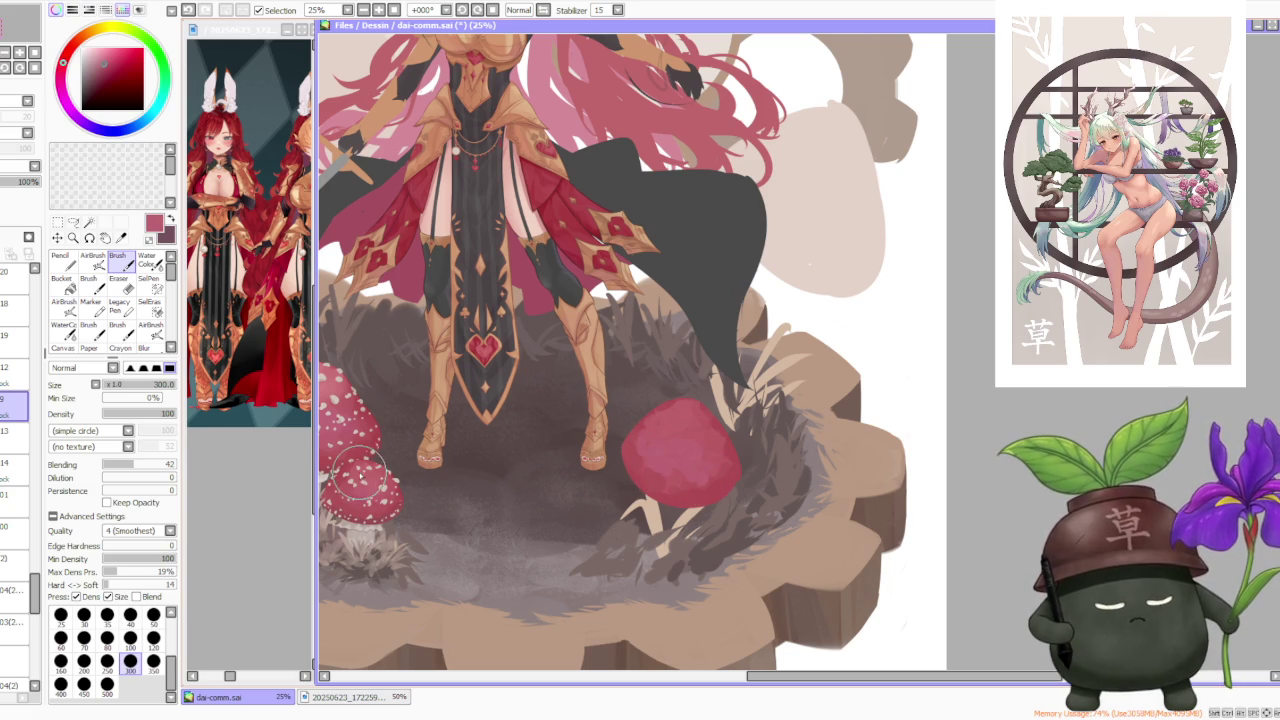
Sample reds from the caps and add brighter red to the top of the right cap
{"action": "left_click", "coordinate": [649, 420], "text": "alt"}
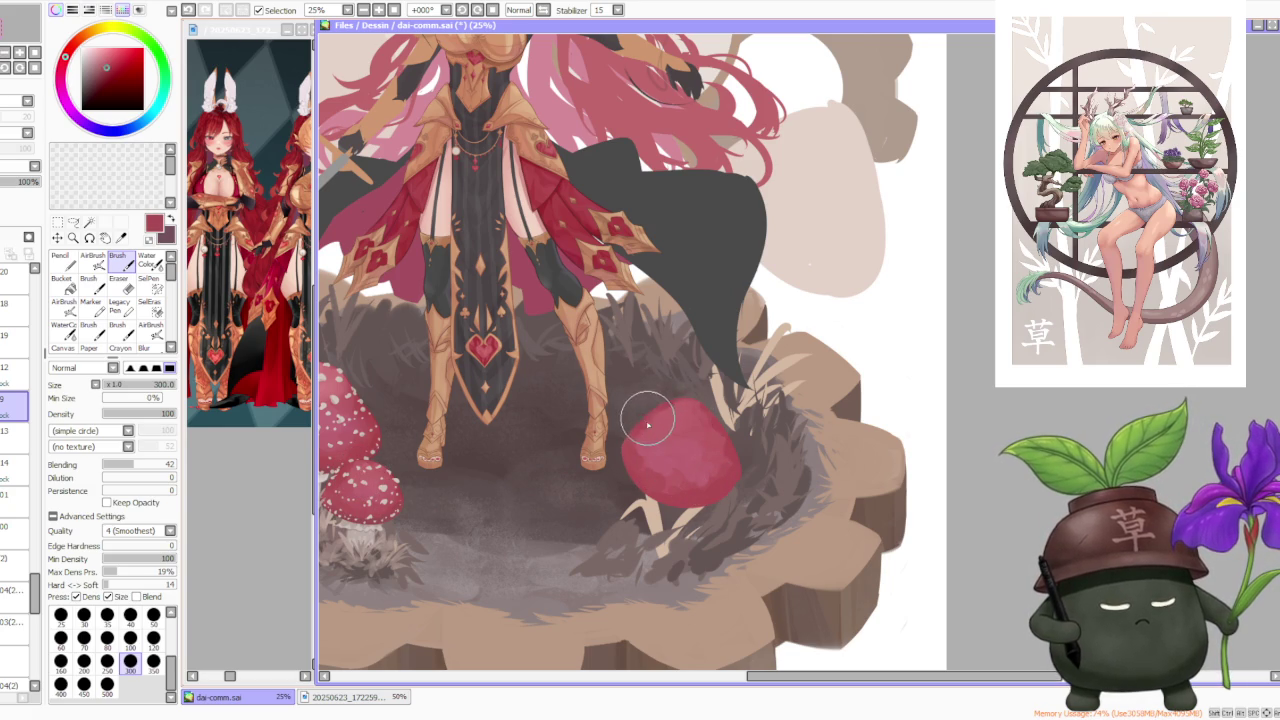
{"action": "left_click", "coordinate": [700, 408], "text": "alt"}
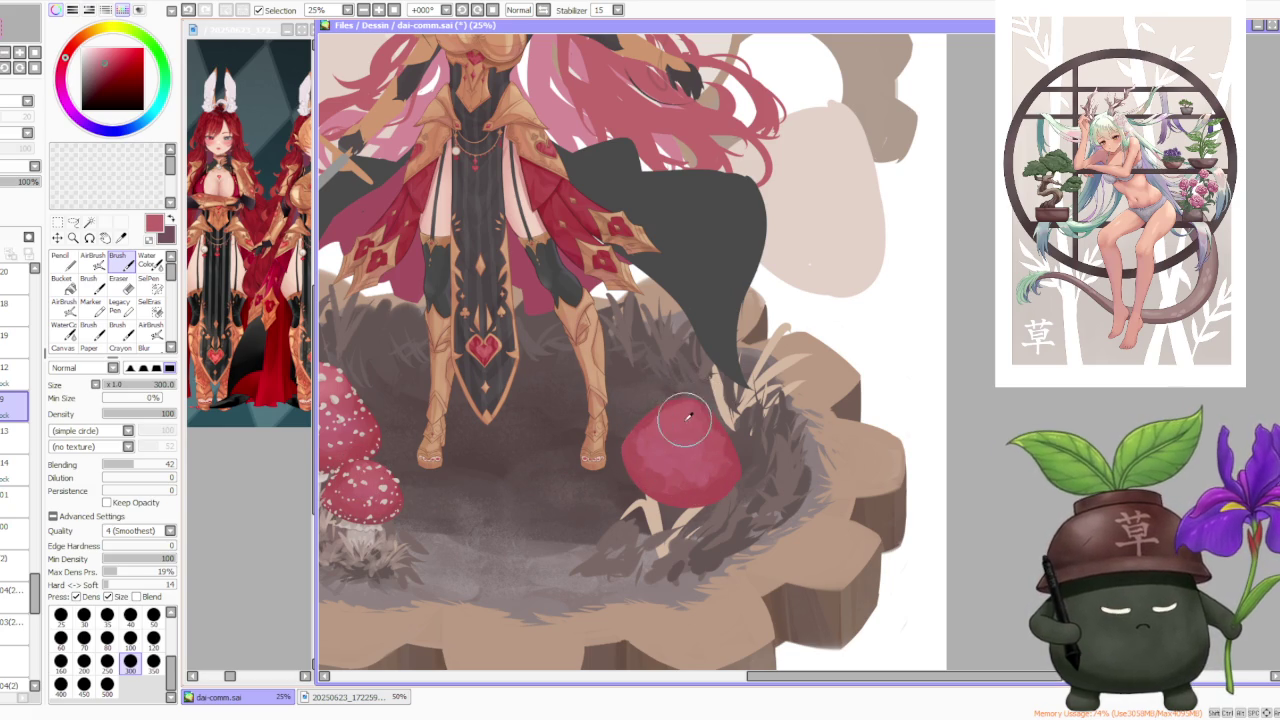
{"action": "left_click", "coordinate": [337, 378], "text": "alt"}
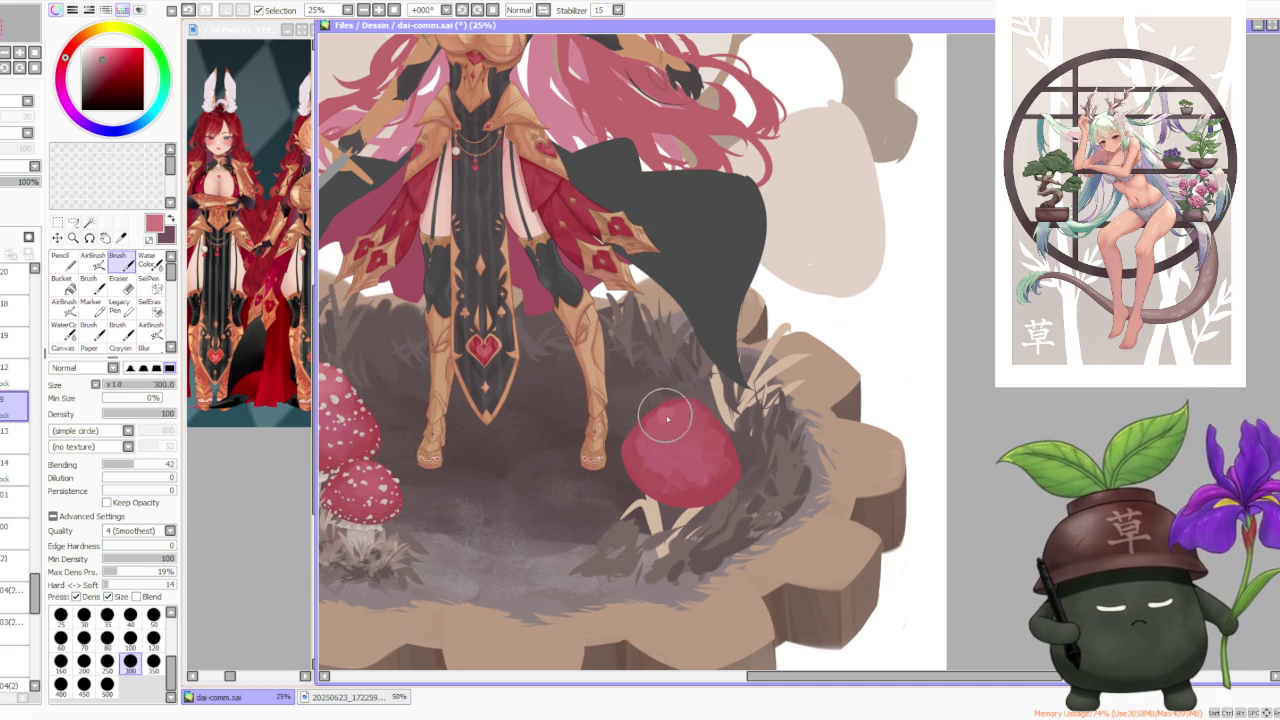
{"action": "mouse_move", "coordinate": [660, 405]}
{"action": "left_mouse_down"}
{"action": "mouse_move", "coordinate": [690, 420]}
{"action": "mouse_move", "coordinate": [680, 425]}
{"action": "mouse_move", "coordinate": [698, 415]}
{"action": "mouse_move", "coordinate": [680, 428]}
{"action": "mouse_move", "coordinate": [700, 440]}
{"action": "mouse_move", "coordinate": [678, 435]}
{"action": "mouse_move", "coordinate": [712, 478]}
{"action": "mouse_move", "coordinate": [681, 486]}
{"action": "mouse_move", "coordinate": [716, 497]}
{"action": "mouse_move", "coordinate": [731, 457]}
{"action": "mouse_move", "coordinate": [634, 457]}
{"action": "mouse_move", "coordinate": [650, 440]}
{"action": "left_mouse_up"}
Switch to AirBrush and pick the pale spot colour of the left mushrooms
{"action": "key", "text": "a"}
{"action": "scroll", "coordinate": [863, 475], "scroll_direction": "up", "scroll_amount": 1}
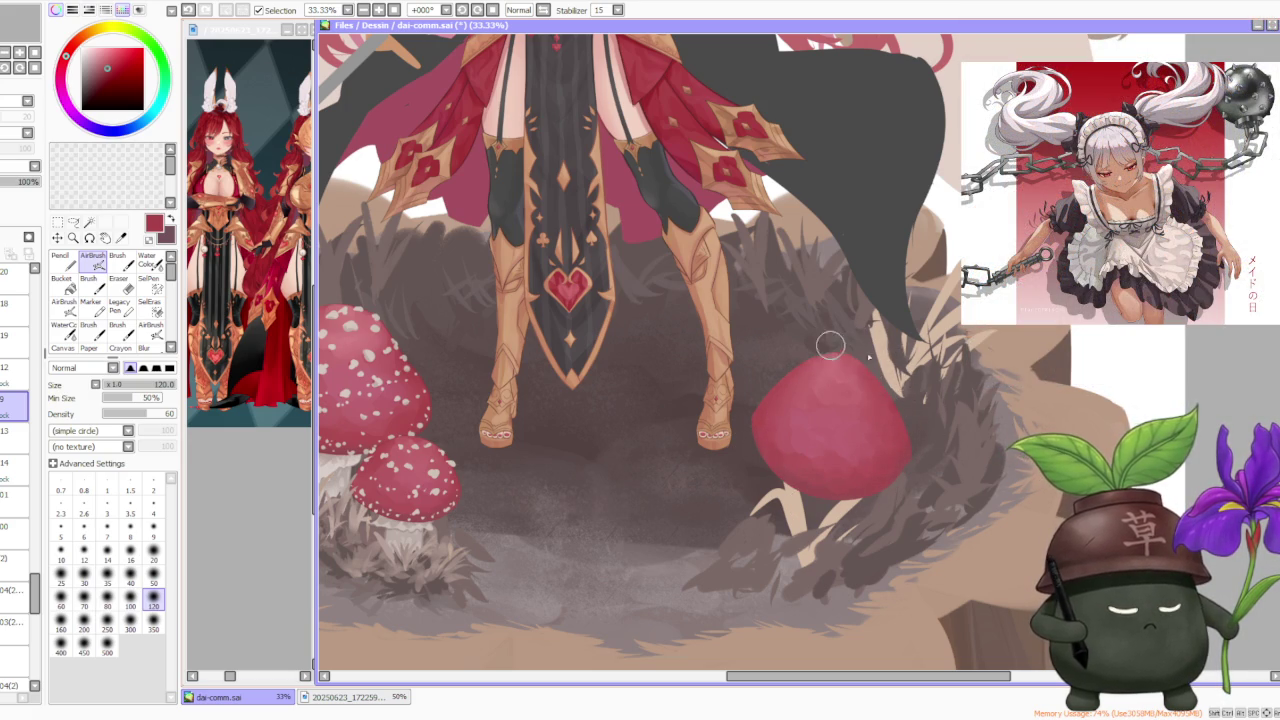
{"action": "scroll", "coordinate": [877, 344], "scroll_direction": "down", "scroll_amount": 1}
{"action": "scroll", "coordinate": [900, 338], "scroll_direction": "down", "scroll_amount": 2}
{"action": "scroll", "coordinate": [925, 332], "scroll_direction": "up", "scroll_amount": 1}
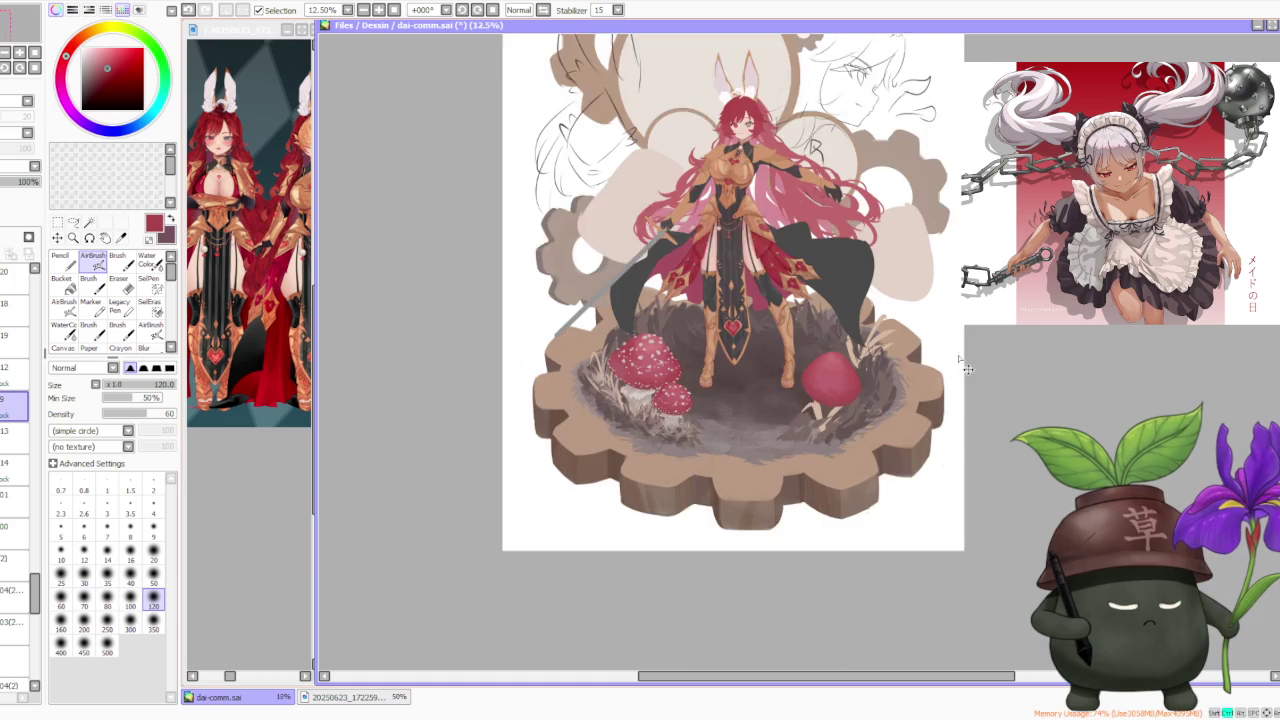
{"action": "scroll", "coordinate": [935, 325], "scroll_direction": "down", "scroll_amount": 2}
{"action": "scroll", "coordinate": [942, 312], "scroll_direction": "down", "scroll_amount": 1}
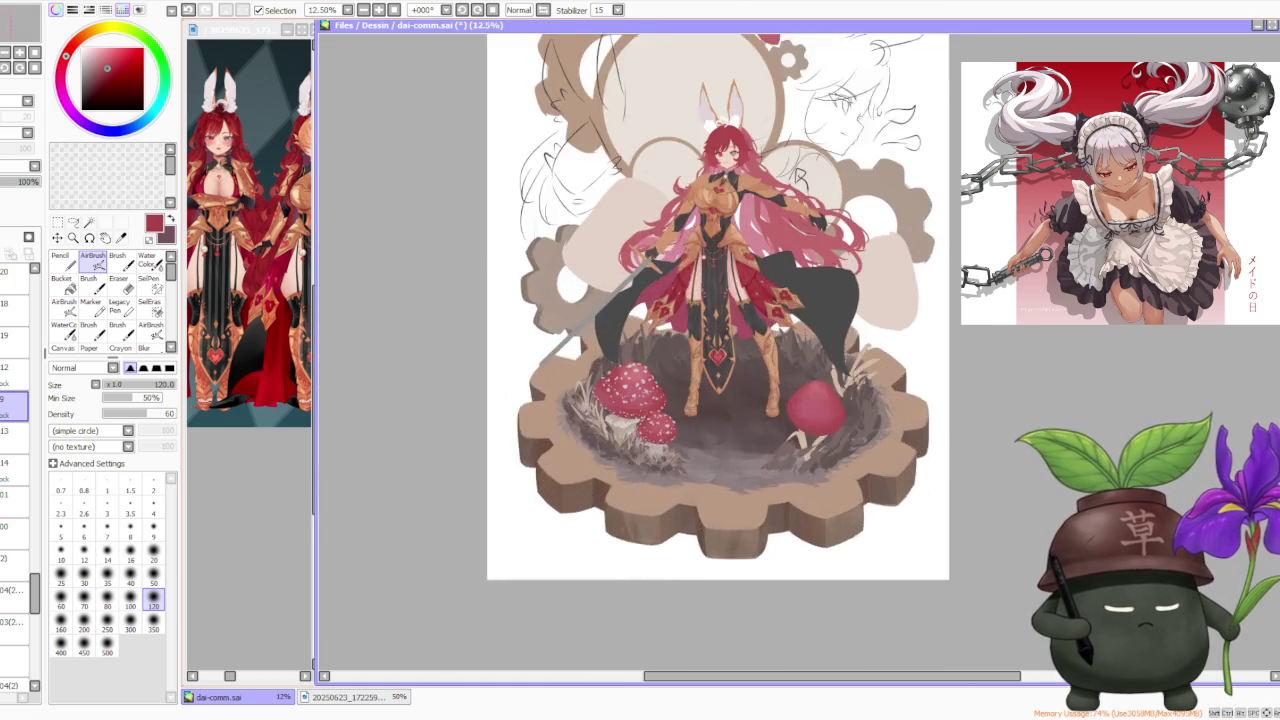
{"action": "scroll", "coordinate": [955, 290], "scroll_direction": "up", "scroll_amount": 4}
{"action": "scroll", "coordinate": [832, 299], "scroll_direction": "down", "scroll_amount": 1}
{"action": "scroll", "coordinate": [537, 404], "scroll_direction": "up", "scroll_amount": 2}
{"action": "scroll", "coordinate": [520, 410], "scroll_direction": "up", "scroll_amount": 1}
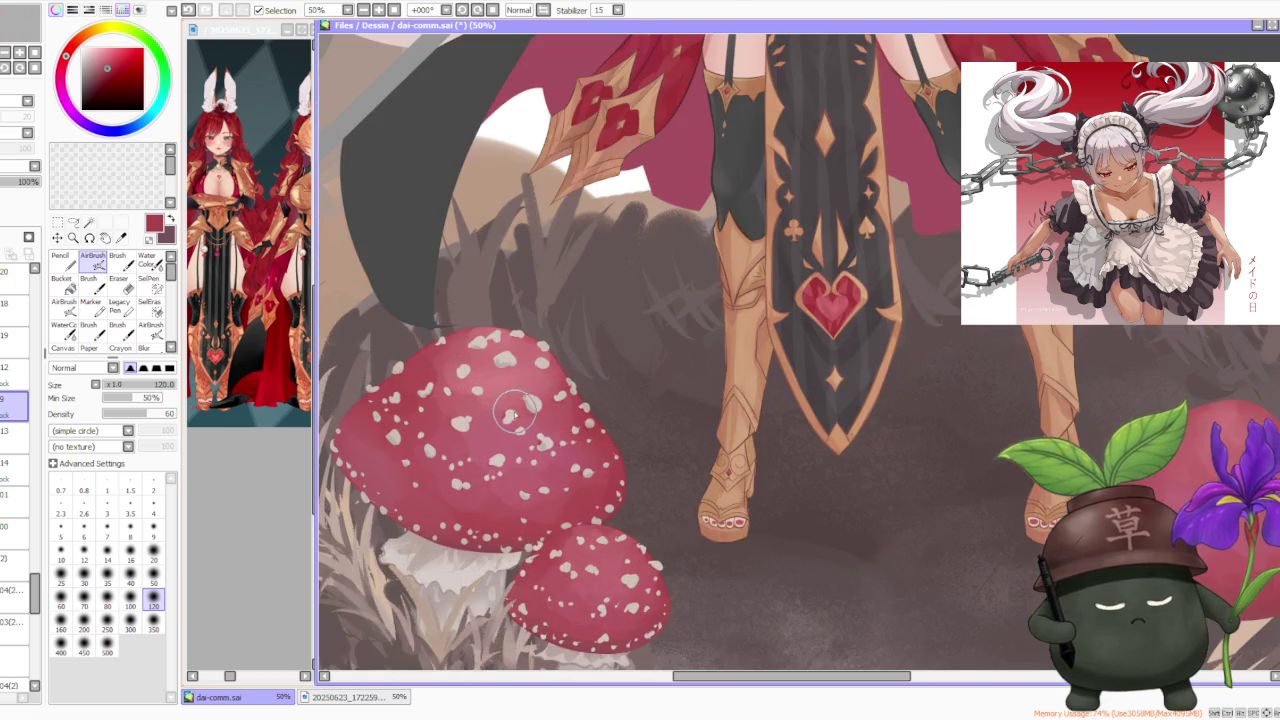
{"action": "left_click", "coordinate": [512, 415], "text": "alt"}
{"action": "scroll", "coordinate": [598, 402], "scroll_direction": "down", "scroll_amount": 1}
{"action": "scroll", "coordinate": [756, 357], "scroll_direction": "down", "scroll_amount": 1}
{"action": "scroll", "coordinate": [942, 384], "scroll_direction": "up", "scroll_amount": 1}
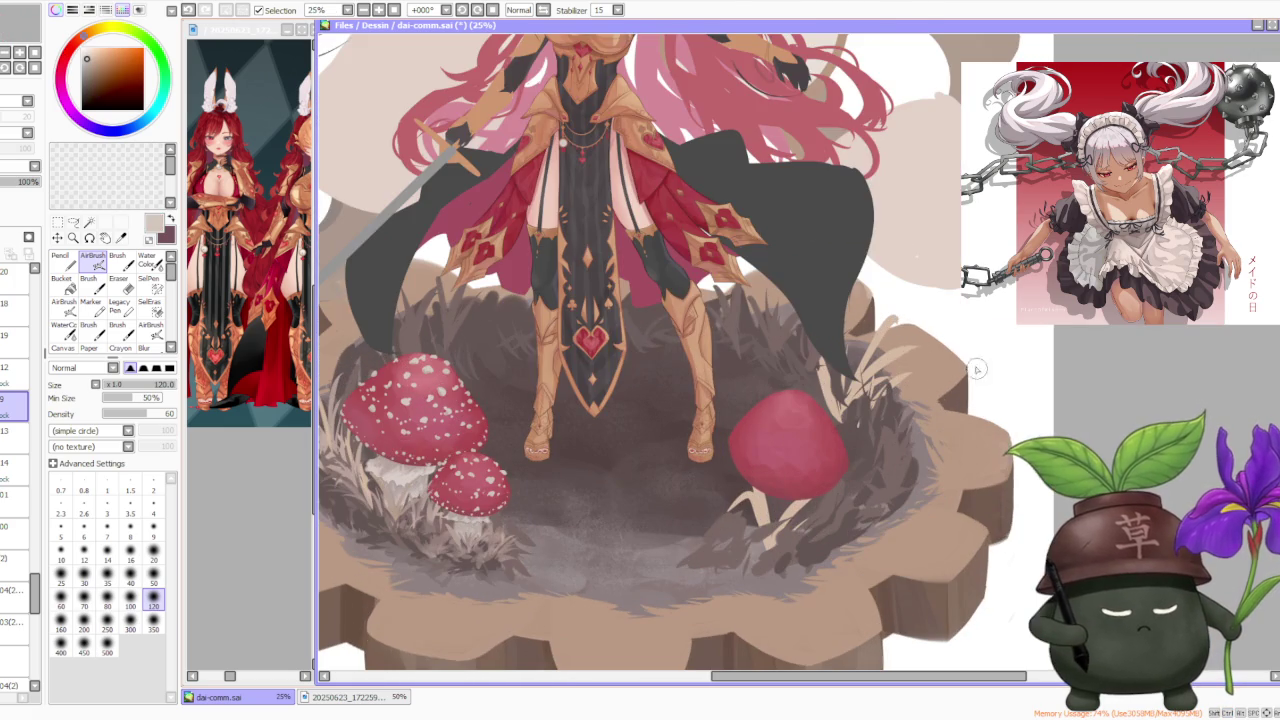
On layer 12, dot the right mushroom cap with small white spots, undoing stray ones
{"action": "left_click", "coordinate": [15, 375]}
{"action": "left_click", "coordinate": [118, 262]}
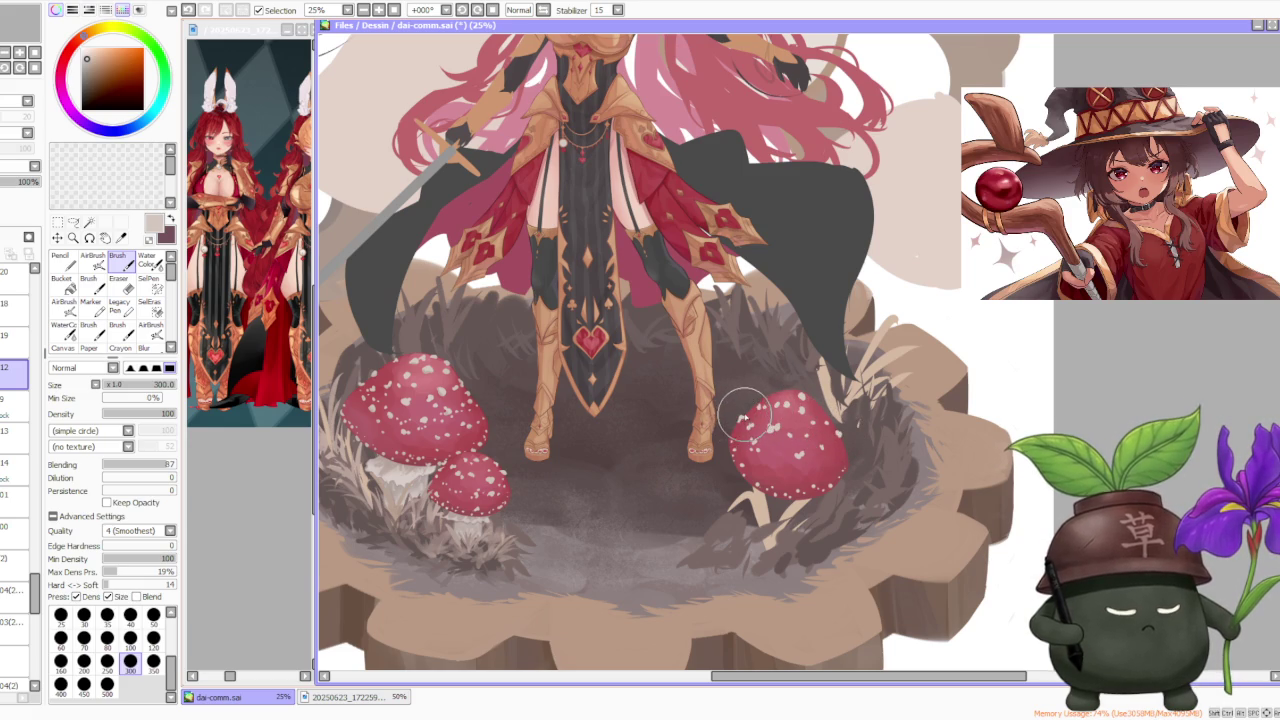
{"action": "key", "text": "ctrl+z"}
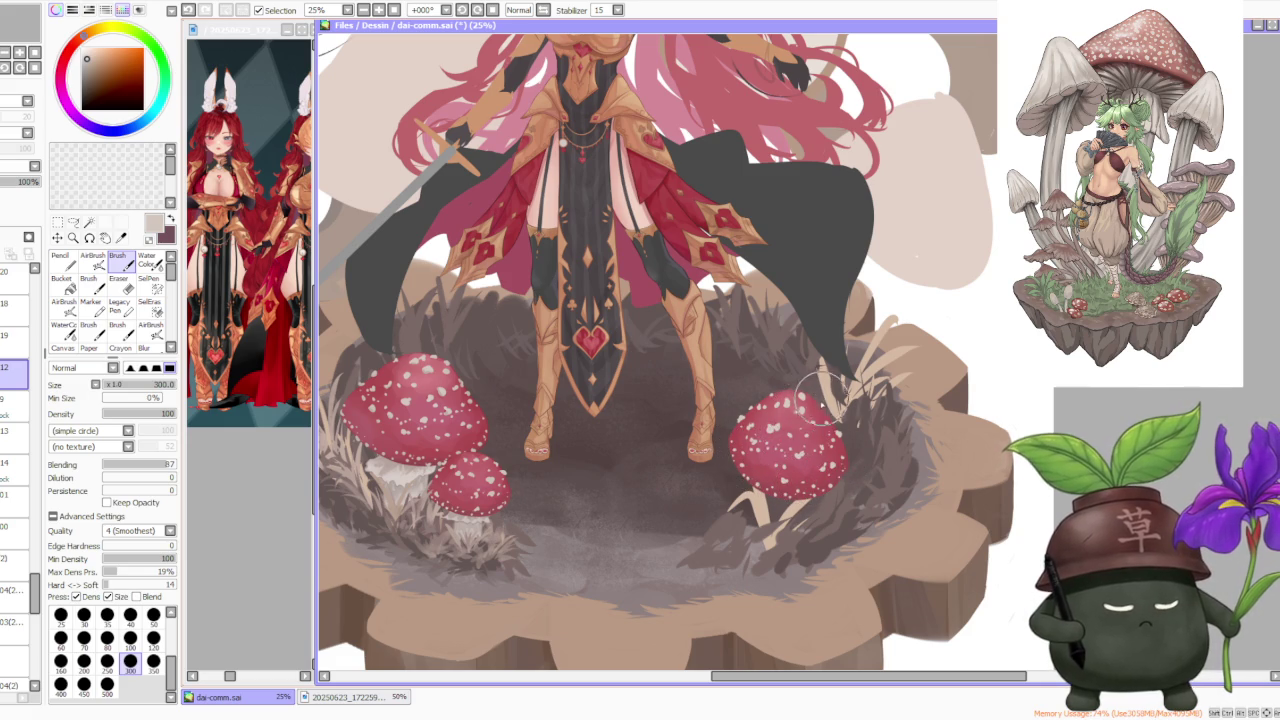
{"action": "key", "text": "ctrl+z"}
{"action": "left_click_drag", "start_coordinate": [832, 392], "coordinate": [820, 410]}
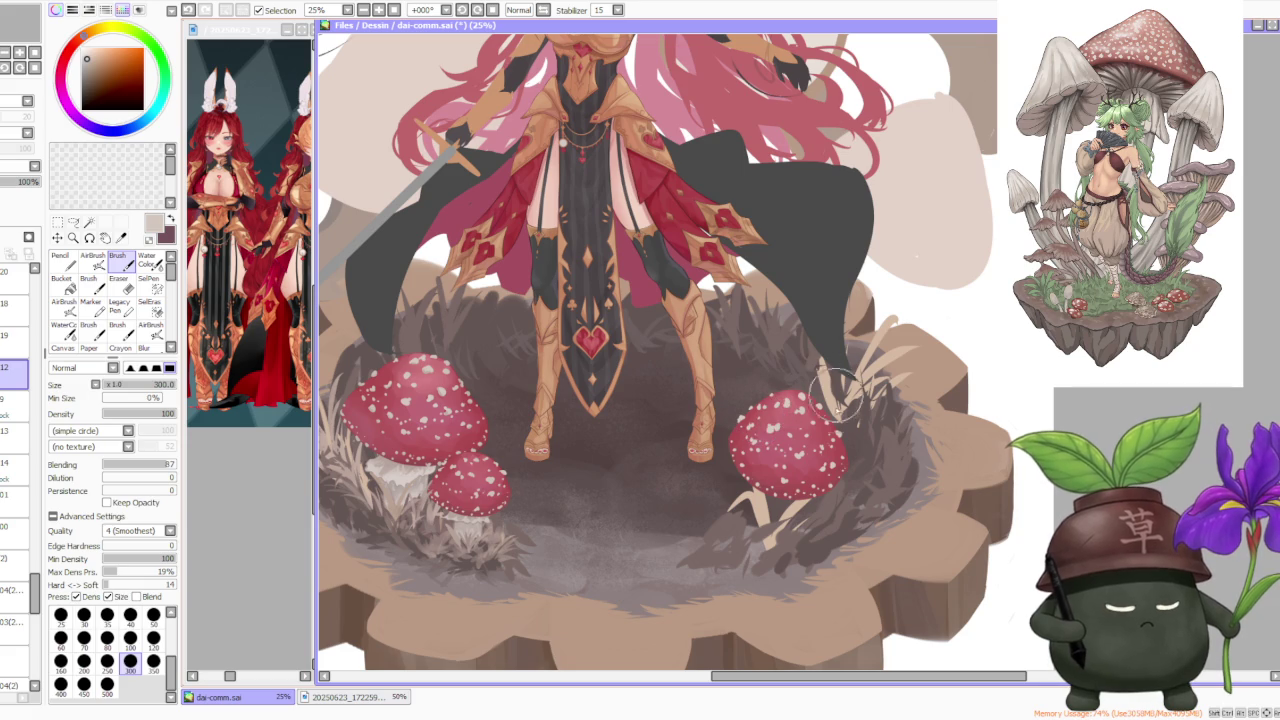
{"action": "scroll", "coordinate": [845, 412], "scroll_direction": "down", "scroll_amount": 1}
{"action": "scroll", "coordinate": [855, 412], "scroll_direction": "down", "scroll_amount": 1}
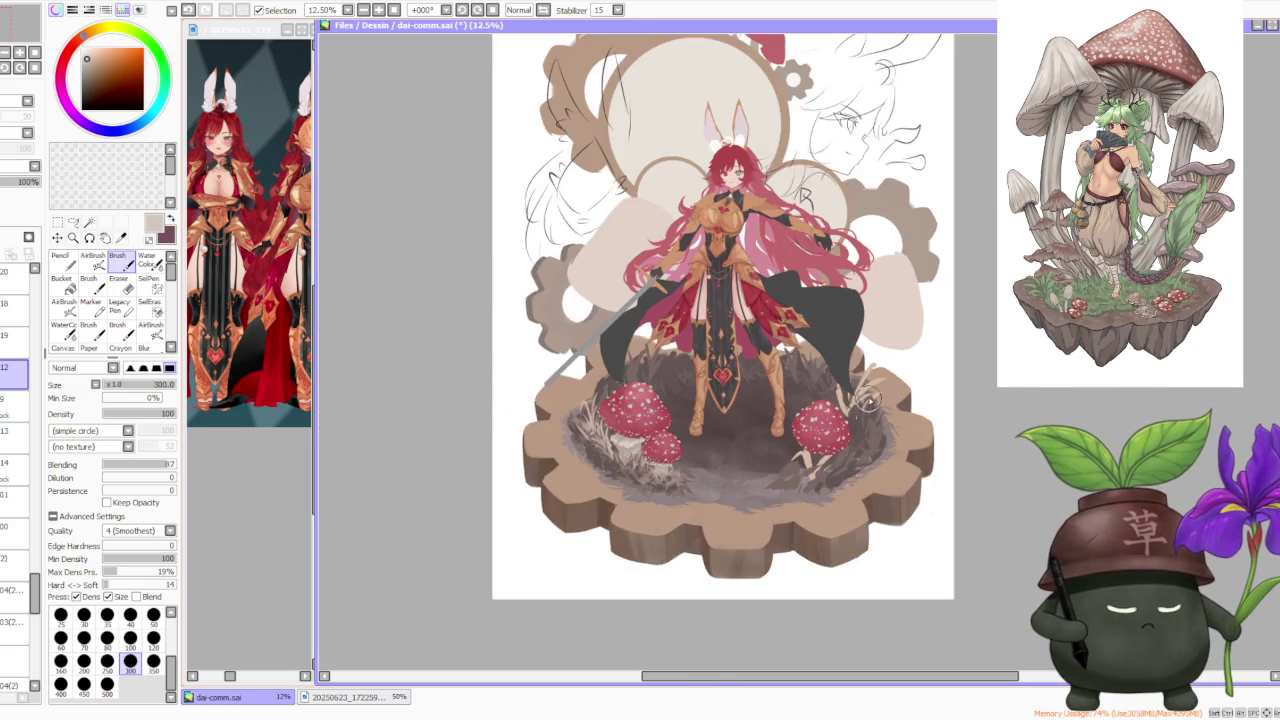
{"action": "scroll", "coordinate": [870, 402], "scroll_direction": "down", "scroll_amount": 1}
{"action": "scroll", "coordinate": [879, 404], "scroll_direction": "up", "scroll_amount": 2}
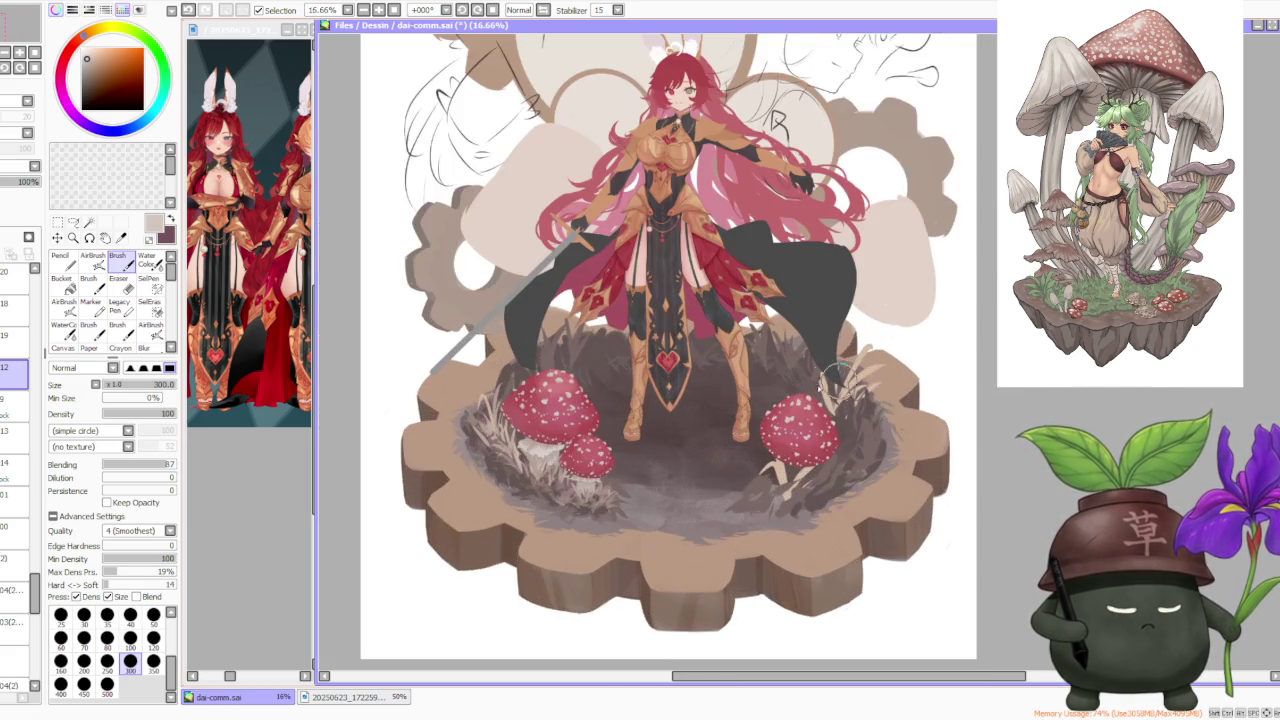
{"action": "scroll", "coordinate": [850, 420], "scroll_direction": "up", "scroll_amount": 2}
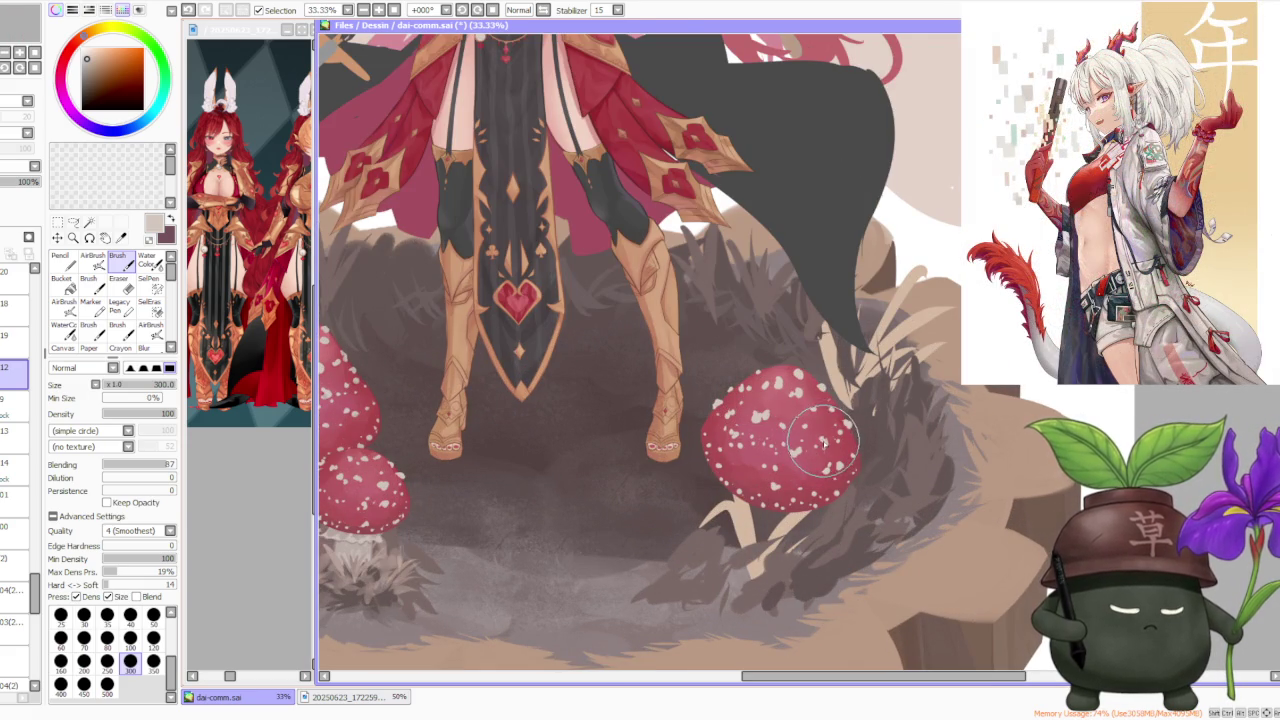
{"action": "scroll", "coordinate": [830, 415], "scroll_direction": "down", "scroll_amount": 3}
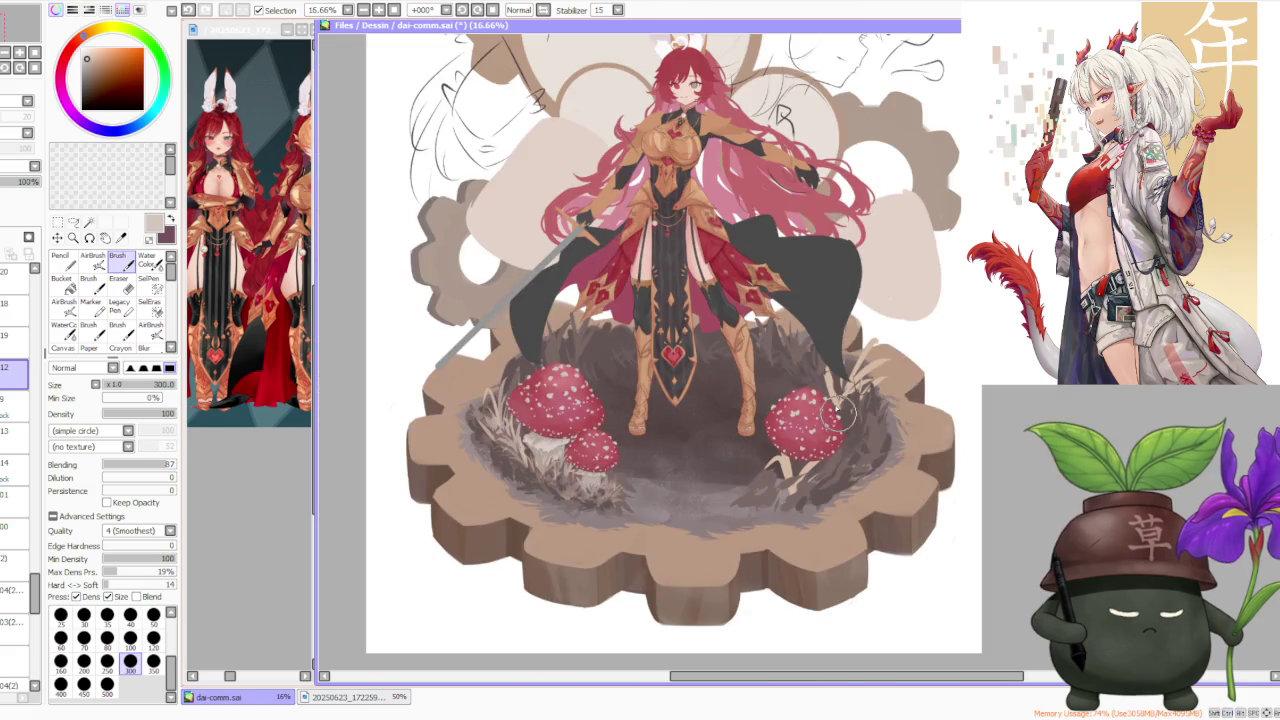
Switch to the soft AirBrush and zoom around to review the whole illustration
{"action": "scroll", "coordinate": [560, 420], "scroll_direction": "up", "scroll_amount": 2}
{"action": "scroll", "coordinate": [545, 400], "scroll_direction": "up", "scroll_amount": 3}
{"action": "scroll", "coordinate": [560, 428], "scroll_direction": "down", "scroll_amount": 2}
{"action": "scroll", "coordinate": [558, 425], "scroll_direction": "down", "scroll_amount": 2}
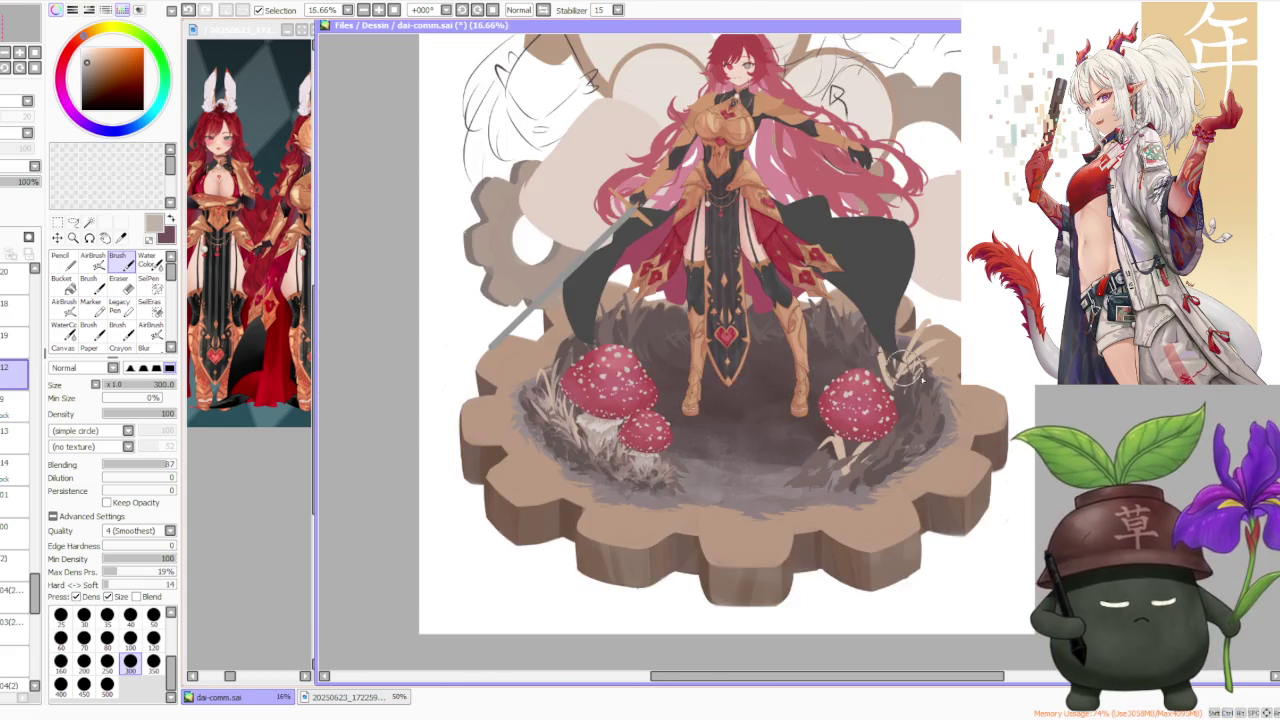
{"action": "scroll", "coordinate": [950, 380], "scroll_direction": "up", "scroll_amount": 1}
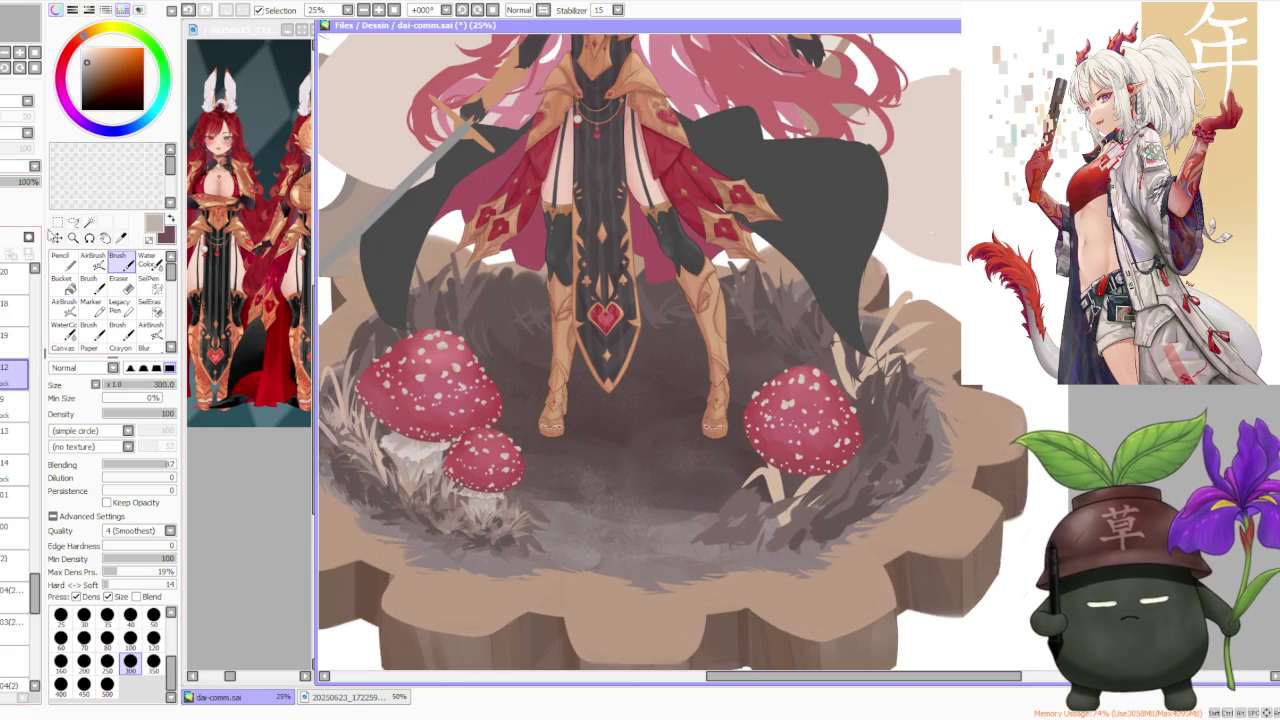
{"action": "left_click", "coordinate": [92, 258]}
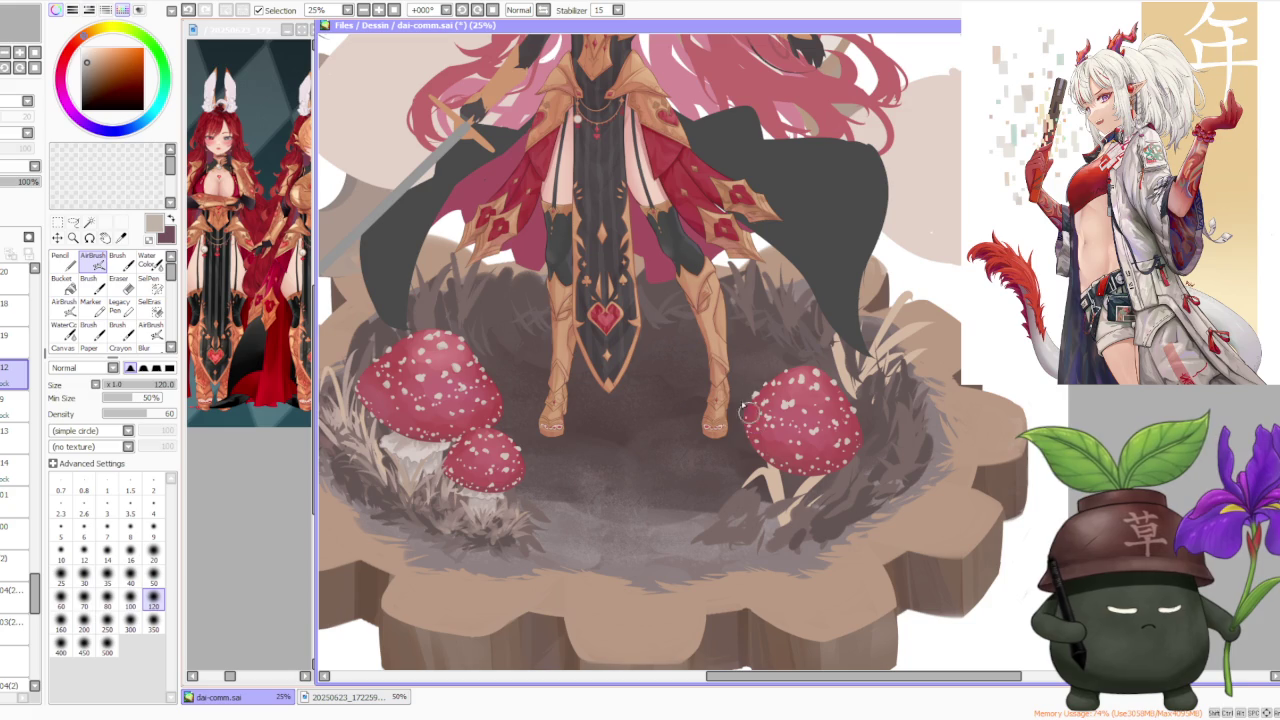
{"action": "scroll", "coordinate": [804, 422], "scroll_direction": "down", "scroll_amount": 3}
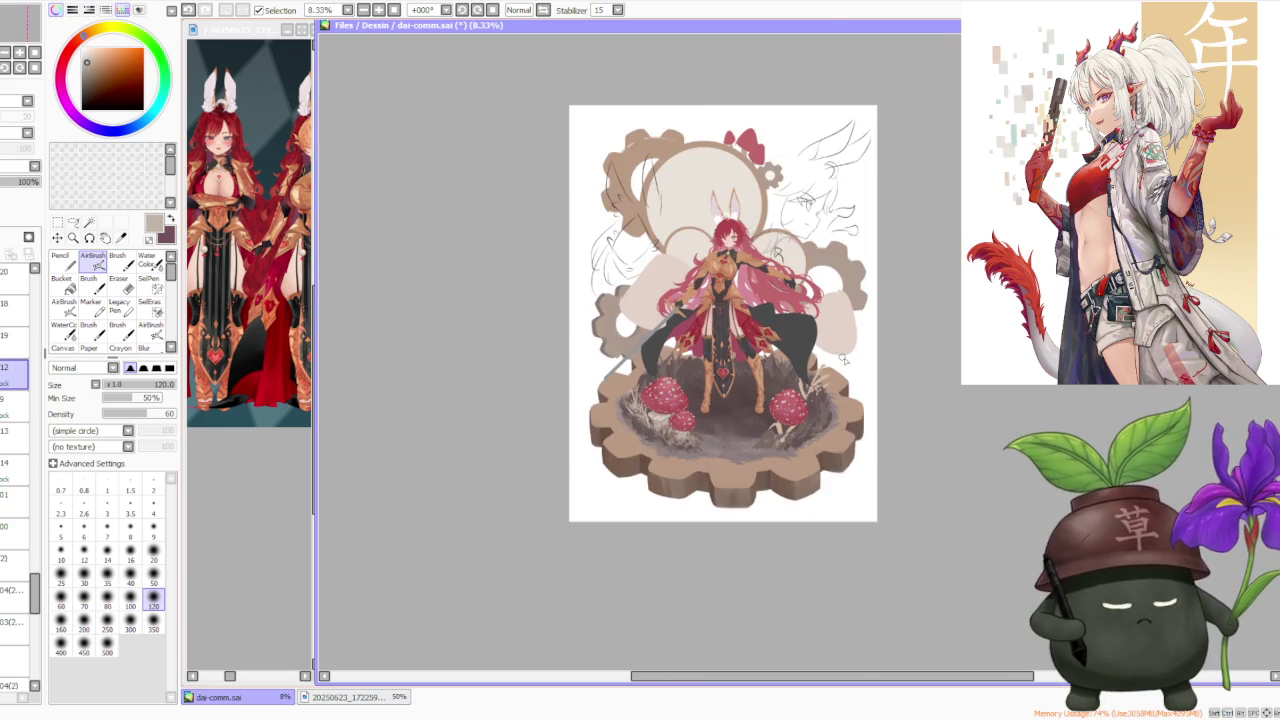
{"action": "scroll", "coordinate": [845, 360], "scroll_direction": "up", "scroll_amount": 1}
{"action": "scroll", "coordinate": [849, 370], "scroll_direction": "up", "scroll_amount": 2}
{"action": "scroll", "coordinate": [846, 368], "scroll_direction": "down", "scroll_amount": 1}
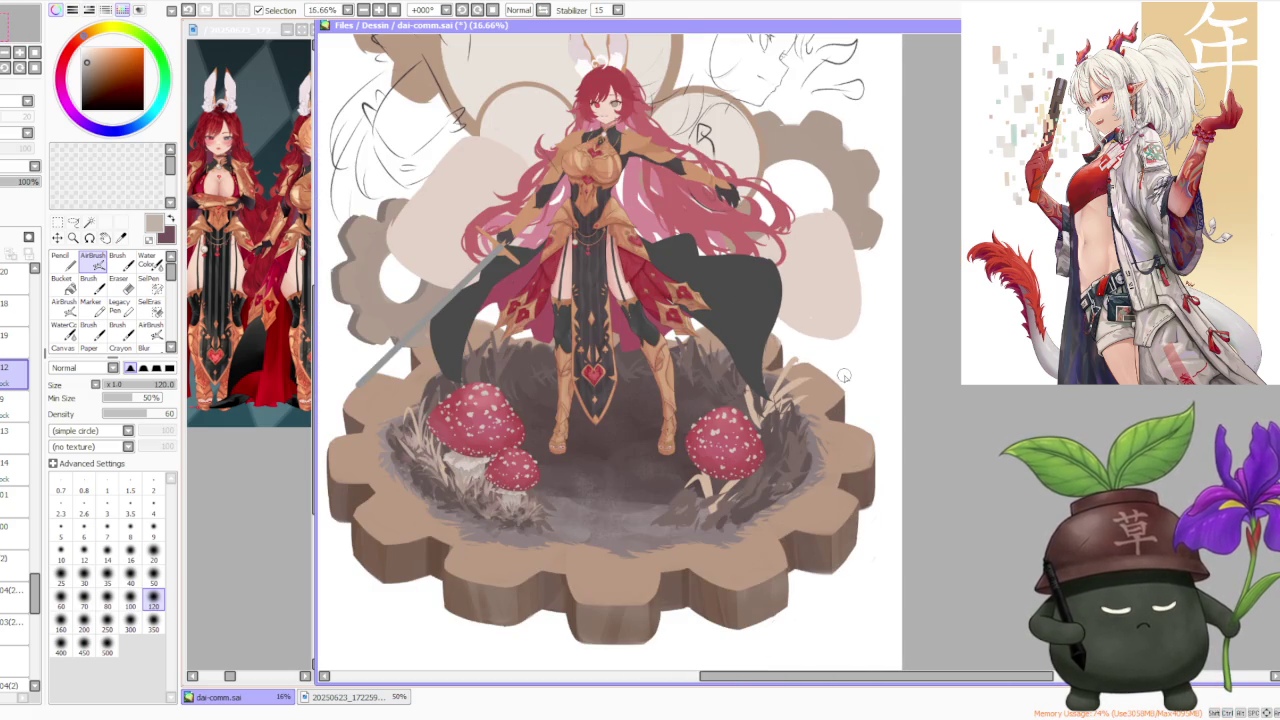
Zoom over the canvas again and return to the regular Brush with a deep crimson colour
{"action": "scroll", "coordinate": [845, 376], "scroll_direction": "down", "scroll_amount": 1}
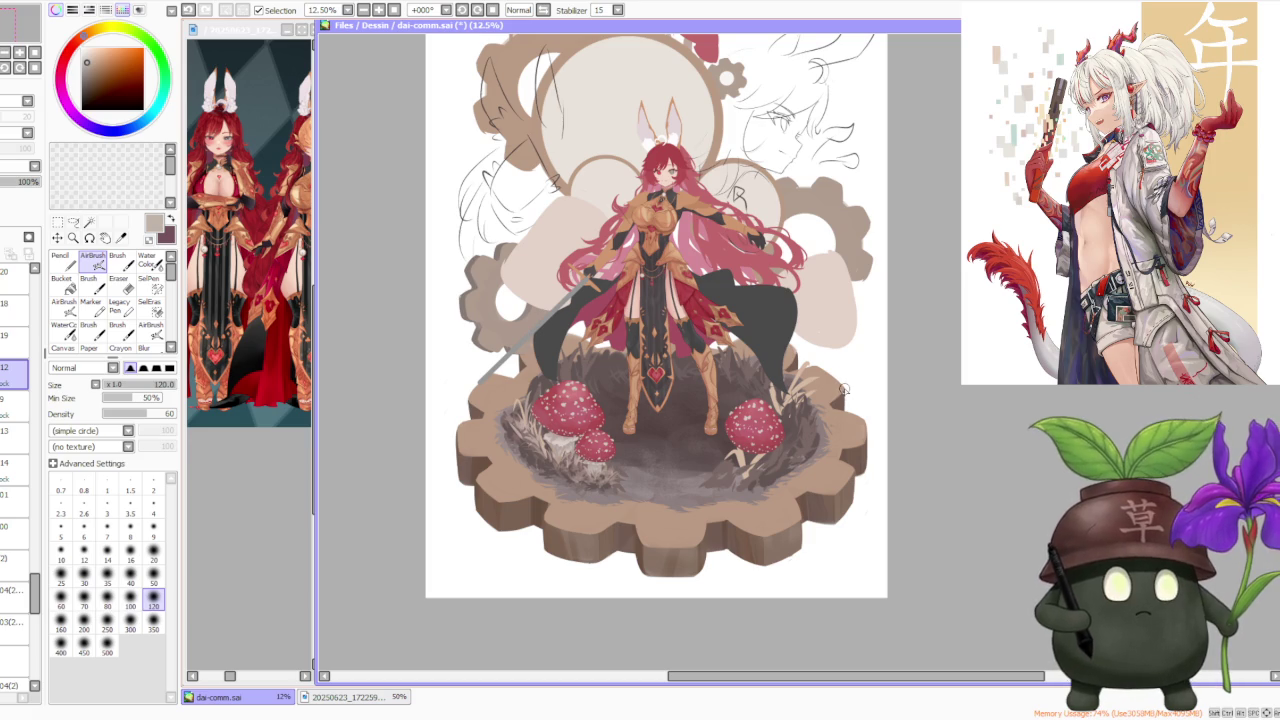
{"action": "scroll", "coordinate": [843, 390], "scroll_direction": "up", "scroll_amount": 1}
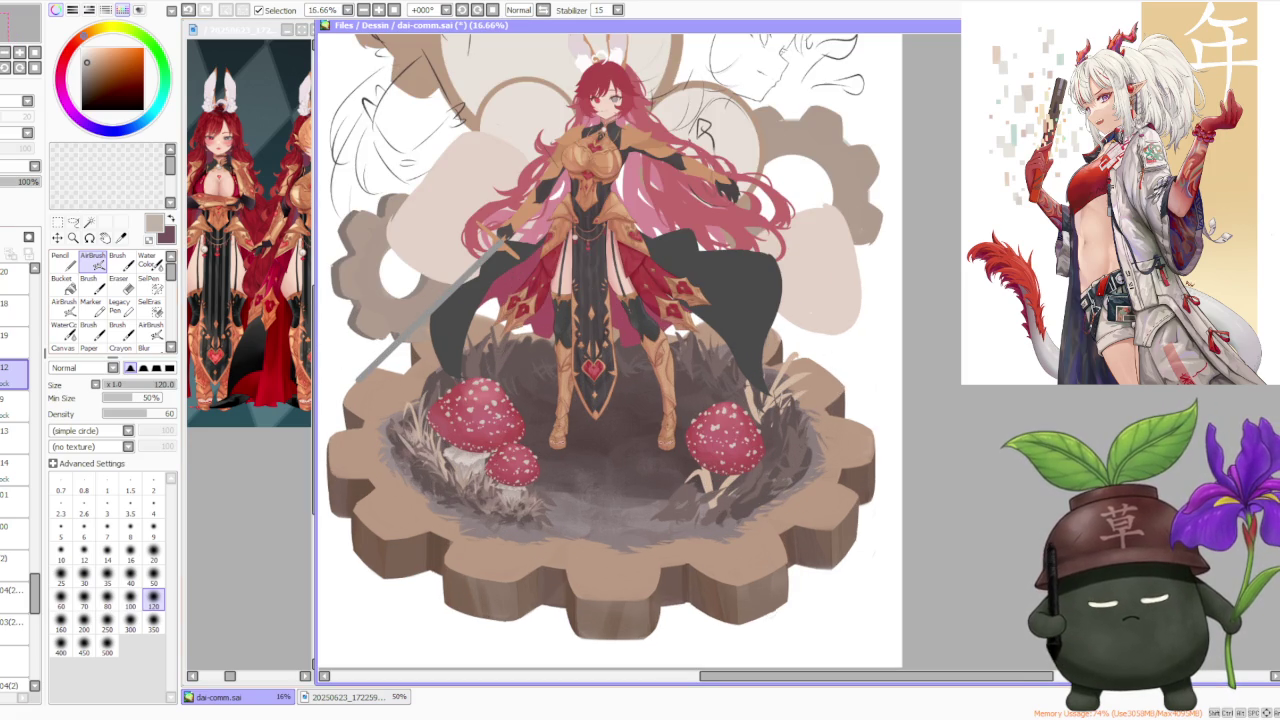
{"action": "scroll", "coordinate": [428, 400], "scroll_direction": "up", "scroll_amount": 5}
{"action": "scroll", "coordinate": [440, 410], "scroll_direction": "down", "scroll_amount": 3}
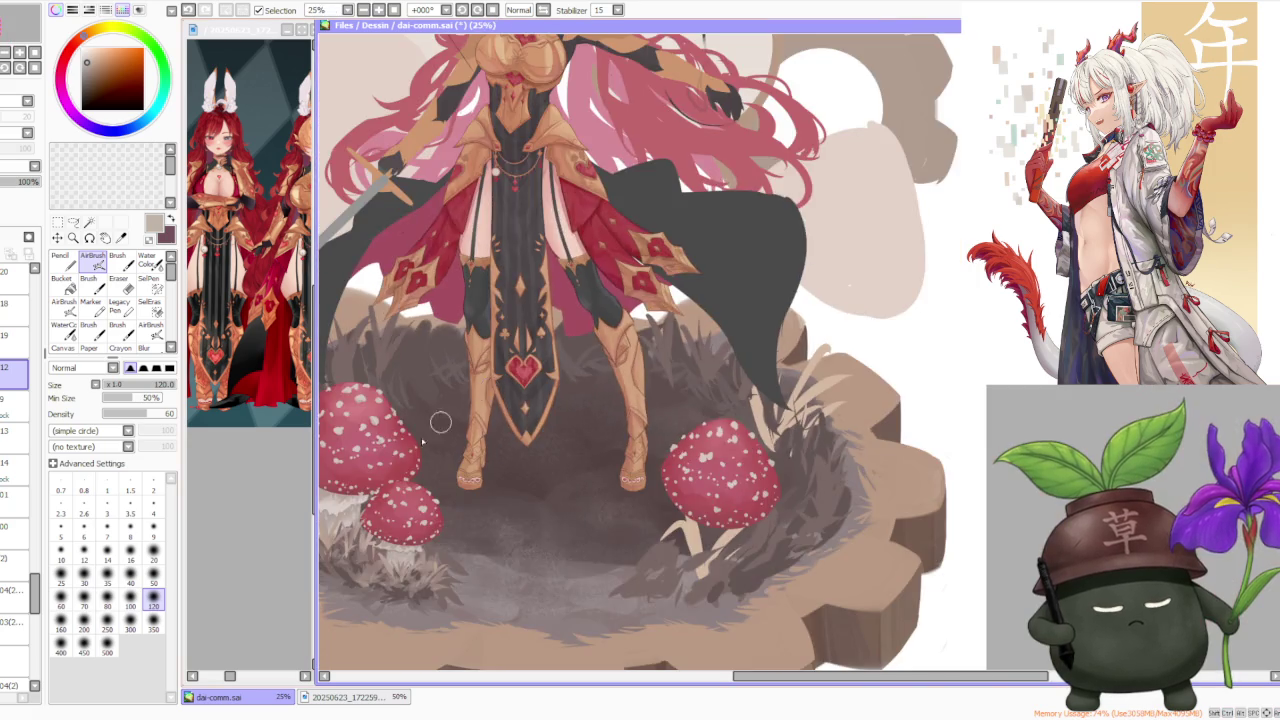
{"action": "scroll", "coordinate": [440, 430], "scroll_direction": "up", "scroll_amount": 2}
{"action": "scroll", "coordinate": [445, 465], "scroll_direction": "up", "scroll_amount": 1}
{"action": "scroll", "coordinate": [450, 470], "scroll_direction": "down", "scroll_amount": 2}
{"action": "scroll", "coordinate": [445, 470], "scroll_direction": "down", "scroll_amount": 1}
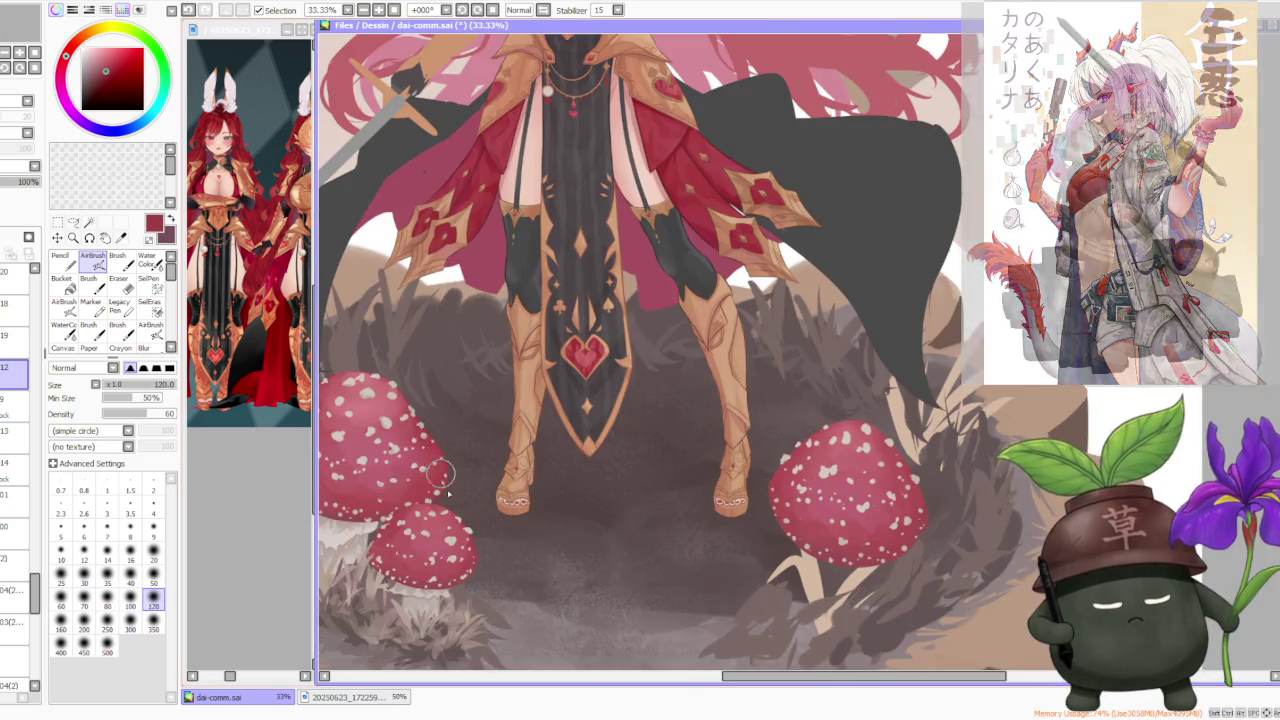
{"action": "scroll", "coordinate": [470, 540], "scroll_direction": "up", "scroll_amount": 4}
{"action": "scroll", "coordinate": [470, 550], "scroll_direction": "down", "scroll_amount": 1}
{"action": "scroll", "coordinate": [400, 490], "scroll_direction": "down", "scroll_amount": 1}
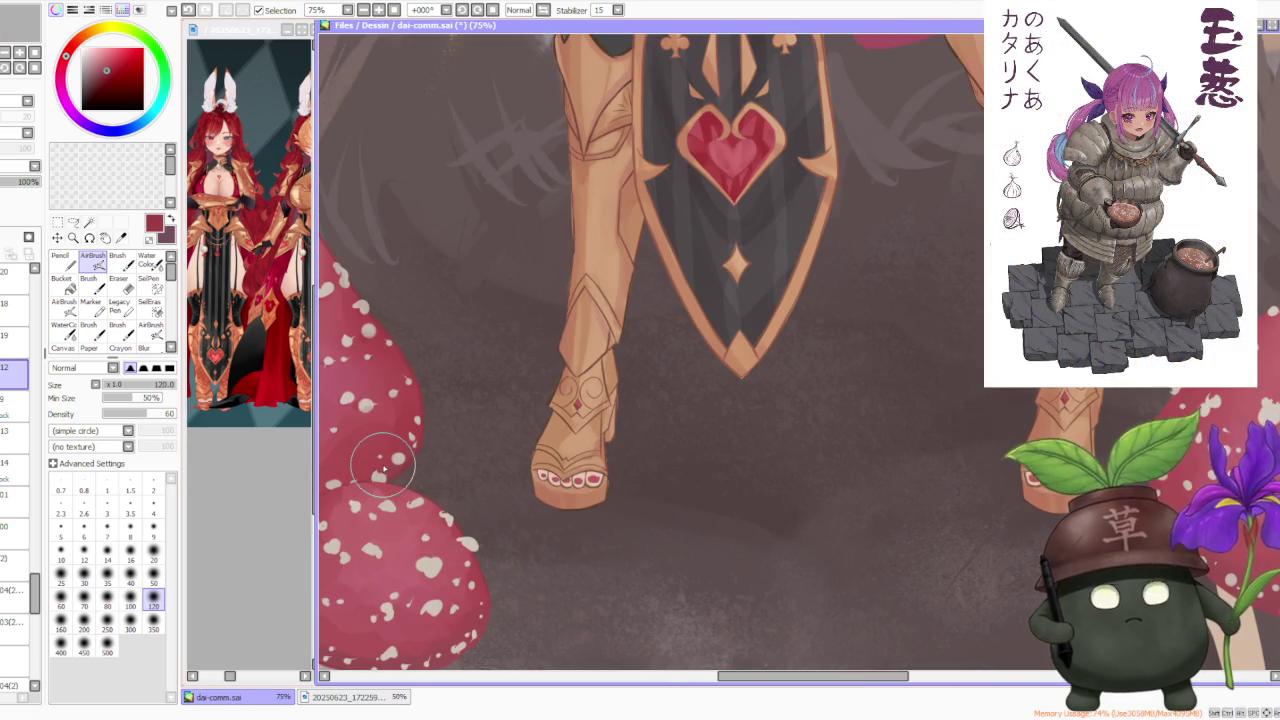
{"action": "left_click", "coordinate": [117, 262]}
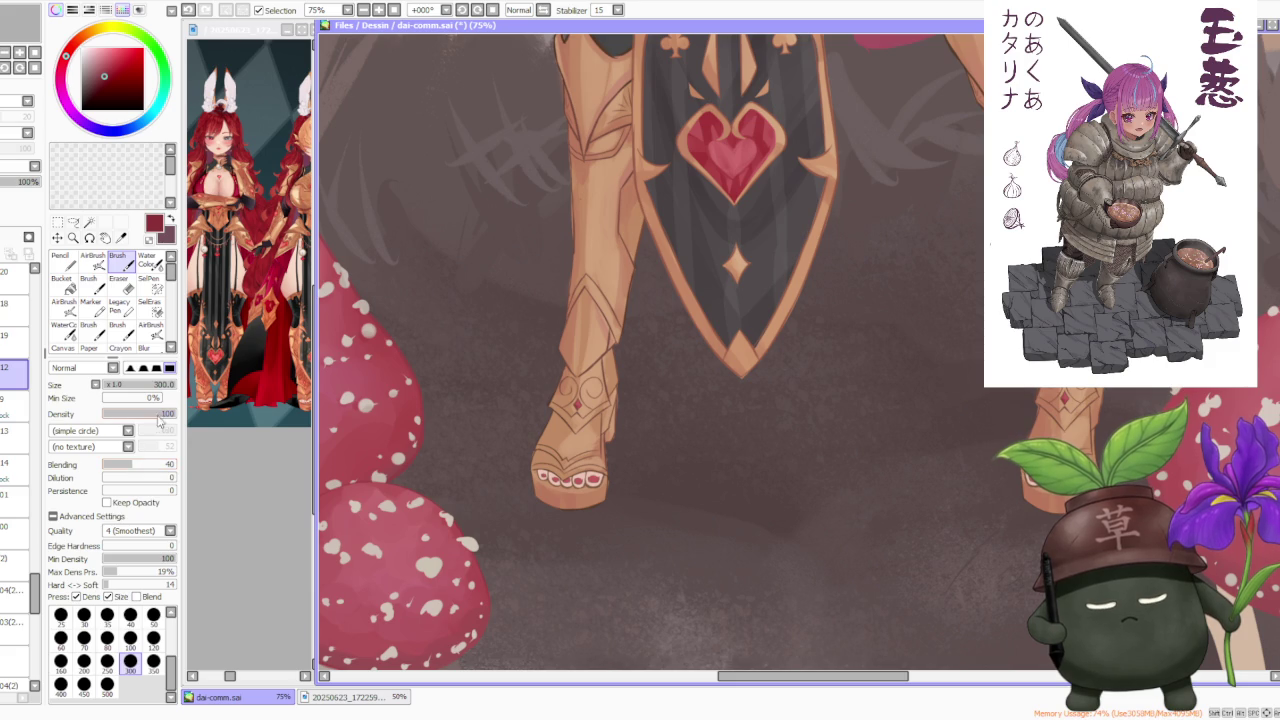
Shrink the brush to size 50 and repaint the right mushroom cap's left edge in dark red
{"action": "scroll", "coordinate": [445, 410], "scroll_direction": "down", "scroll_amount": 1}
{"action": "scroll", "coordinate": [445, 410], "scroll_direction": "down", "scroll_amount": 1}
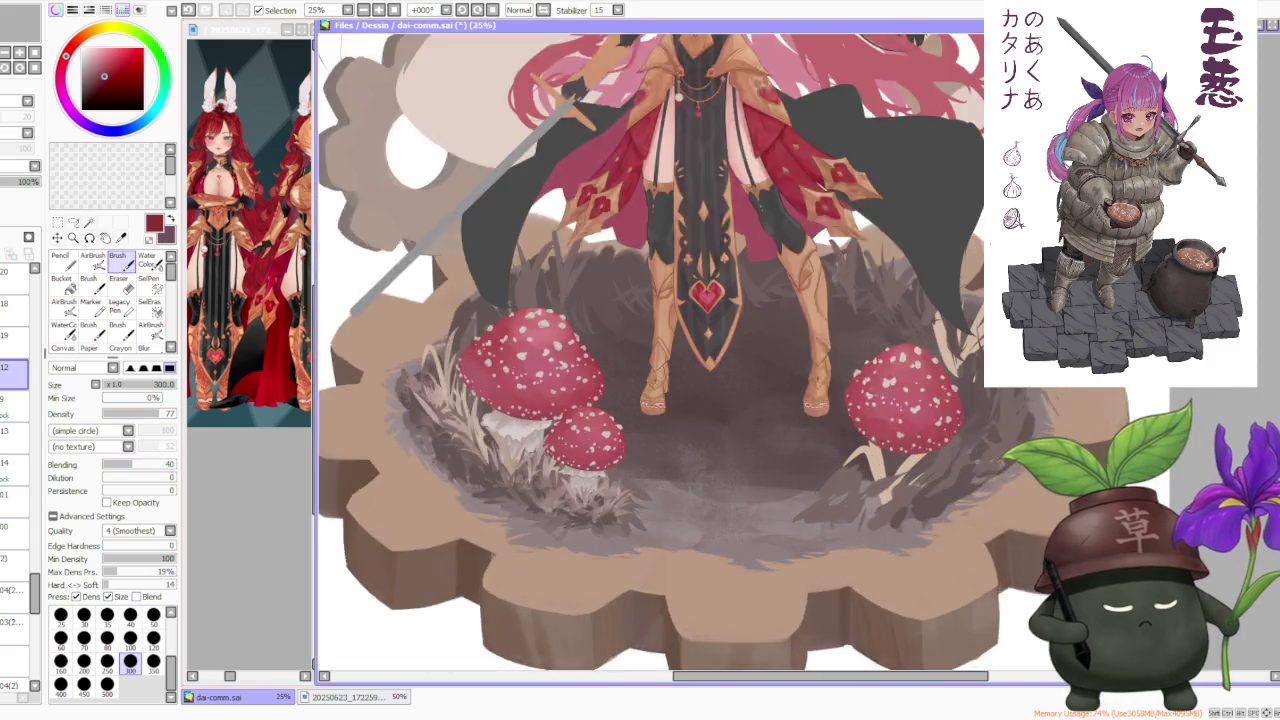
{"action": "scroll", "coordinate": [873, 294], "scroll_direction": "up", "scroll_amount": 1}
{"action": "left_click", "coordinate": [153, 615]}
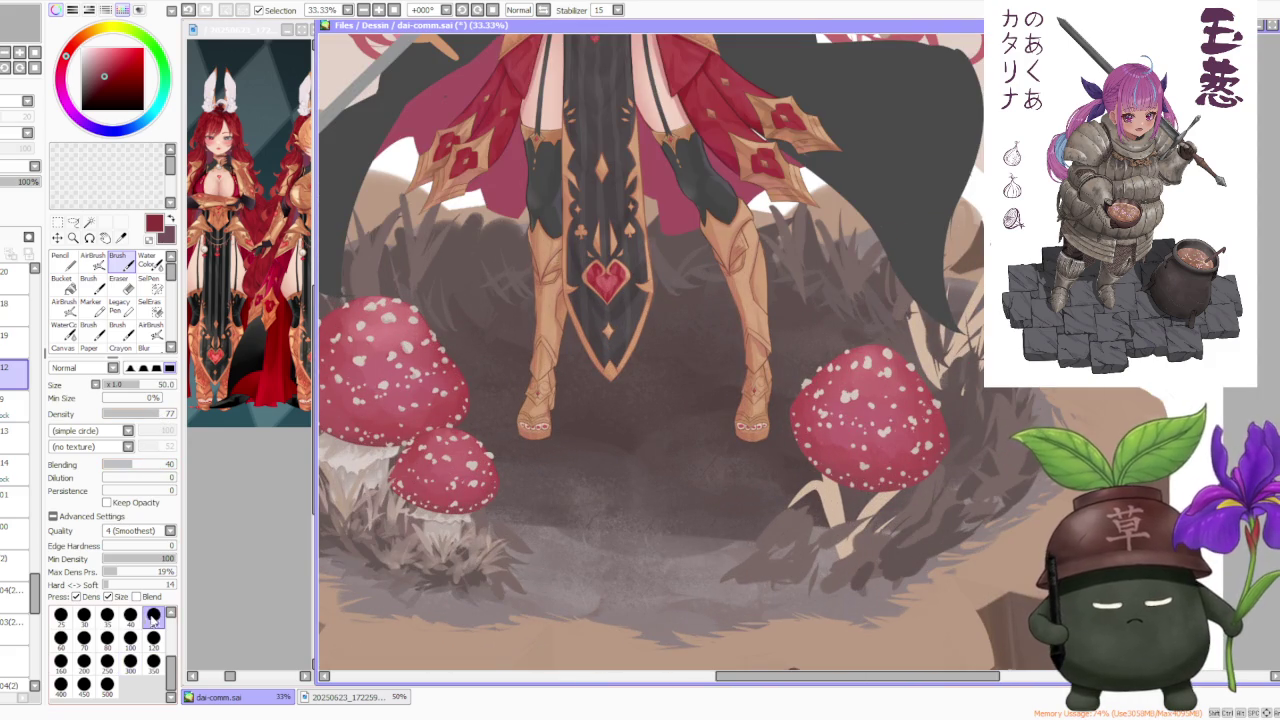
{"action": "scroll", "coordinate": [811, 397], "scroll_direction": "up", "scroll_amount": 3}
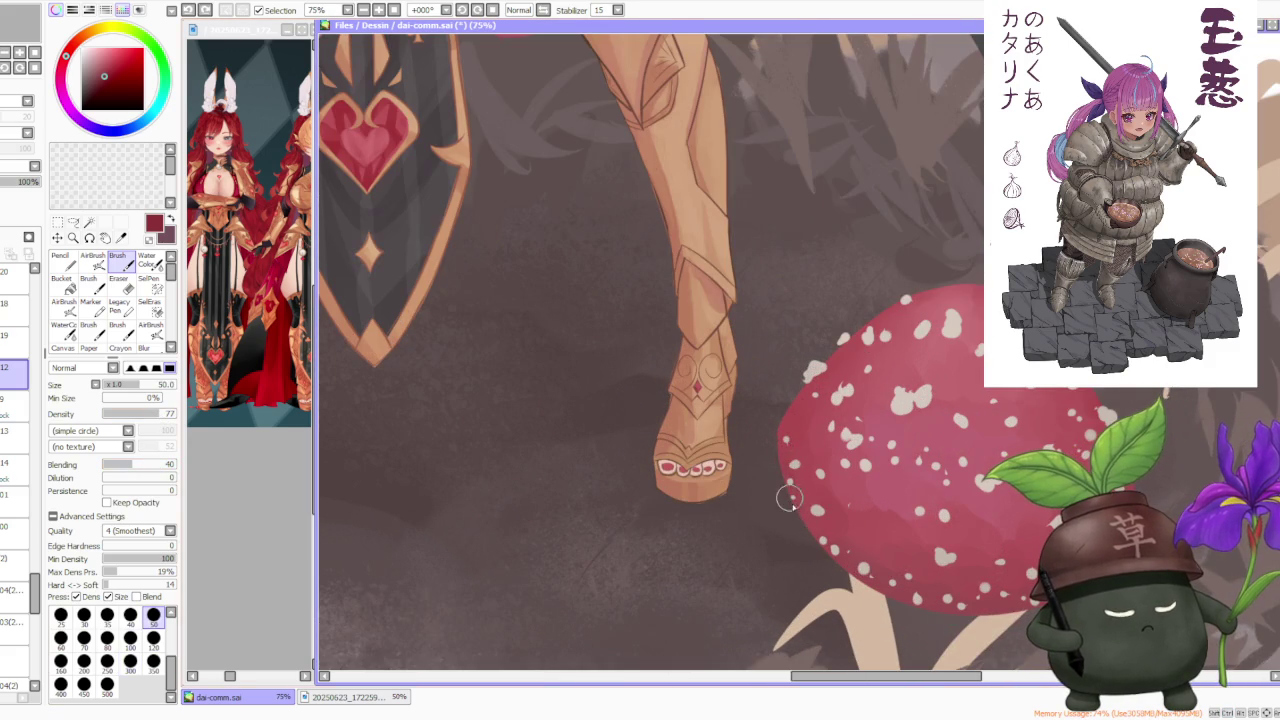
{"action": "key", "text": "ctrl+z"}
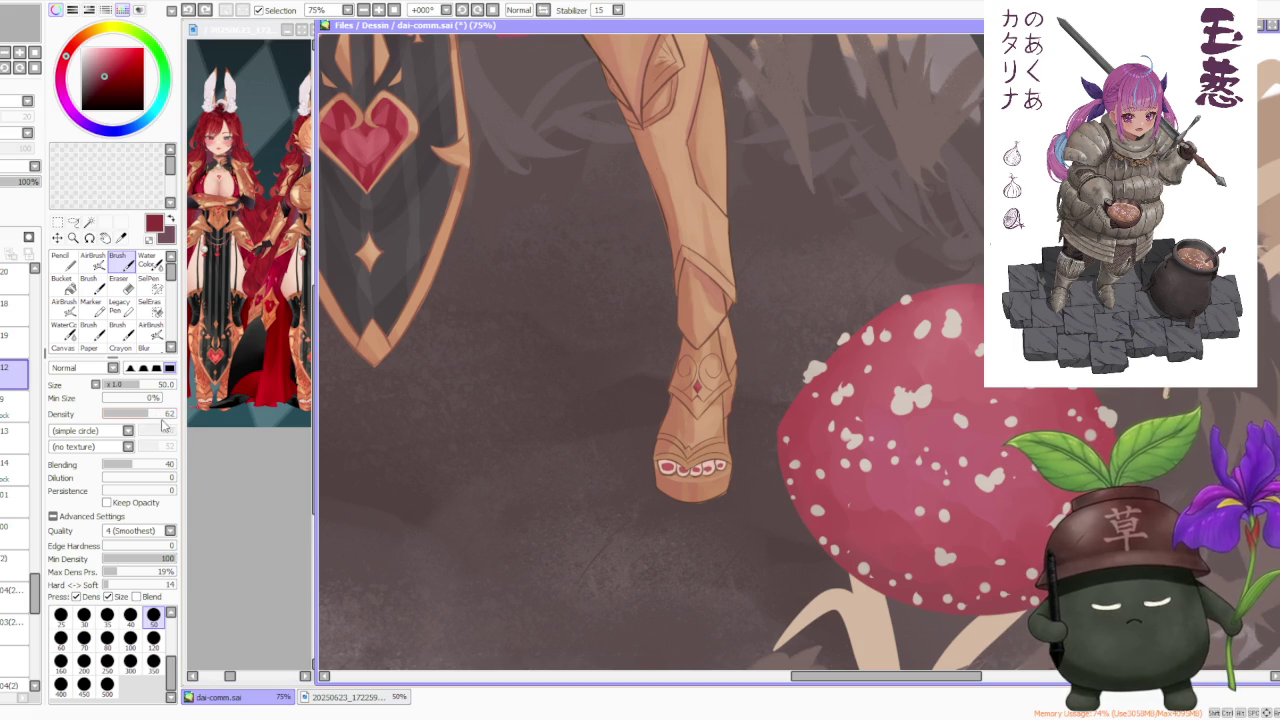
{"action": "left_click_drag", "start_coordinate": [797, 517], "coordinate": [771, 434]}
{"action": "key", "text": "ctrl+z"}
{"action": "key", "text": "ctrl+z"}
{"action": "left_click_drag", "start_coordinate": [789, 500], "coordinate": [782, 433]}
{"action": "key", "text": "ctrl+z"}
{"action": "key", "text": "ctrl+z"}
{"action": "left_click_drag", "start_coordinate": [820, 368], "coordinate": [810, 392]}
{"action": "key", "text": "ctrl+z"}
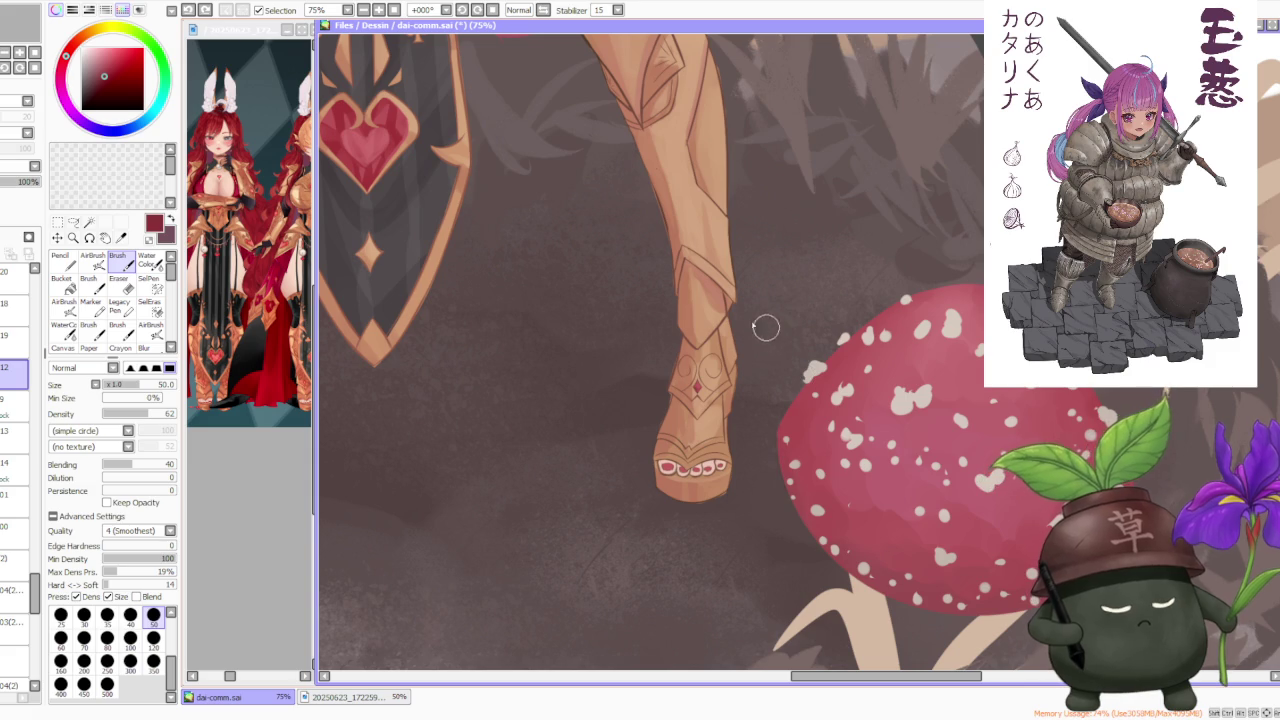
On layer 9, toggle undo and redo to compare the mushroom edge before and after
{"action": "left_click", "coordinate": [15, 405]}
{"action": "key", "text": "ctrl+y"}
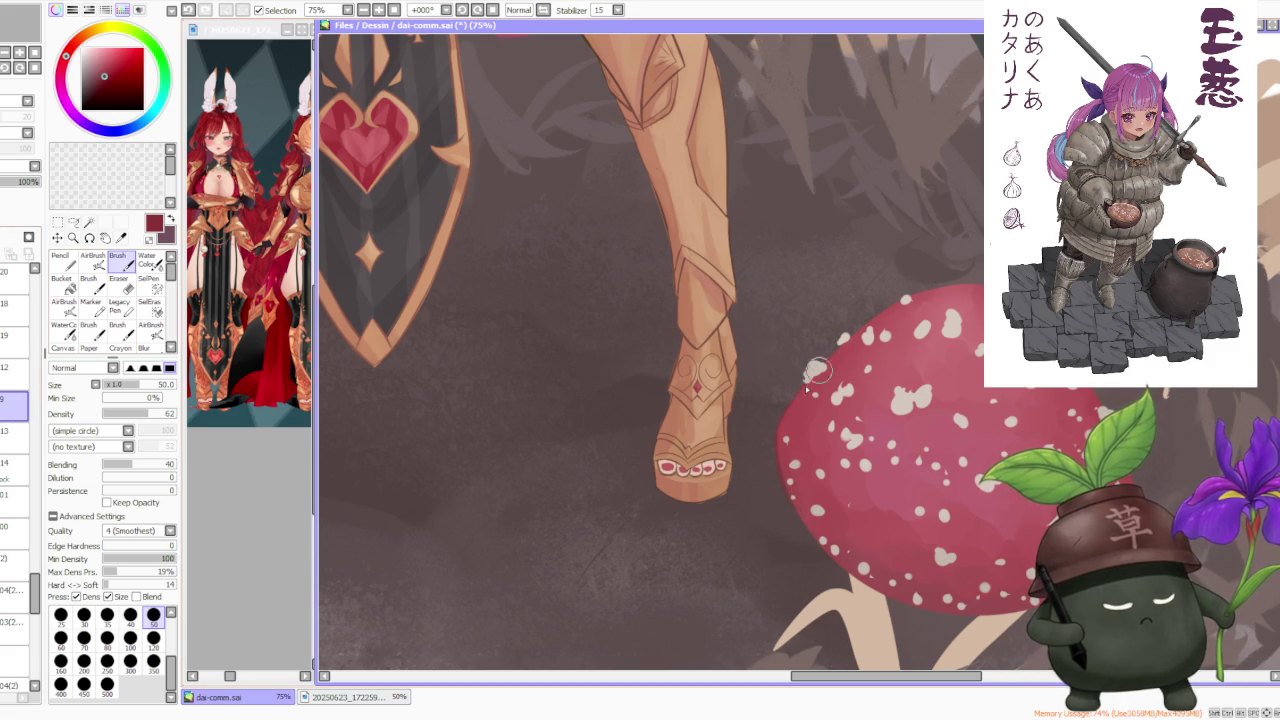
{"action": "key", "text": "ctrl+z"}
{"action": "key", "text": "ctrl+y"}
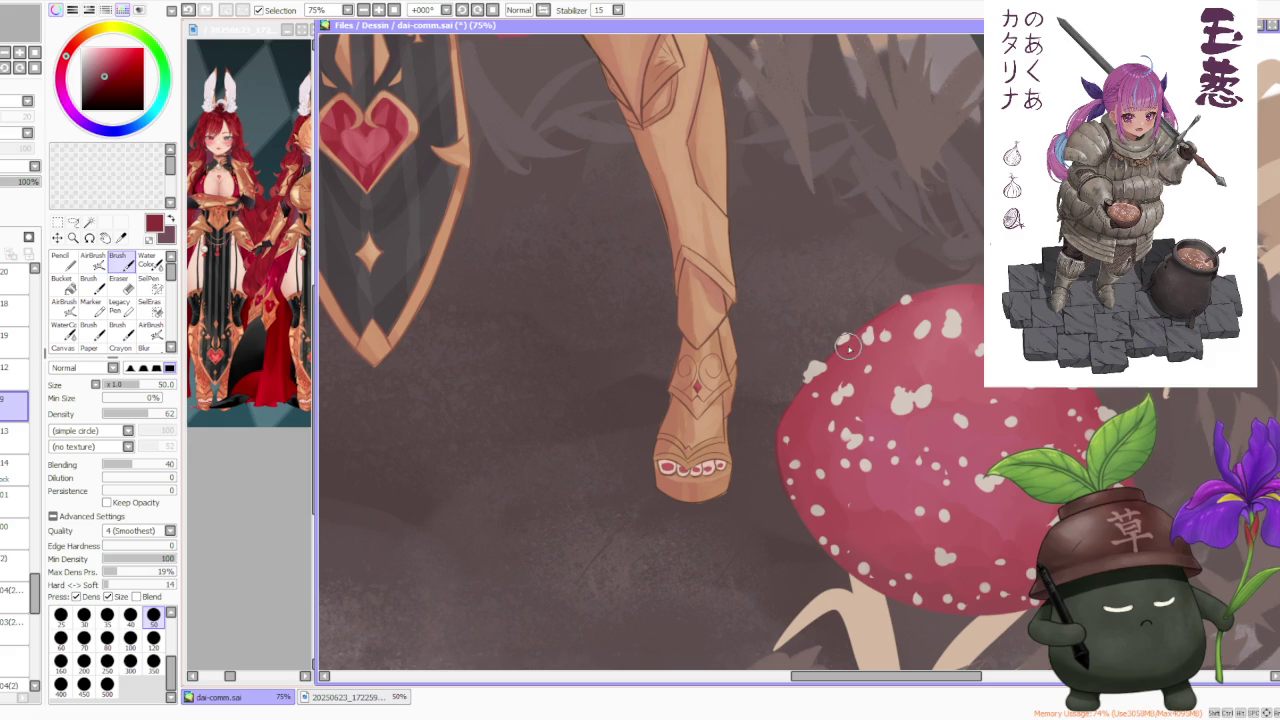
{"action": "key", "text": "ctrl+z"}
{"action": "key", "text": "ctrl+y"}
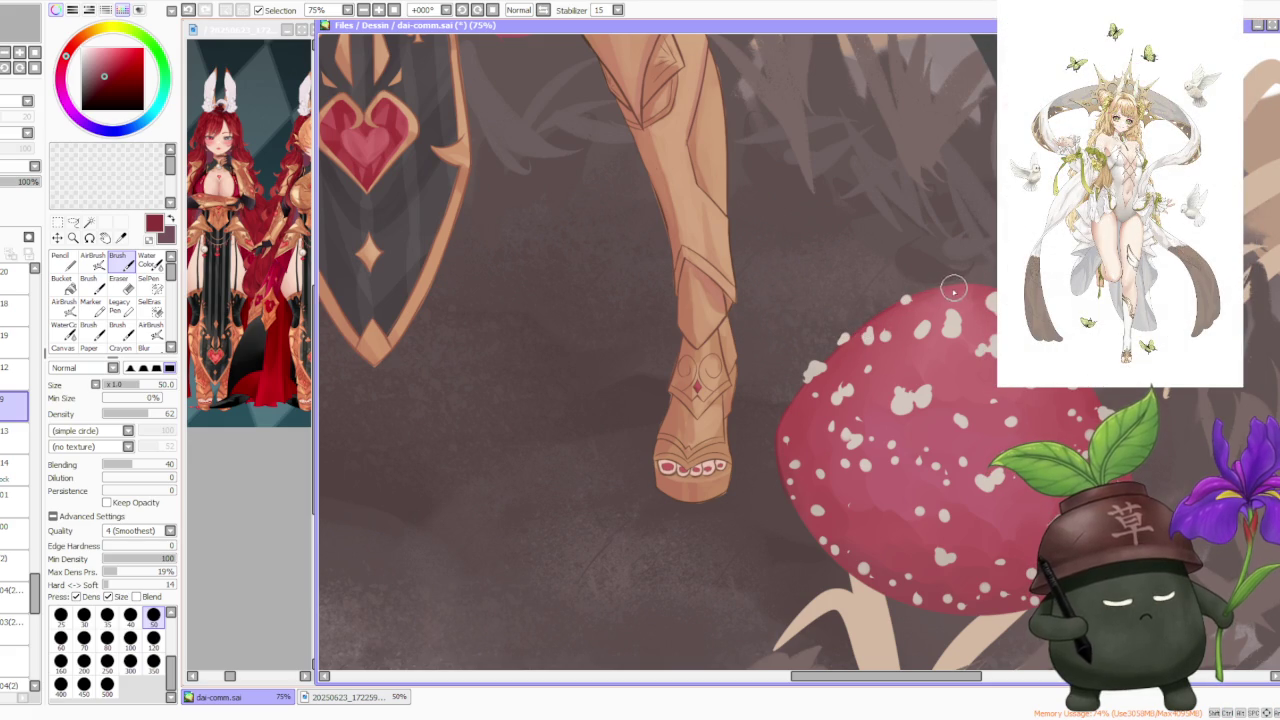
{"action": "key", "text": "ctrl+z"}
{"action": "key", "text": "ctrl+y"}
{"action": "key", "text": "ctrl+z"}
{"action": "key", "text": "ctrl+y"}
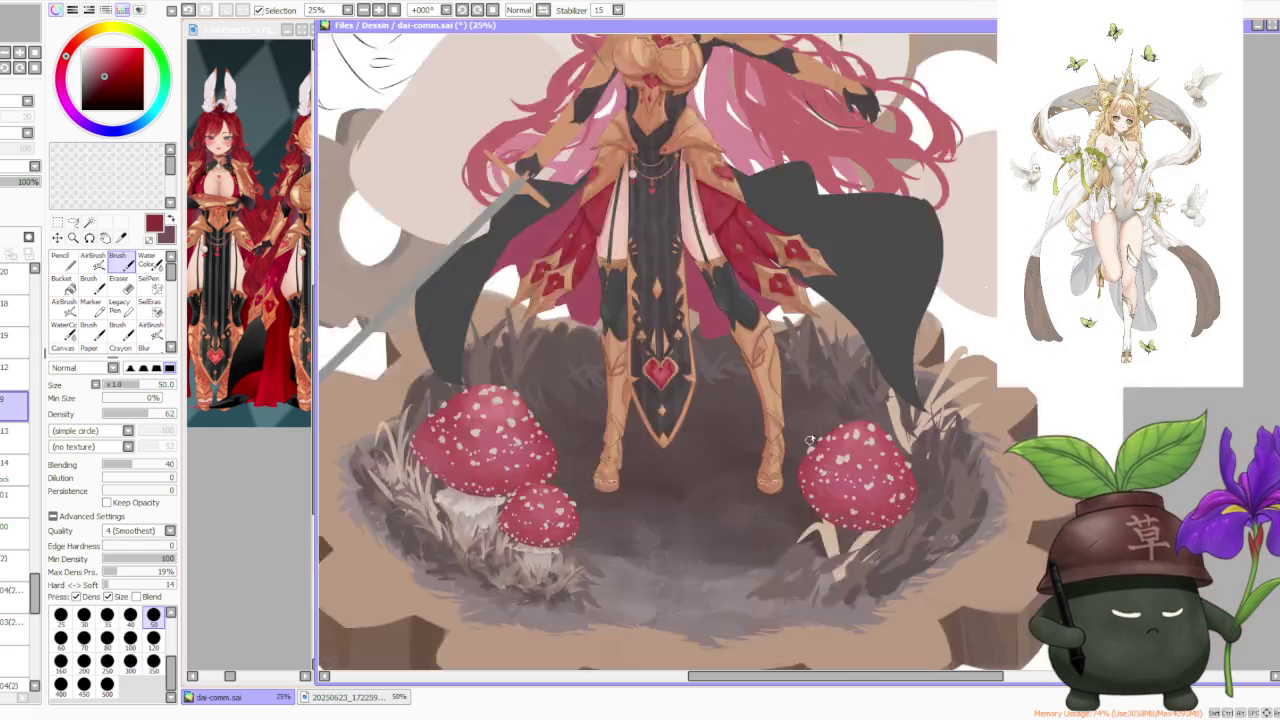
Pan and zoom across the page, tilting the canvas view and then setting it back upright
{"action": "scroll", "coordinate": [823, 549], "scroll_direction": "down", "scroll_amount": 2}
{"action": "scroll", "coordinate": [825, 305], "scroll_direction": "down", "scroll_amount": 2}
{"action": "left_click_drag", "start_coordinate": [825, 305], "coordinate": [1000, 290]}
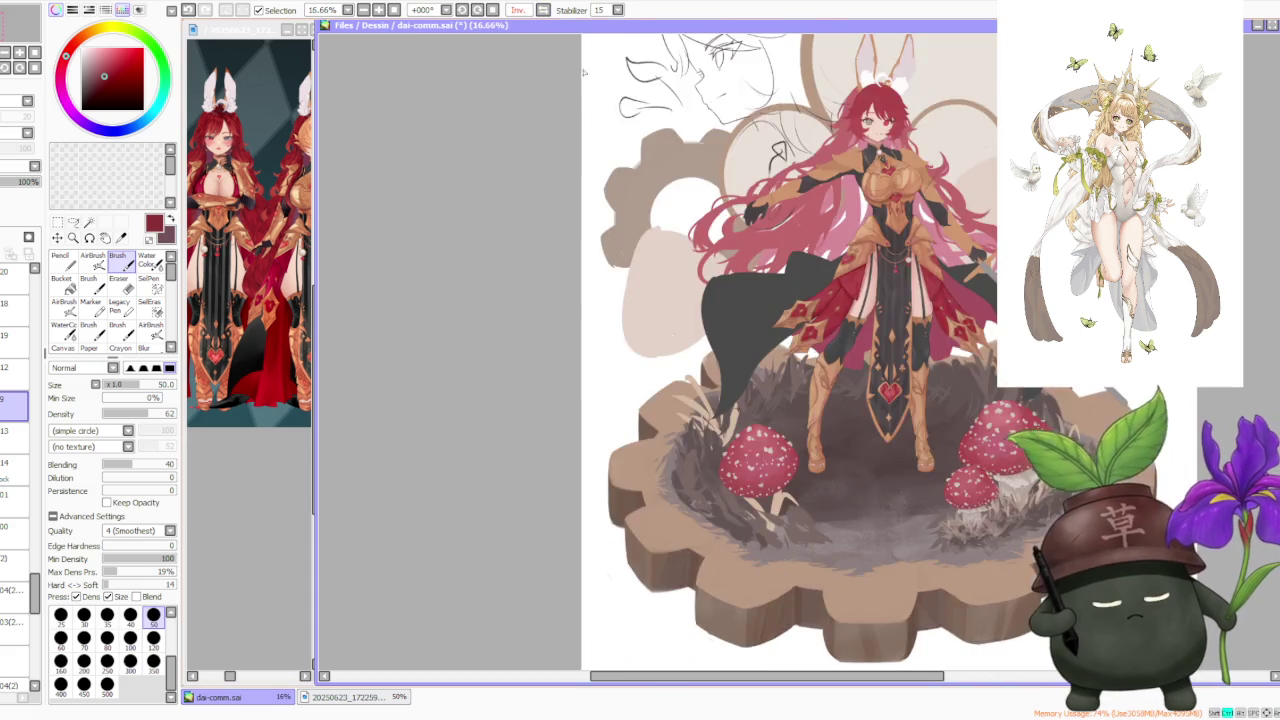
{"action": "scroll", "coordinate": [900, 250], "scroll_direction": "down", "scroll_amount": 2}
{"action": "scroll", "coordinate": [838, 165], "scroll_direction": "up", "scroll_amount": 1}
{"action": "scroll", "coordinate": [600, 400], "scroll_direction": "up", "scroll_amount": 1}
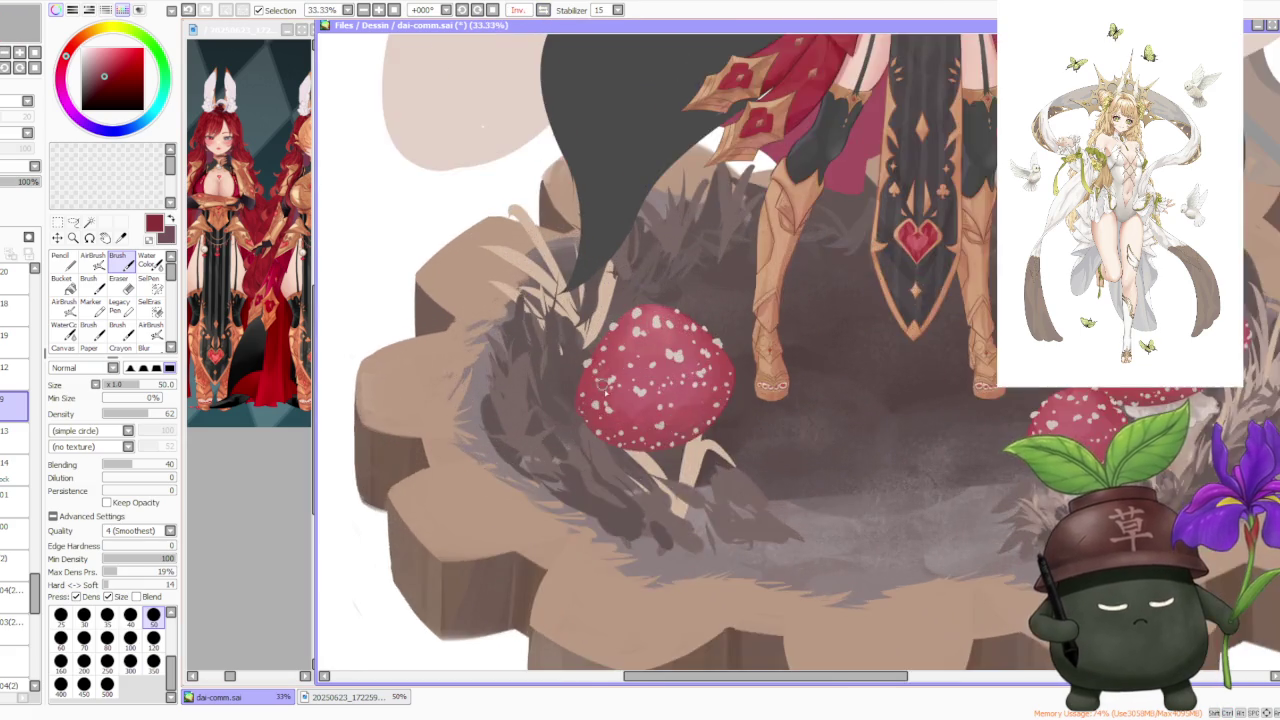
{"action": "scroll", "coordinate": [570, 420], "scroll_direction": "up", "scroll_amount": 2}
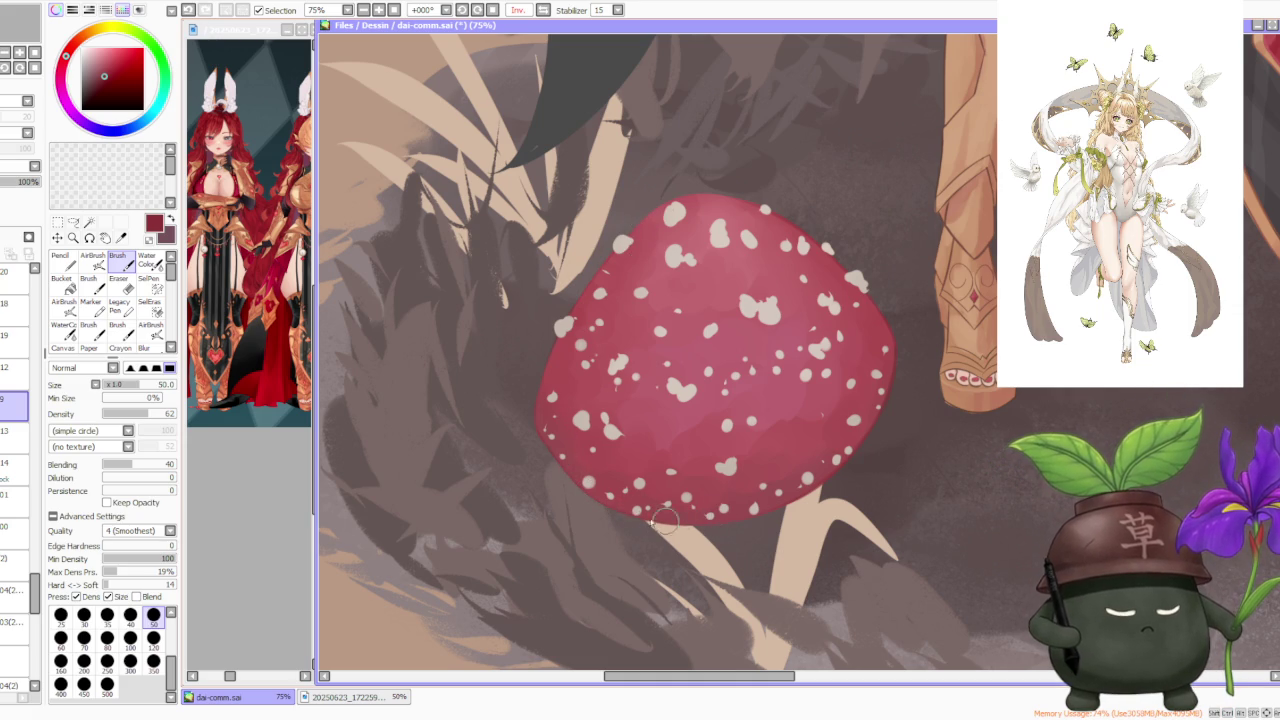
{"action": "scroll", "coordinate": [737, 520], "scroll_direction": "down", "scroll_amount": 2}
{"action": "scroll", "coordinate": [700, 500], "scroll_direction": "down", "scroll_amount": 2}
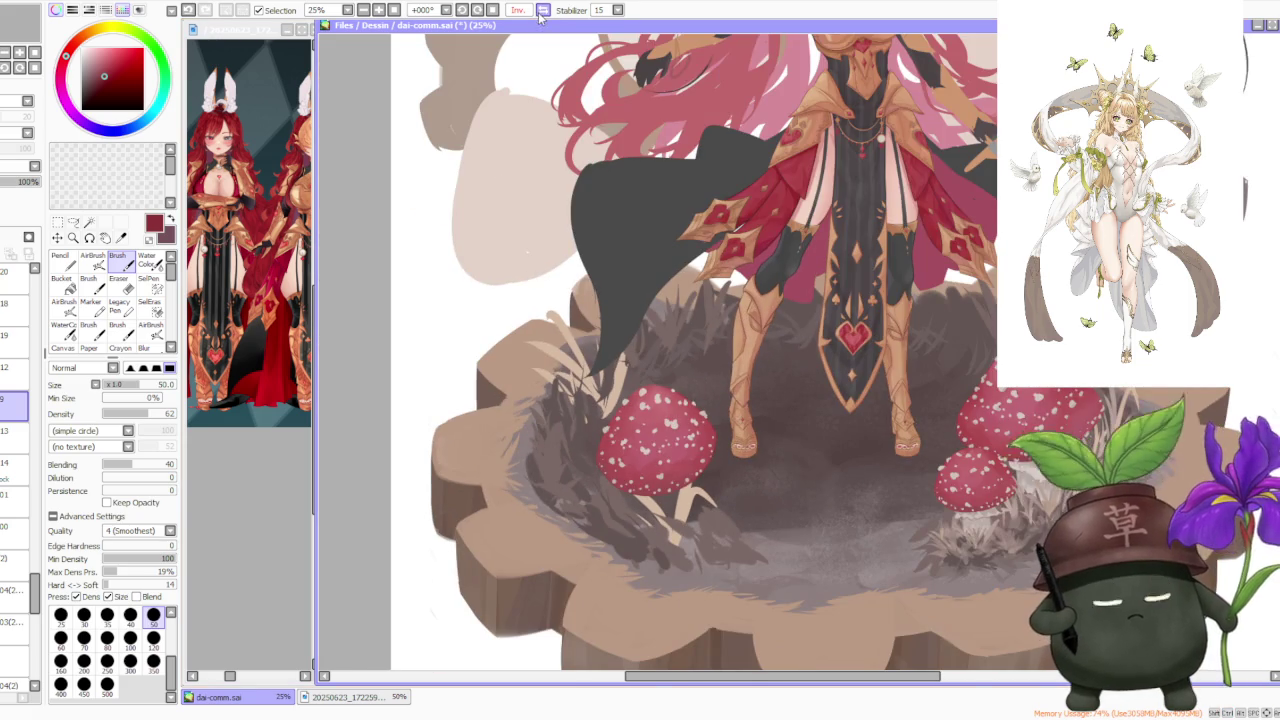
{"action": "scroll", "coordinate": [640, 400], "scroll_direction": "down", "scroll_amount": 1}
{"action": "scroll", "coordinate": [640, 400], "scroll_direction": "down", "scroll_amount": 1}
{"action": "scroll", "coordinate": [790, 335], "scroll_direction": "up", "scroll_amount": 2}
{"action": "scroll", "coordinate": [790, 335], "scroll_direction": "up", "scroll_amount": 1}
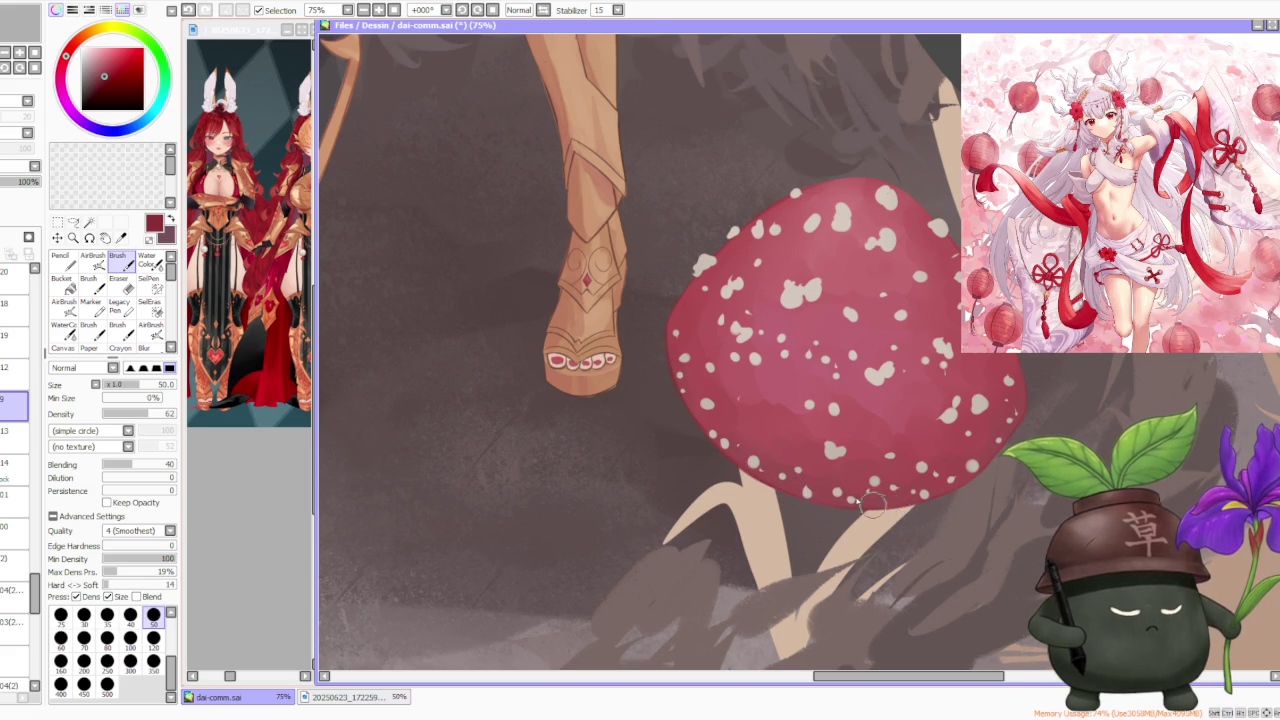
{"action": "scroll", "coordinate": [880, 505], "scroll_direction": "down", "scroll_amount": 1}
{"action": "scroll", "coordinate": [886, 313], "scroll_direction": "up", "scroll_amount": 1}
{"action": "scroll", "coordinate": [806, 211], "scroll_direction": "down", "scroll_amount": 2}
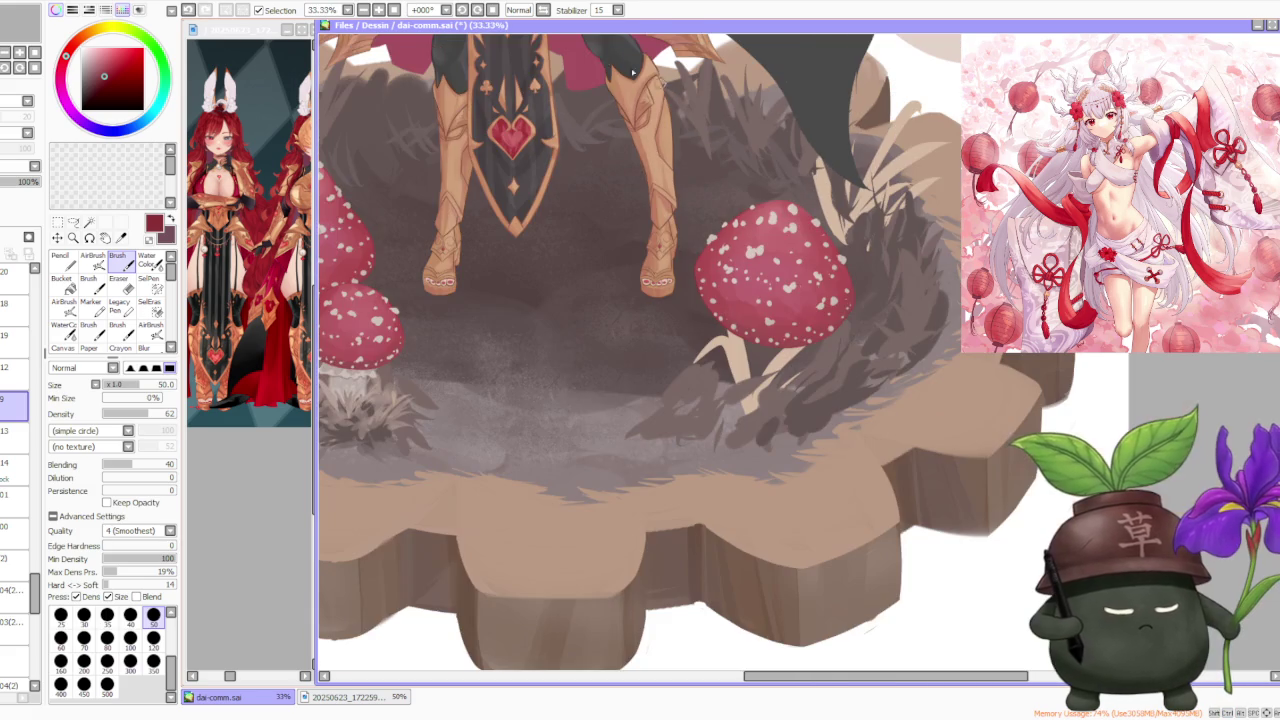
{"action": "left_click", "coordinate": [461, 10]}
{"action": "left_click", "coordinate": [461, 10]}
{"action": "left_click", "coordinate": [461, 10]}
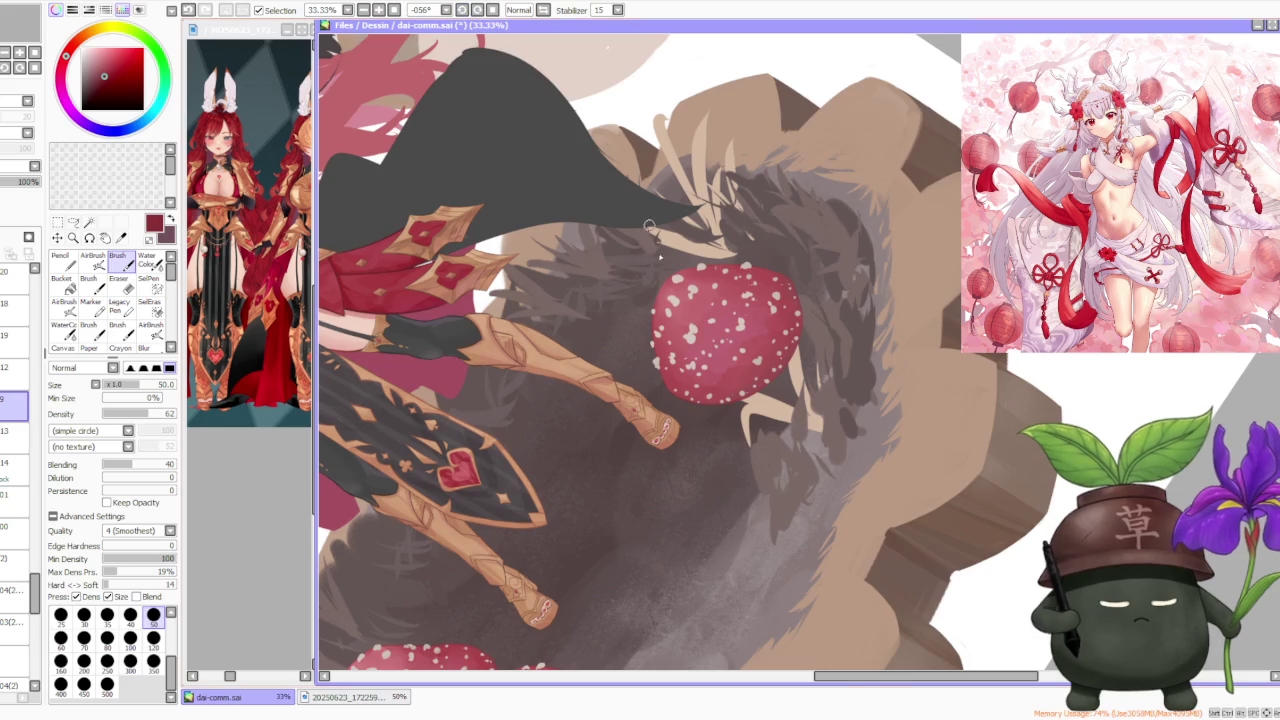
{"action": "scroll", "coordinate": [649, 226], "scroll_direction": "up", "scroll_amount": 3}
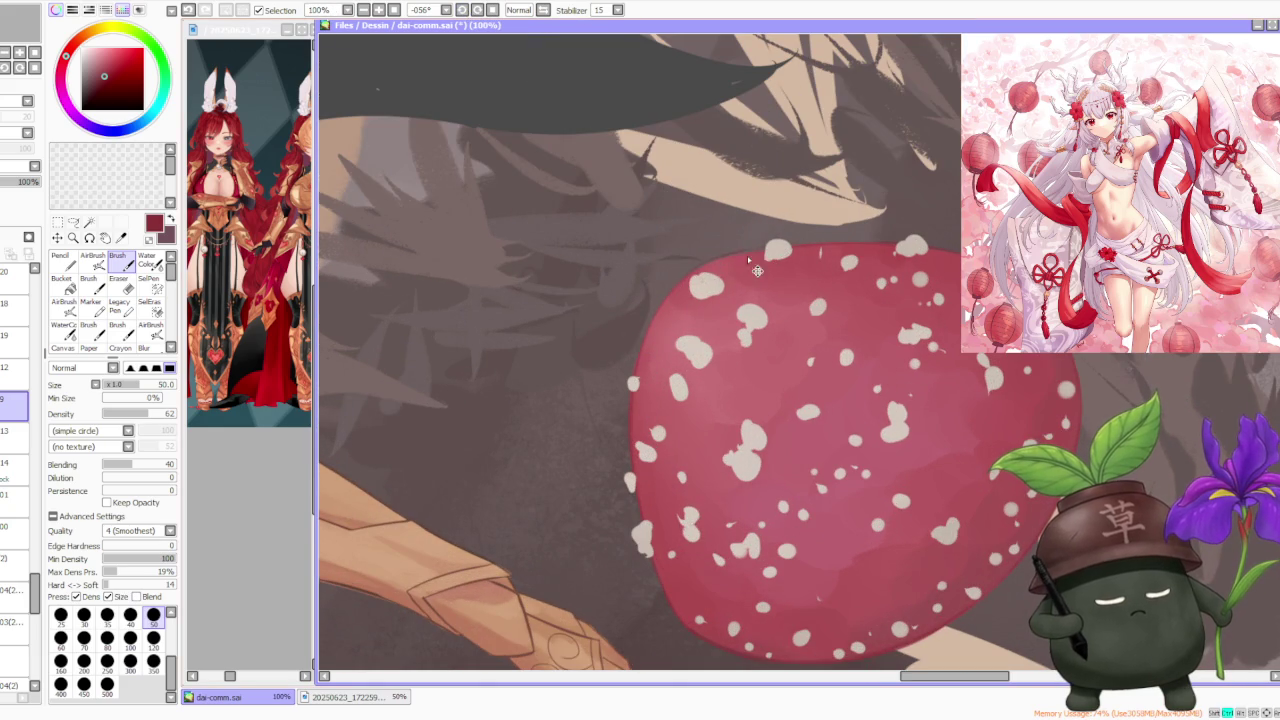
{"action": "scroll", "coordinate": [846, 262], "scroll_direction": "down", "scroll_amount": 3}
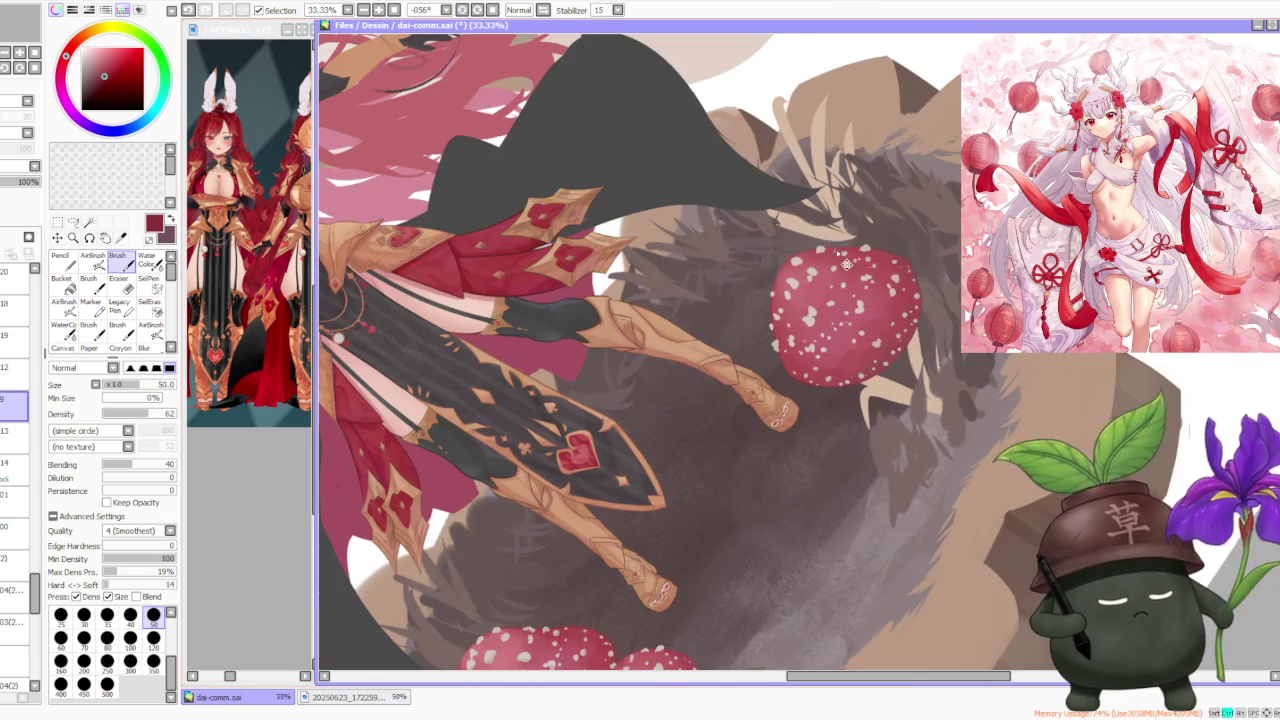
{"action": "left_click", "coordinate": [492, 11]}
{"action": "scroll", "coordinate": [568, 130], "scroll_direction": "down", "scroll_amount": 2}
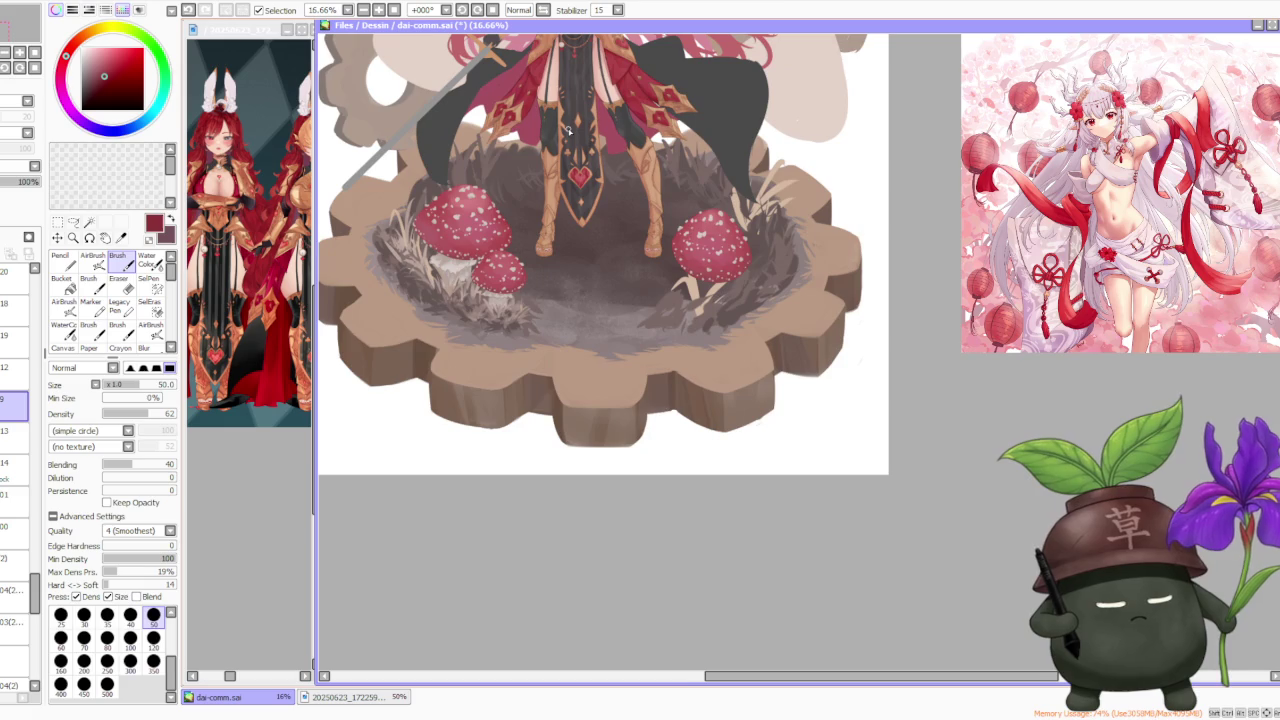
Zoom to the right mushroom and select layer 13 after briefly checking layer 14
{"action": "scroll", "coordinate": [568, 130], "scroll_direction": "down", "scroll_amount": 1}
{"action": "scroll", "coordinate": [600, 358], "scroll_direction": "down", "scroll_amount": 2}
{"action": "scroll", "coordinate": [600, 358], "scroll_direction": "up", "scroll_amount": 2}
{"action": "scroll", "coordinate": [632, 430], "scroll_direction": "down", "scroll_amount": 1}
{"action": "scroll", "coordinate": [633, 431], "scroll_direction": "up", "scroll_amount": 1}
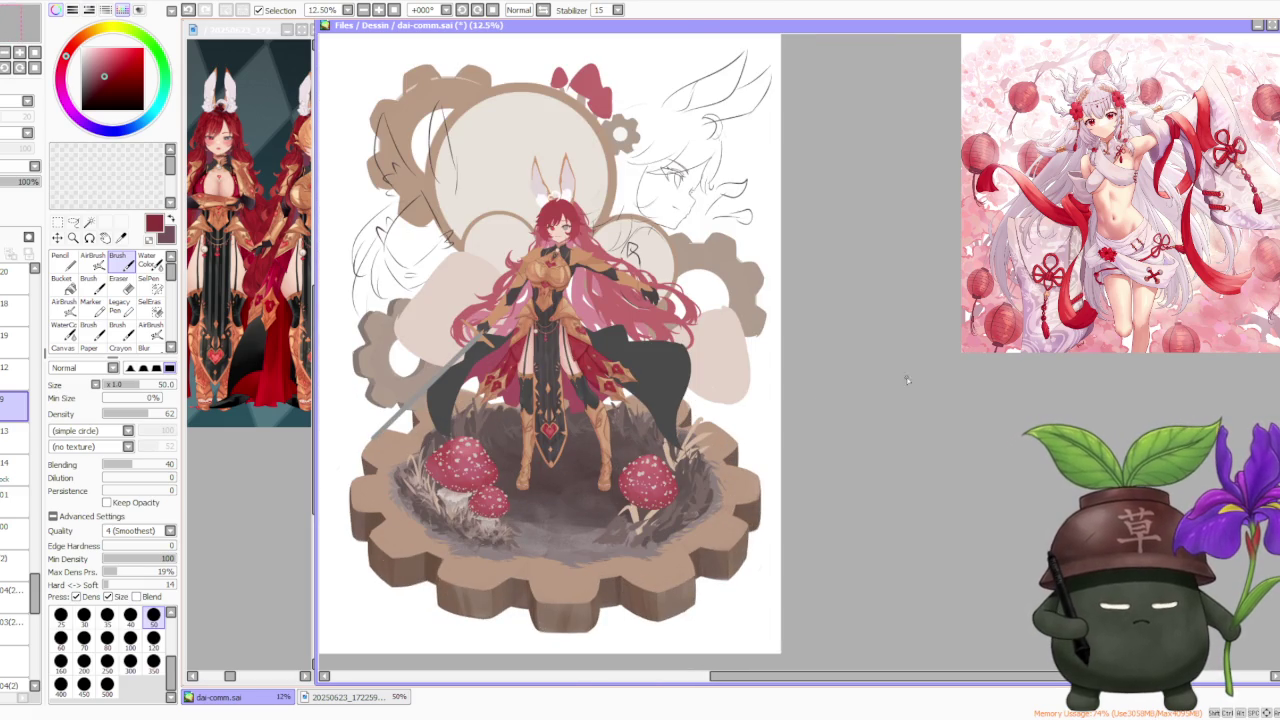
{"action": "scroll", "coordinate": [862, 356], "scroll_direction": "down", "scroll_amount": 1}
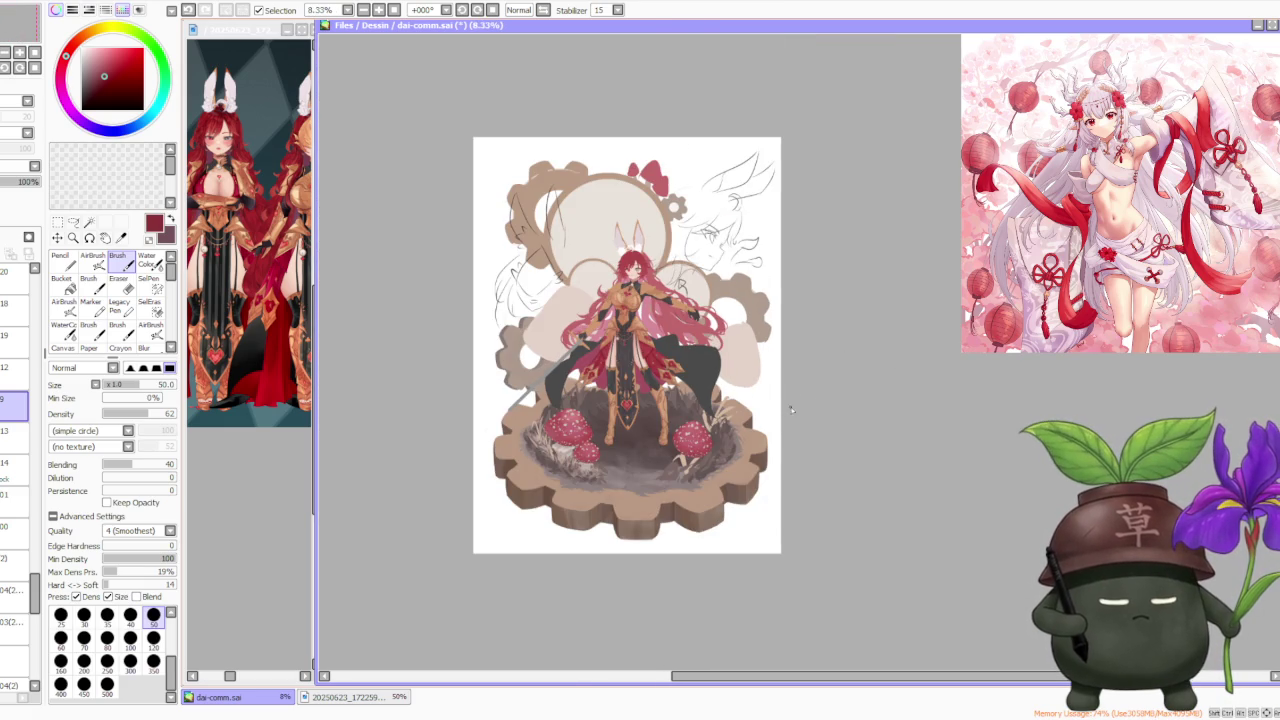
{"action": "scroll", "coordinate": [758, 453], "scroll_direction": "up", "scroll_amount": 2}
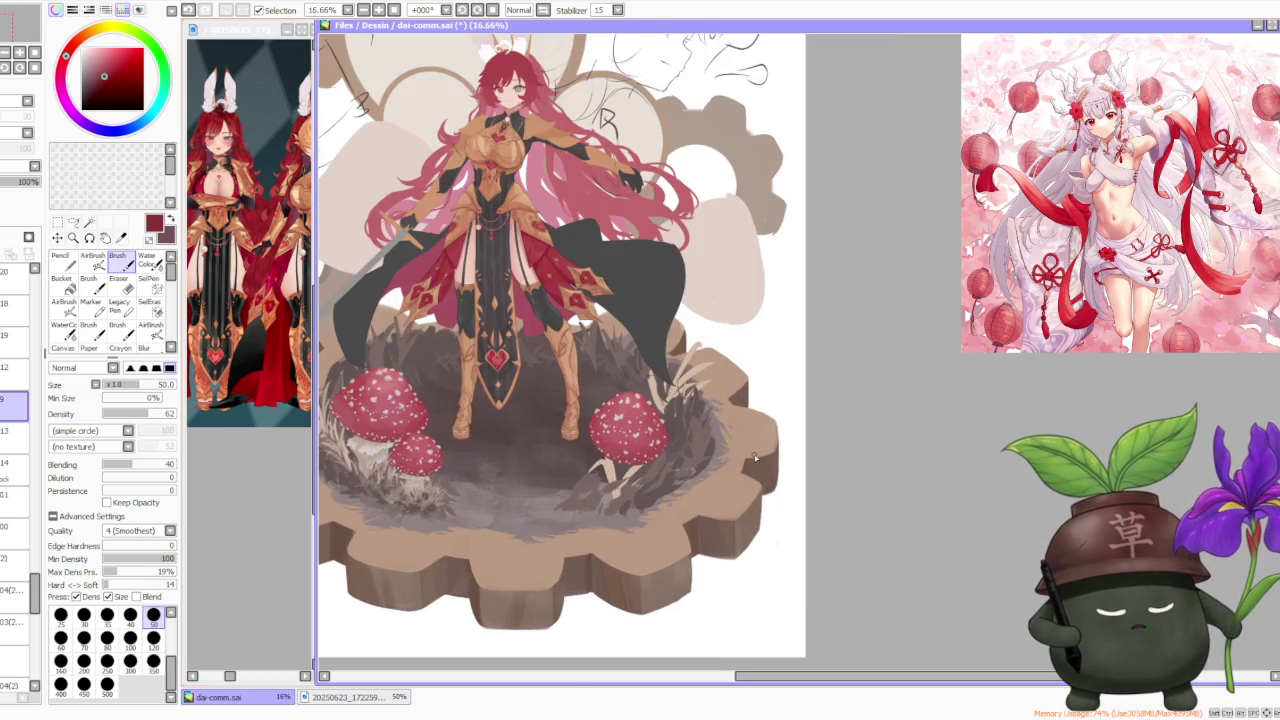
{"action": "scroll", "coordinate": [756, 458], "scroll_direction": "down", "scroll_amount": 1}
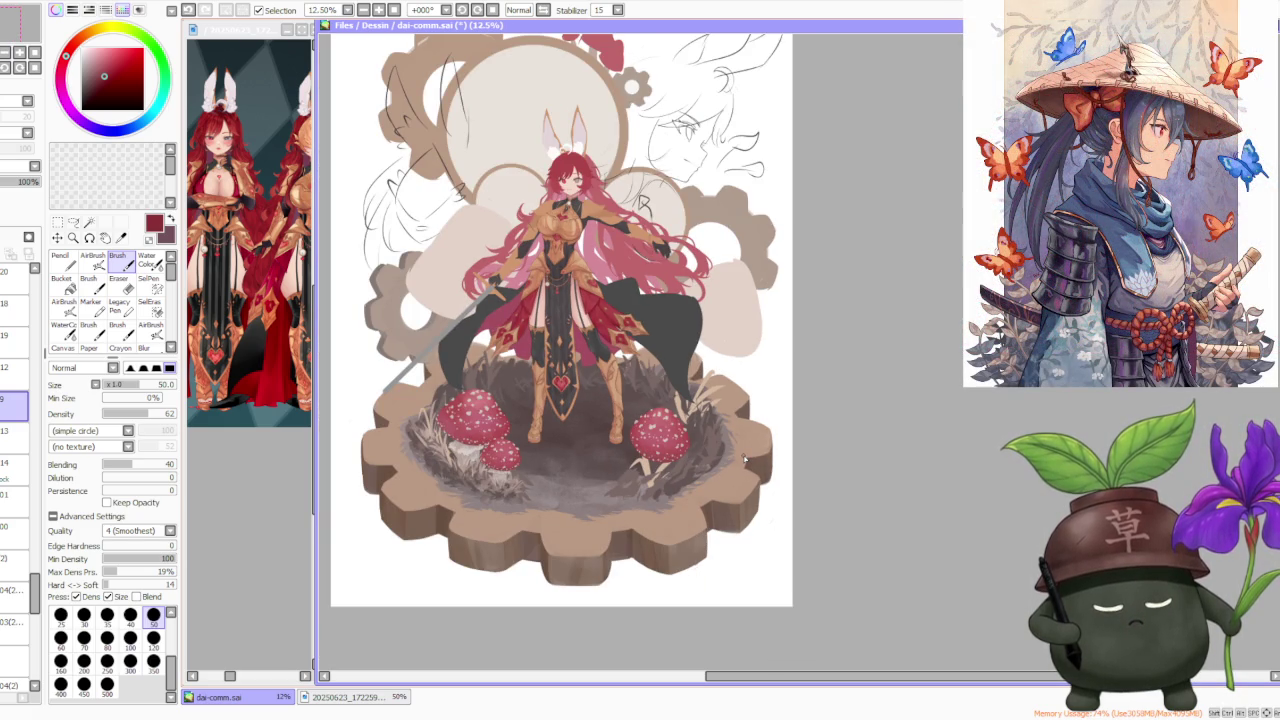
{"action": "scroll", "coordinate": [746, 458], "scroll_direction": "up", "scroll_amount": 2}
{"action": "scroll", "coordinate": [736, 456], "scroll_direction": "up", "scroll_amount": 1}
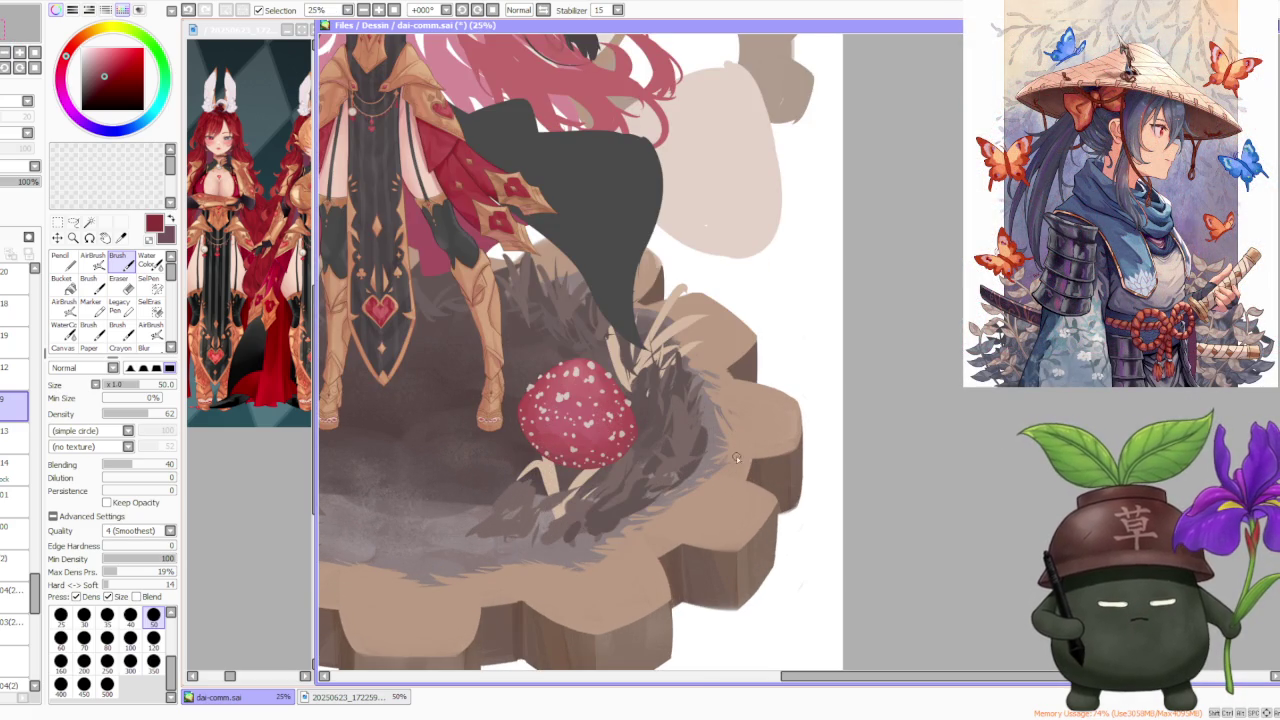
{"action": "left_click", "coordinate": [15, 431]}
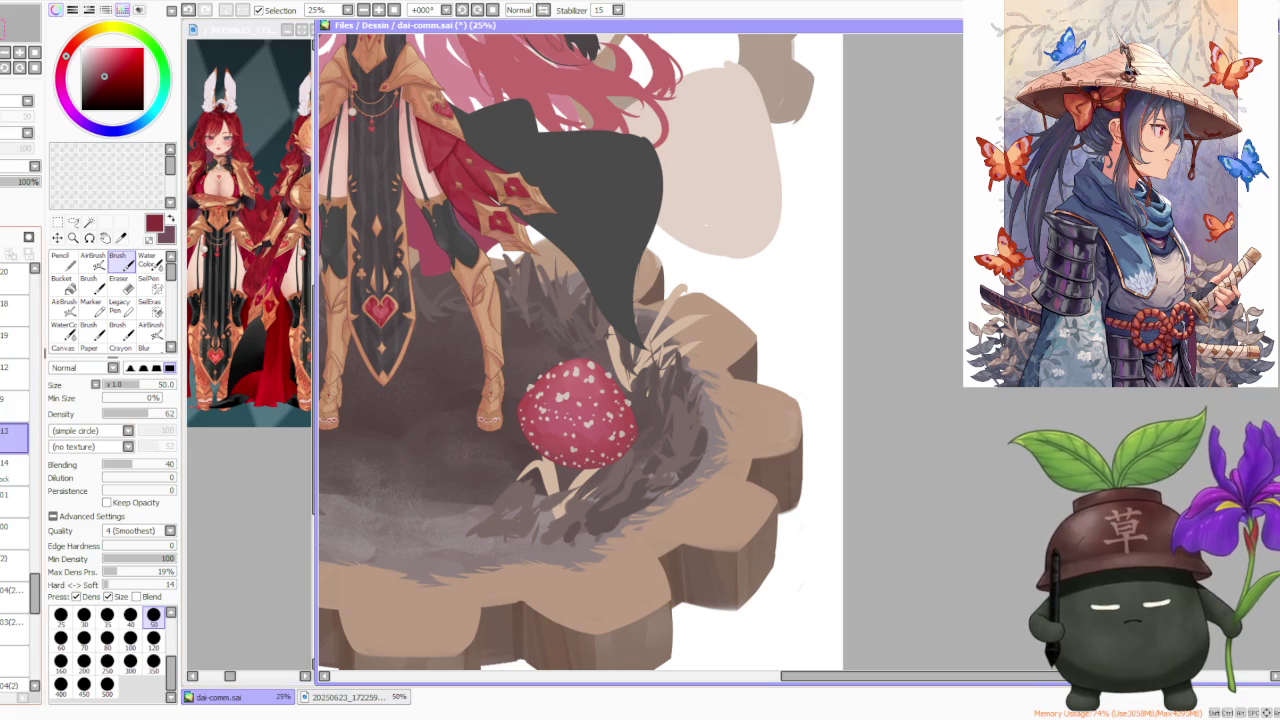
{"action": "left_click", "coordinate": [15, 463]}
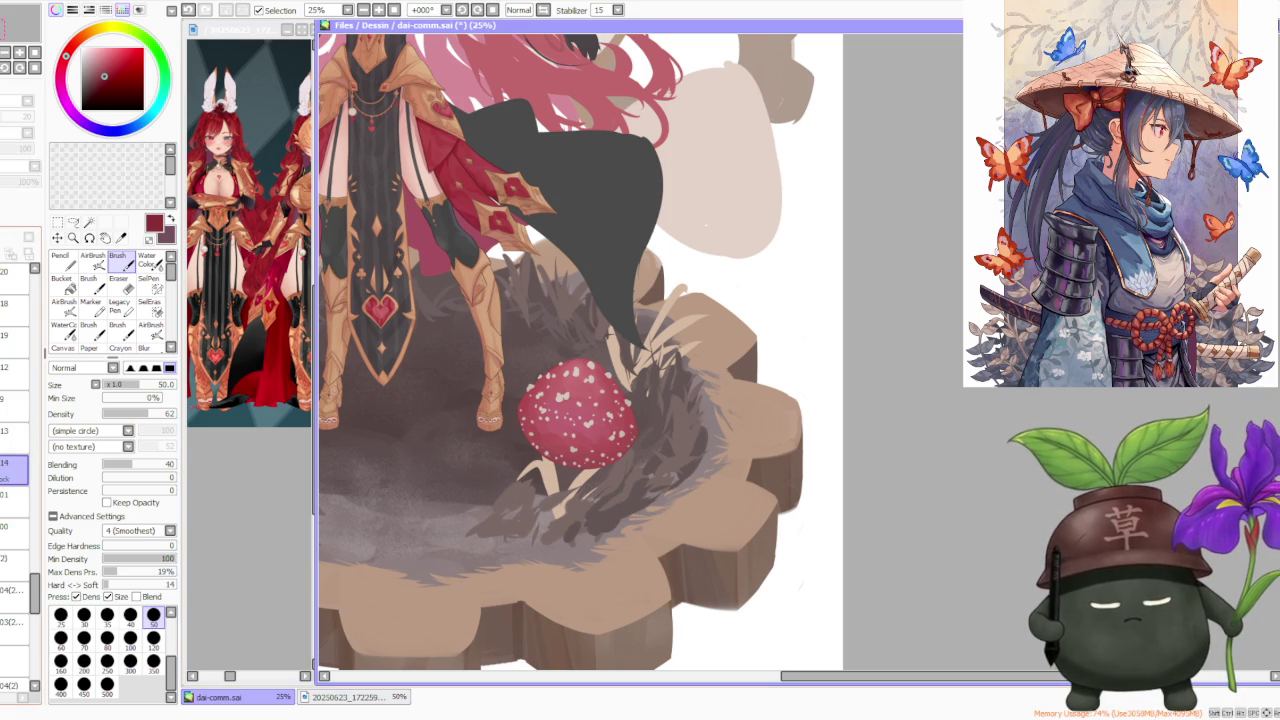
{"action": "left_click", "coordinate": [15, 431]}
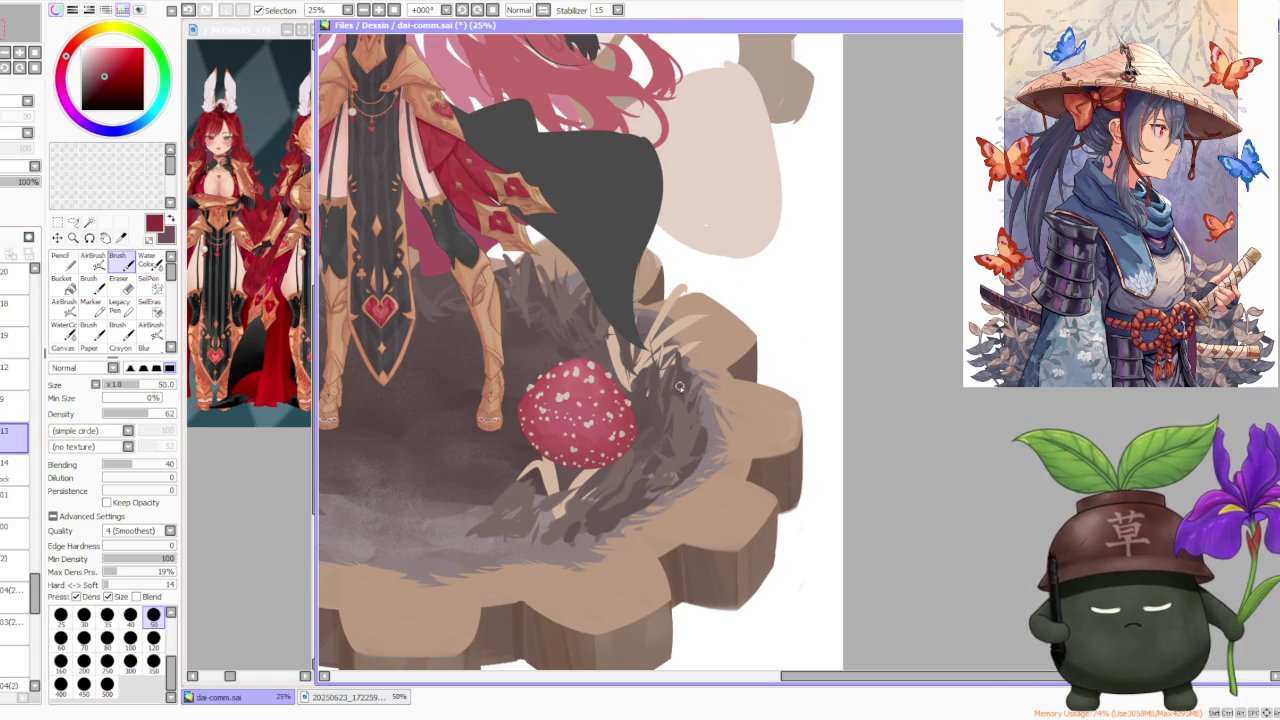
Sample a light pinkish-grey from the drawing and set the brush size to 120
{"action": "scroll", "coordinate": [701, 387], "scroll_direction": "down", "scroll_amount": 2}
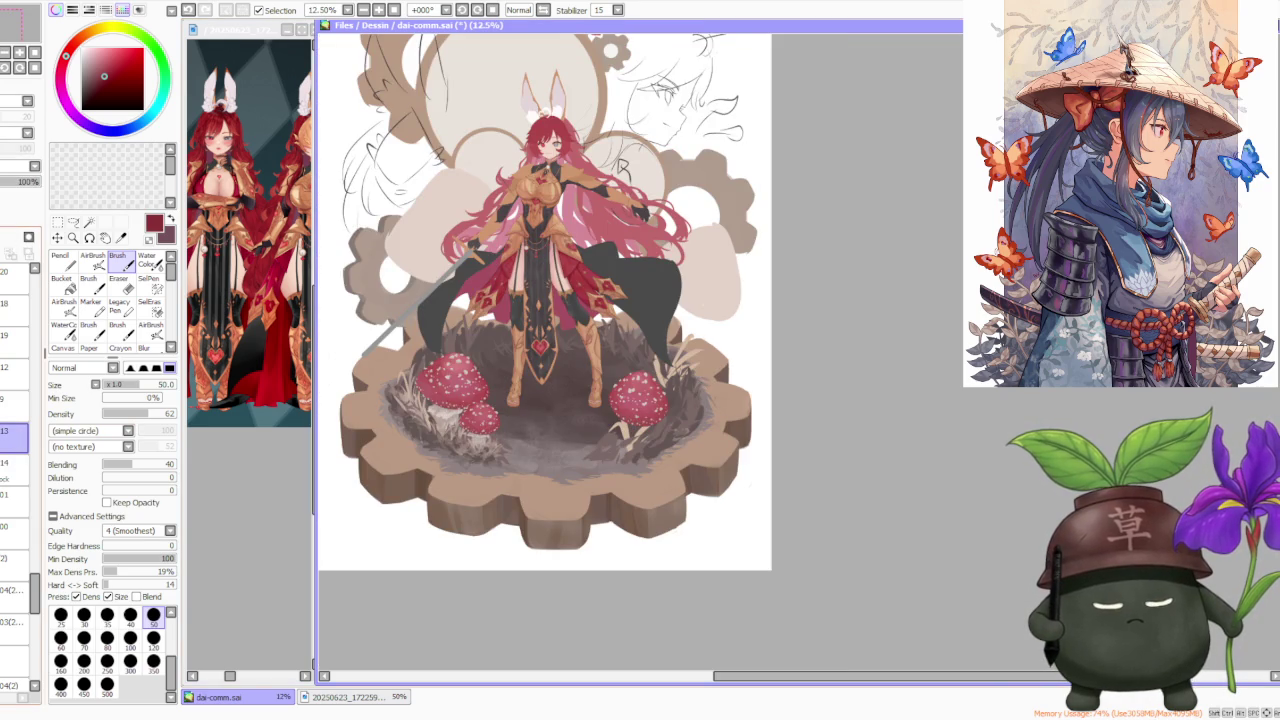
{"action": "scroll", "coordinate": [714, 459], "scroll_direction": "up", "scroll_amount": 1}
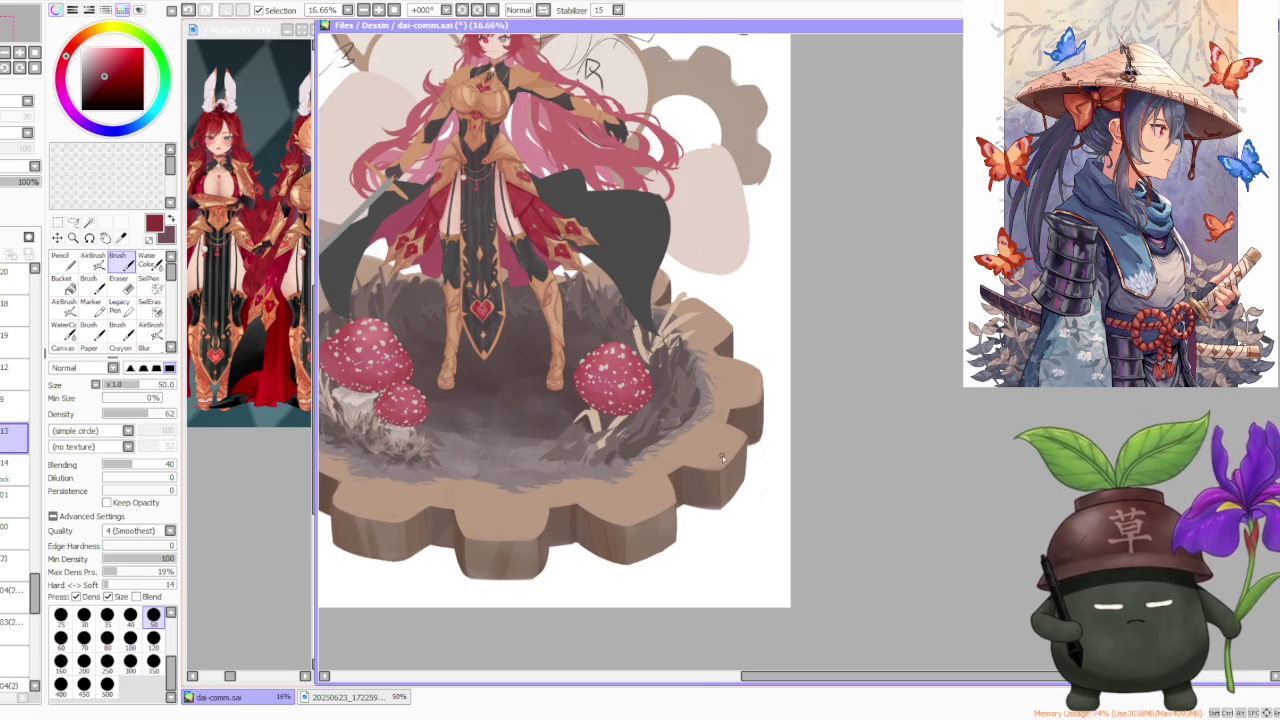
{"action": "left_click", "coordinate": [358, 401], "text": "alt"}
{"action": "left_click", "coordinate": [153, 637]}
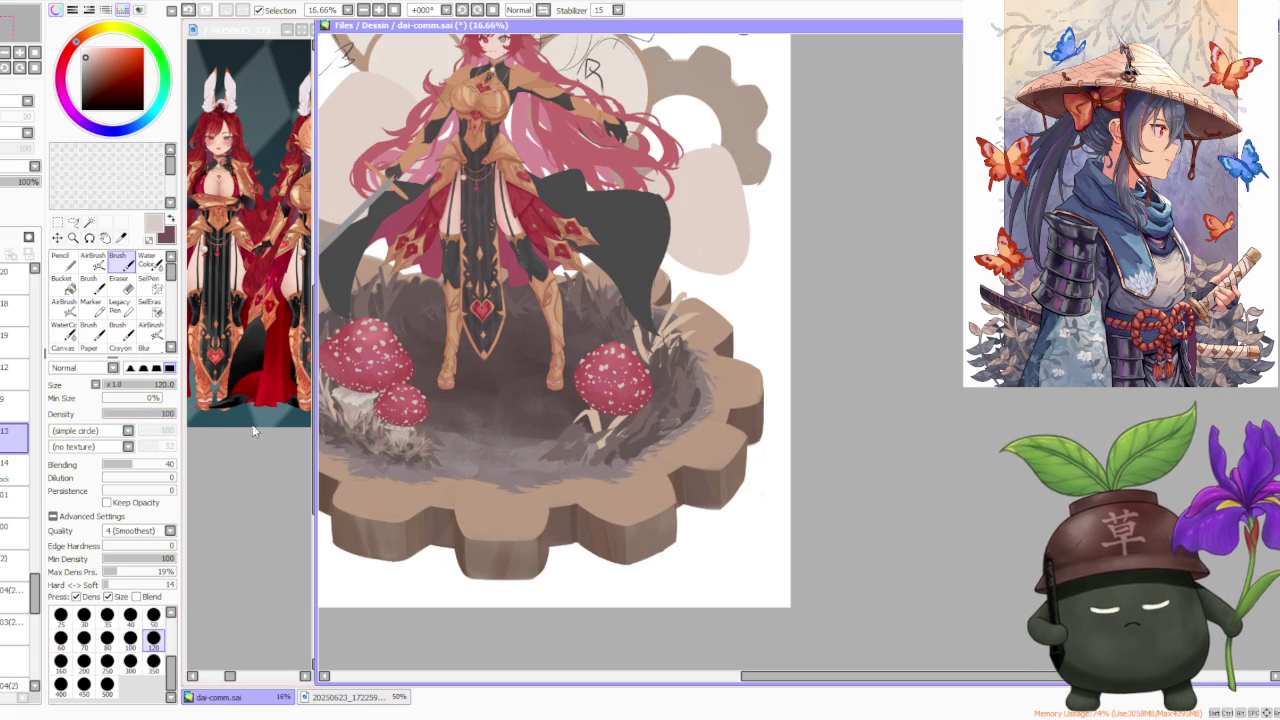
{"action": "scroll", "coordinate": [631, 377], "scroll_direction": "up", "scroll_amount": 3}
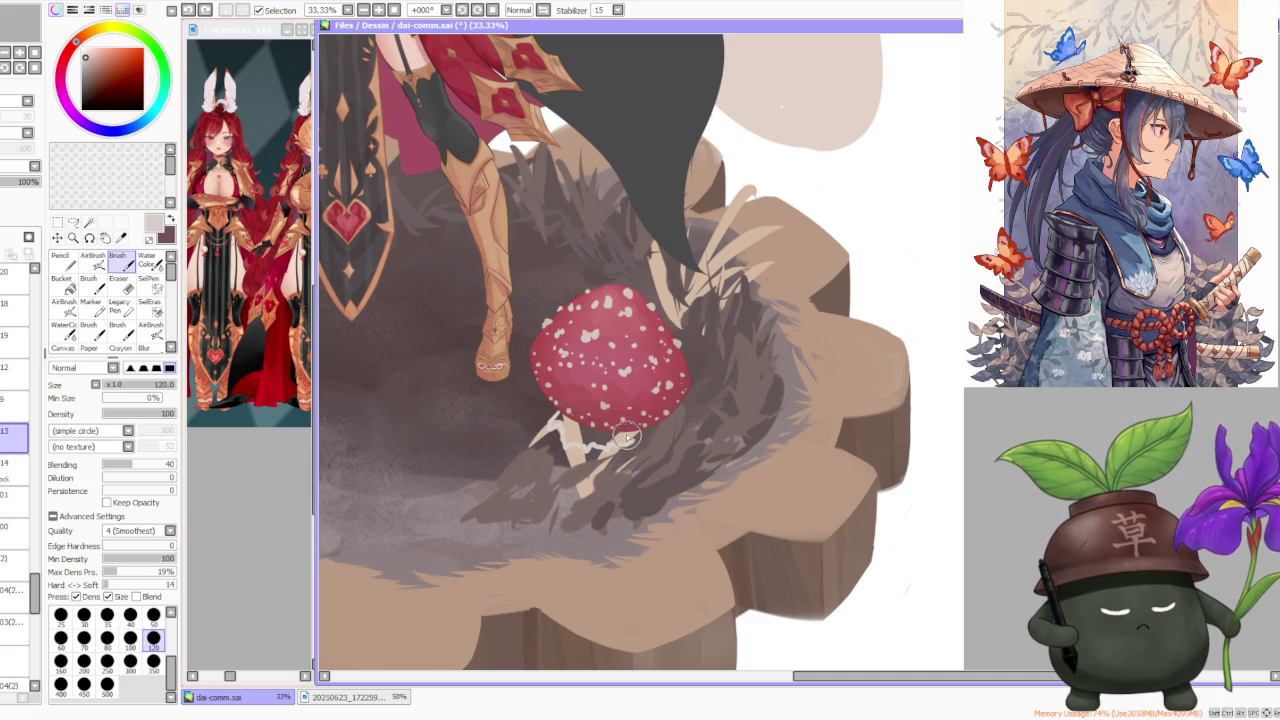
{"action": "key", "text": "ctrl+t"}
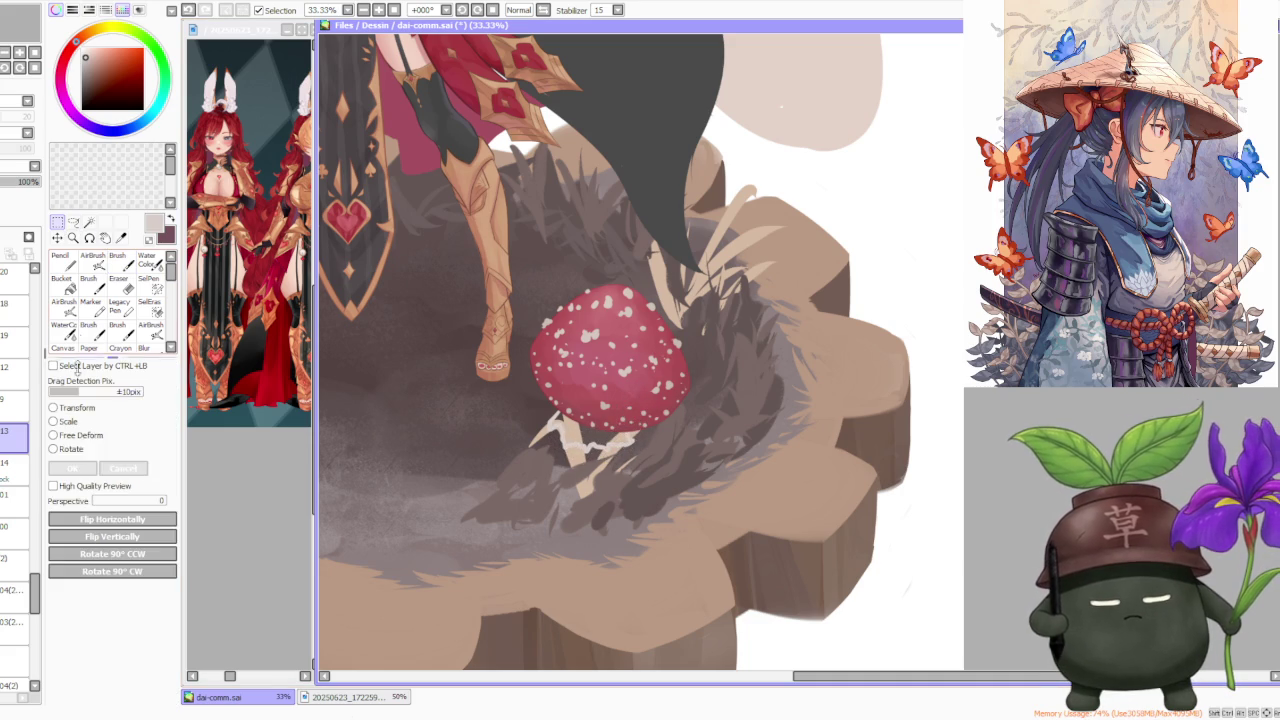
Free-deform the right mushroom's stem so its left side spreads wider under the cap
{"action": "left_click", "coordinate": [138, 466]}
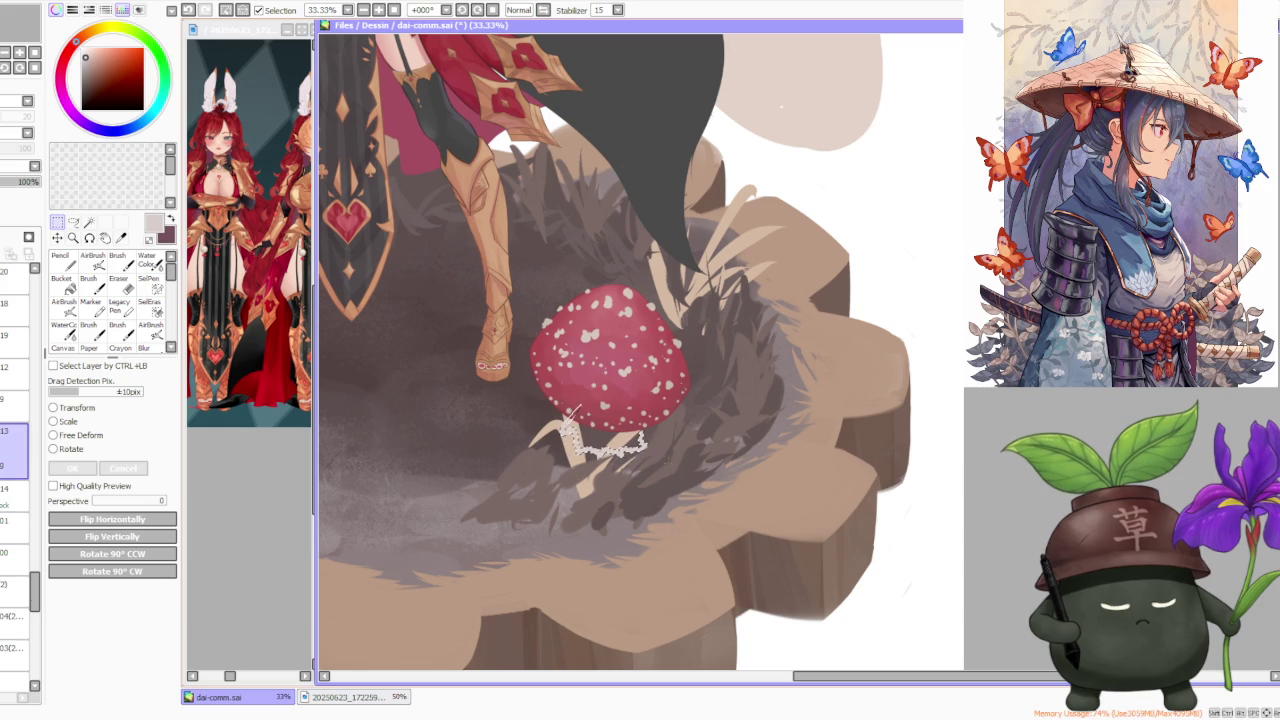
{"action": "key", "text": "ctrl+t"}
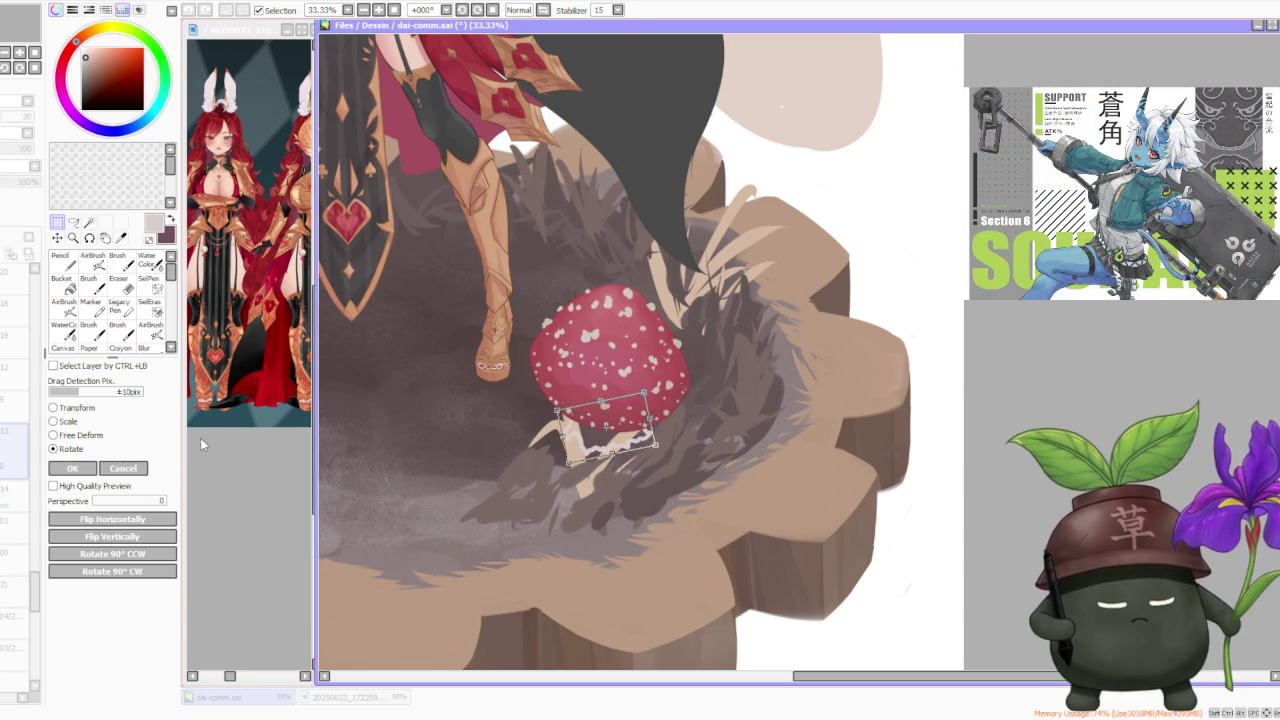
{"action": "left_click_drag", "start_coordinate": [562, 436], "coordinate": [552, 432]}
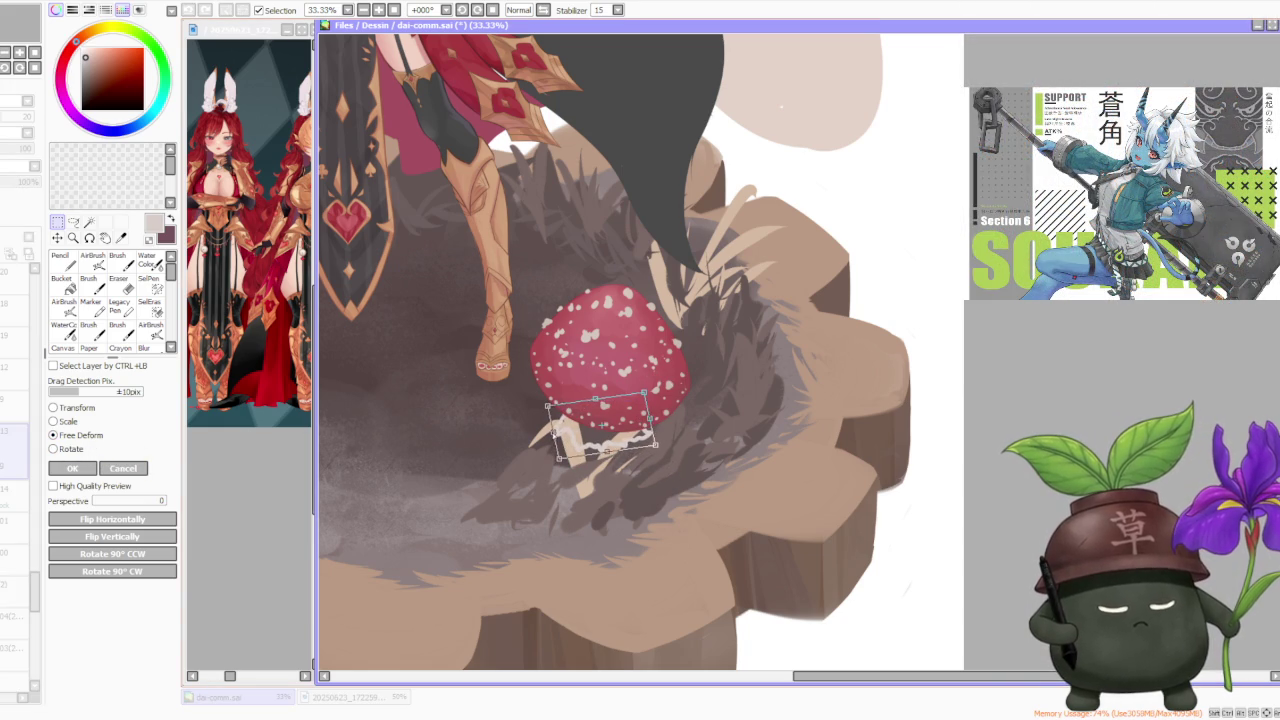
{"action": "left_click", "coordinate": [88, 469]}
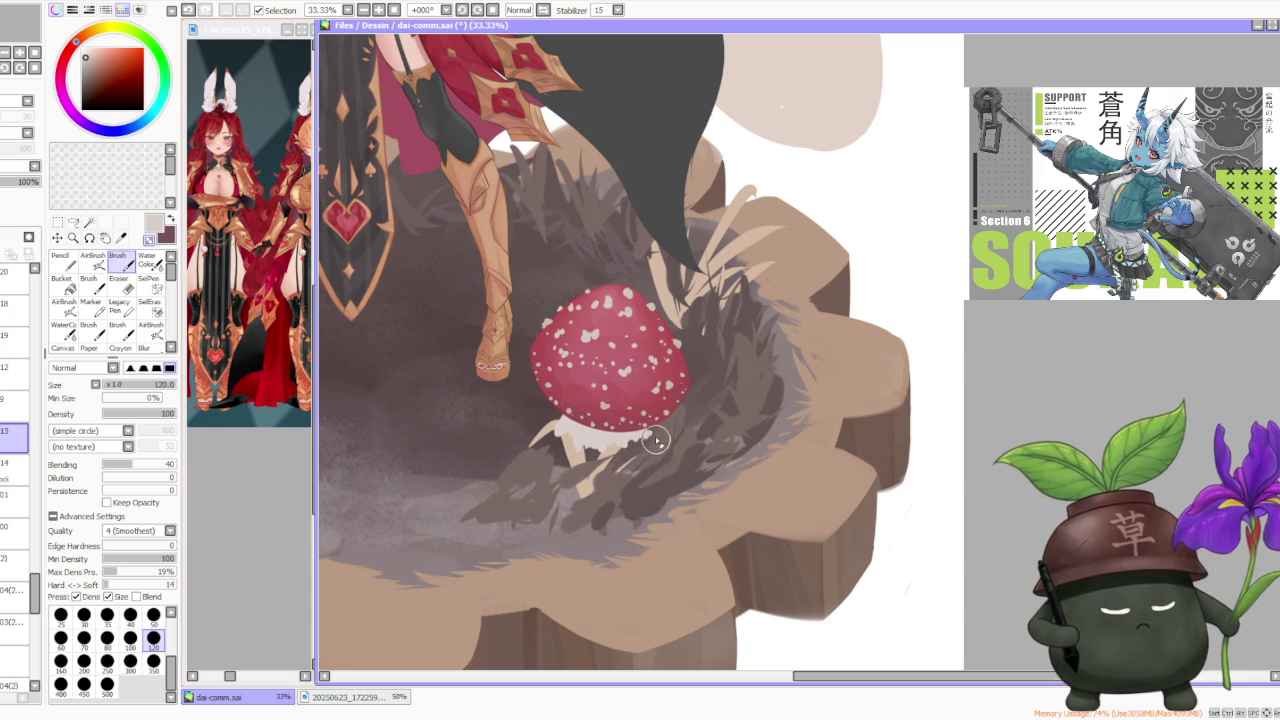
Sample a tan from the drawing, raise blending to 87, and repaint the stem base
{"action": "scroll", "coordinate": [655, 430], "scroll_direction": "down", "scroll_amount": 2}
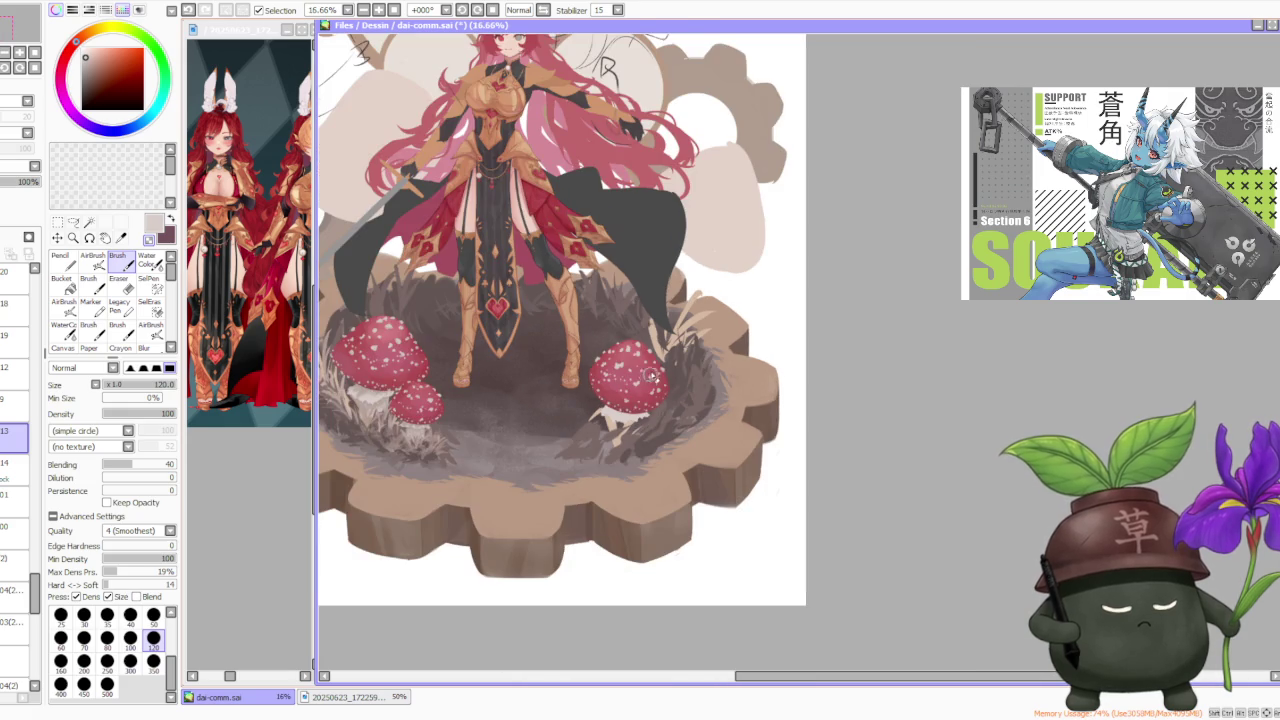
{"action": "left_click", "coordinate": [362, 396], "text": "alt"}
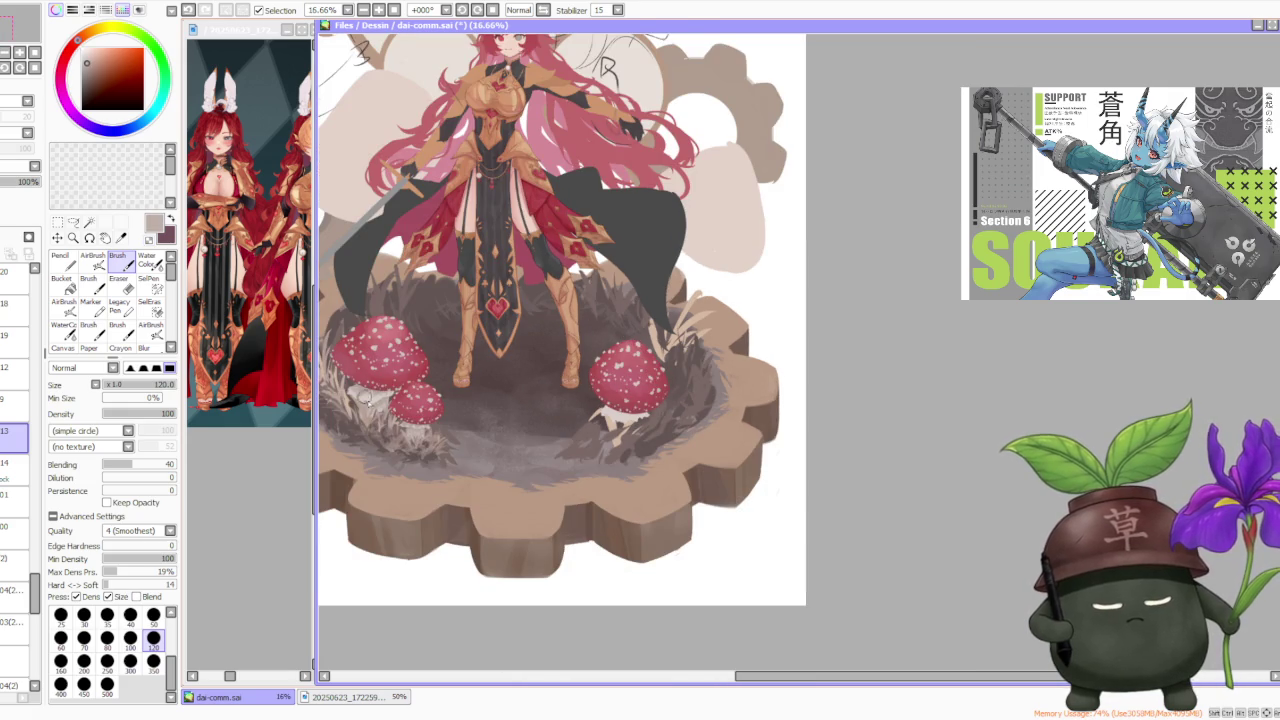
{"action": "scroll", "coordinate": [624, 374], "scroll_direction": "up", "scroll_amount": 2}
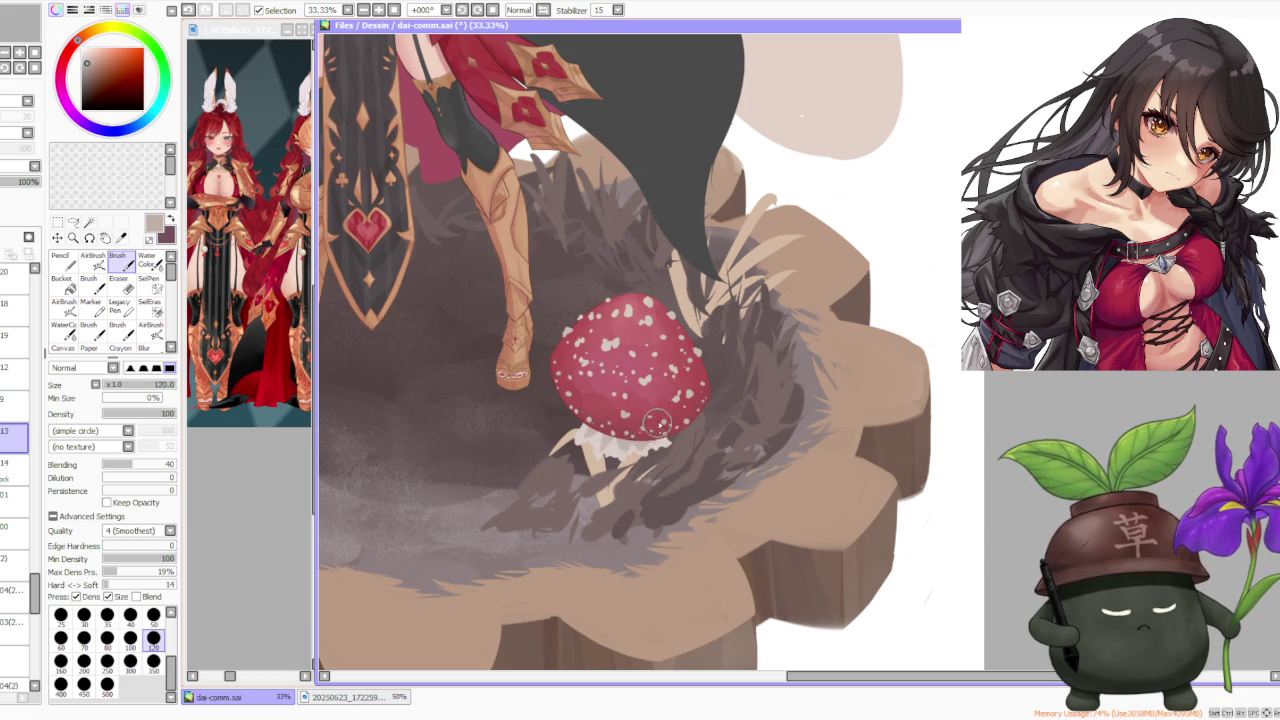
{"action": "key", "text": "ctrl+z"}
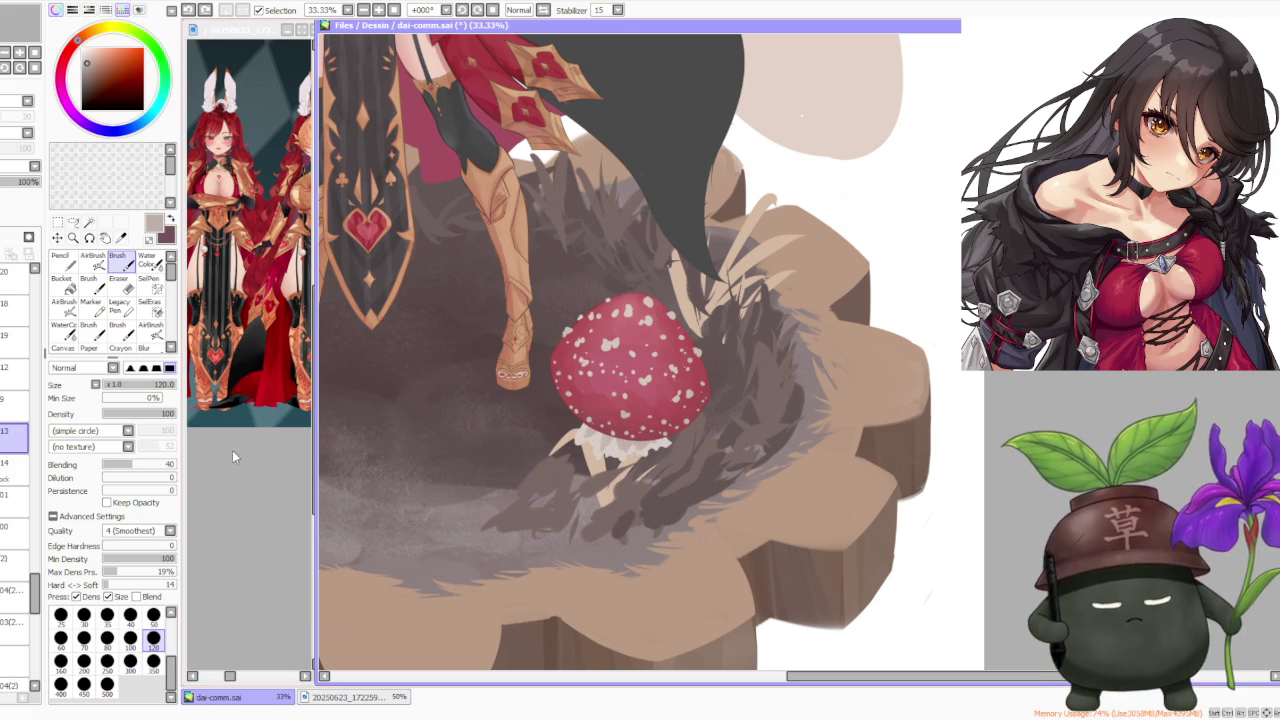
{"action": "left_click", "coordinate": [165, 465]}
{"action": "left_click", "coordinate": [608, 413]}
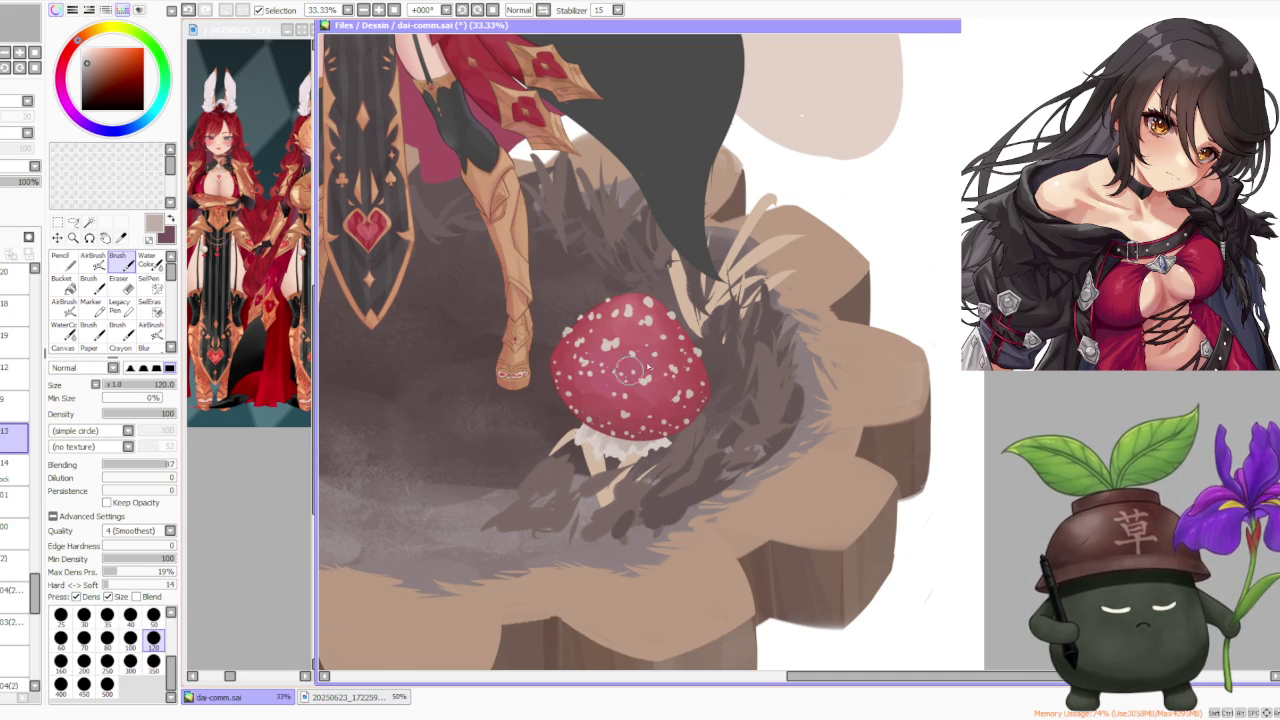
On layer 14, lighten the right mushroom's stem with short strokes
{"action": "scroll", "coordinate": [628, 370], "scroll_direction": "down", "scroll_amount": 1}
{"action": "scroll", "coordinate": [684, 380], "scroll_direction": "down", "scroll_amount": 1}
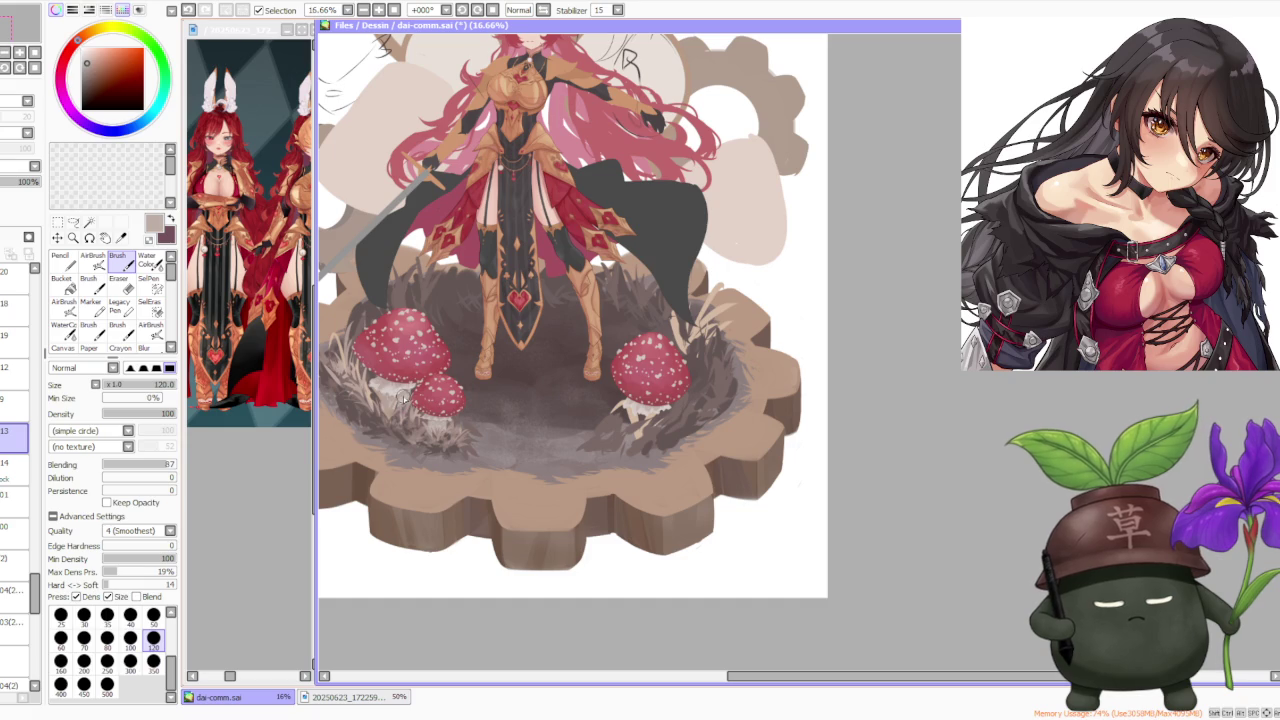
{"action": "left_click", "coordinate": [15, 465]}
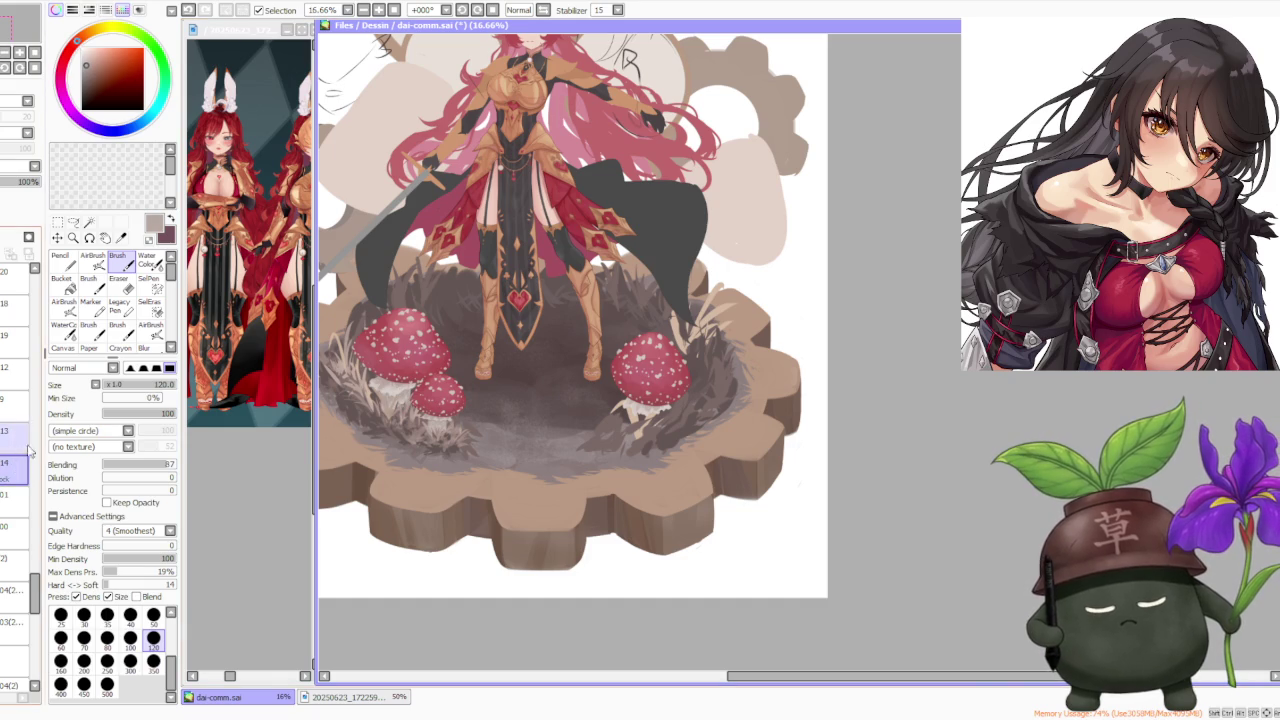
{"action": "scroll", "coordinate": [655, 360], "scroll_direction": "up", "scroll_amount": 1}
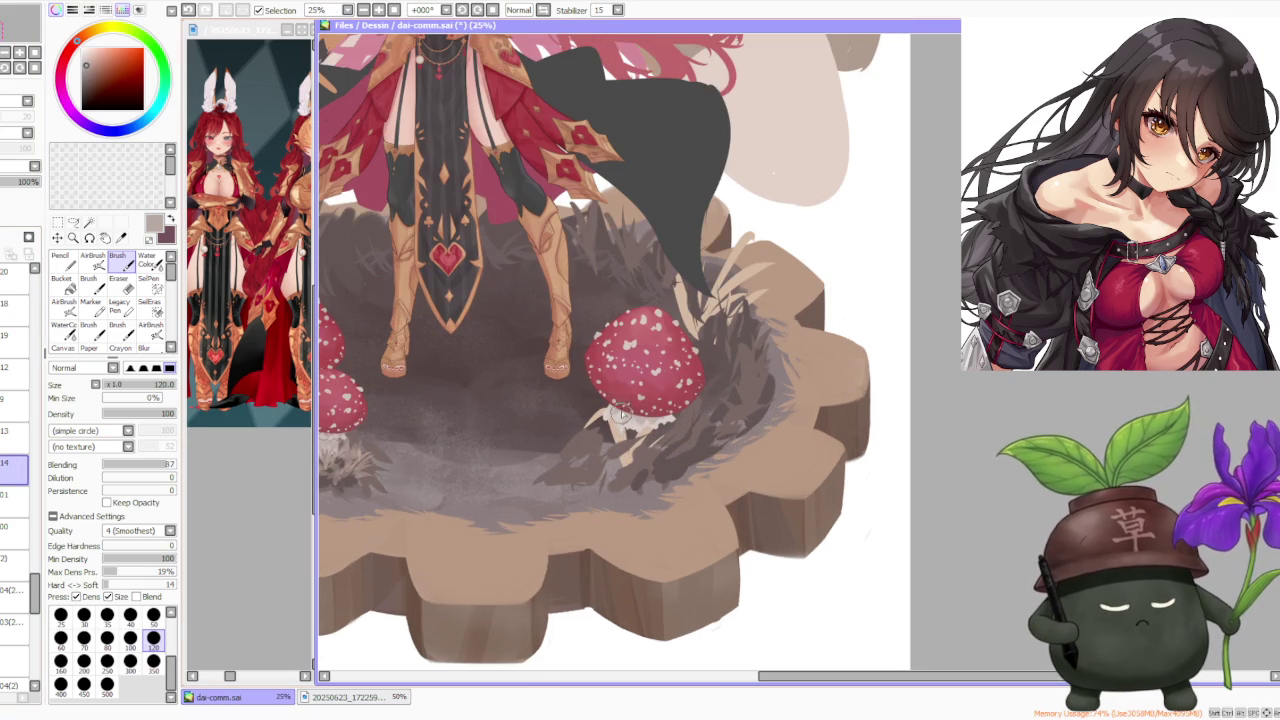
{"action": "mouse_move", "coordinate": [628, 440]}
{"action": "left_mouse_down"}
{"action": "mouse_move", "coordinate": [640, 425]}
{"action": "mouse_move", "coordinate": [650, 438]}
{"action": "left_mouse_up"}
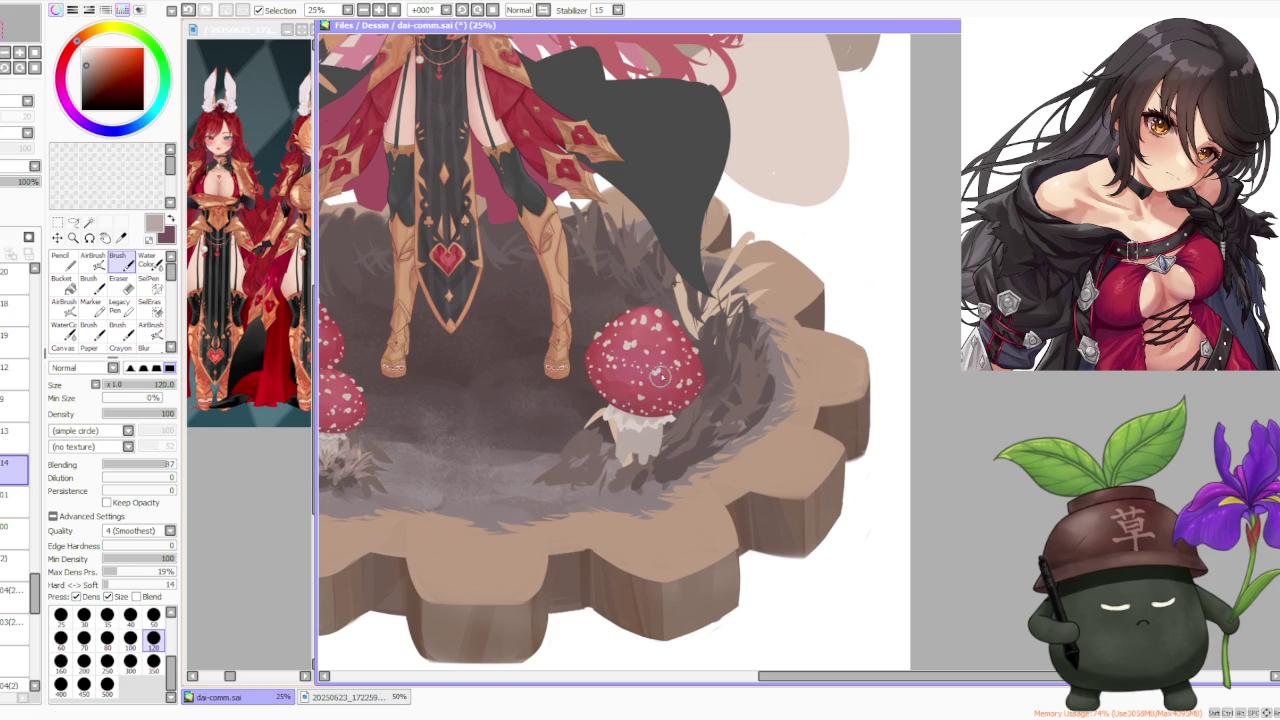
Switch to transparent colour, enlarge the brush to 350, and soften the stem's base
{"action": "key", "text": "minus"}
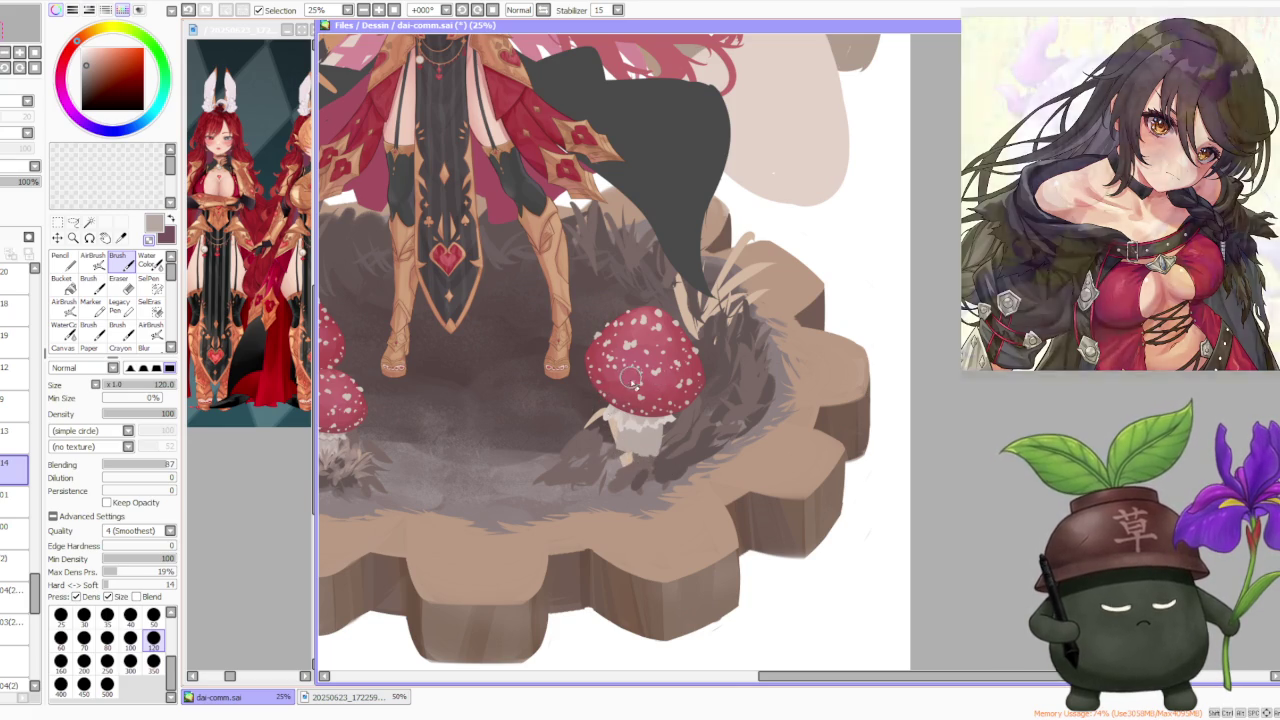
{"action": "scroll", "coordinate": [640, 440], "scroll_direction": "down", "scroll_amount": 1}
{"action": "scroll", "coordinate": [632, 415], "scroll_direction": "up", "scroll_amount": 2}
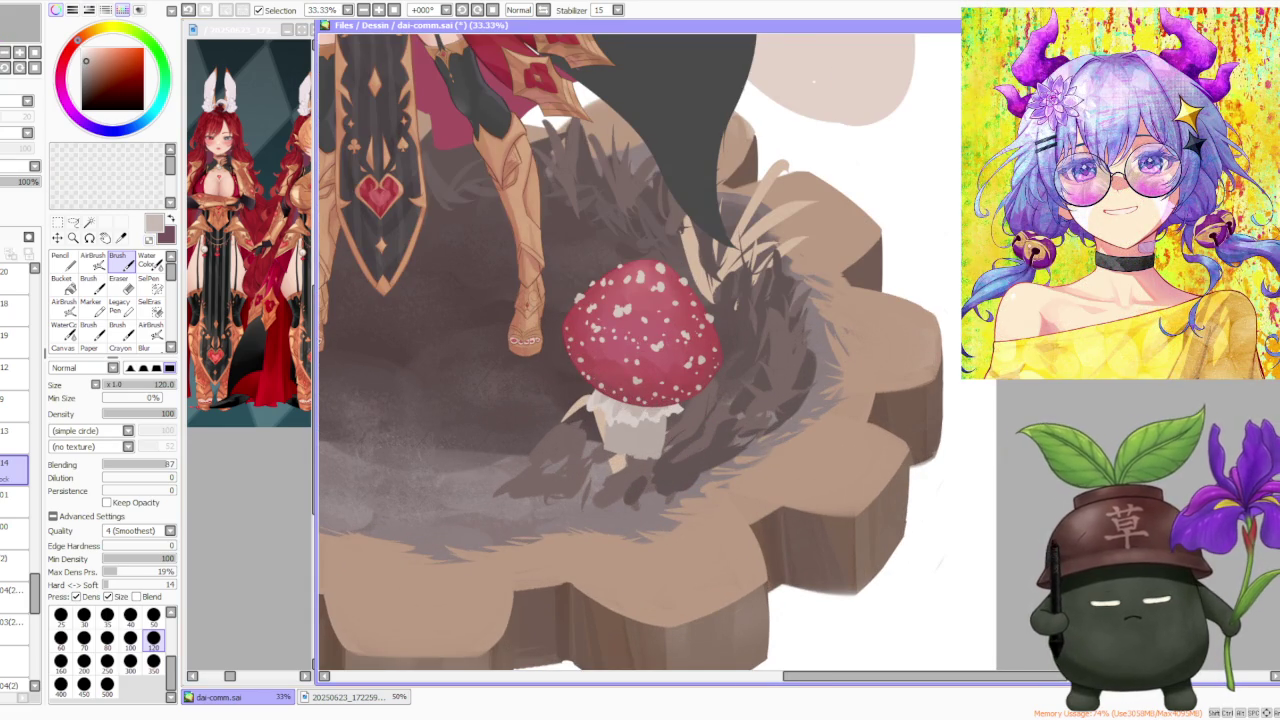
{"action": "left_click", "coordinate": [153, 661]}
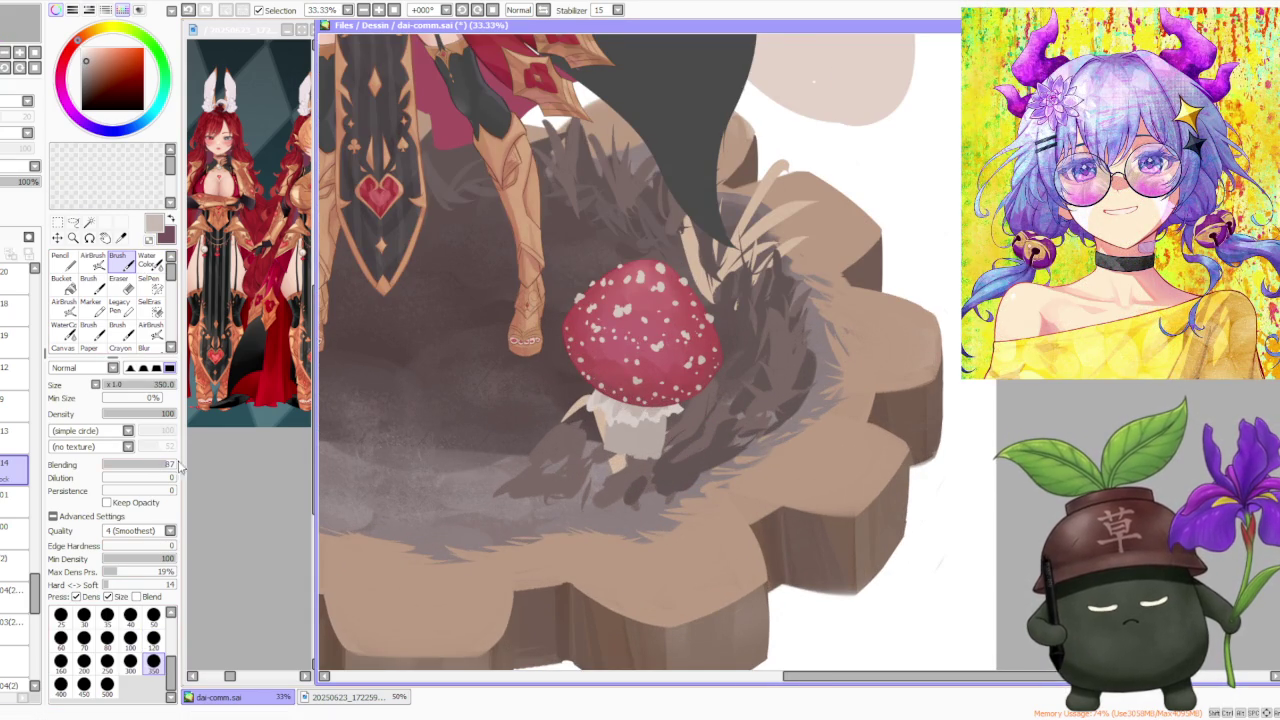
{"action": "mouse_move", "coordinate": [614, 457]}
{"action": "left_mouse_down"}
{"action": "mouse_move", "coordinate": [622, 468]}
{"action": "mouse_move", "coordinate": [642, 444]}
{"action": "left_mouse_up"}
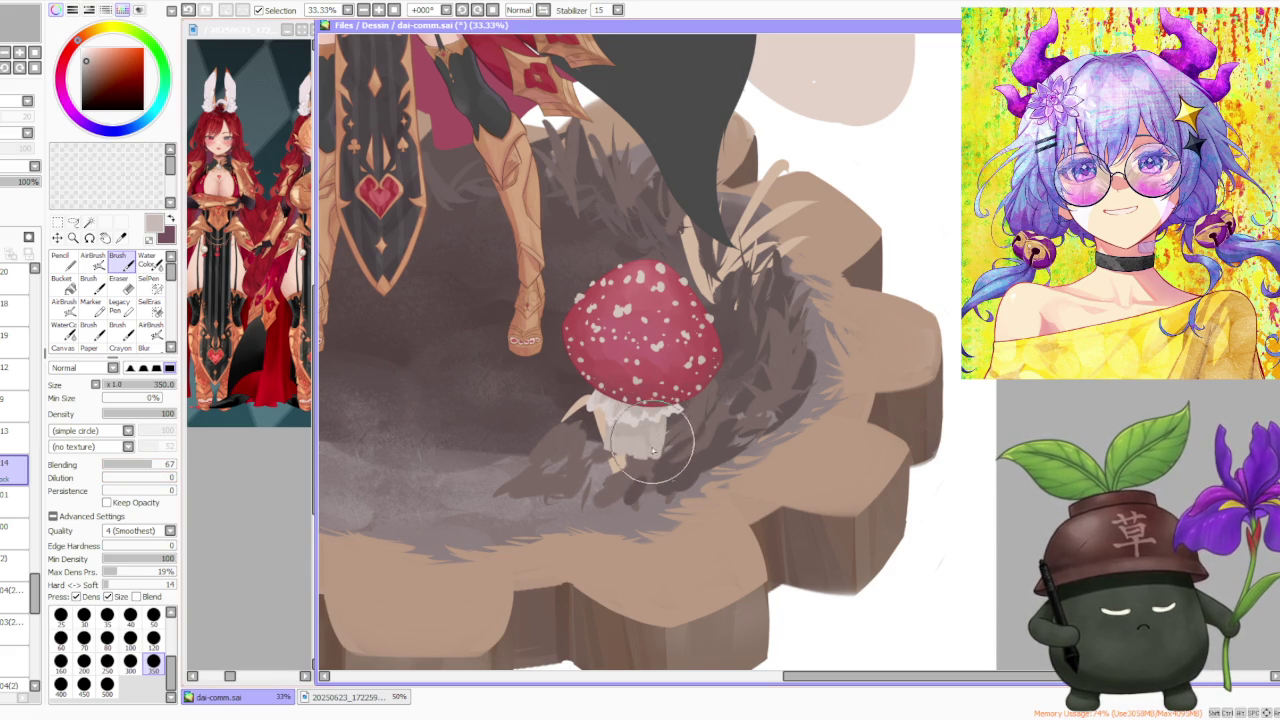
Lower brush blending to 44 then 17 and shrink the brush back to size 120
{"action": "left_click_drag", "start_coordinate": [150, 465], "coordinate": [134, 465]}
{"action": "left_click", "coordinate": [153, 638]}
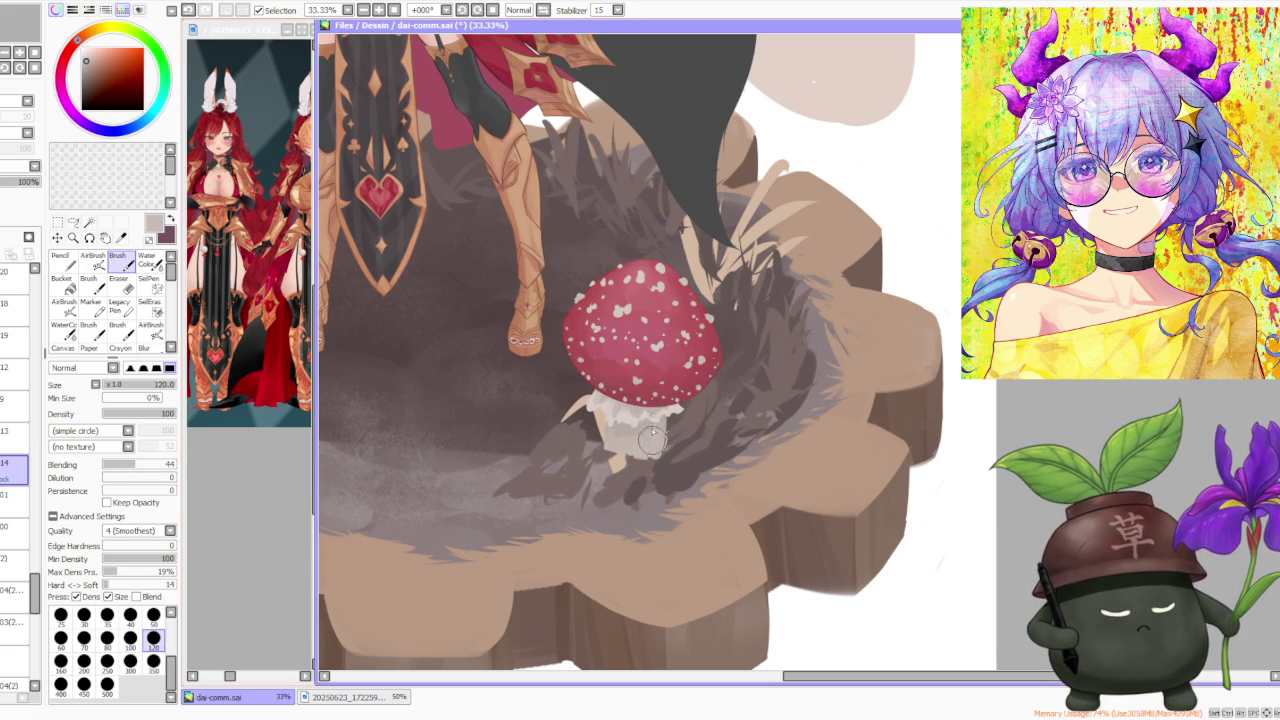
{"action": "left_click_drag", "start_coordinate": [134, 465], "coordinate": [114, 465]}
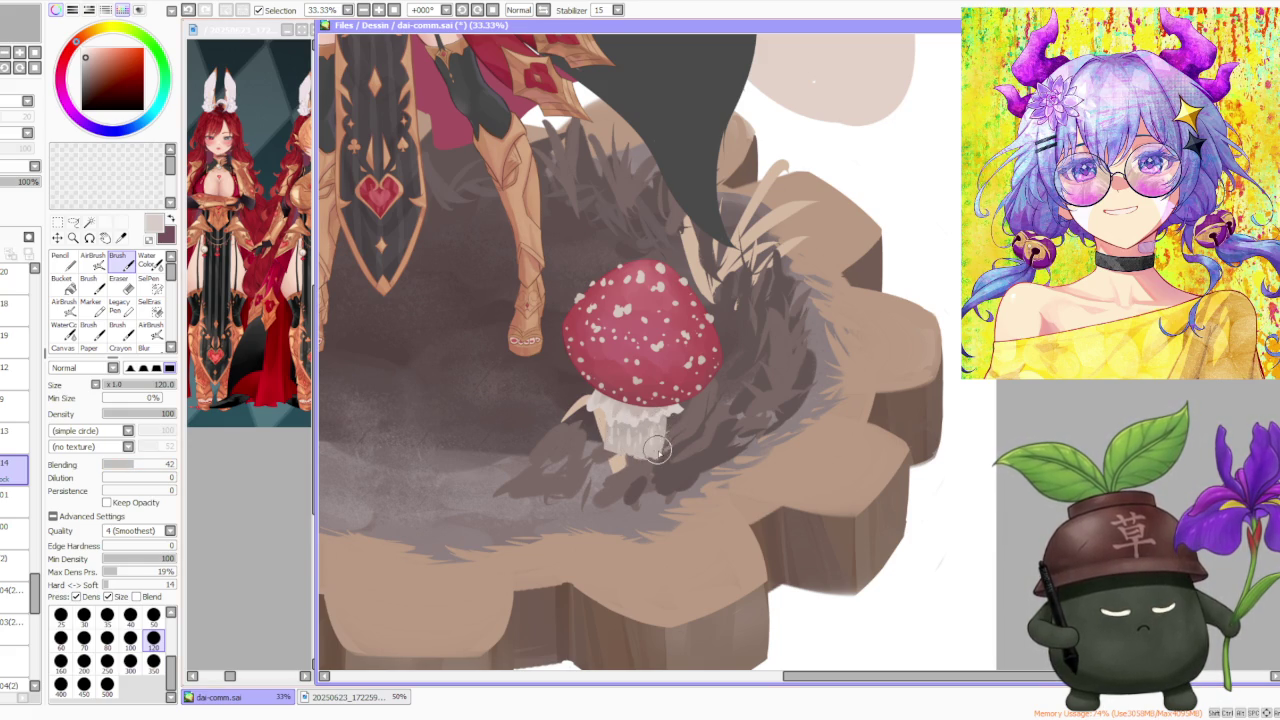
{"action": "scroll", "coordinate": [636, 425], "scroll_direction": "down", "scroll_amount": 2}
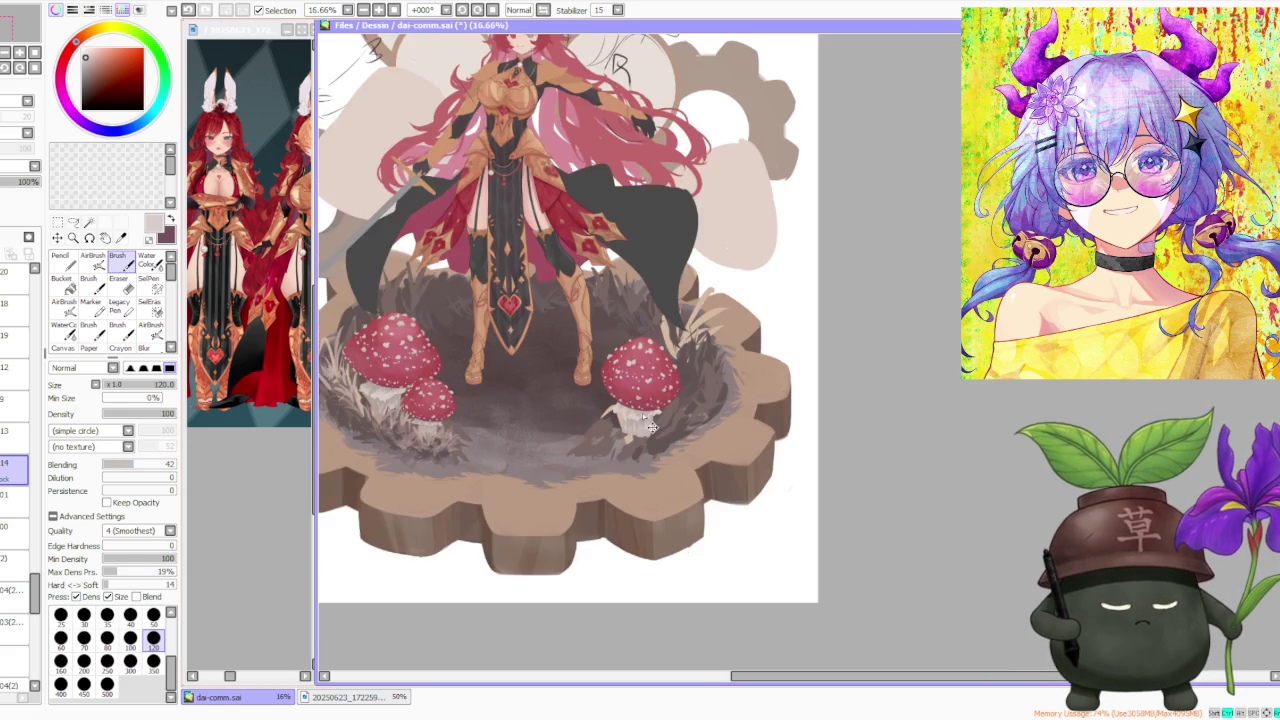
{"action": "scroll", "coordinate": [646, 400], "scroll_direction": "up", "scroll_amount": 1}
{"action": "scroll", "coordinate": [636, 415], "scroll_direction": "up", "scroll_amount": 1}
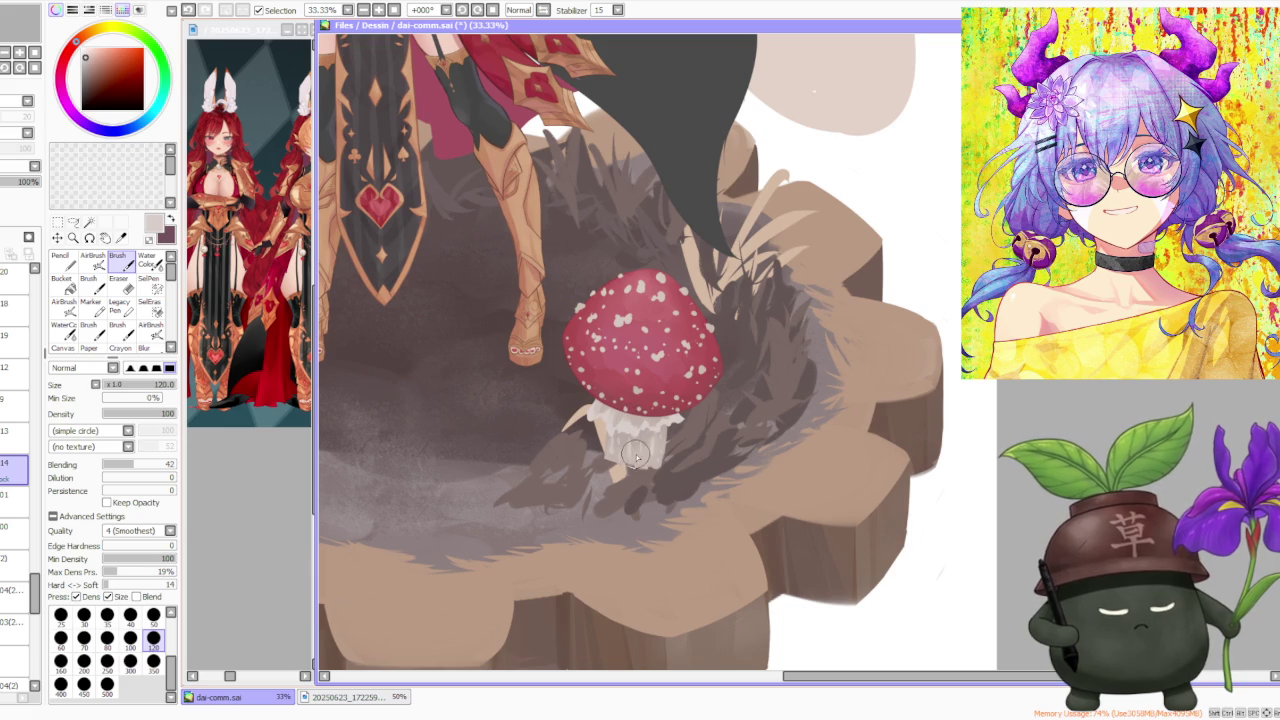
{"action": "left_click", "coordinate": [92, 260]}
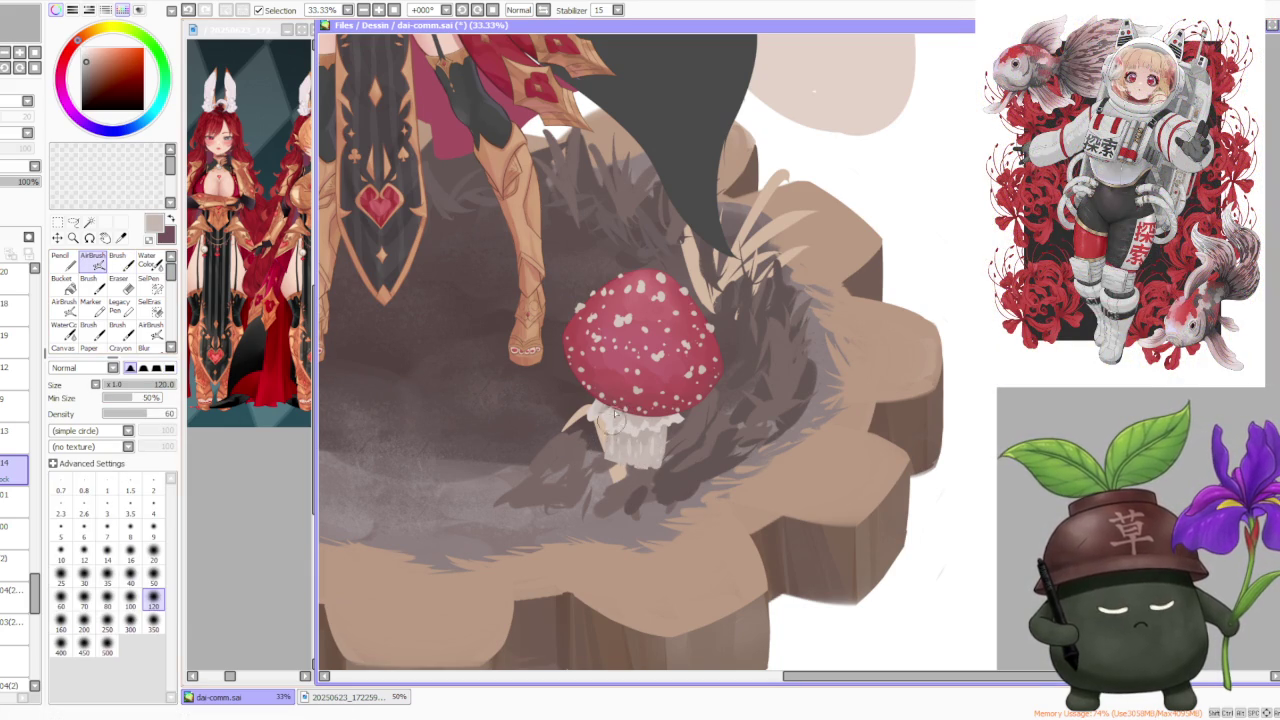
Airbrush soft shading on the right mushroom's stem, then sample darker stem and ground browns on layer 13
{"action": "mouse_move", "coordinate": [614, 416]}
{"action": "left_mouse_down"}
{"action": "mouse_move", "coordinate": [625, 460]}
{"action": "mouse_move", "coordinate": [670, 465]}
{"action": "mouse_move", "coordinate": [688, 420]}
{"action": "left_mouse_up"}
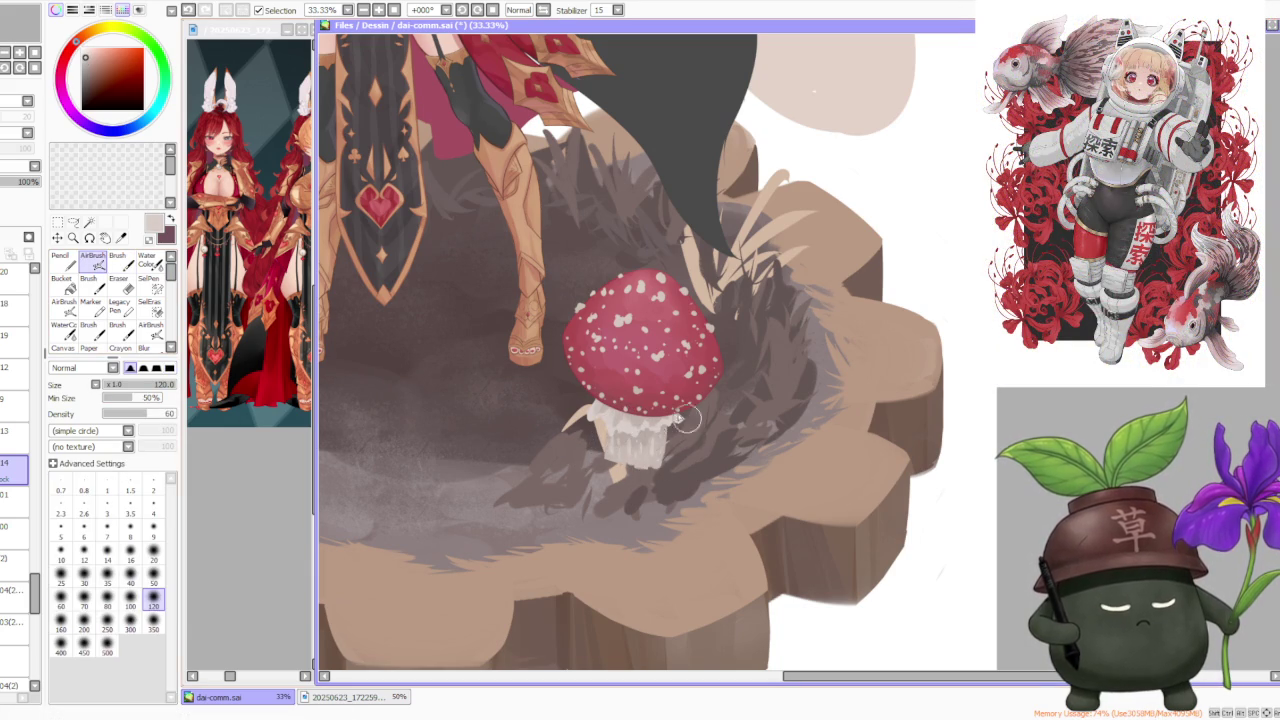
{"action": "left_click", "coordinate": [10, 433]}
{"action": "left_click", "coordinate": [643, 447], "text": "alt"}
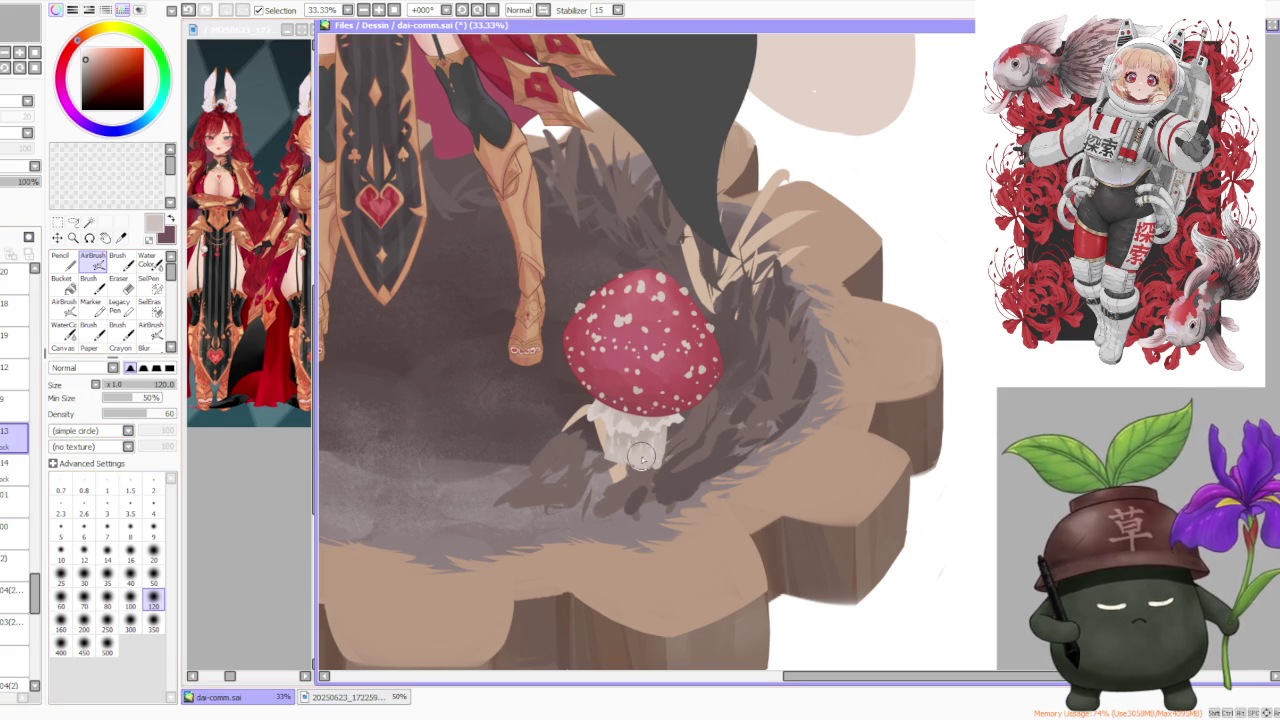
{"action": "scroll", "coordinate": [680, 415], "scroll_direction": "down", "scroll_amount": 1}
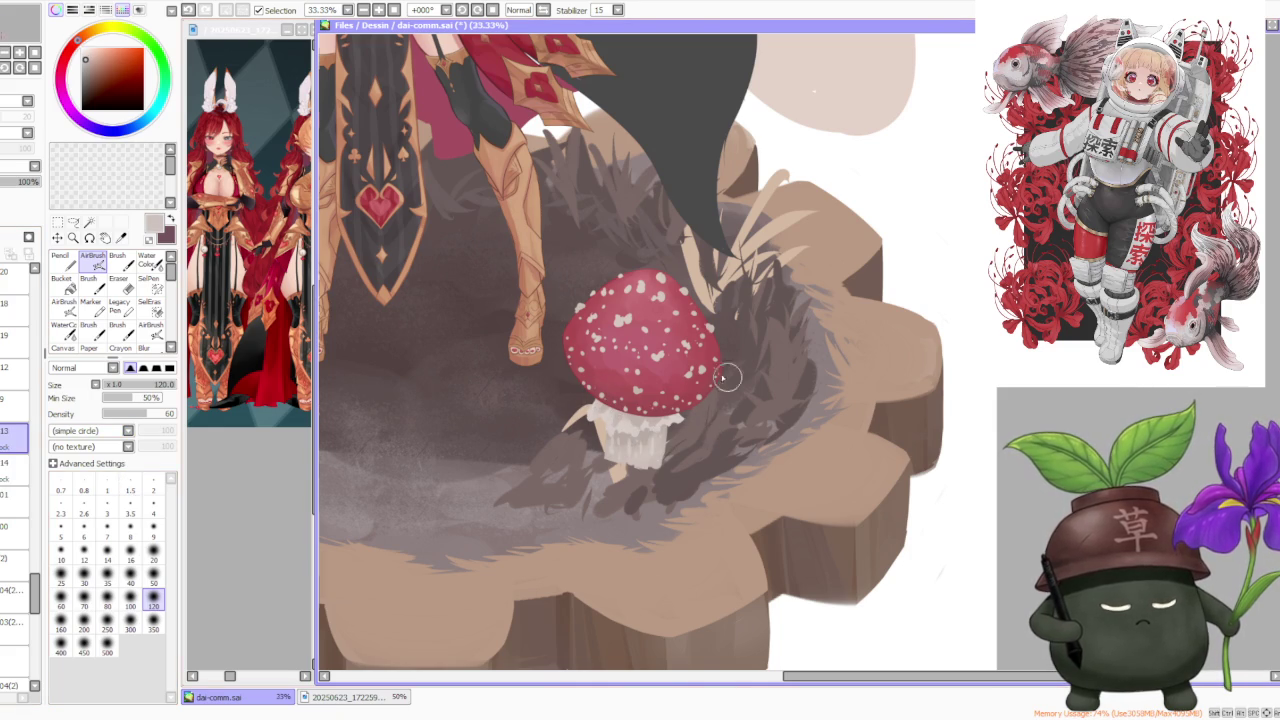
{"action": "scroll", "coordinate": [722, 371], "scroll_direction": "down", "scroll_amount": 1}
{"action": "scroll", "coordinate": [440, 355], "scroll_direction": "up", "scroll_amount": 2}
{"action": "scroll", "coordinate": [430, 380], "scroll_direction": "up", "scroll_amount": 3}
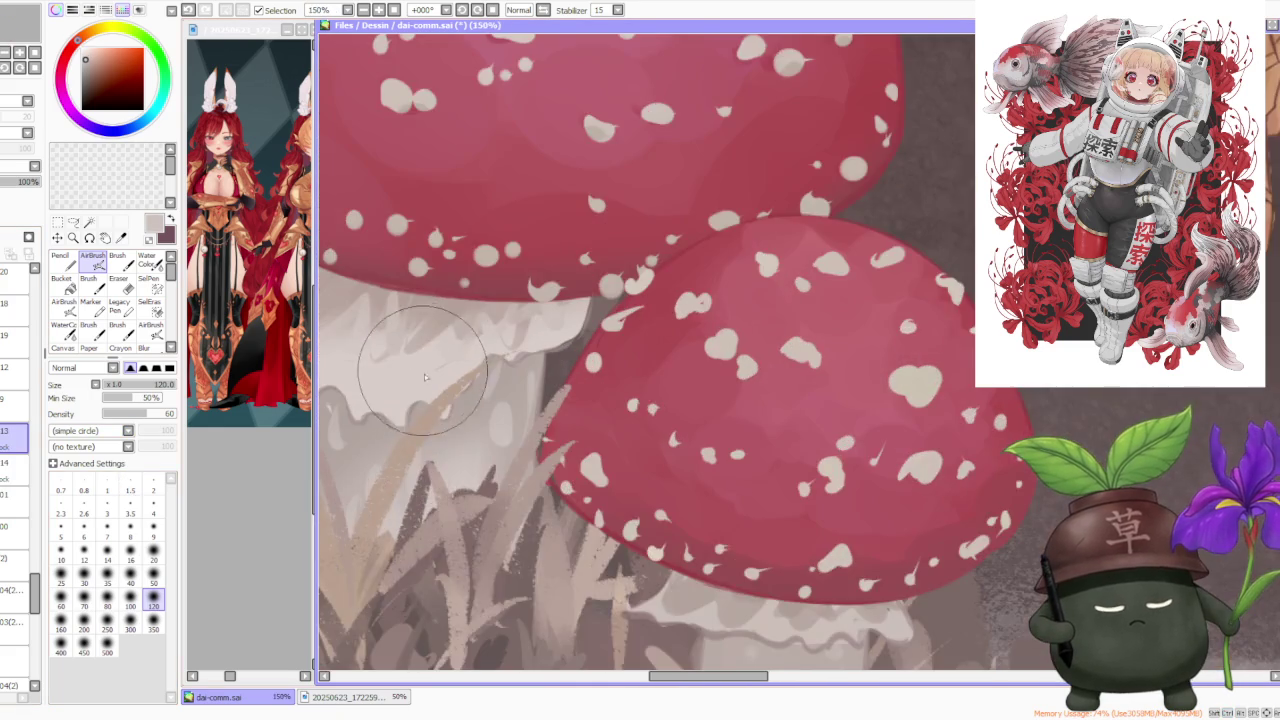
{"action": "scroll", "coordinate": [420, 405], "scroll_direction": "up", "scroll_amount": 2}
{"action": "scroll", "coordinate": [420, 407], "scroll_direction": "down", "scroll_amount": 4}
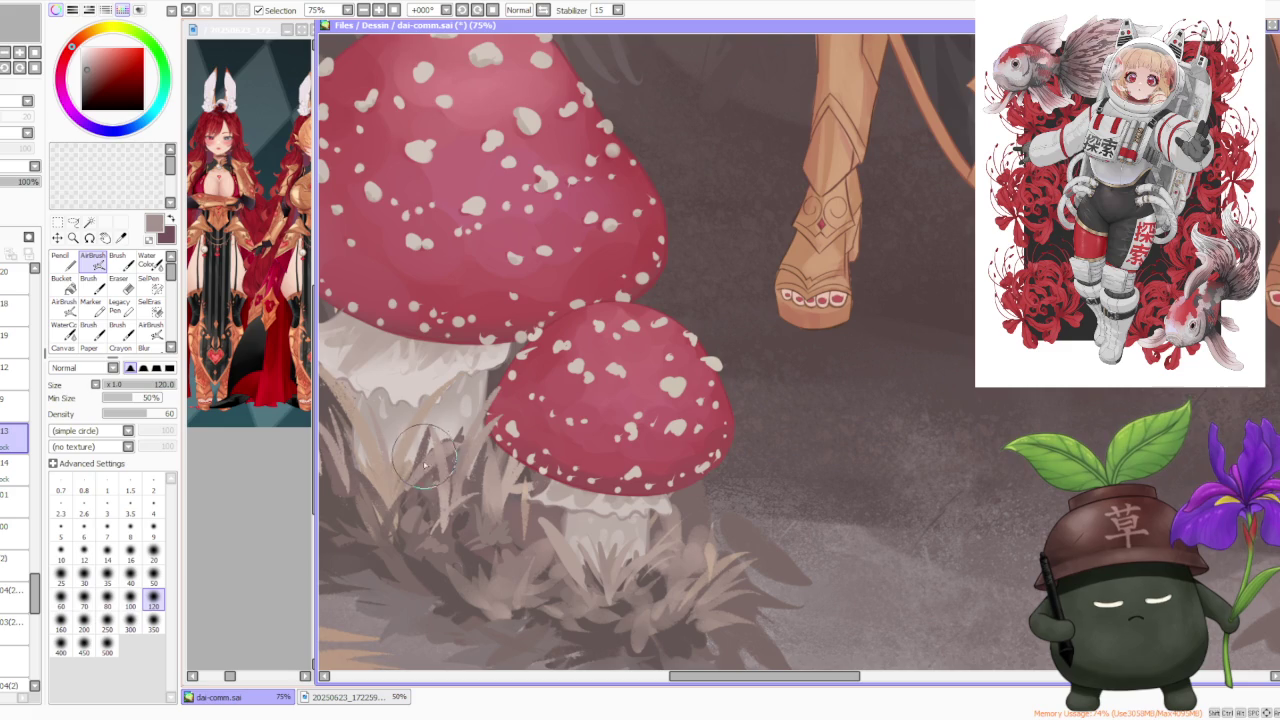
{"action": "left_click", "coordinate": [424, 502], "text": "alt"}
{"action": "scroll", "coordinate": [424, 502], "scroll_direction": "down", "scroll_amount": 3}
{"action": "scroll", "coordinate": [931, 461], "scroll_direction": "up", "scroll_amount": 1}
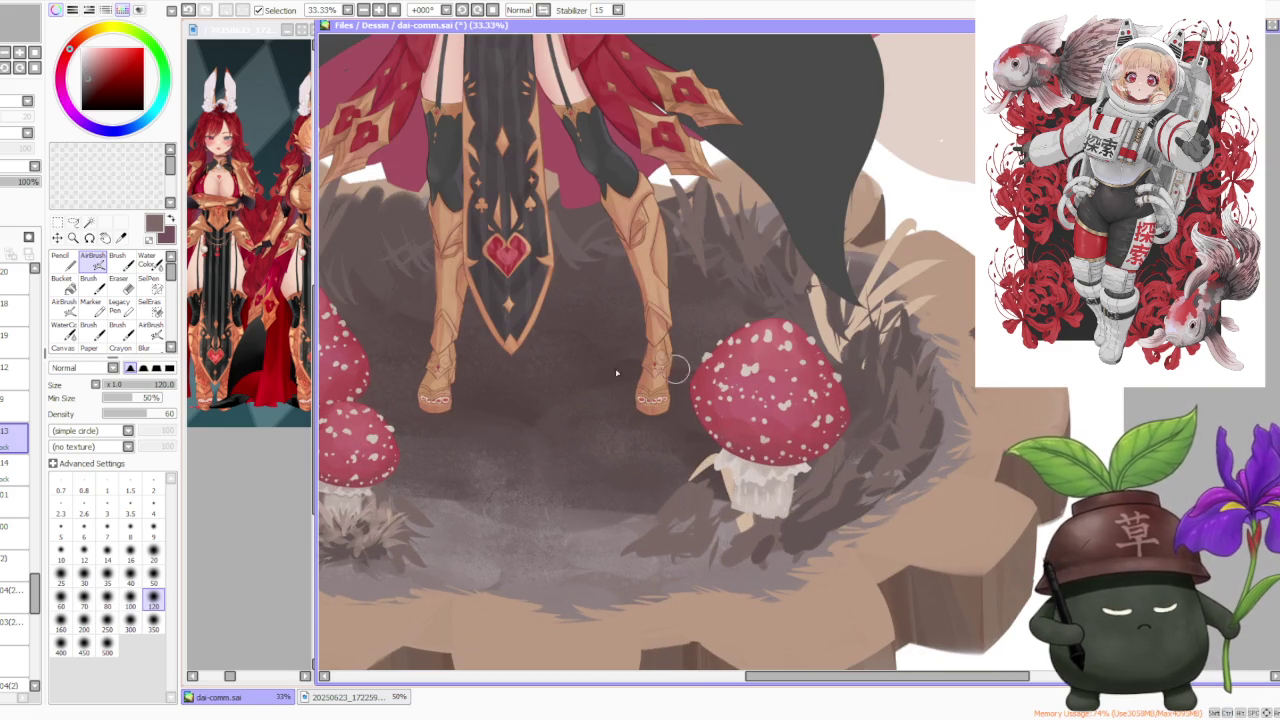
With the Brush at Blending 32, add faint strokes to the stem, gills and lower cap edge
{"action": "left_click", "coordinate": [117, 261]}
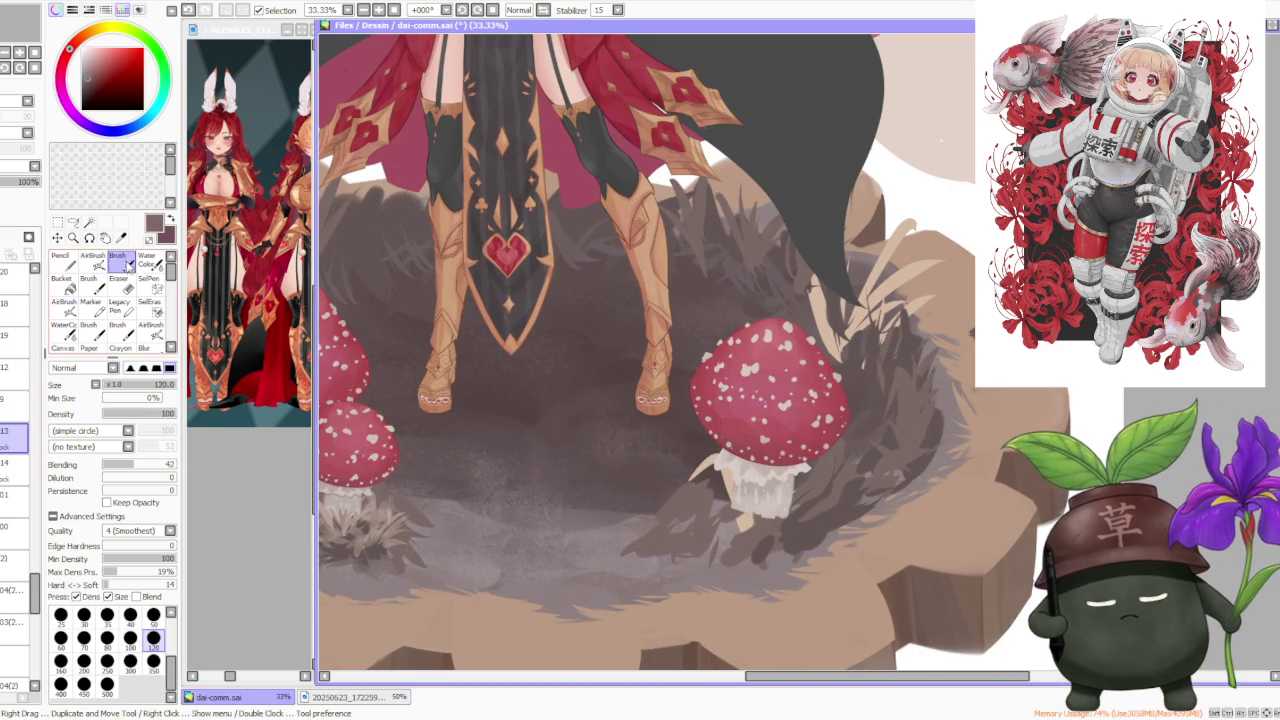
{"action": "left_click", "coordinate": [127, 466]}
{"action": "scroll", "coordinate": [747, 456], "scroll_direction": "up", "scroll_amount": 3}
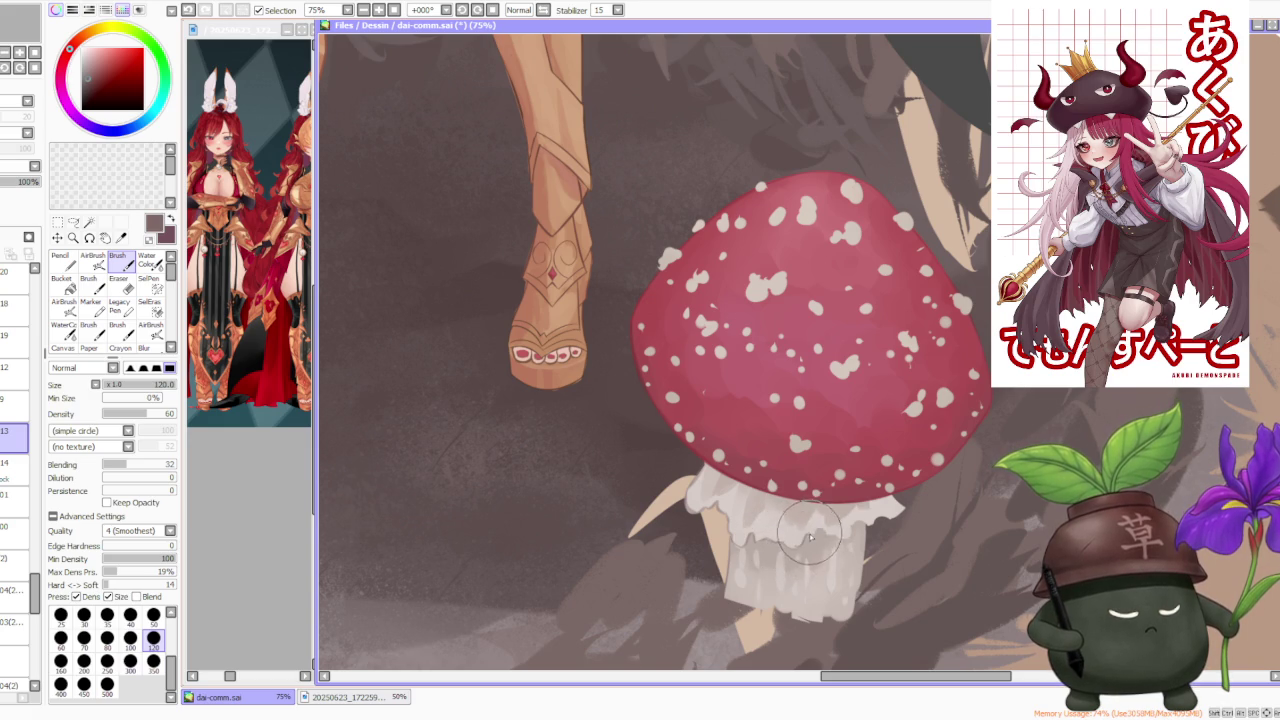
{"action": "left_click_drag", "start_coordinate": [793, 552], "coordinate": [823, 527]}
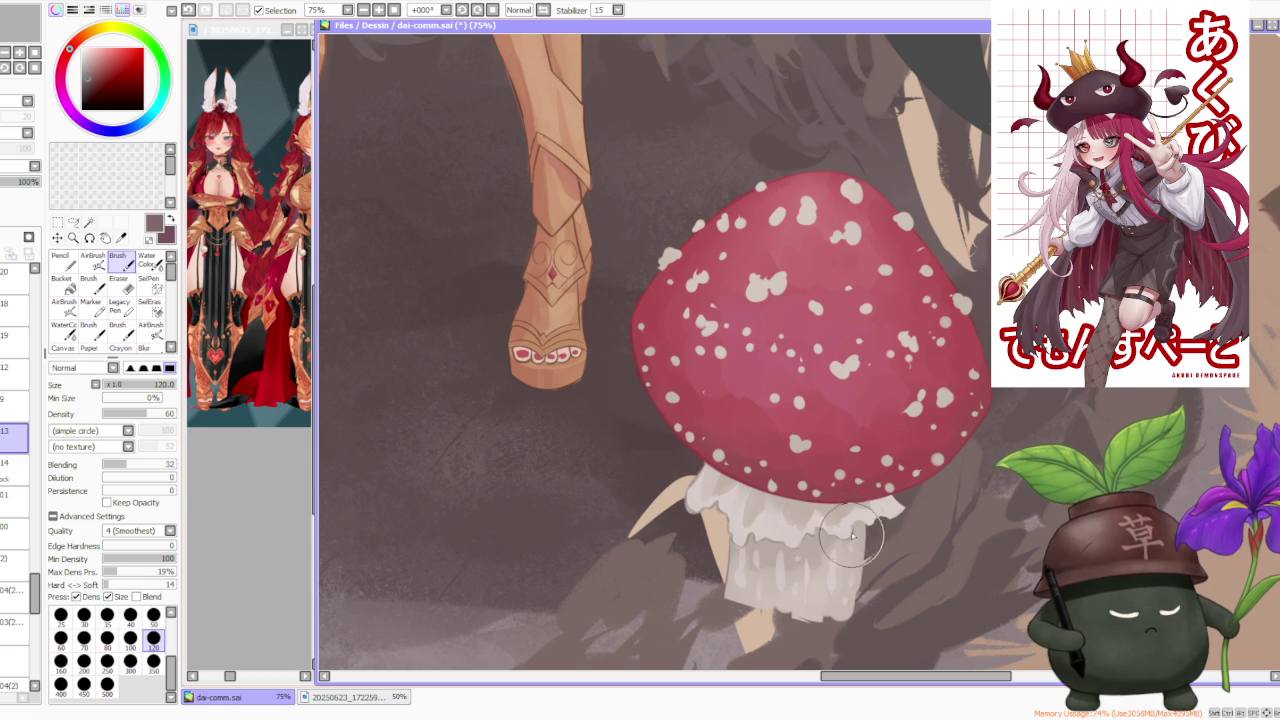
{"action": "left_click_drag", "start_coordinate": [868, 516], "coordinate": [877, 517]}
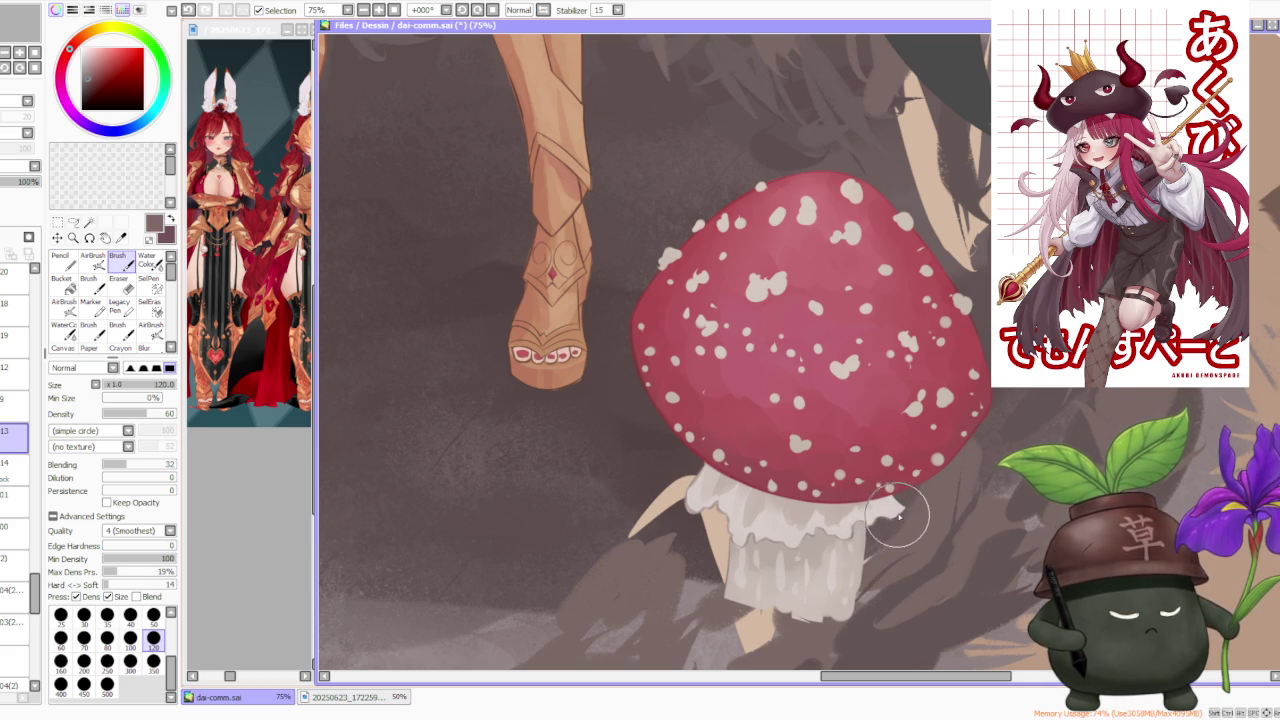
{"action": "left_click_drag", "start_coordinate": [909, 503], "coordinate": [880, 476]}
{"action": "scroll", "coordinate": [880, 476], "scroll_direction": "down", "scroll_amount": 3}
{"action": "scroll", "coordinate": [840, 490], "scroll_direction": "up", "scroll_amount": 1}
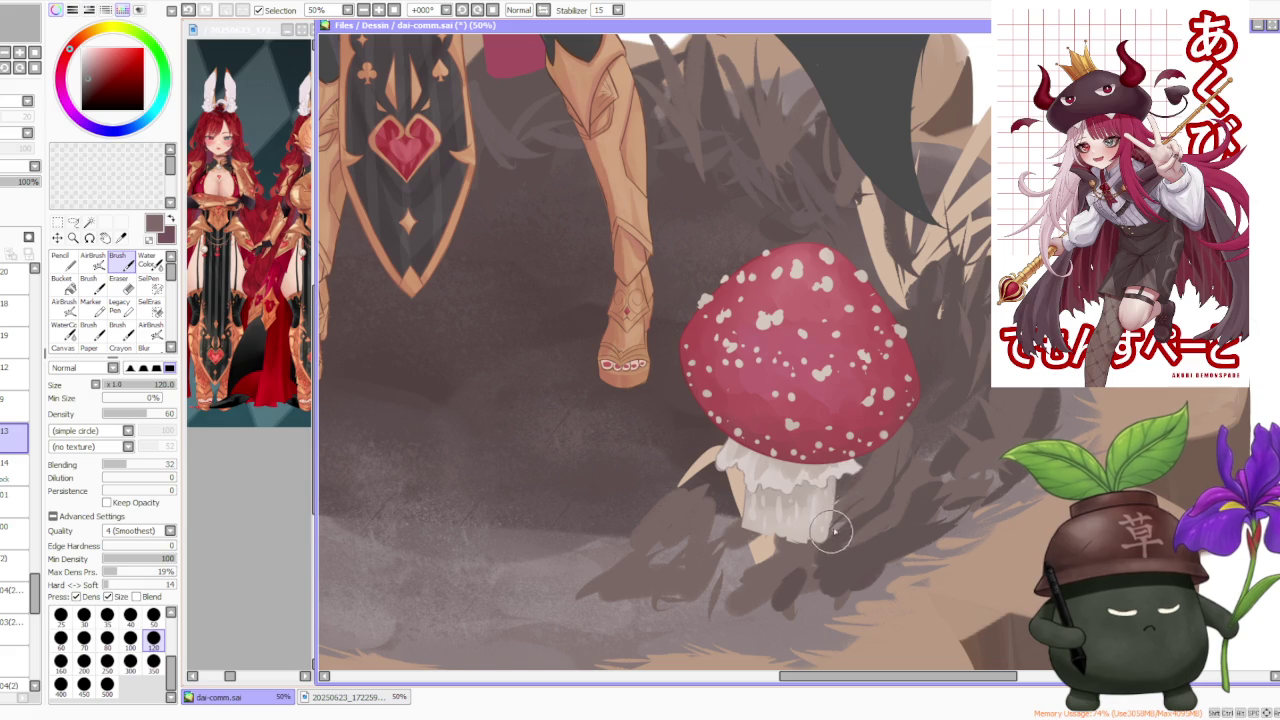
{"action": "left_click_drag", "start_coordinate": [834, 497], "coordinate": [828, 497]}
{"action": "scroll", "coordinate": [828, 497], "scroll_direction": "down", "scroll_amount": 2}
{"action": "scroll", "coordinate": [876, 455], "scroll_direction": "up", "scroll_amount": 1}
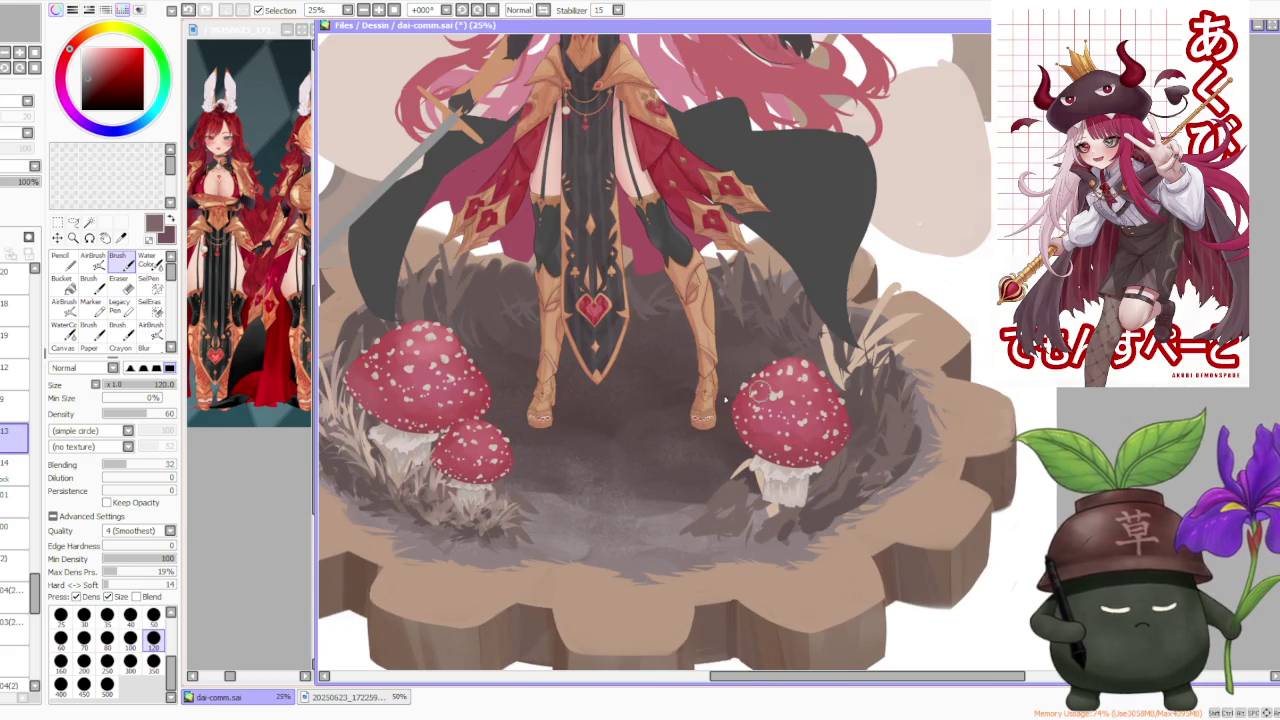
Pick a light tan, zoom out to review the whole illustration, and select layer 15
{"action": "left_click", "coordinate": [392, 460], "text": "alt"}
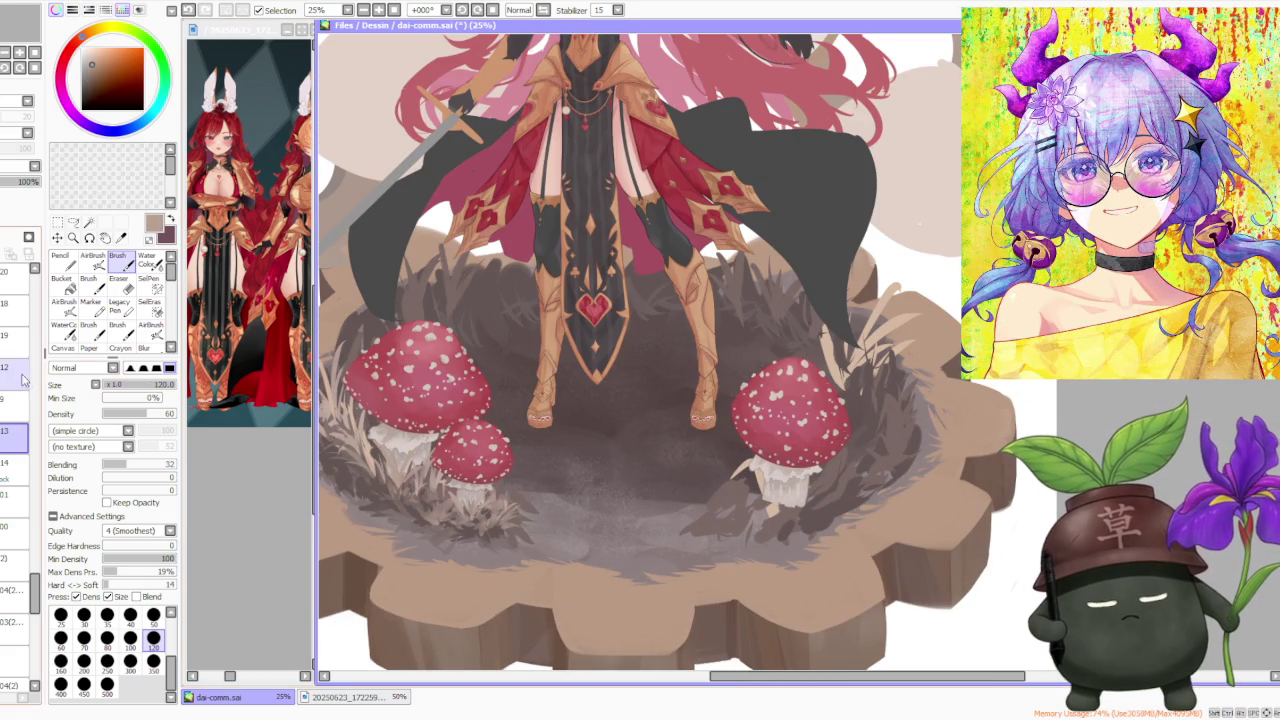
{"action": "left_click", "coordinate": [15, 270]}
{"action": "key", "text": "minus"}
{"action": "key", "text": "minus"}
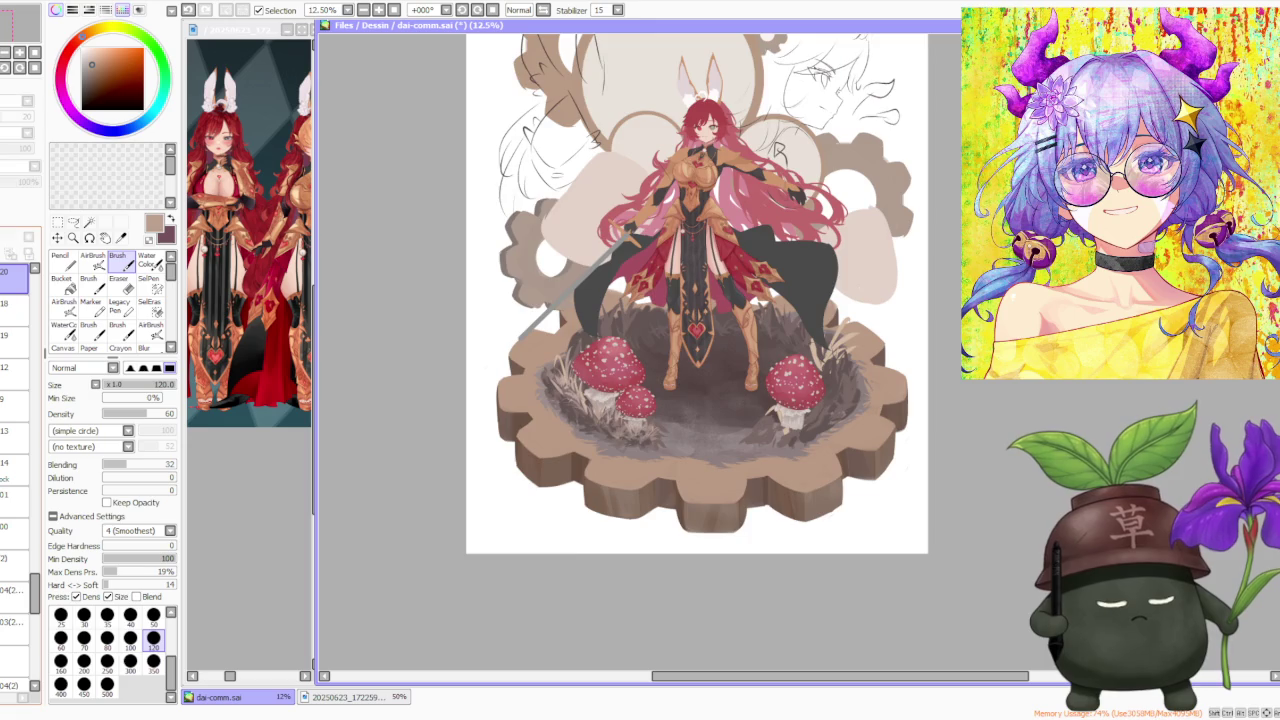
{"action": "key", "text": "minus"}
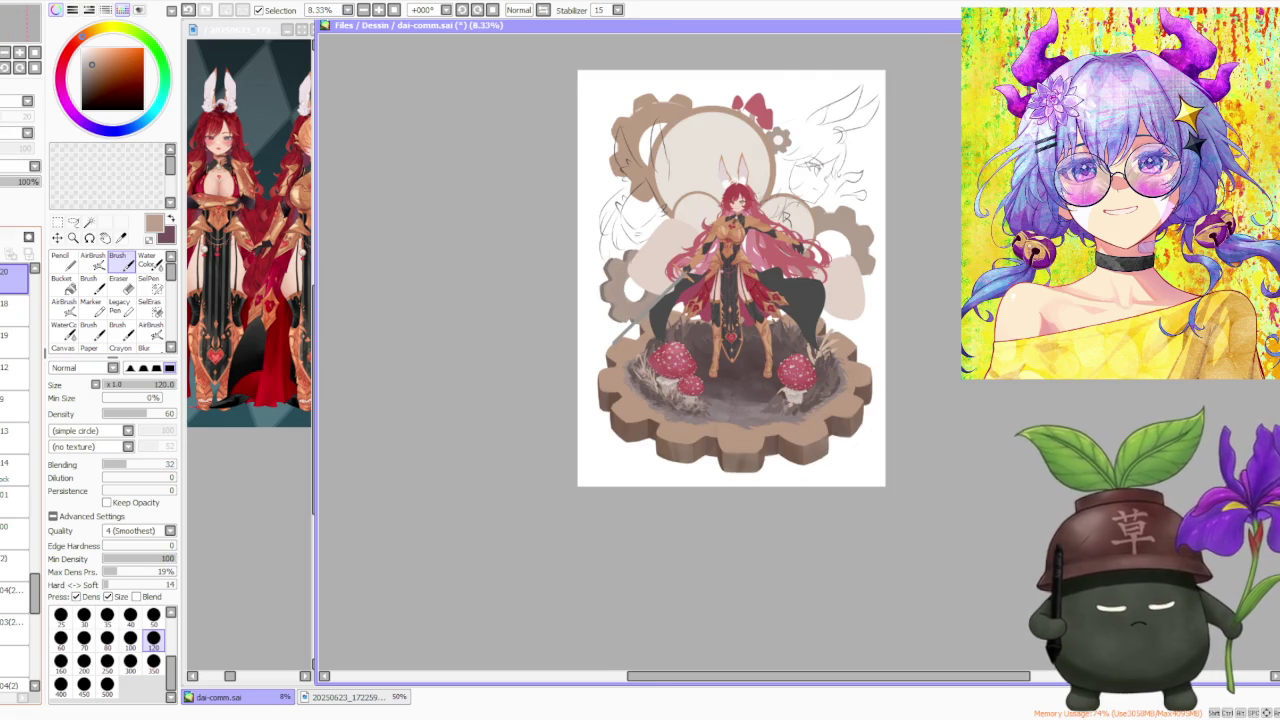
{"action": "key", "text": "plus"}
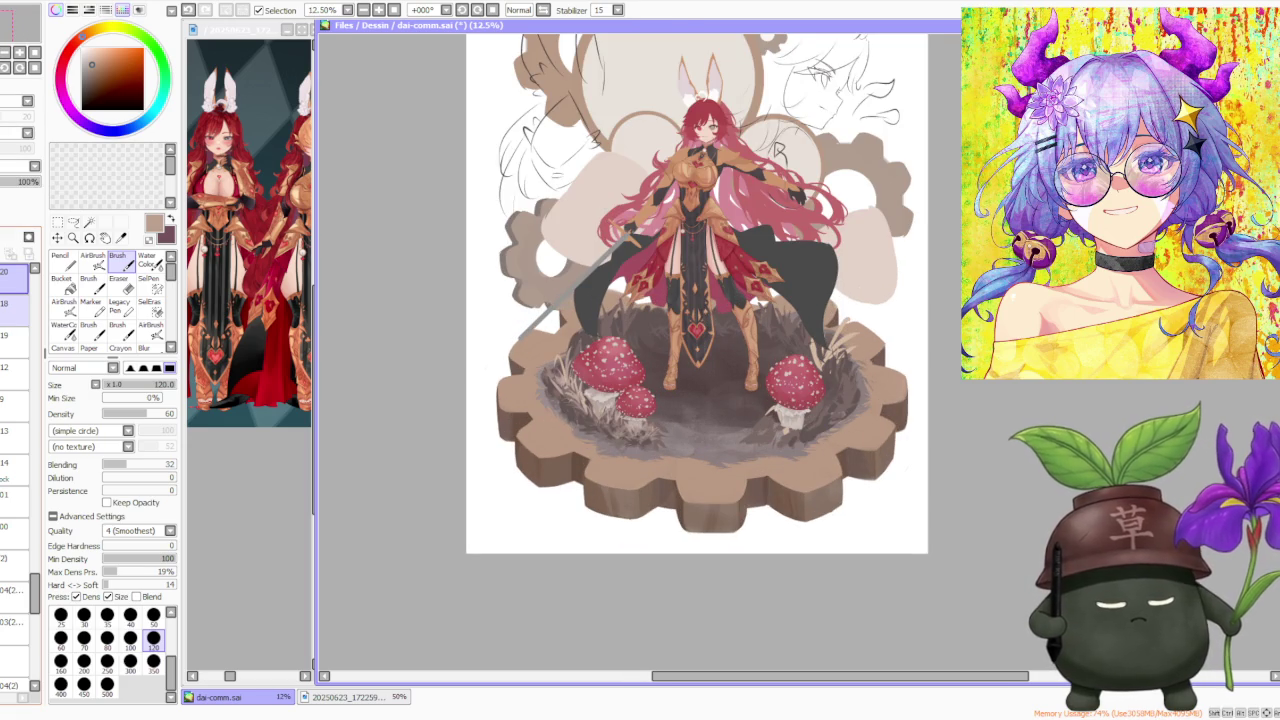
{"action": "scroll", "coordinate": [36, 586], "scroll_direction": "up", "scroll_amount": 2}
{"action": "scroll", "coordinate": [36, 586], "scroll_direction": "up", "scroll_amount": 2}
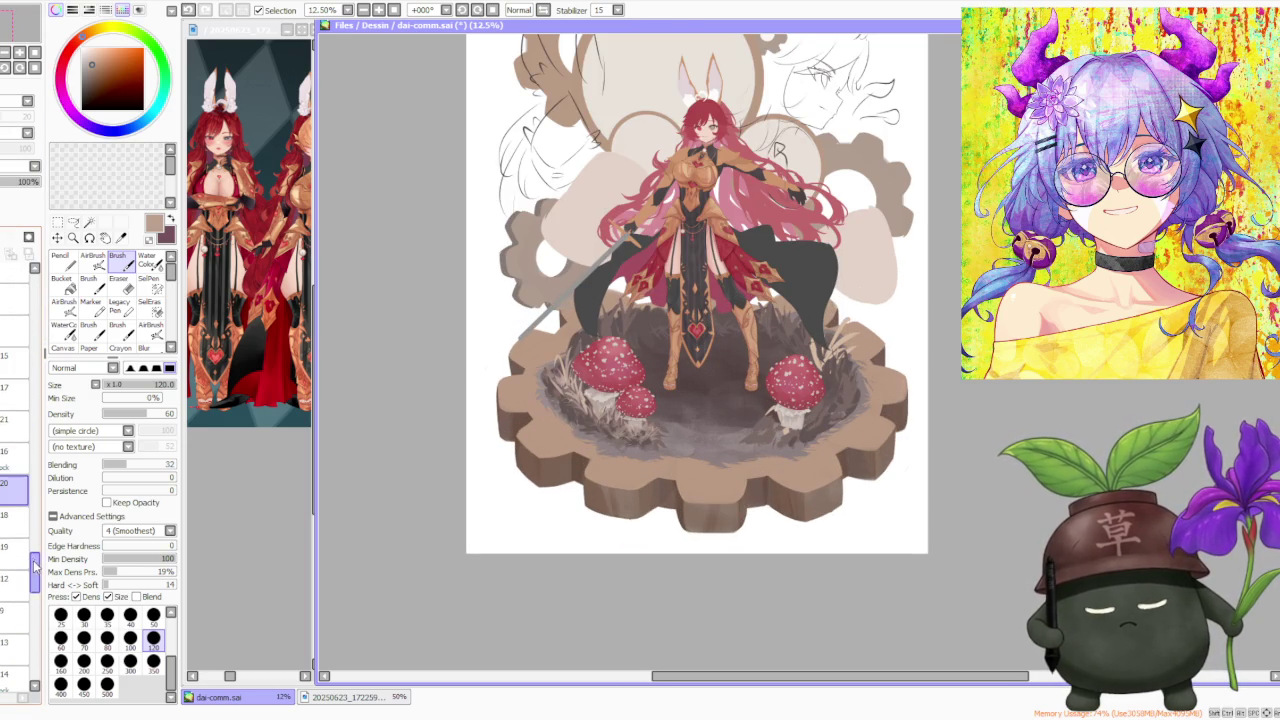
{"action": "scroll", "coordinate": [36, 586], "scroll_direction": "up", "scroll_amount": 1}
{"action": "left_click", "coordinate": [18, 360]}
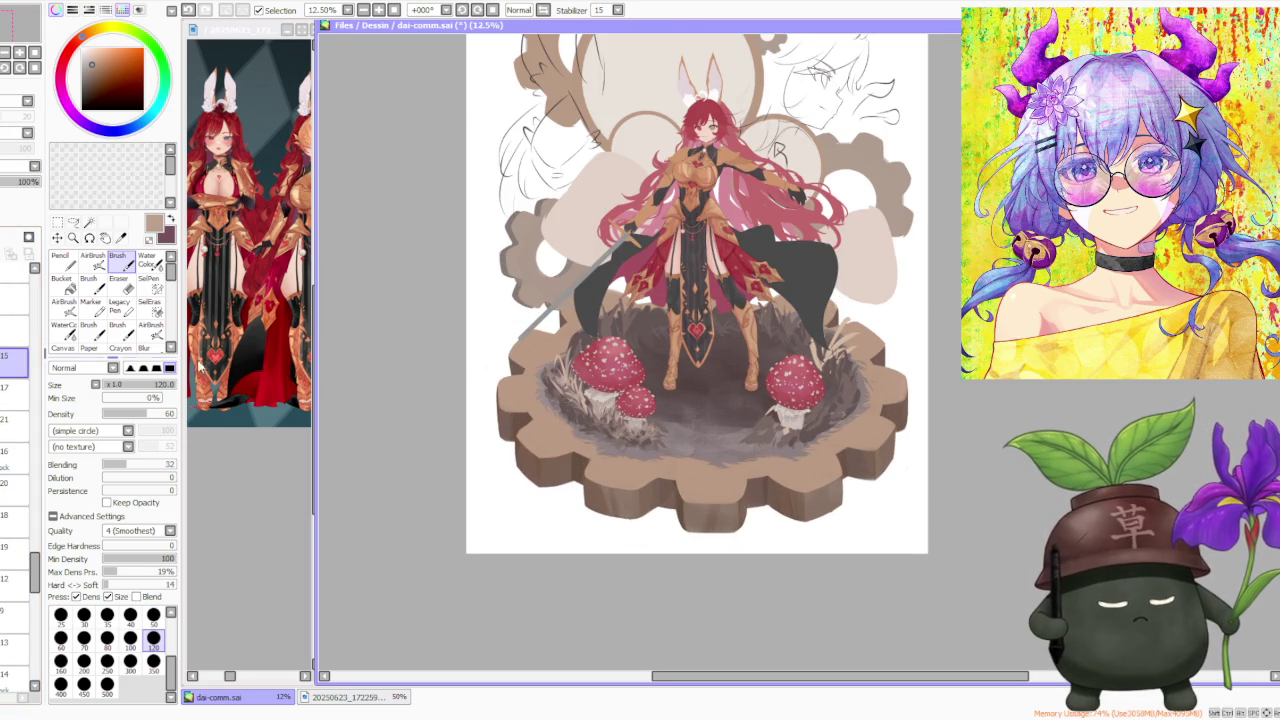
{"action": "scroll", "coordinate": [810, 406], "scroll_direction": "up", "scroll_amount": 1}
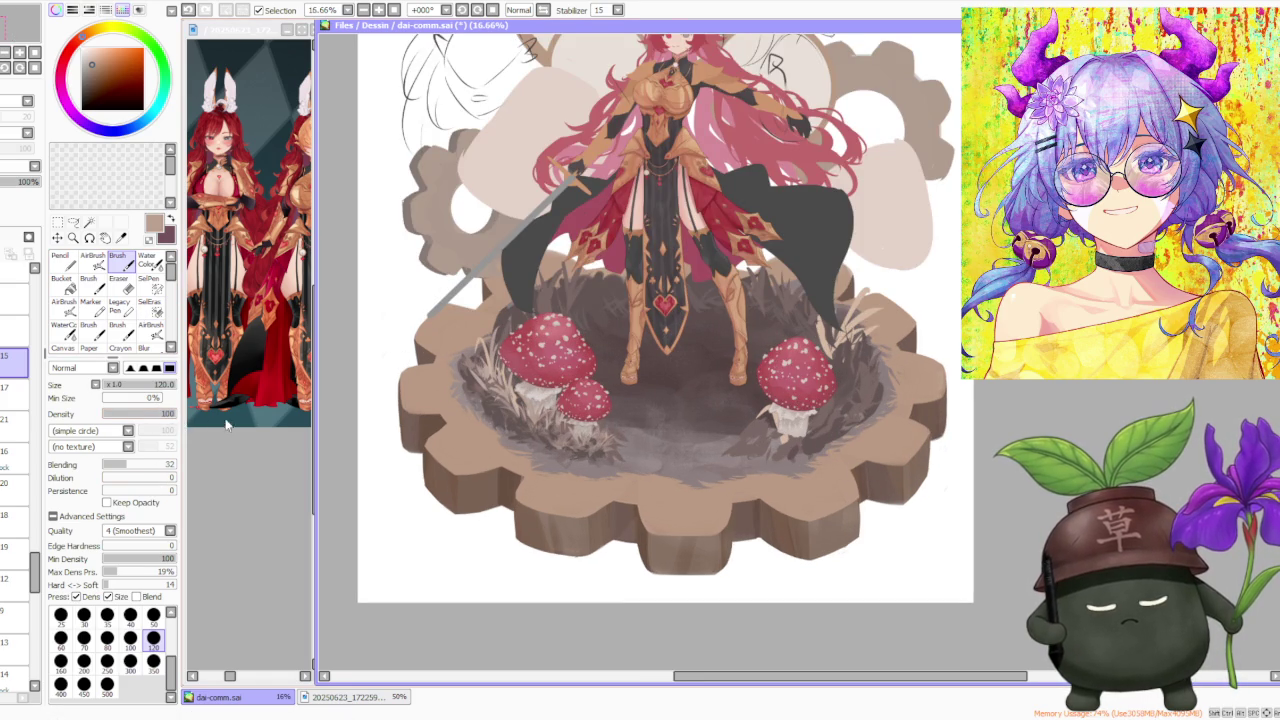
{"action": "scroll", "coordinate": [775, 398], "scroll_direction": "up", "scroll_amount": 1}
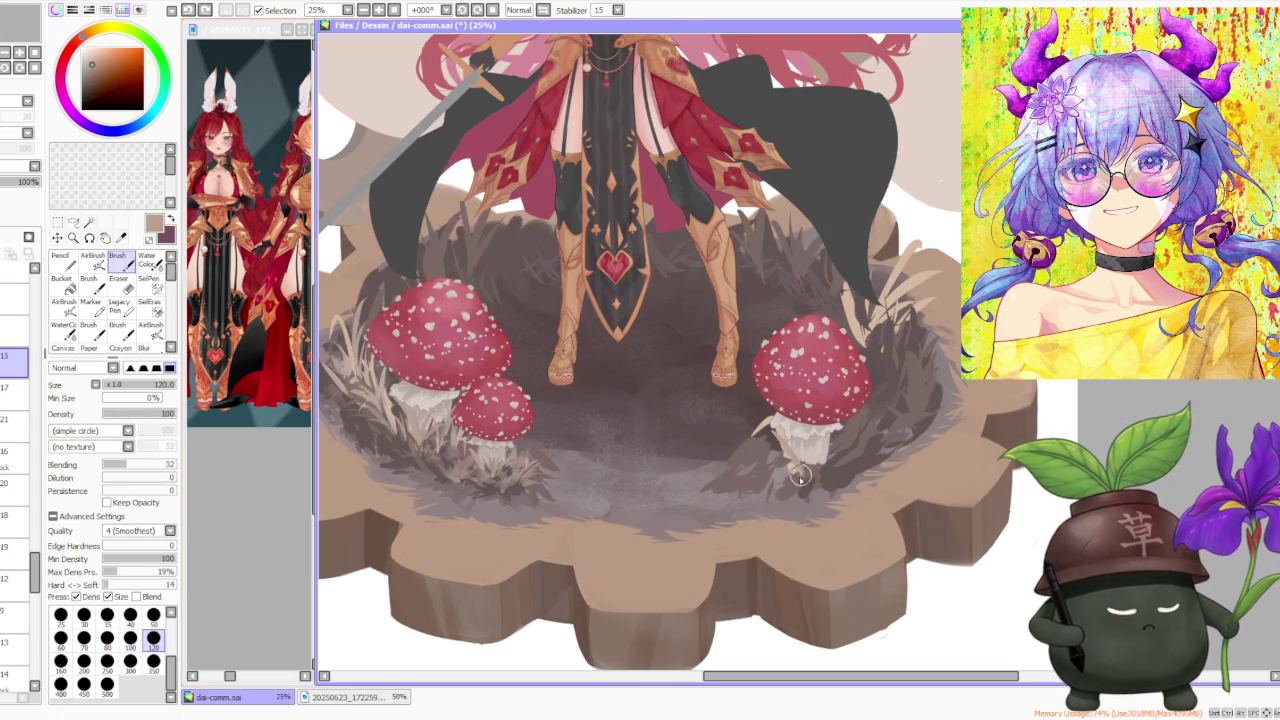
Extend the right mushroom's stem into the grass with light streaks, raising Brush blending to 53
{"action": "left_click_drag", "start_coordinate": [792, 467], "coordinate": [798, 413]}
{"action": "left_click", "coordinate": [786, 448], "text": "alt"}
{"action": "left_click", "coordinate": [784, 458], "text": "alt"}
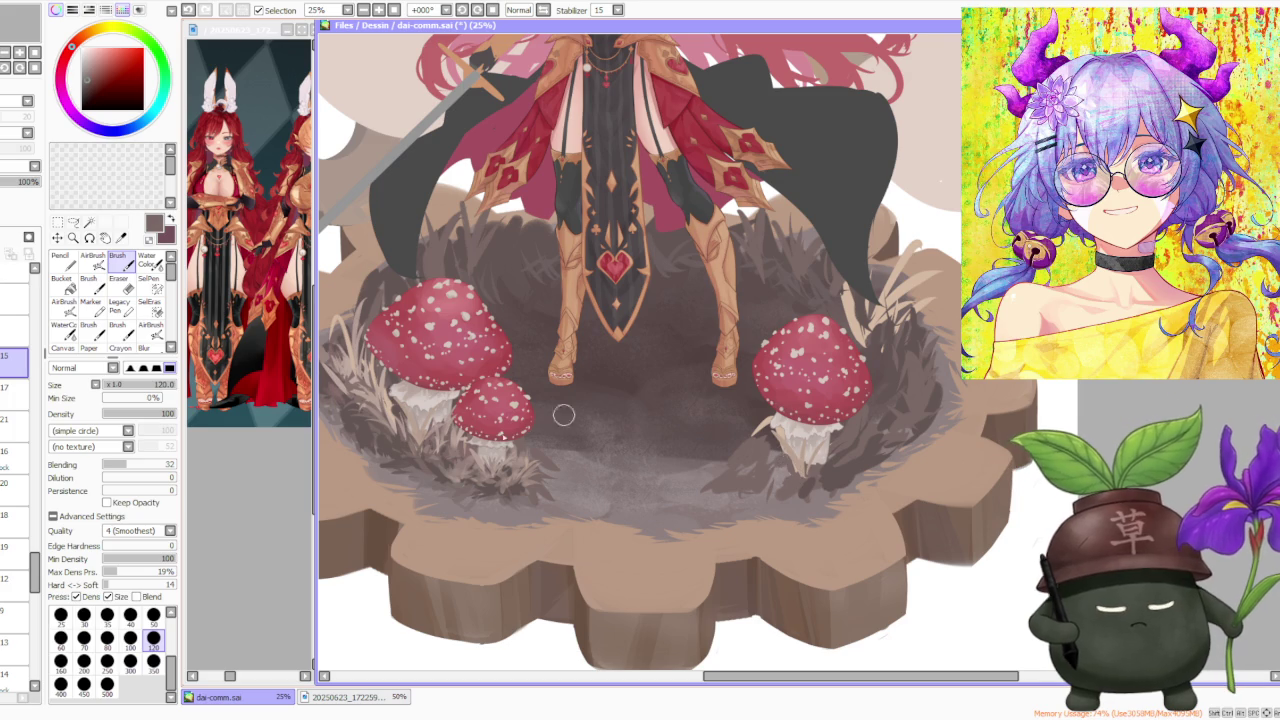
{"action": "left_click", "coordinate": [140, 466]}
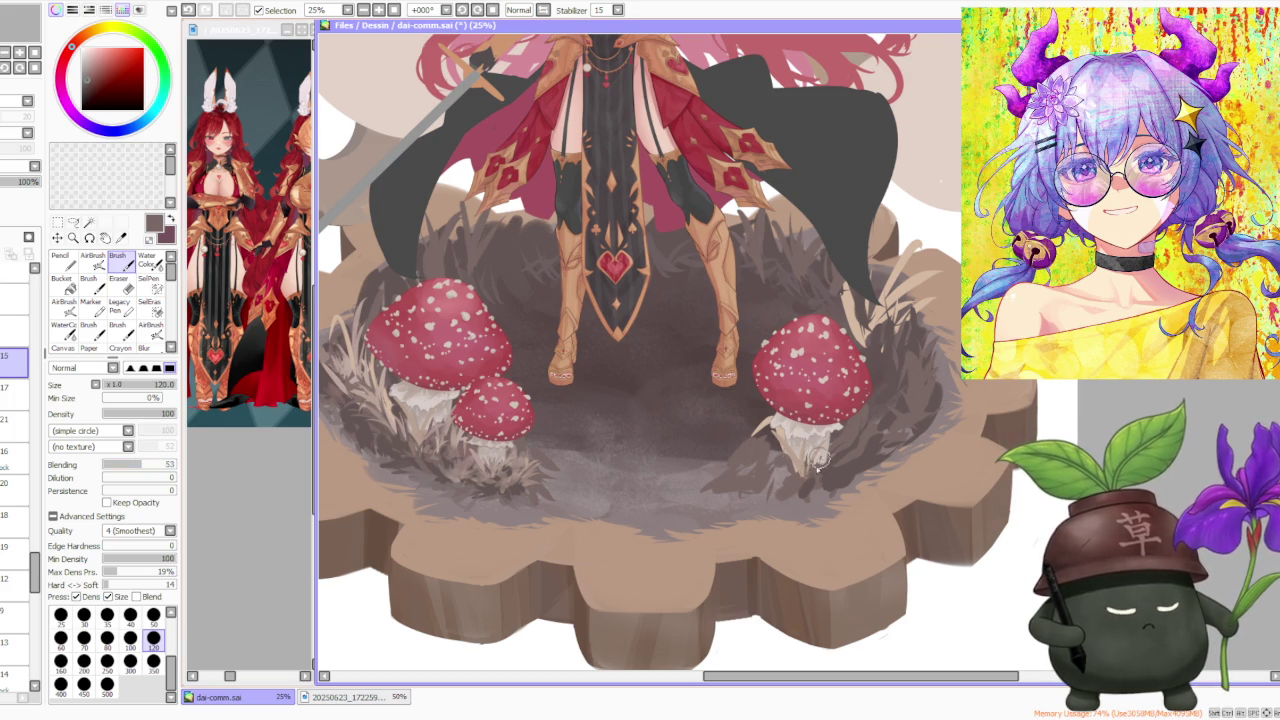
{"action": "left_click_drag", "start_coordinate": [818, 458], "coordinate": [798, 463]}
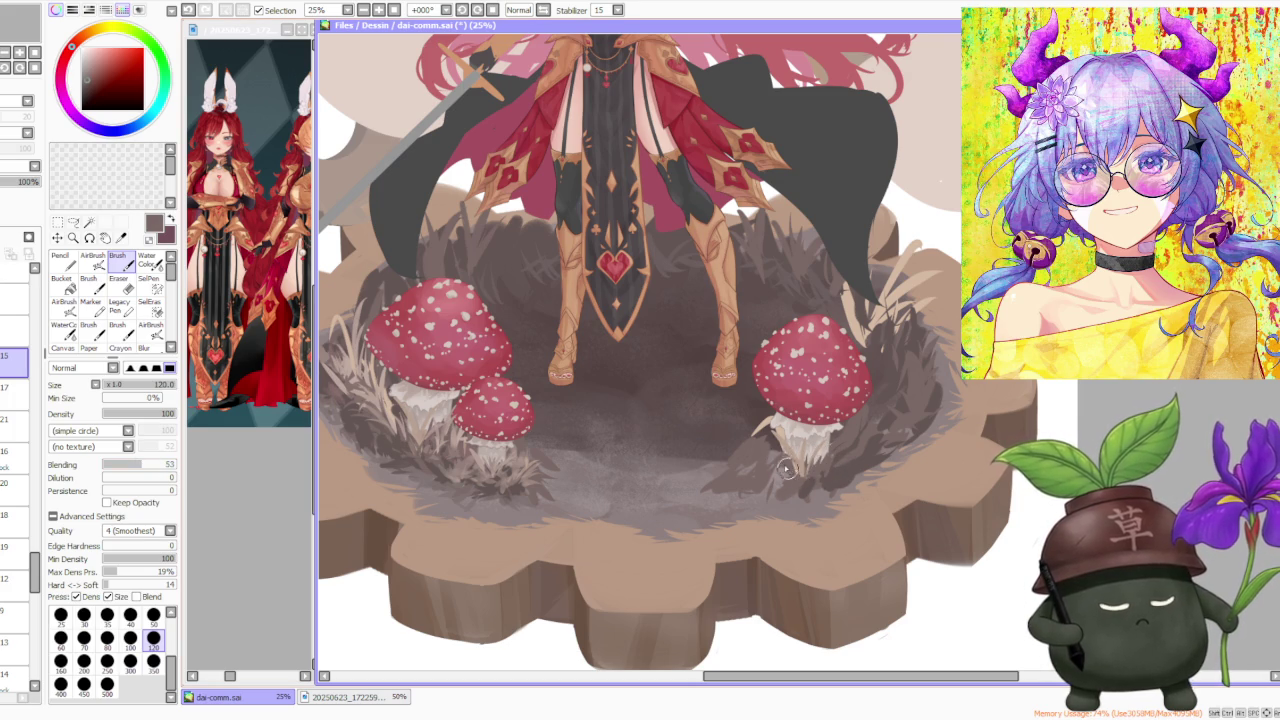
{"action": "left_click", "coordinate": [516, 462], "text": "alt"}
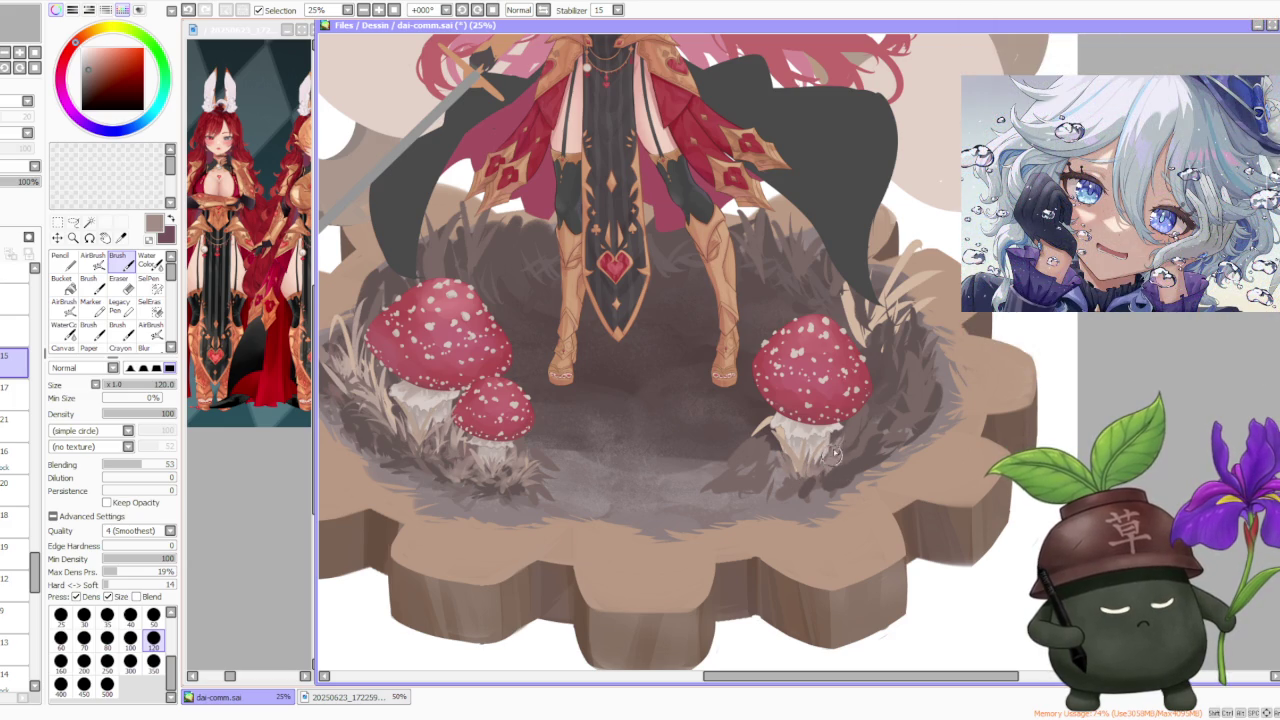
{"action": "left_click", "coordinate": [793, 454], "text": "alt"}
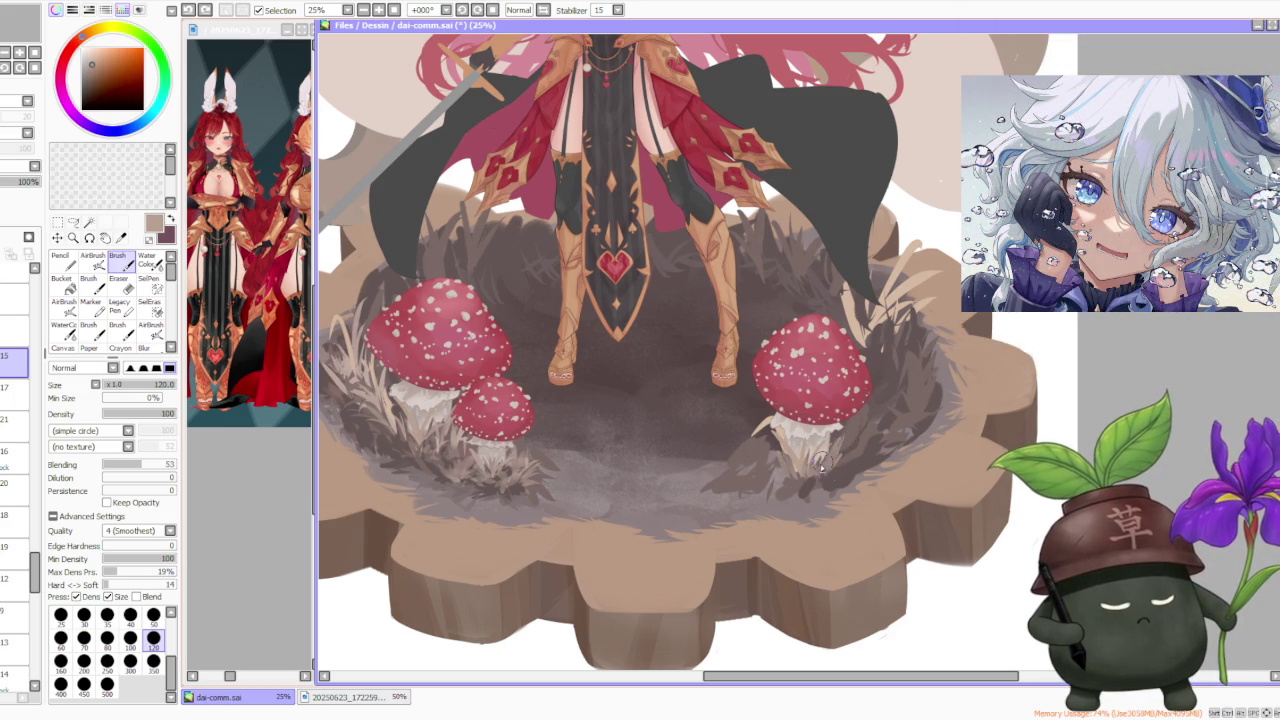